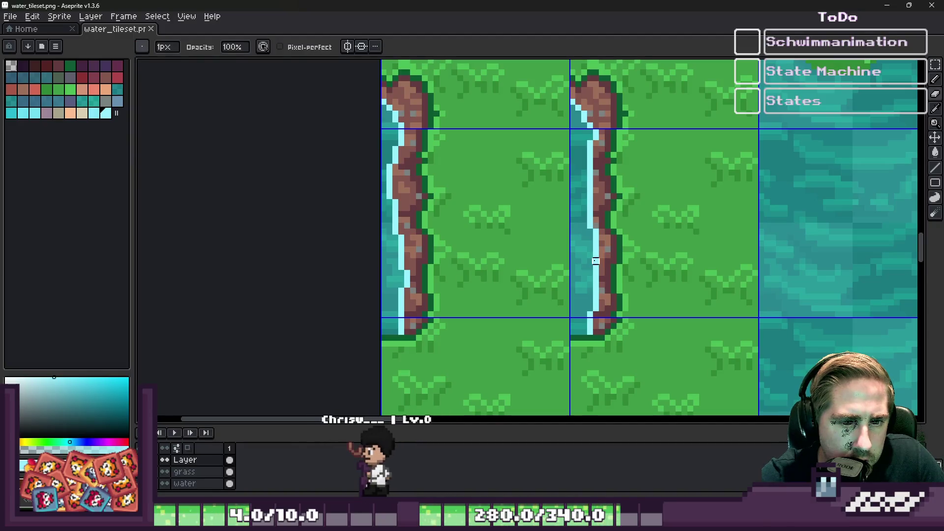
Glance at the Godot map, then return to water_tileset.png in Aseprite.
mouse_move(600, 521)
click(600, 491)
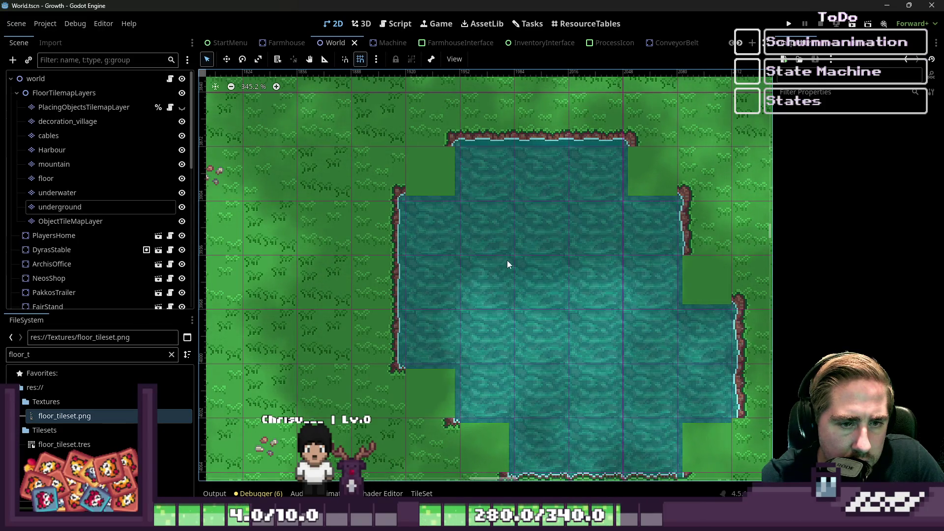
key(alt+Tab)
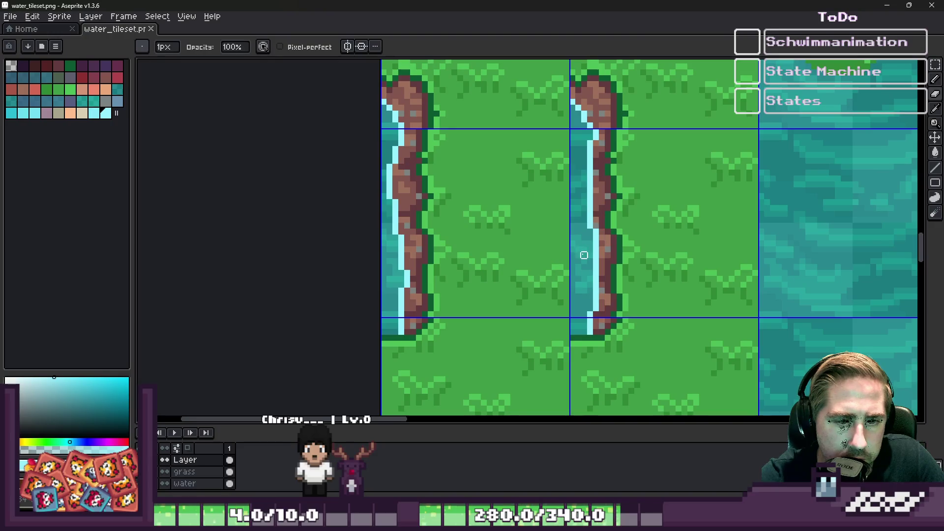
Recolour brown bank pixels light cyan and paint sampled teal over the bank's end.
scroll(583, 255, down, 1)
scroll(642, 202, up, 3)
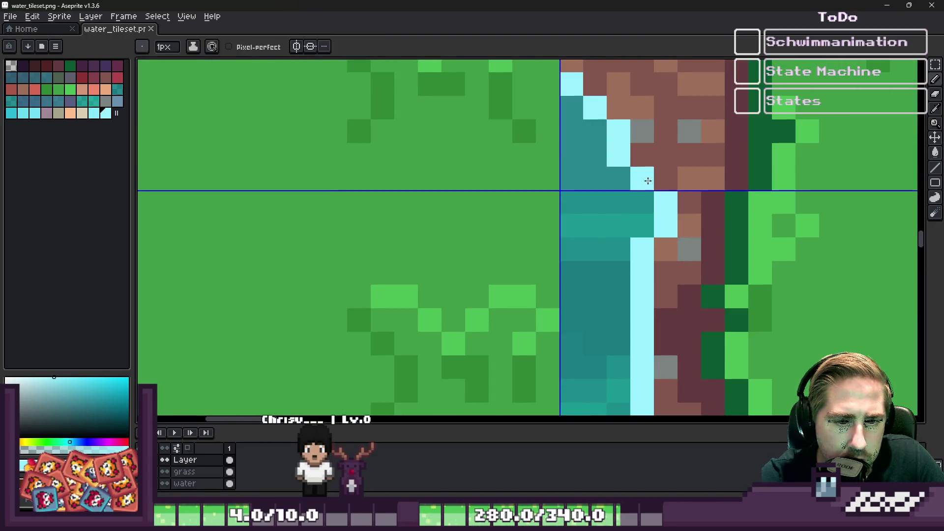
click(655, 176)
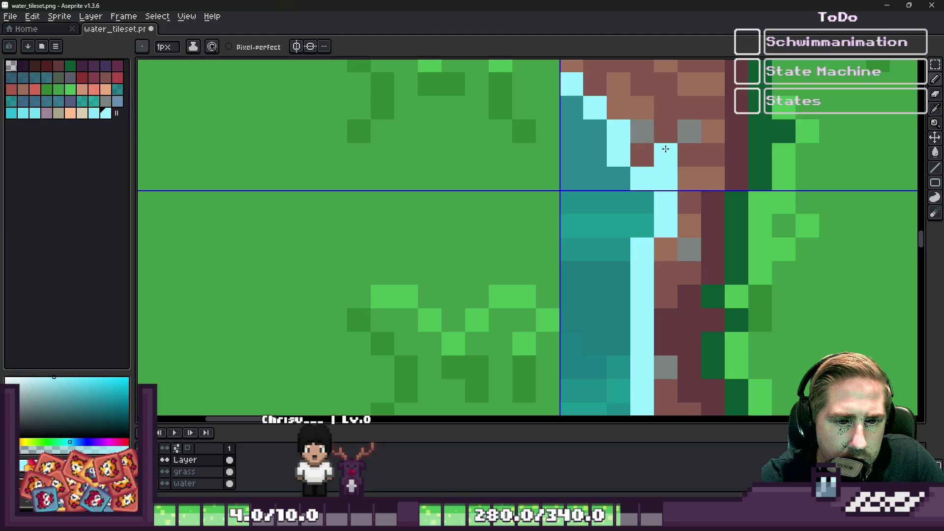
alt+click(599, 154)
drag(618, 154, 641, 177)
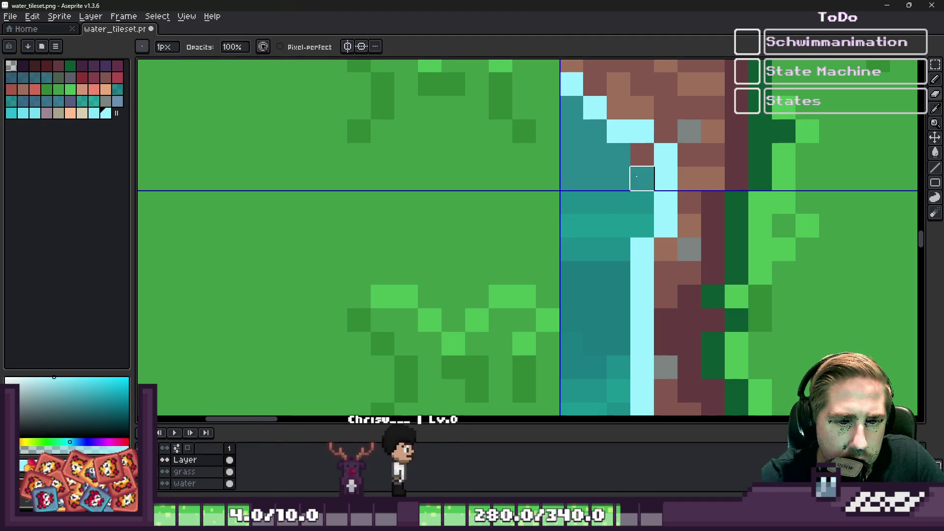
scroll(574, 202, up, 1)
drag(574, 120, 624, 196)
Add a teal pixel and extend the light cyan water edge by one pixel.
scroll(597, 152, down, 6)
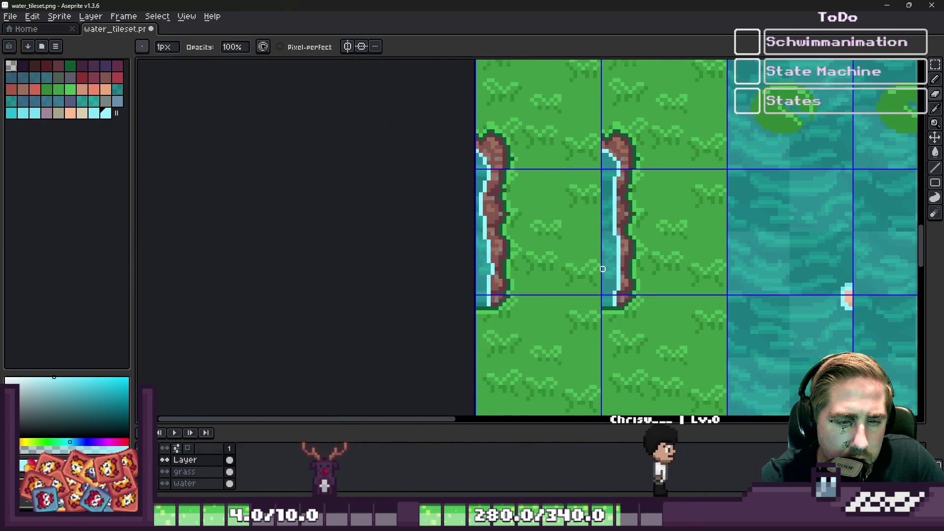
scroll(619, 300, up, 6)
alt+click(689, 264)
click(670, 266)
scroll(670, 268, down, 1)
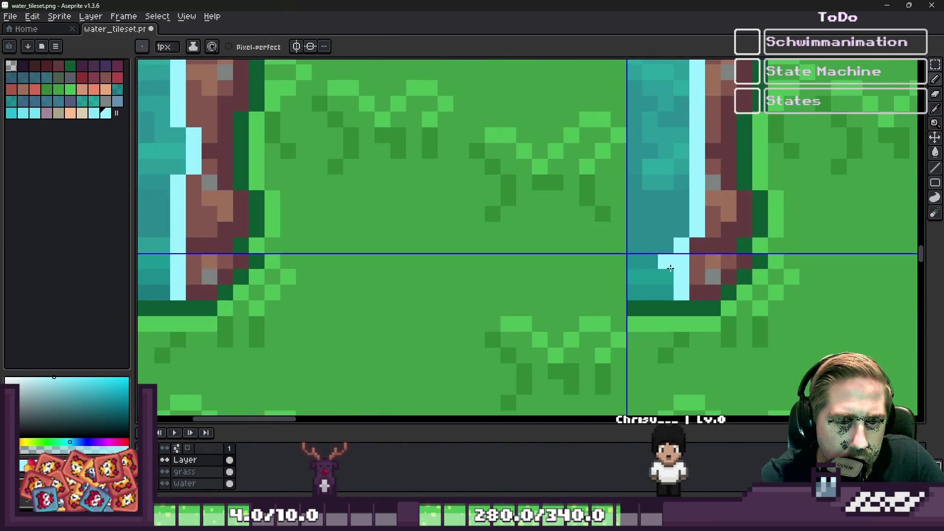
scroll(645, 288, up, 1)
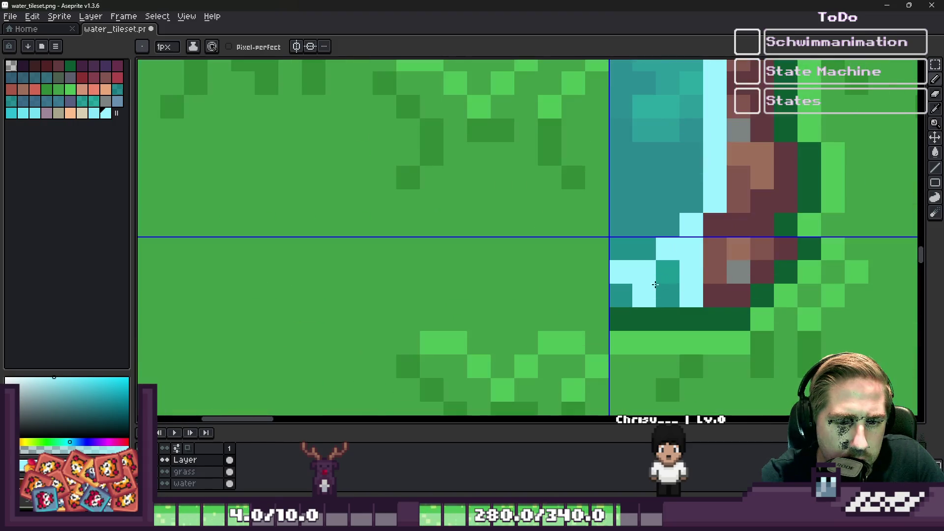
scroll(668, 295, down, 2)
scroll(590, 255, up, 1)
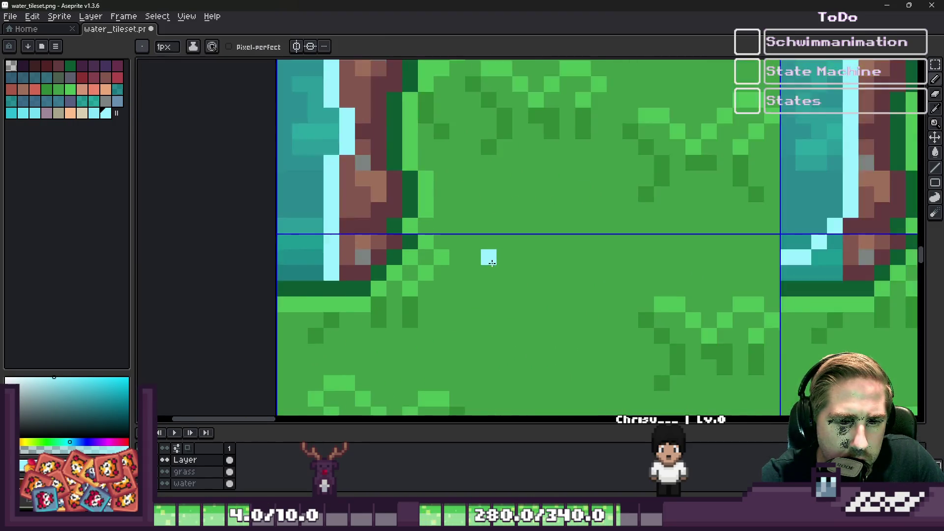
scroll(541, 246, down, 1)
scroll(487, 234, down, 2)
scroll(487, 234, up, 4)
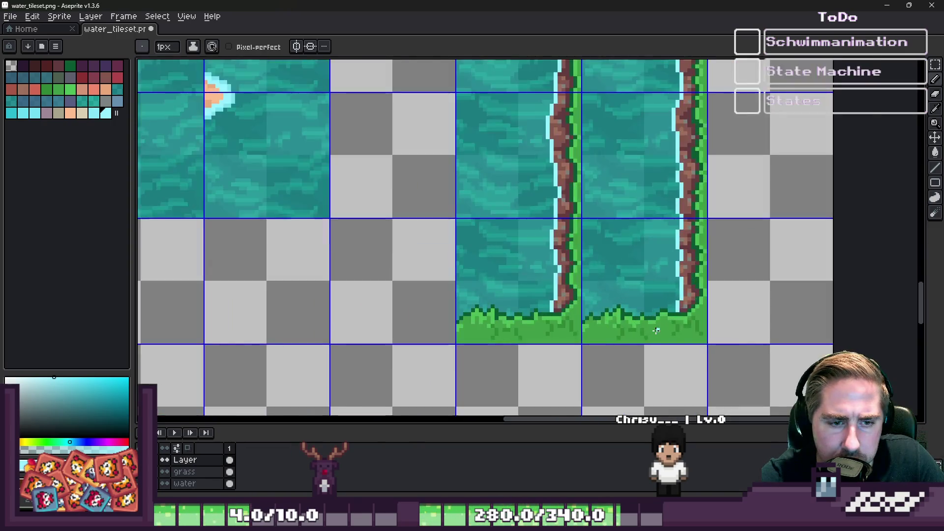
scroll(664, 341, down, 2)
scroll(664, 341, down, 3)
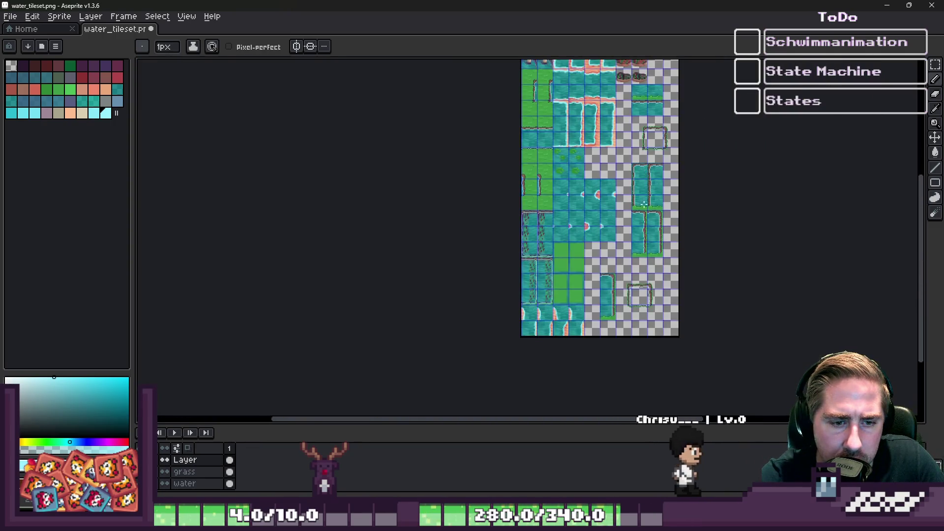
scroll(739, 239, up, 5)
scroll(739, 239, up, 2)
Marquee-select the tile-sized shore block, slide it 32 px right, and commit it.
key(m)
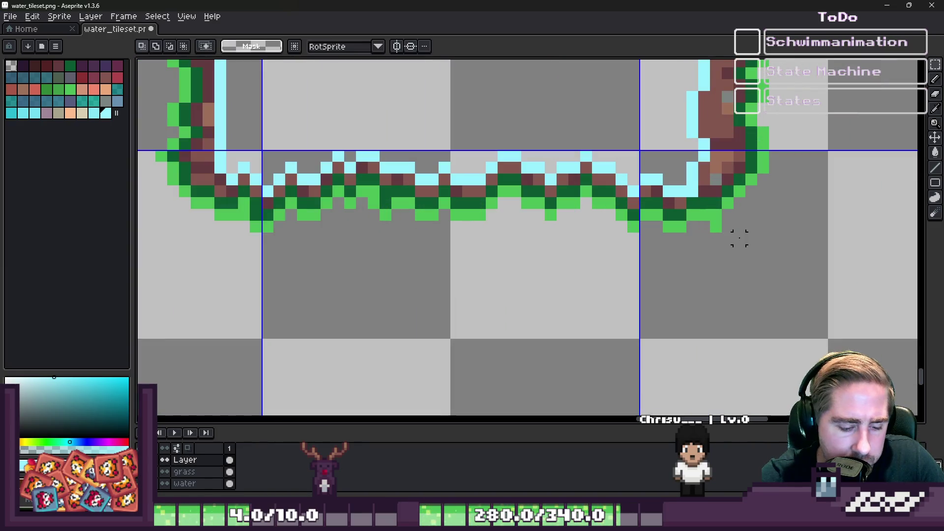
scroll(739, 238, down, 4)
scroll(561, 156, up, 3)
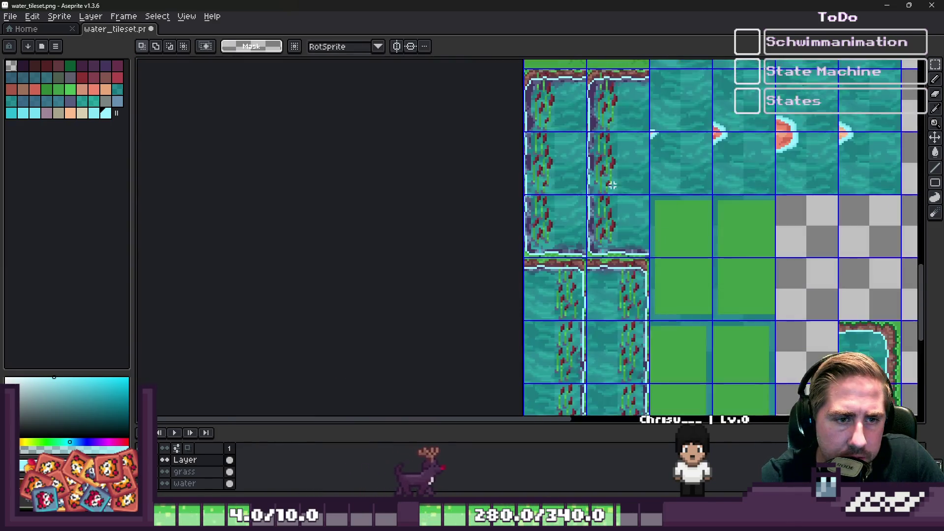
scroll(561, 156, down, 3)
scroll(597, 279, up, 3)
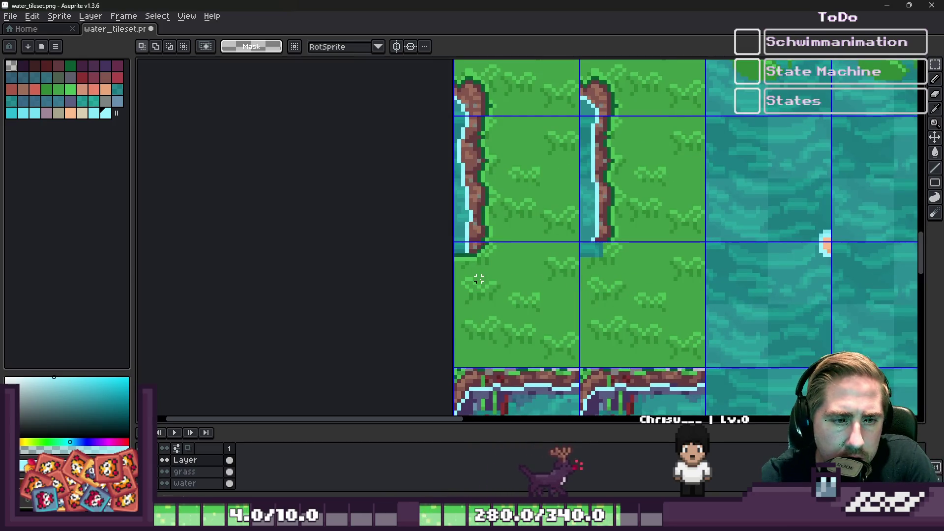
scroll(479, 279, up, 2)
mouse_move(476, 274)
mouse_down()
mouse_move(480, 238)
mouse_move(516, 301)
mouse_move(504, 290)
mouse_up()
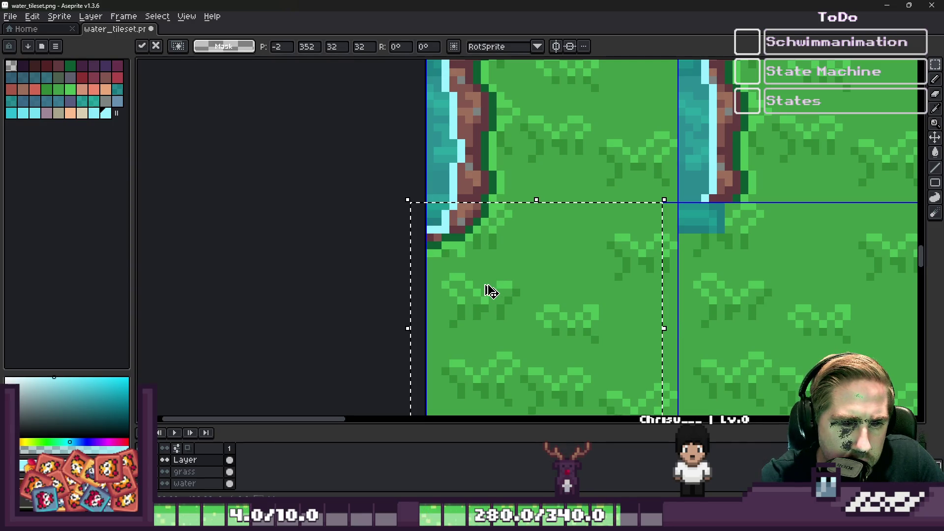
scroll(490, 291, down, 2)
mouse_move(499, 246)
mouse_down()
mouse_move(495, 196)
mouse_move(634, 268)
mouse_move(629, 256)
mouse_move(643, 256)
mouse_up()
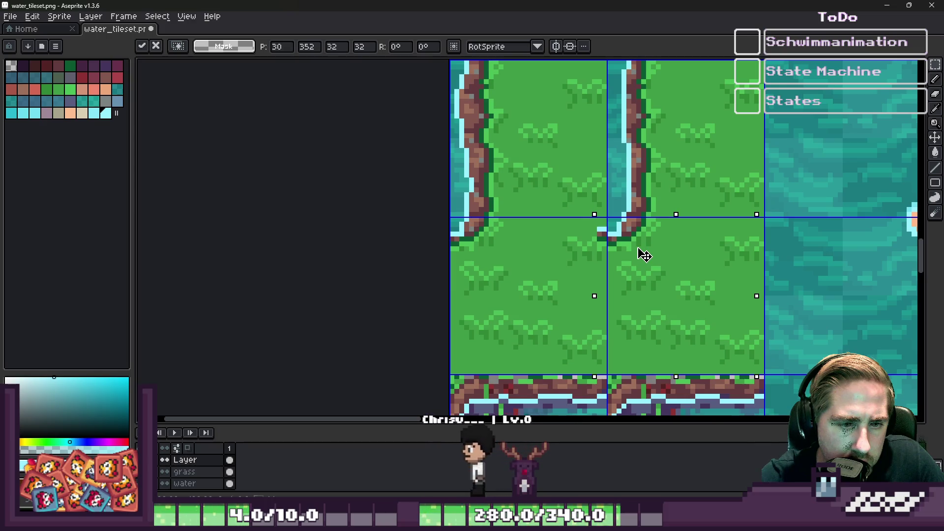
key(Return)
scroll(650, 248, up, 3)
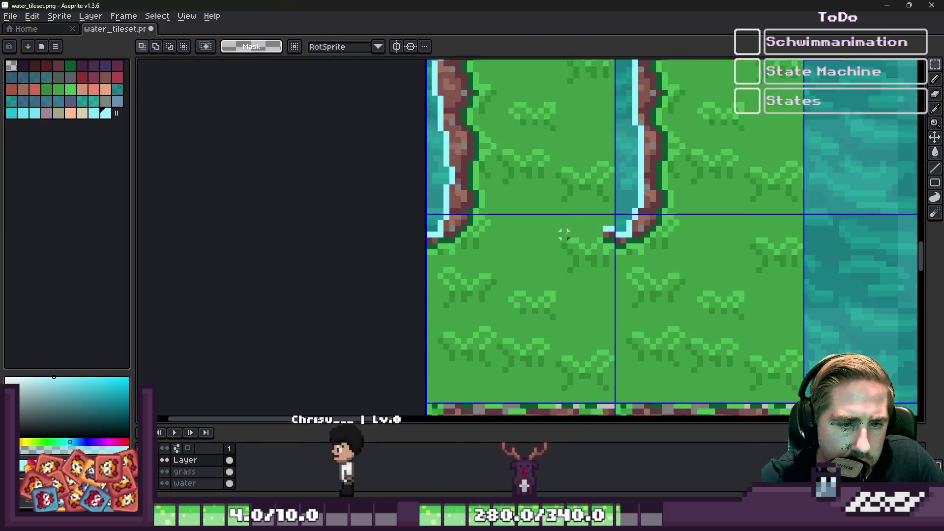
With the 1px Pencil, sample the bank's maroon and paint a stray cyan pixel maroon.
key(b)
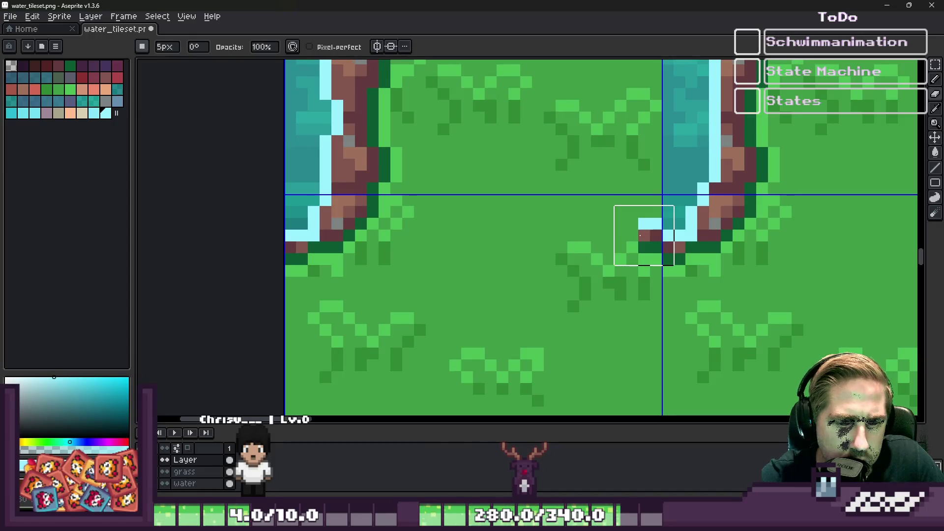
scroll(631, 235, down, 2)
scroll(712, 227, up, 3)
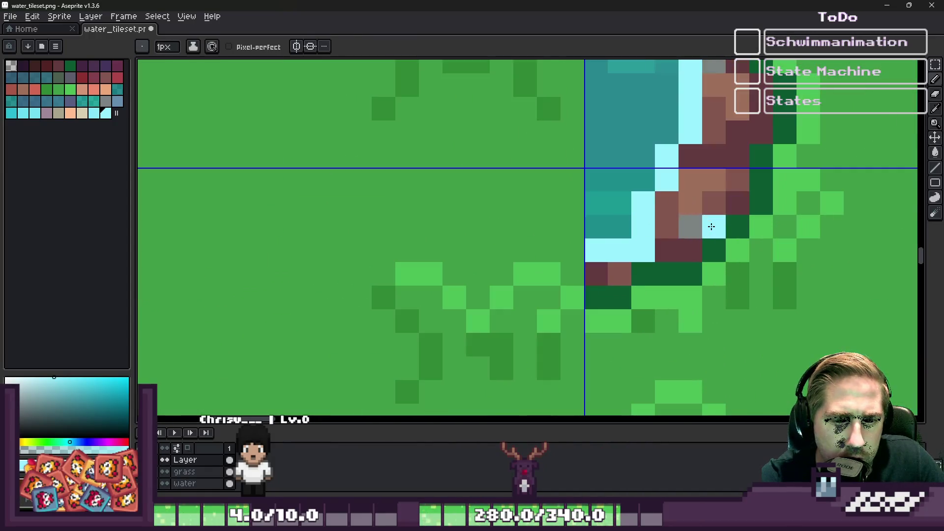
alt+click(685, 242)
click(641, 251)
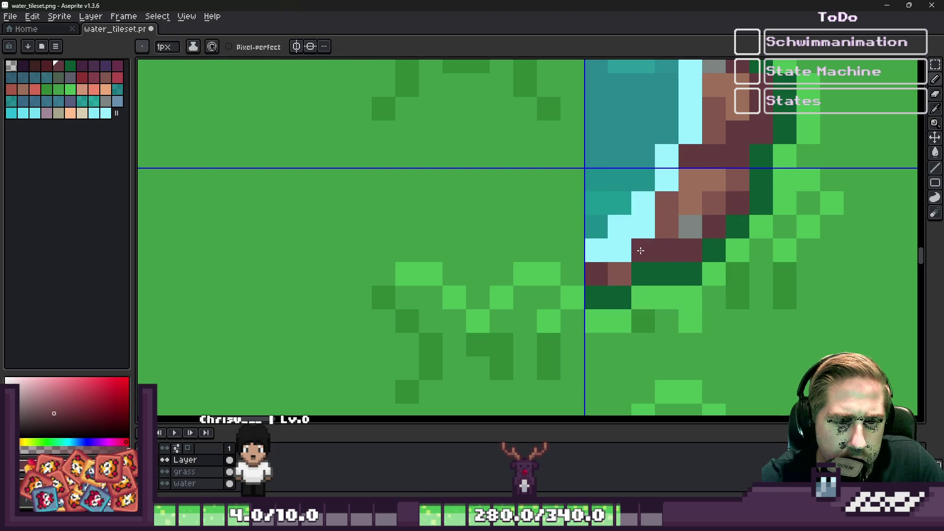
scroll(623, 253, down, 5)
scroll(590, 295, up, 3)
Paint a light cyan corner pixel and one brown pixel at the bank's end.
alt+click(599, 291)
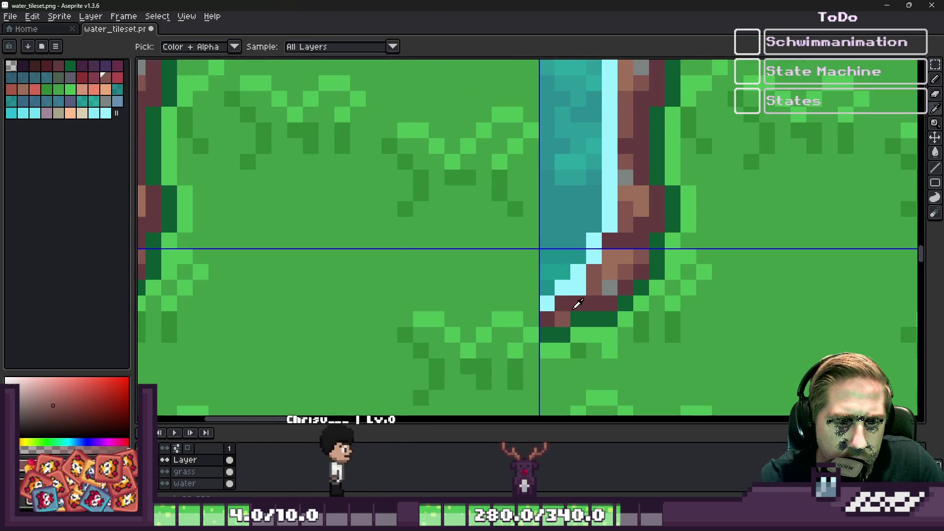
scroll(599, 291, down, 3)
scroll(569, 320, up, 3)
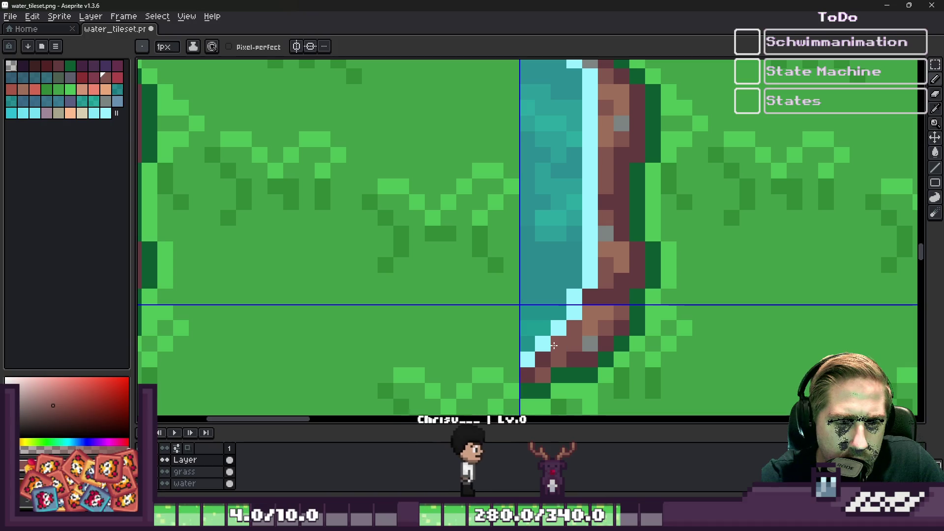
alt+click(566, 326)
click(564, 312)
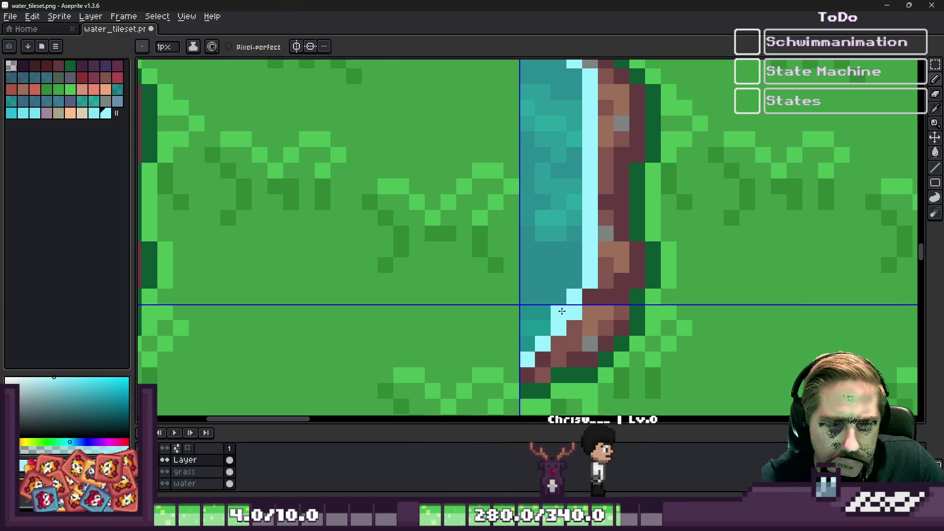
alt+click(588, 307)
scroll(605, 268, down, 3)
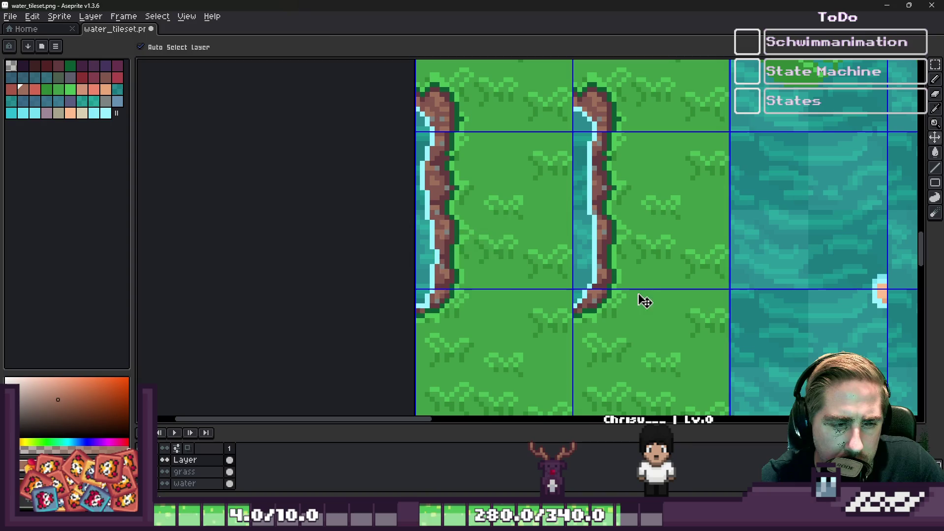
scroll(371, 315, up, 5)
alt+click(379, 364)
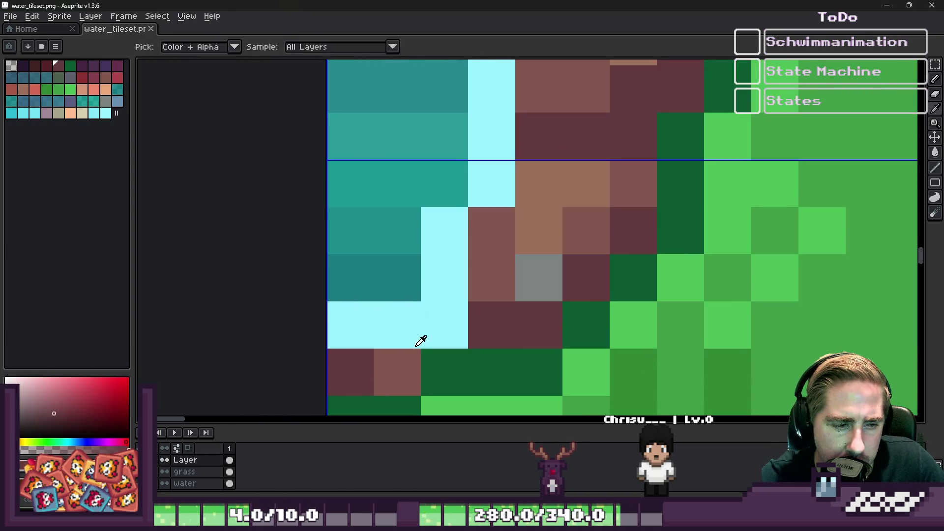
click(451, 321)
scroll(450, 321, down, 5)
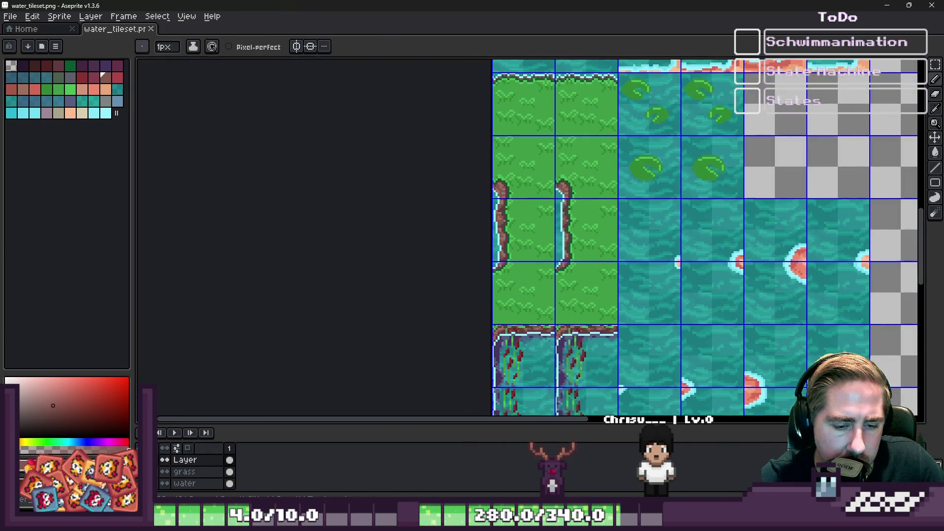
Check the pond's curled shore-bank edges in Godot's World scene, then minimize Godot.
mouse_move(686, 524)
click(580, 473)
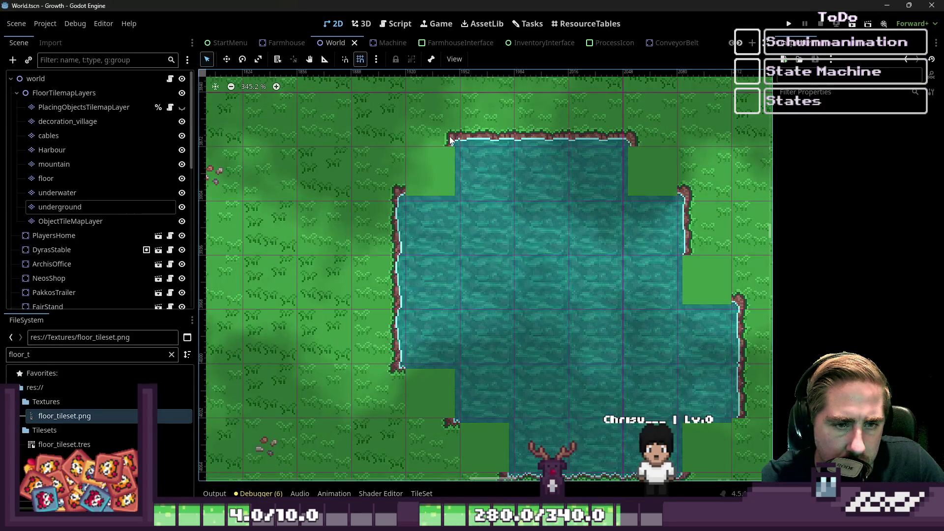
scroll(450, 140, down, 3)
scroll(616, 367, up, 4)
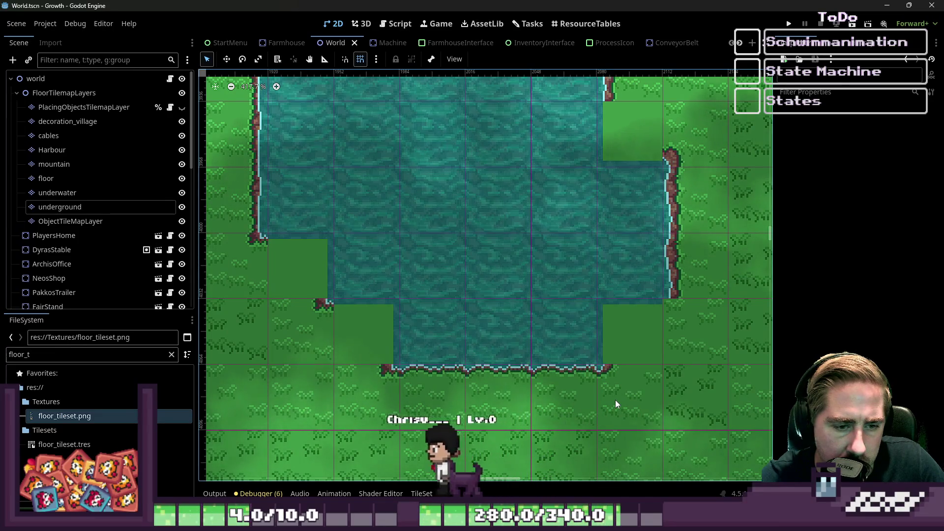
scroll(609, 334, down, 3)
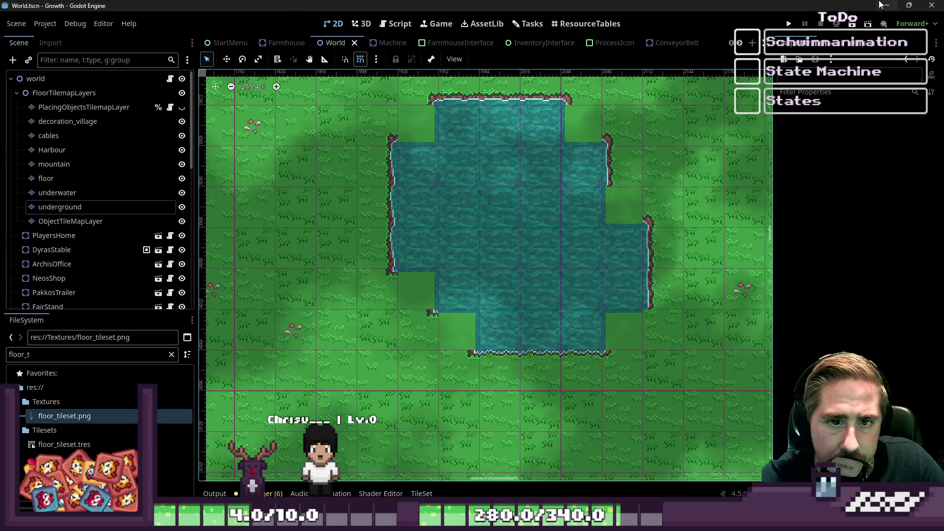
click(883, 4)
Copy a plain grass tile and place the copy in an empty cell of the lower tileset.
scroll(650, 120, up, 2)
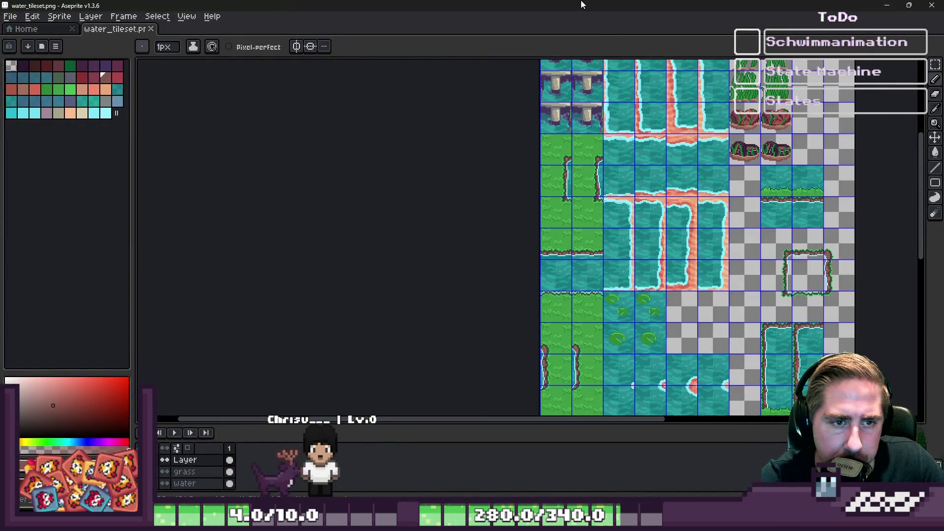
key(m)
scroll(639, 122, down, 2)
scroll(533, 260, up, 5)
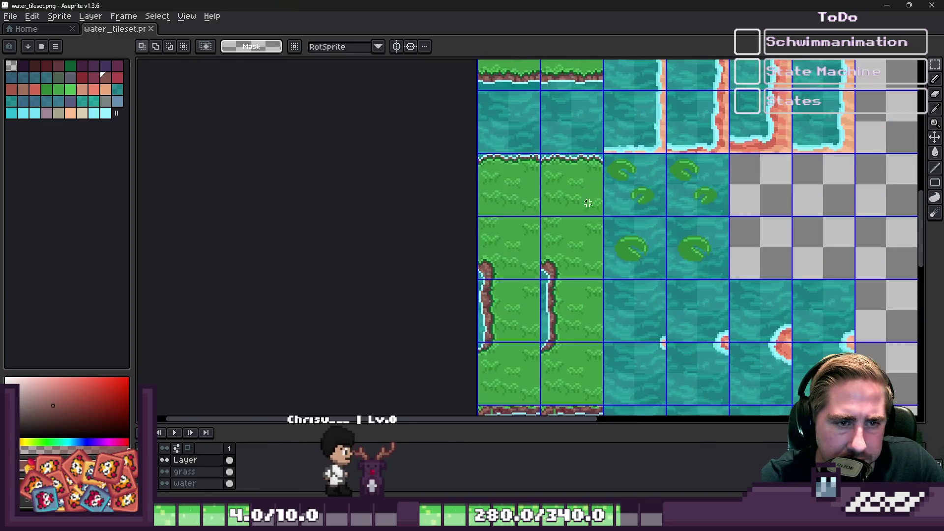
scroll(518, 172, down, 1)
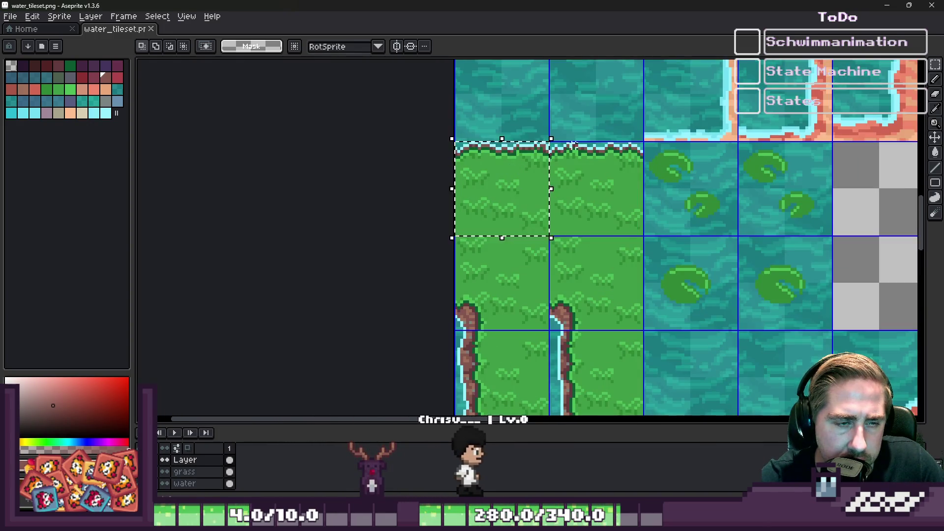
scroll(575, 144, down, 6)
scroll(566, 147, up, 4)
drag(721, 106, 562, 152)
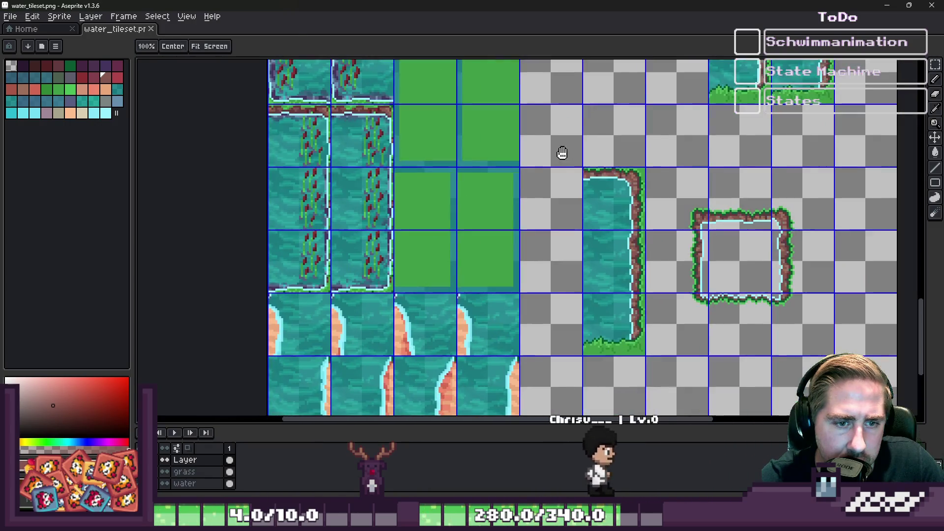
mouse_move(483, 181)
mouse_down()
mouse_move(492, 202)
mouse_move(748, 190)
mouse_move(809, 203)
mouse_move(808, 353)
mouse_up()
key(ctrl+c)
key(ctrl+v)
scroll(808, 353, up, 4)
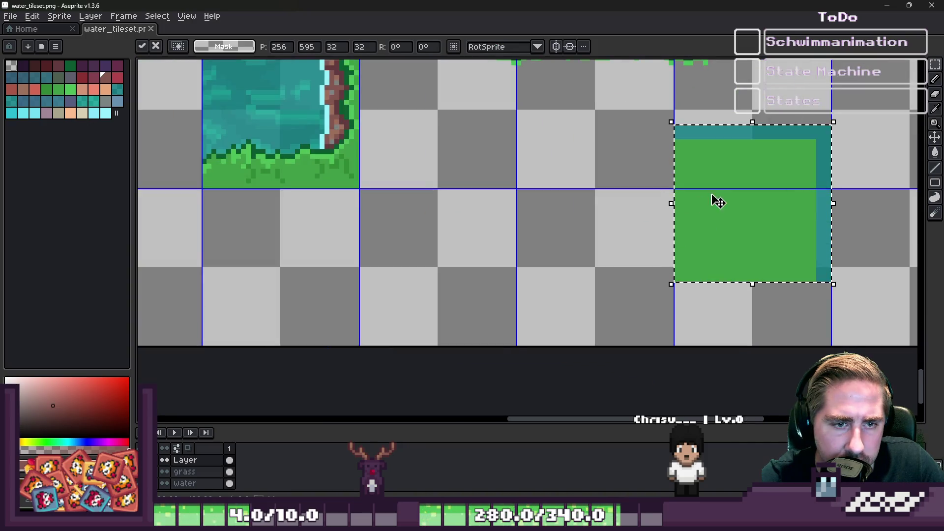
mouse_move(718, 202)
mouse_down()
mouse_move(559, 255)
mouse_move(564, 267)
mouse_up()
key(Return)
scroll(558, 264, down, 6)
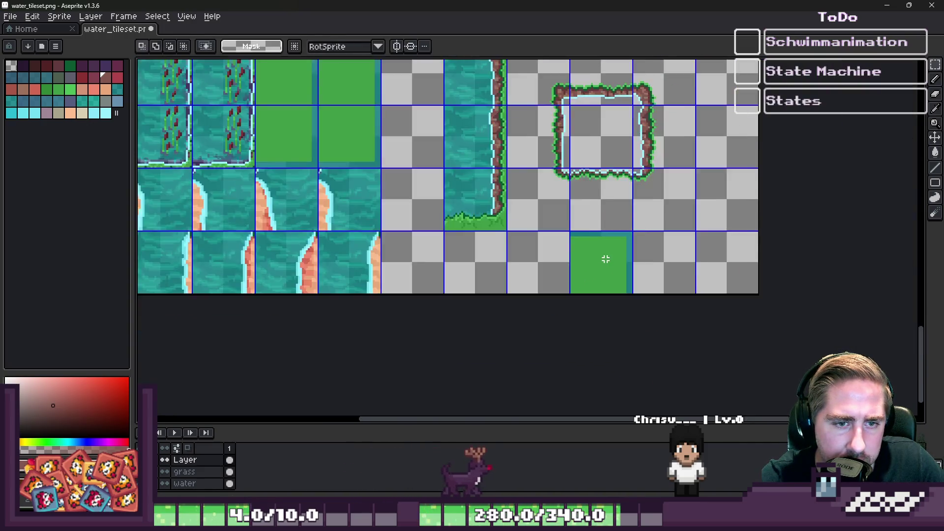
scroll(517, 203, up, 4)
scroll(517, 203, down, 6)
scroll(517, 203, up, 3)
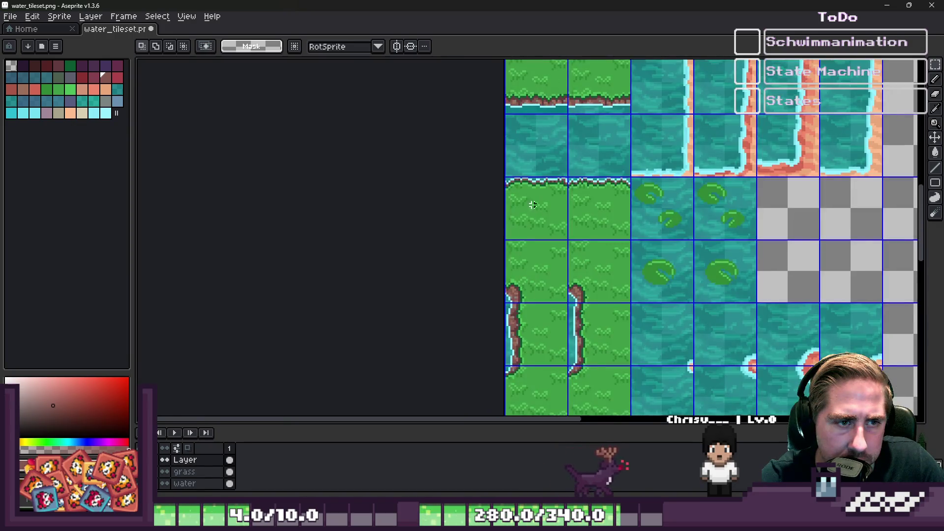
Paste the shore edge strip along the top of the tile beside the new grass tile.
key(ctrl+v)
scroll(537, 199, down, 4)
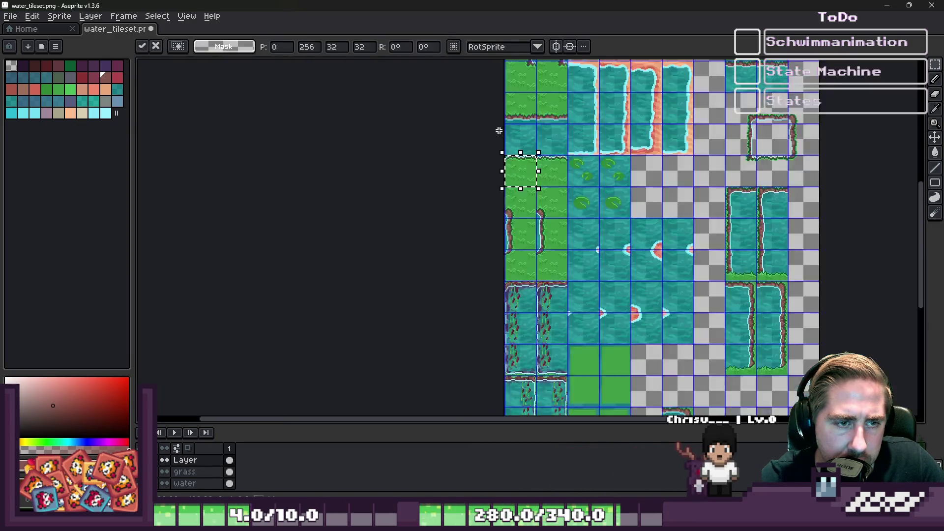
scroll(550, 212, up, 1)
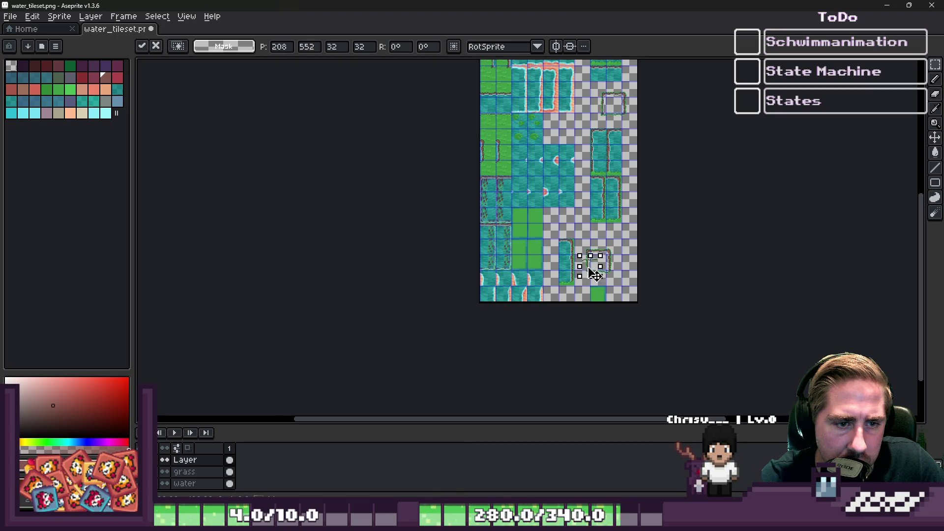
scroll(592, 273, up, 7)
mouse_move(575, 236)
mouse_down()
mouse_move(494, 285)
mouse_move(628, 282)
mouse_move(624, 289)
mouse_up()
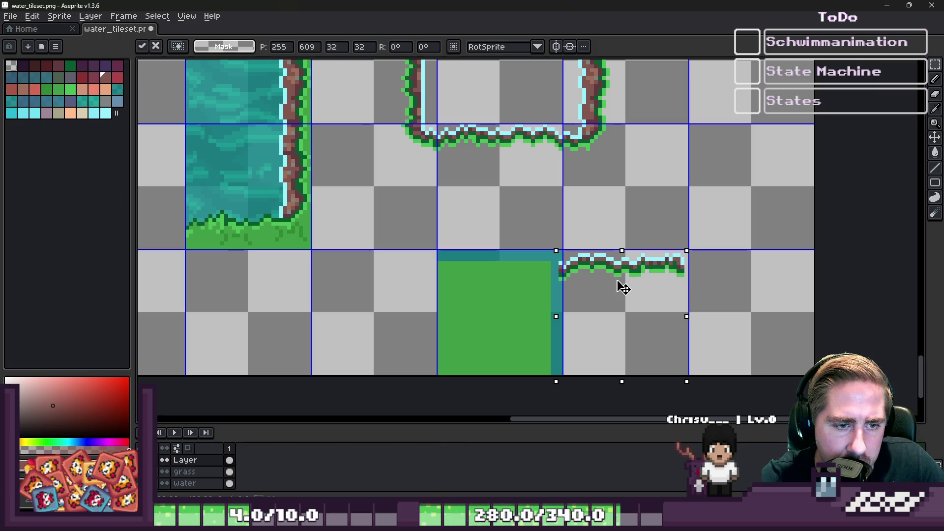
key(Return)
scroll(631, 282, down, 4)
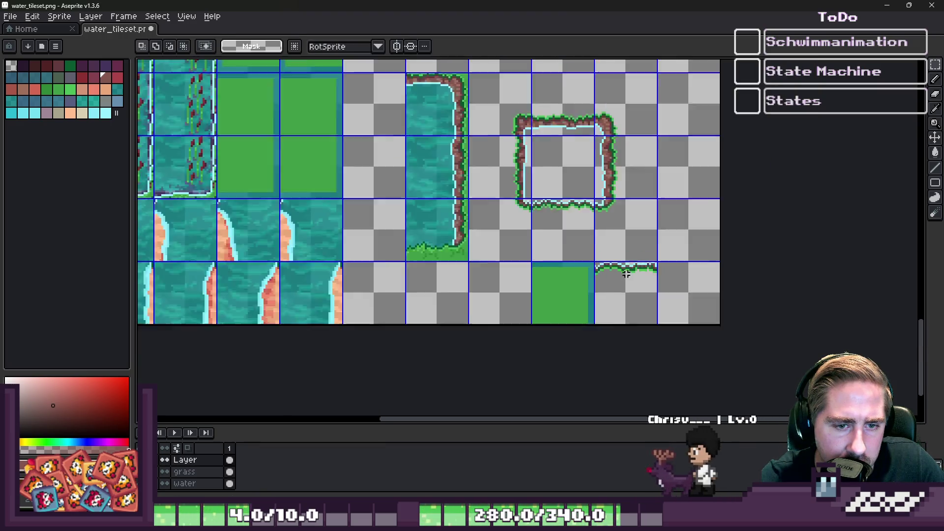
scroll(482, 145, up, 3)
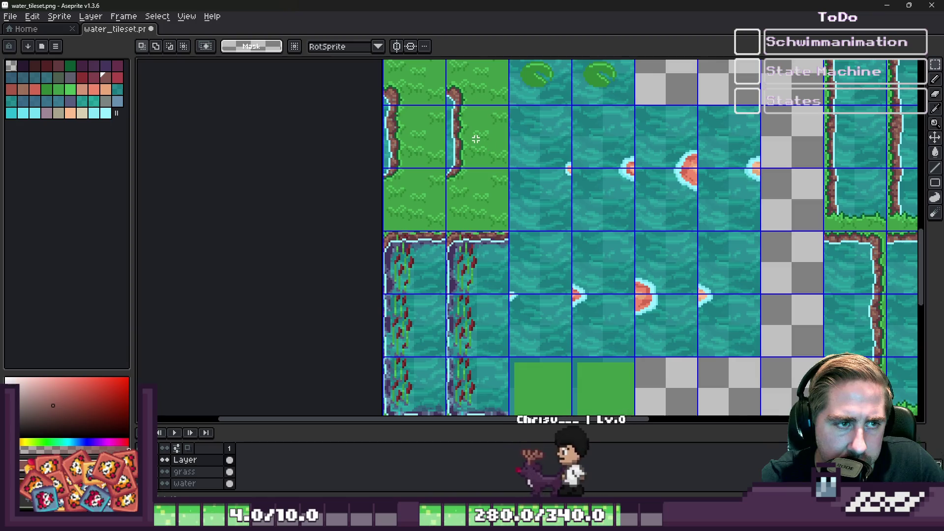
scroll(482, 145, down, 4)
scroll(559, 295, up, 4)
Paste the vertical grass-edge piece and place it into the tile on the right.
key(ctrl+v)
mouse_move(597, 234)
mouse_down()
mouse_move(521, 246)
mouse_move(727, 249)
mouse_move(694, 253)
mouse_move(679, 276)
mouse_move(767, 249)
mouse_up()
key(Escape)
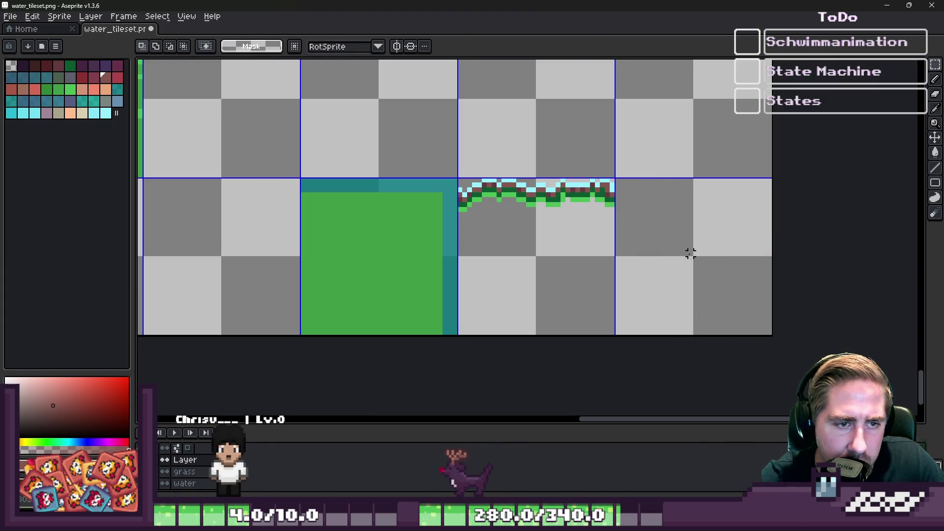
scroll(666, 253, down, 3)
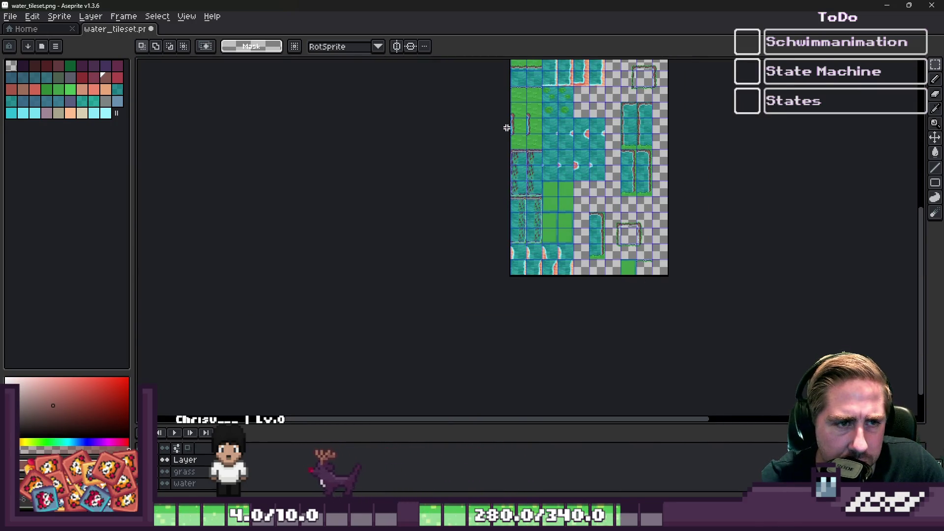
scroll(507, 128, up, 2)
scroll(511, 123, down, 2)
scroll(531, 102, up, 4)
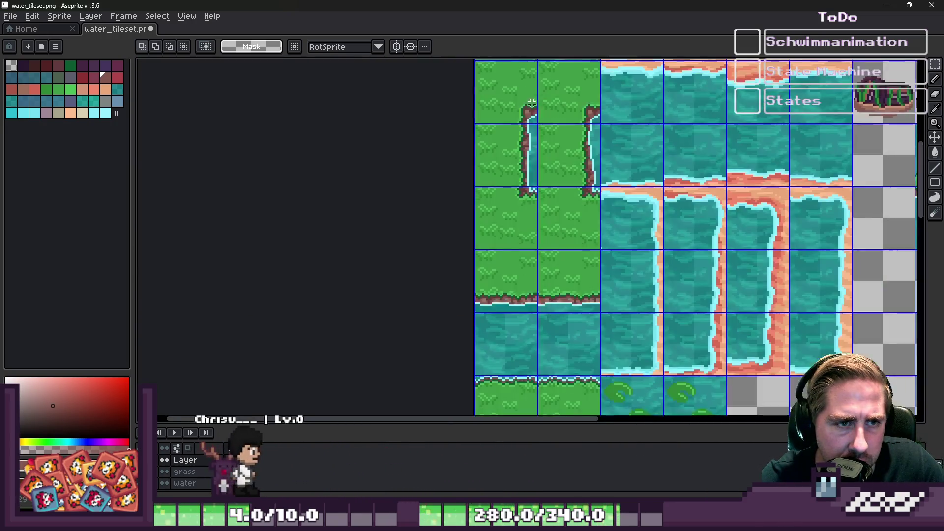
scroll(502, 113, down, 4)
scroll(699, 317, up, 4)
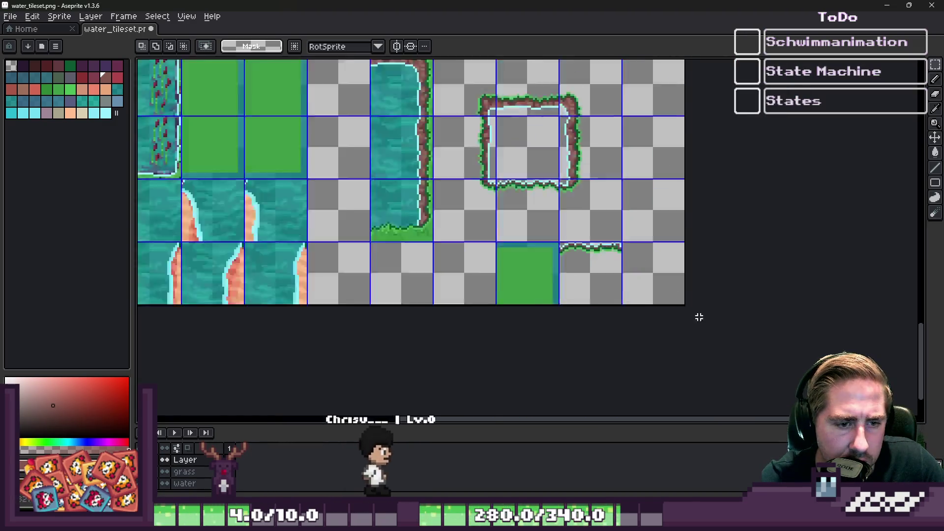
scroll(699, 318, up, 4)
key(ctrl+v)
mouse_move(565, 211)
mouse_down()
mouse_move(695, 234)
mouse_move(675, 234)
mouse_up()
click(551, 210)
Move the vertical edge strip onto the middle tile.
scroll(552, 211, up, 1)
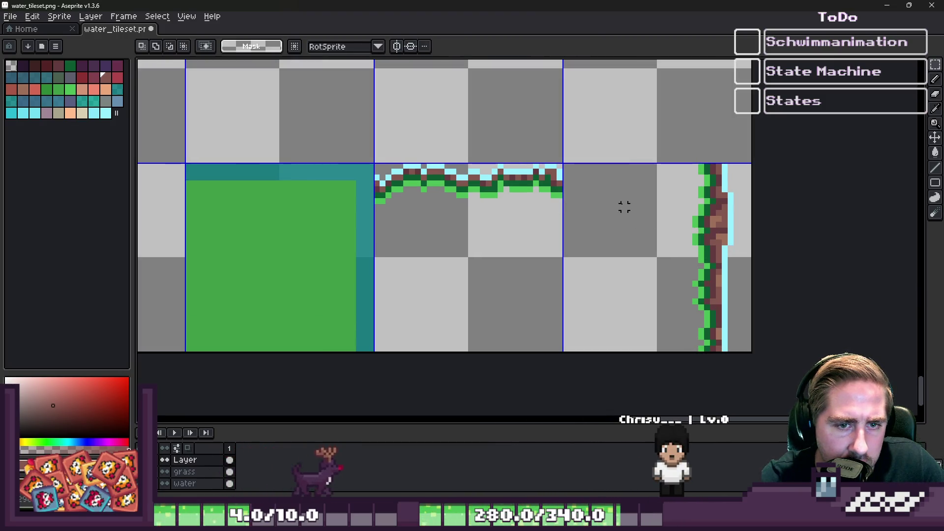
mouse_move(685, 190)
mouse_down()
mouse_move(727, 270)
mouse_move(747, 355)
mouse_up()
drag(721, 266, 549, 266)
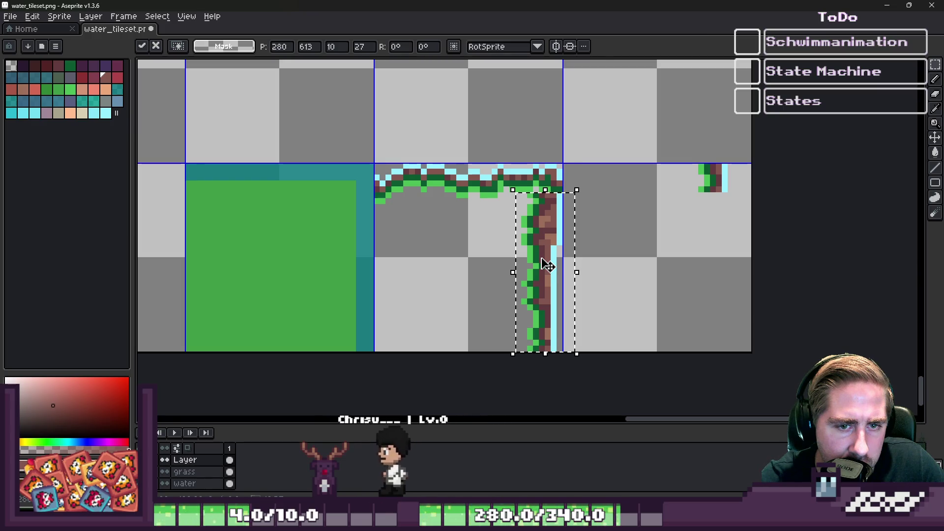
key(Escape)
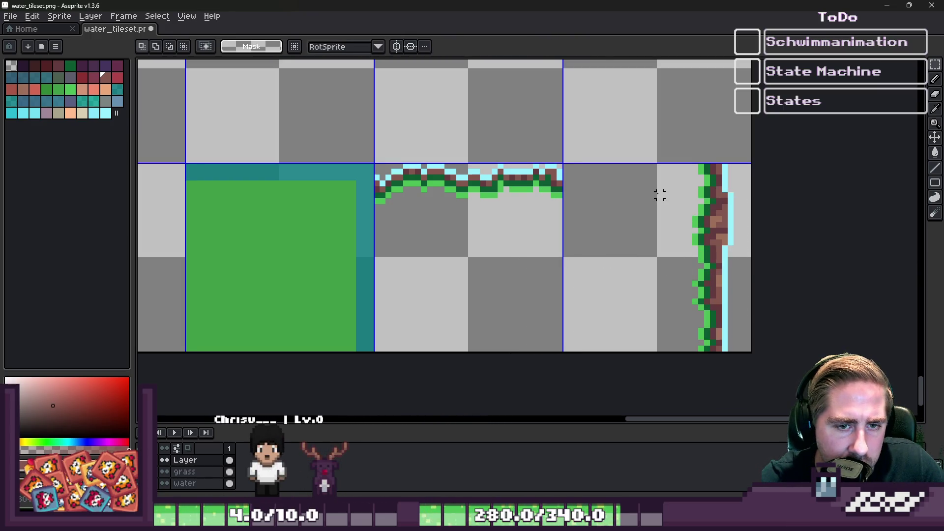
mouse_move(723, 269)
mouse_down()
mouse_move(748, 354)
mouse_move(565, 270)
mouse_move(524, 267)
mouse_up()
key(Return)
With the pencil, paint a cyan pixel and a brown pixel at the junction.
scroll(472, 180, up, 4)
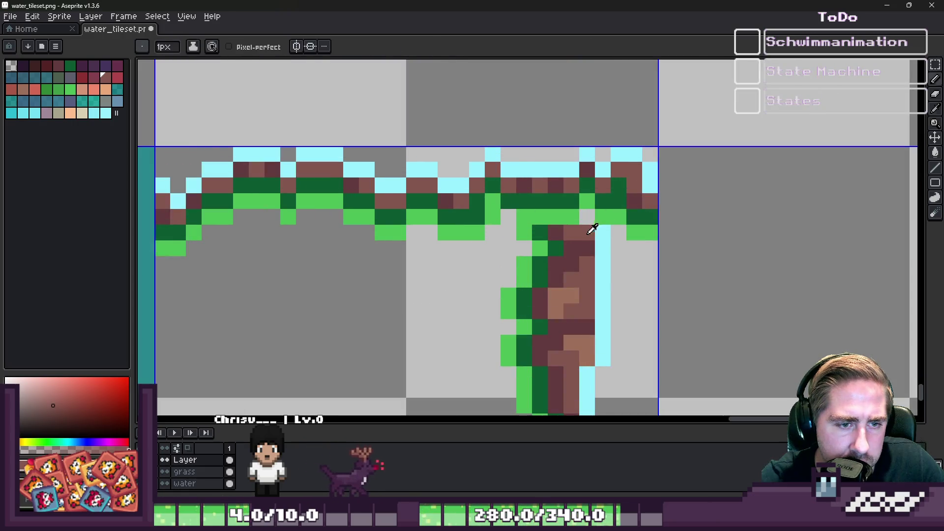
key(b)
click(587, 202)
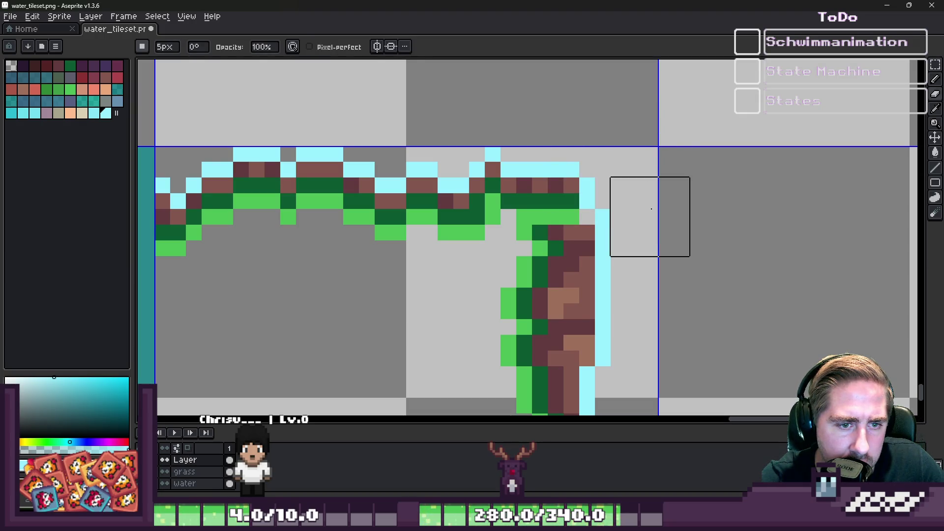
scroll(651, 209, down, 3)
scroll(590, 202, up, 4)
alt+click(600, 159)
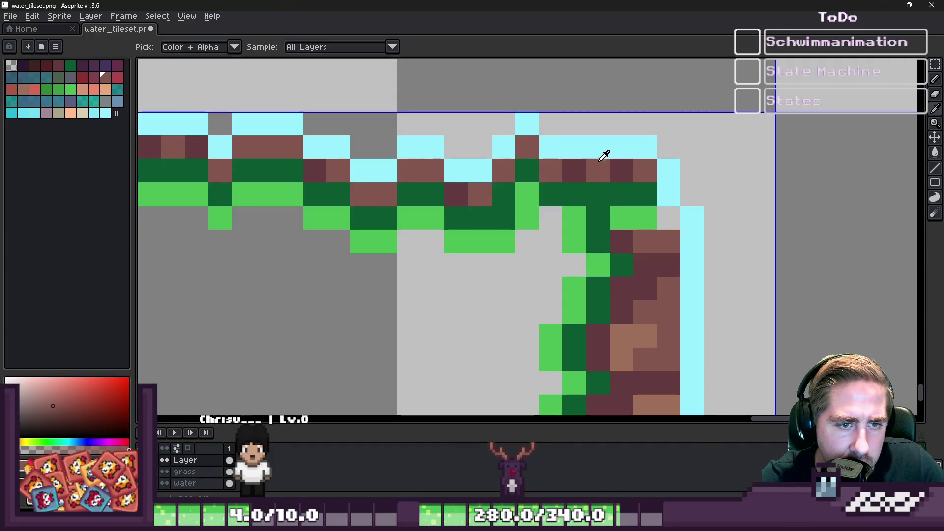
click(611, 194)
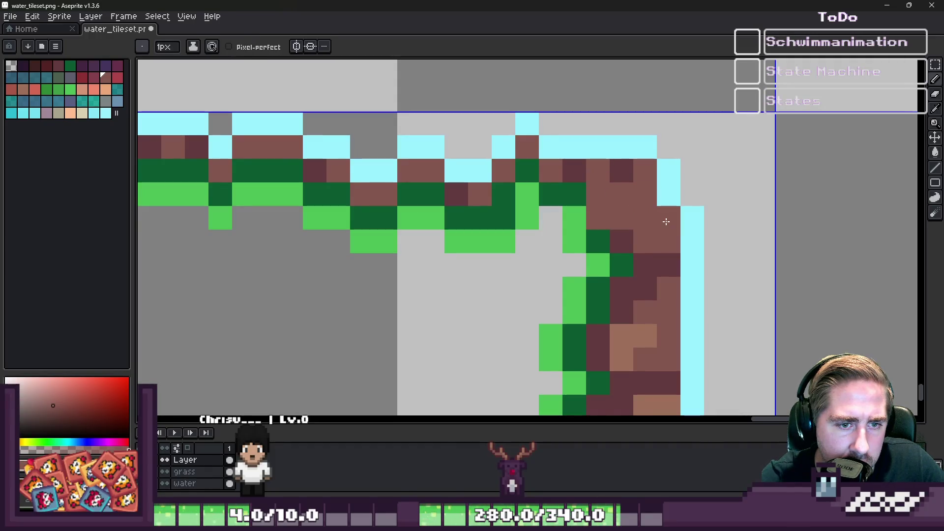
Paint dark green and maroon junction pixels, recolouring three brown pixels maroon.
alt+click(602, 235)
click(599, 211)
alt+click(617, 165)
click(605, 196)
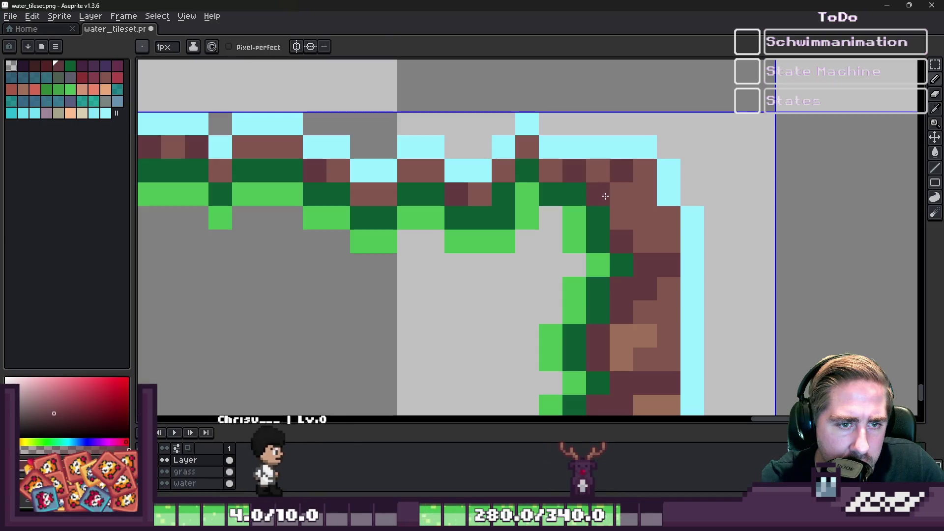
click(622, 218)
click(645, 218)
click(644, 194)
scroll(632, 196, down, 5)
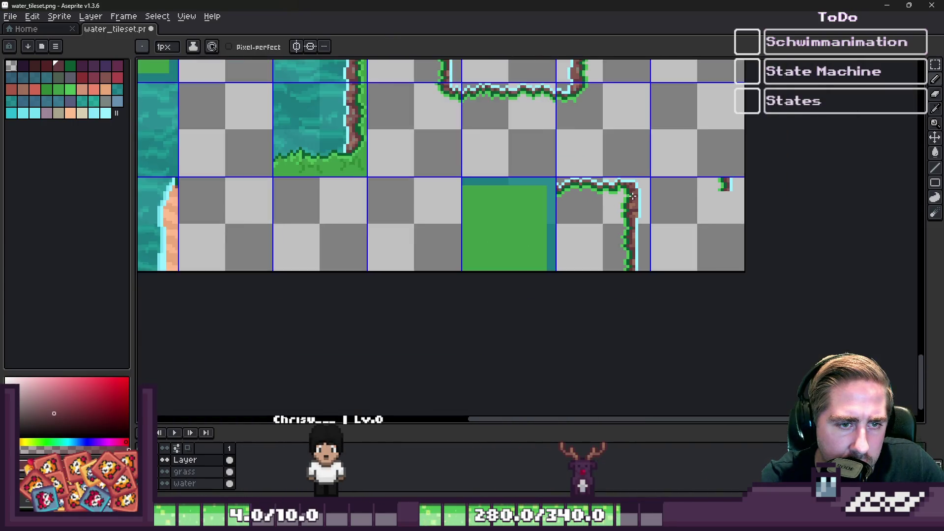
scroll(632, 196, down, 1)
scroll(633, 196, up, 2)
scroll(685, 194, down, 2)
Select the finished corner piece with the rectangular marquee.
key(m)
scroll(685, 194, up, 2)
drag(710, 149, 773, 252)
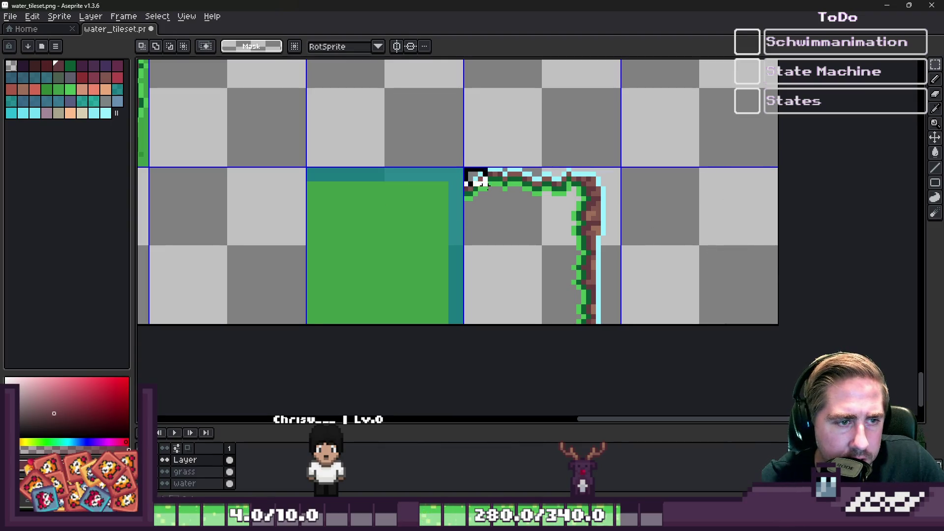
drag(617, 316, 620, 320)
scroll(620, 319, down, 2)
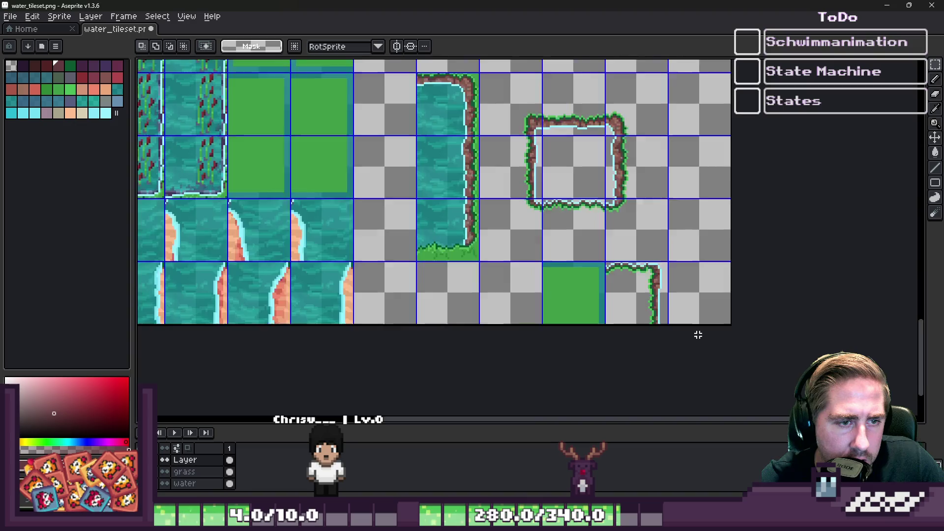
scroll(528, 238, up, 3)
scroll(528, 238, down, 1)
scroll(537, 241, up, 3)
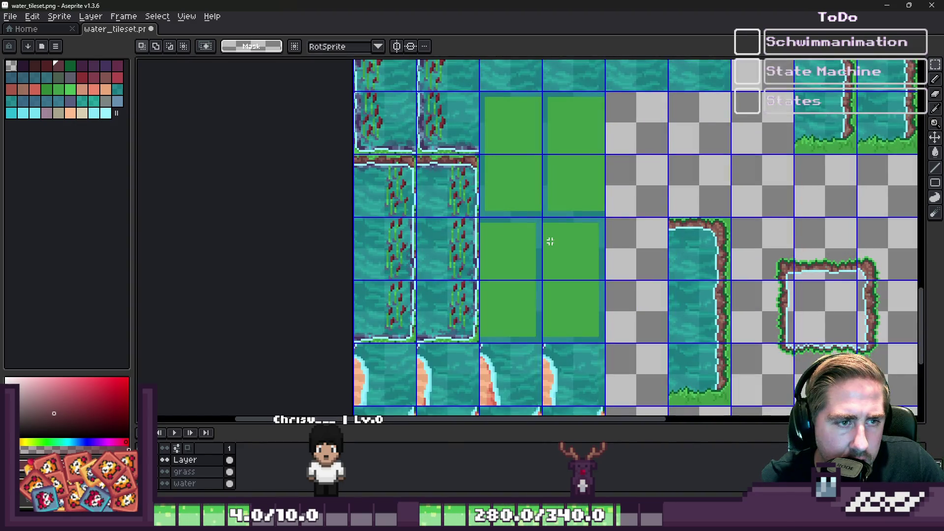
Replace the plain grass tile with the pasted corner piece.
drag(485, 246, 510, 247)
key(Delete)
scroll(485, 247, up, 1)
key(ctrl+v)
scroll(492, 246, up, 2)
key(Return)
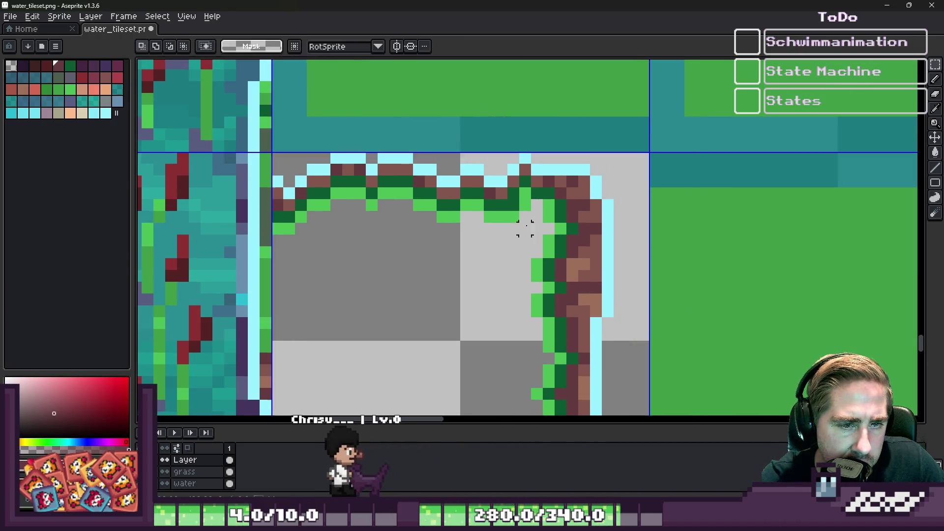
scroll(527, 225, down, 3)
Save the tileset and check the corner tiles in Godot's World scene.
key(ctrl+s)
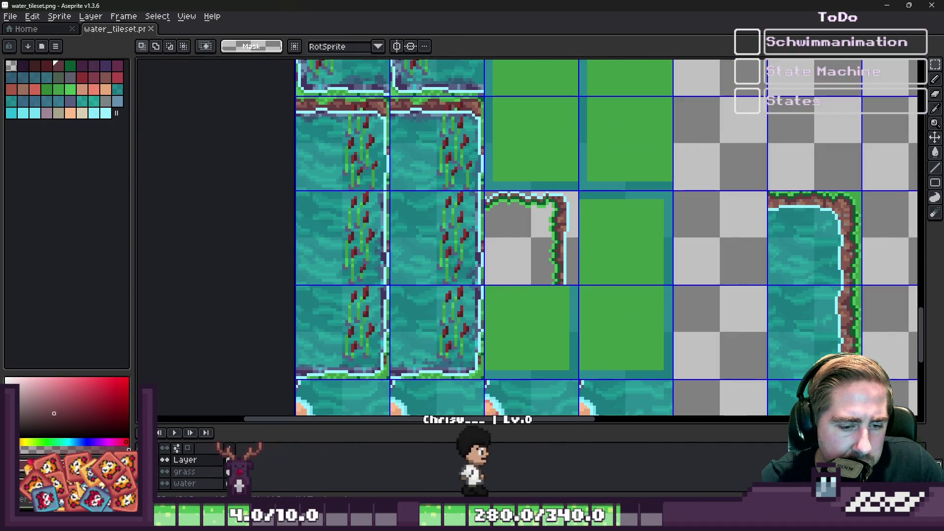
mouse_move(585, 524)
click(590, 464)
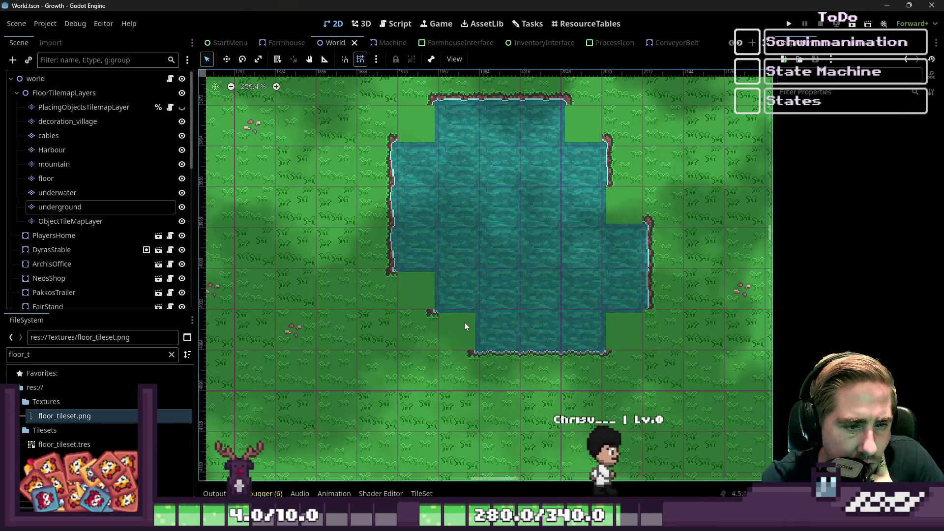
scroll(383, 341, up, 2)
scroll(404, 337, up, 6)
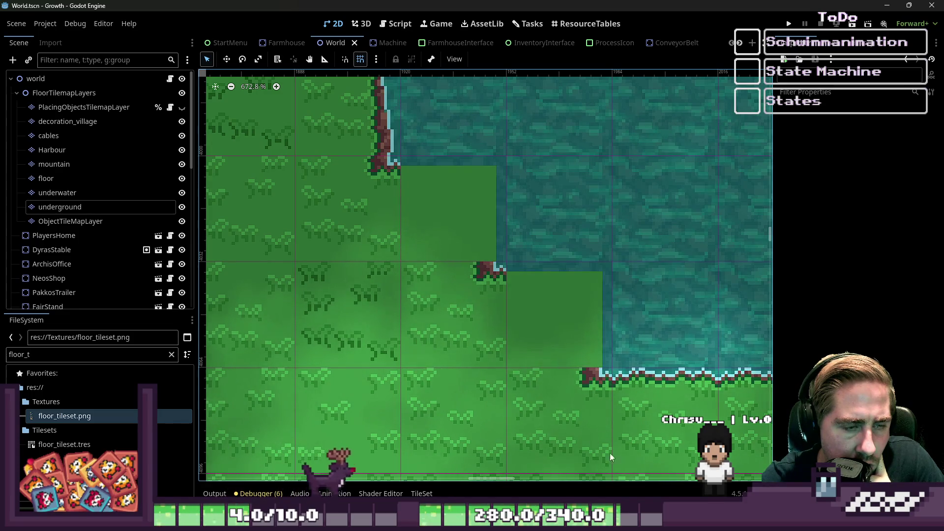
click(894, 5)
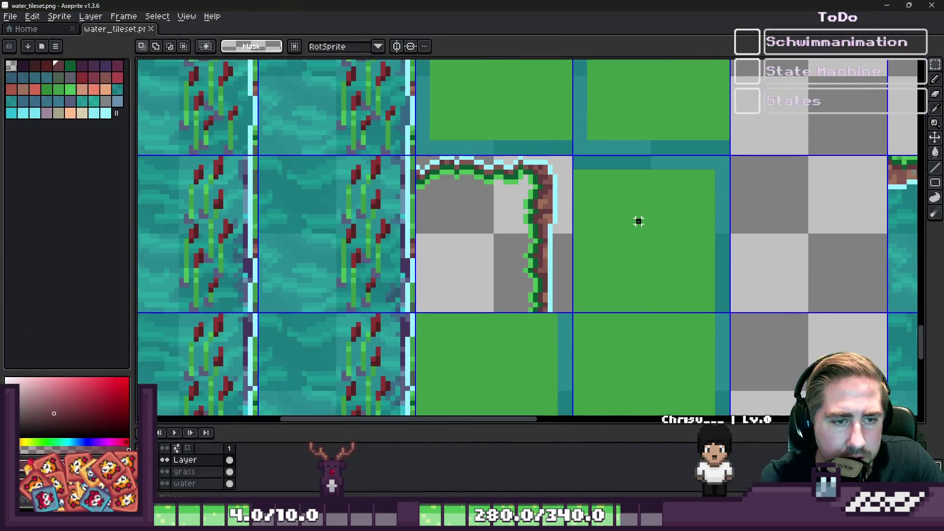
Duplicate the cliff-corner tile one cell right, save, and review it in Godot.
key(Delete)
drag(521, 231, 691, 238)
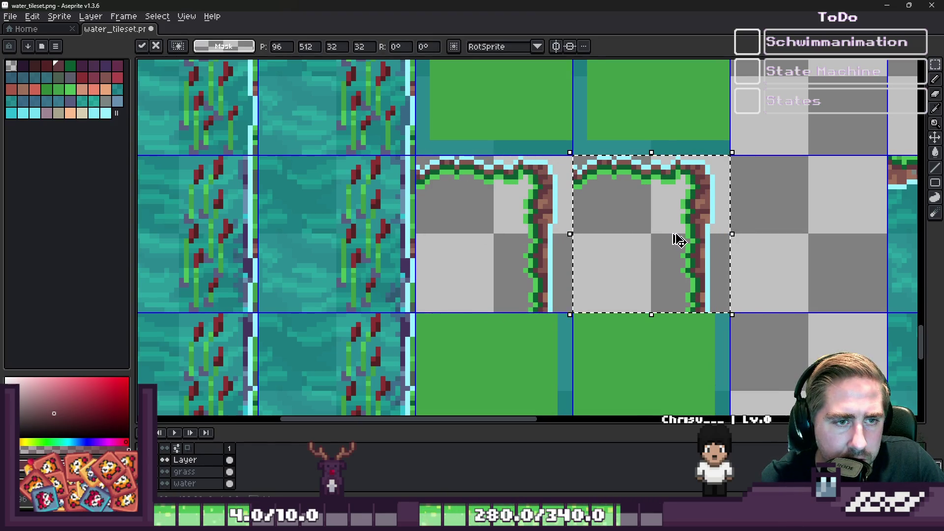
key(ctrl+s)
click(574, 465)
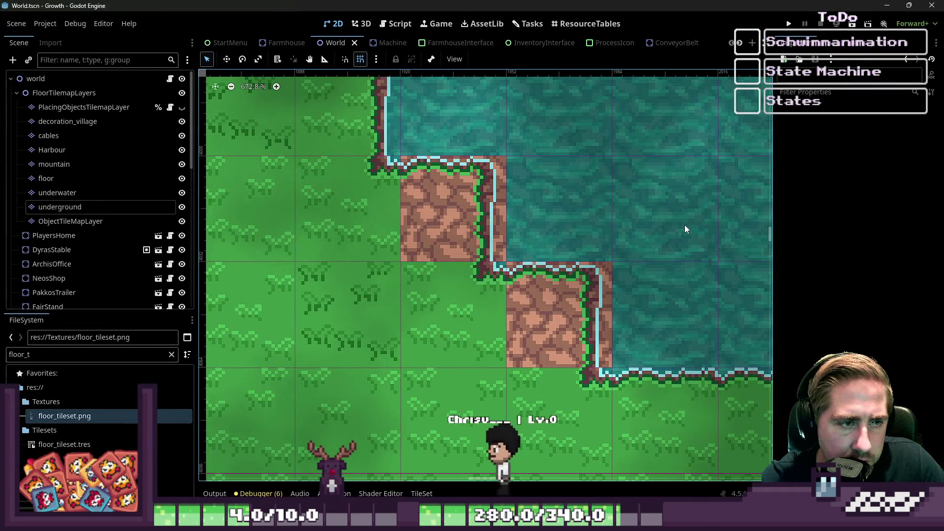
scroll(685, 229, down, 5)
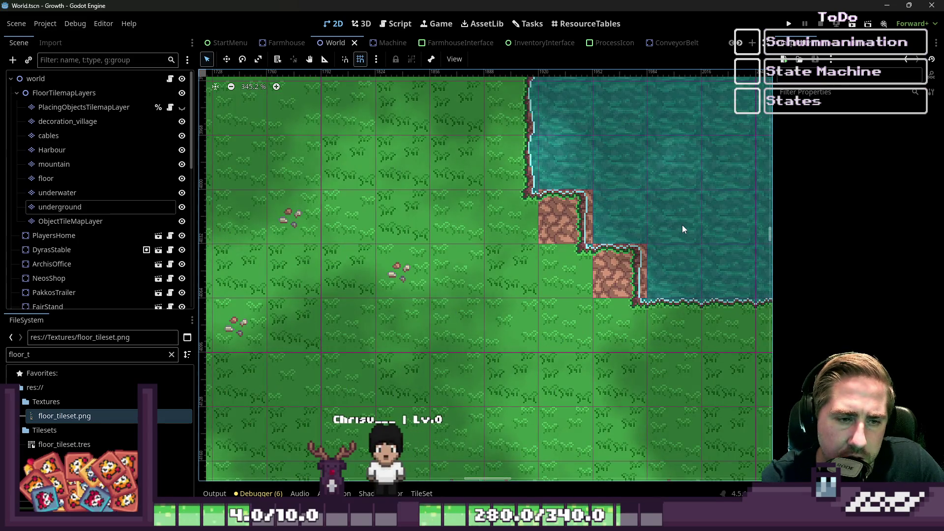
Undo the cyan pixel column on the arch tile's edge.
key(alt+Tab)
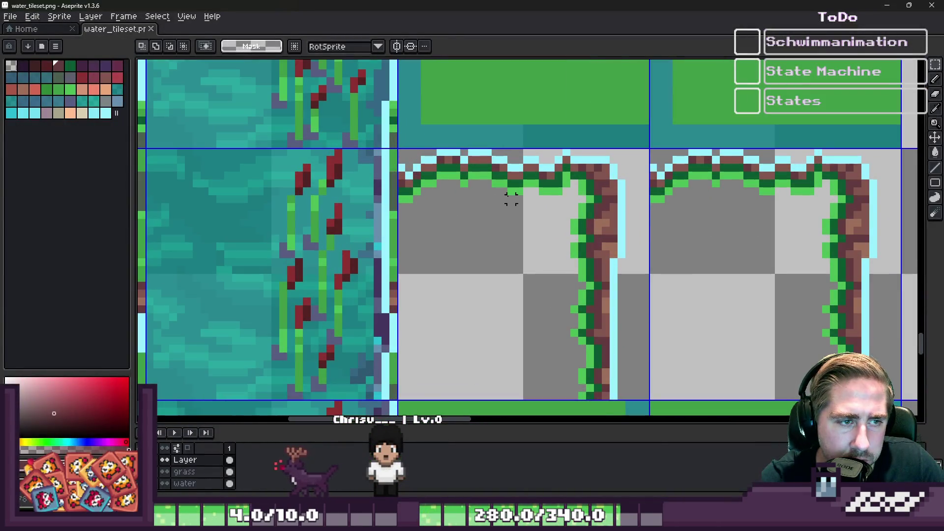
scroll(512, 199, down, 3)
scroll(681, 164, up, 4)
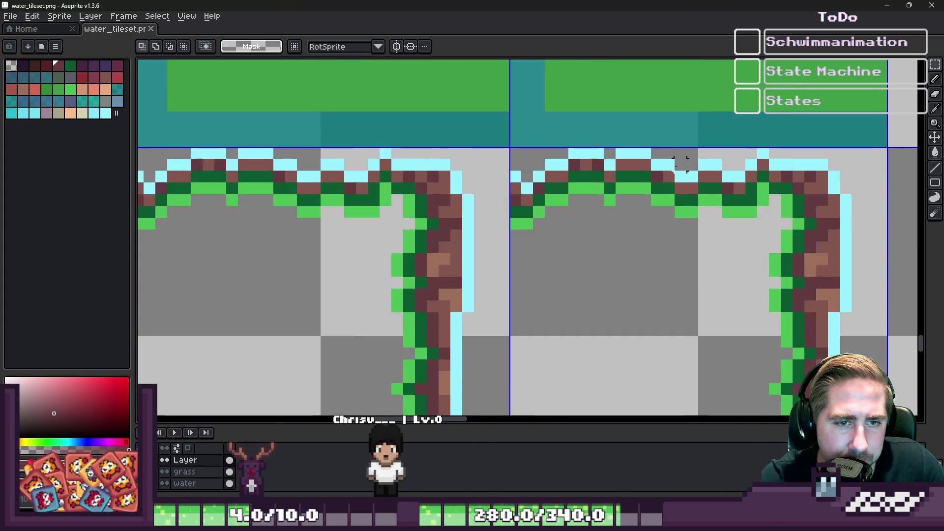
scroll(681, 164, up, 2)
scroll(590, 163, down, 4)
scroll(499, 156, up, 3)
key(b)
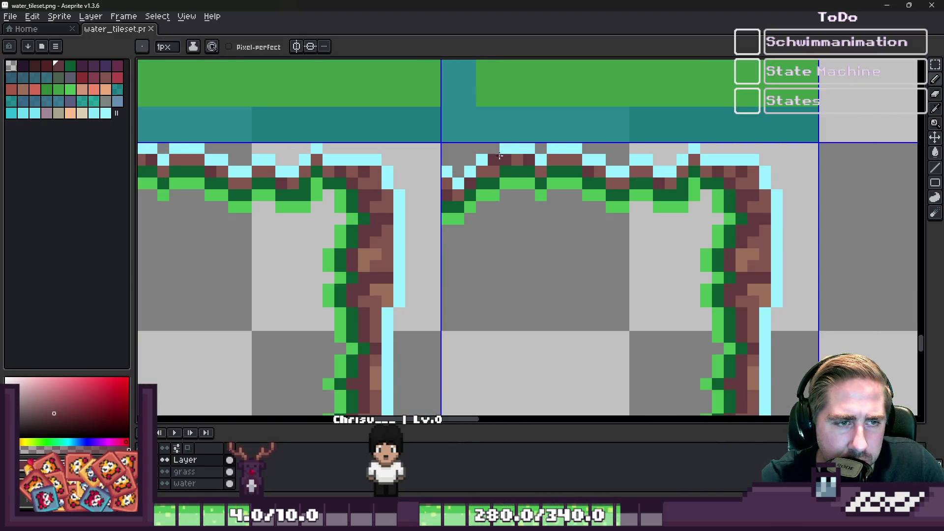
scroll(500, 156, right, 2)
alt+click(388, 202)
scroll(473, 222, down, 2)
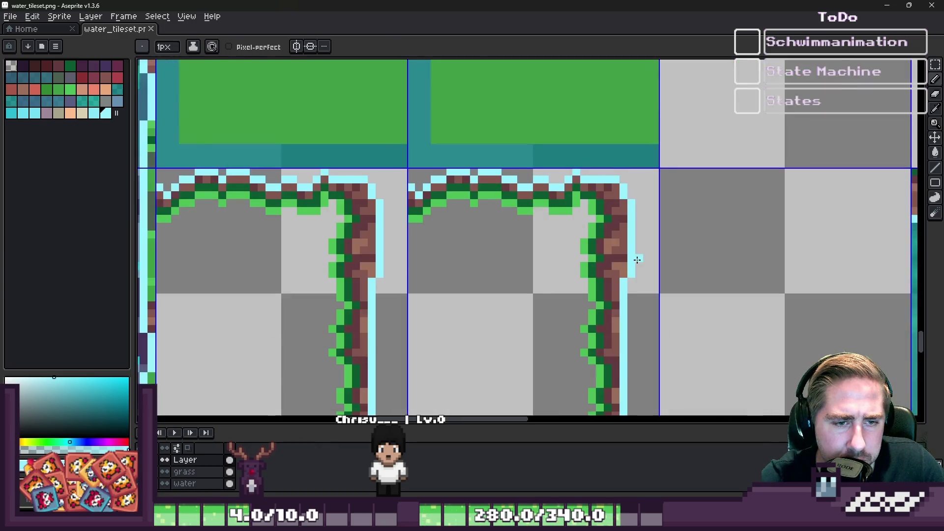
scroll(637, 260, up, 1)
scroll(630, 295, down, 2)
scroll(625, 325, up, 2)
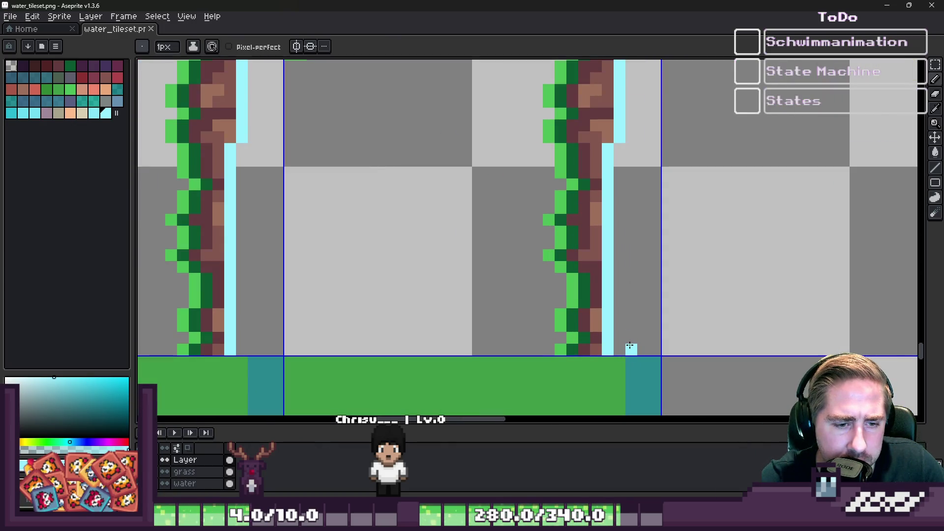
key(ctrl+z)
key(ctrl+z)
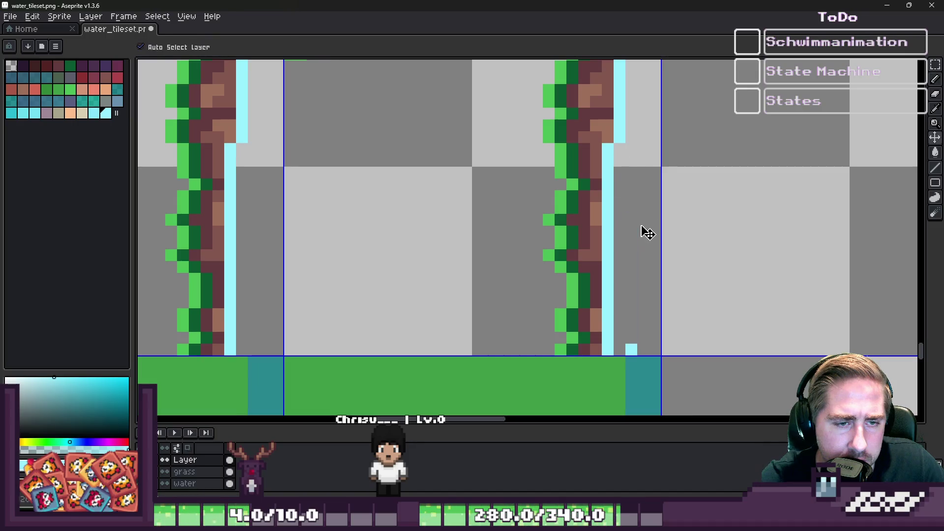
scroll(633, 195, up, 3)
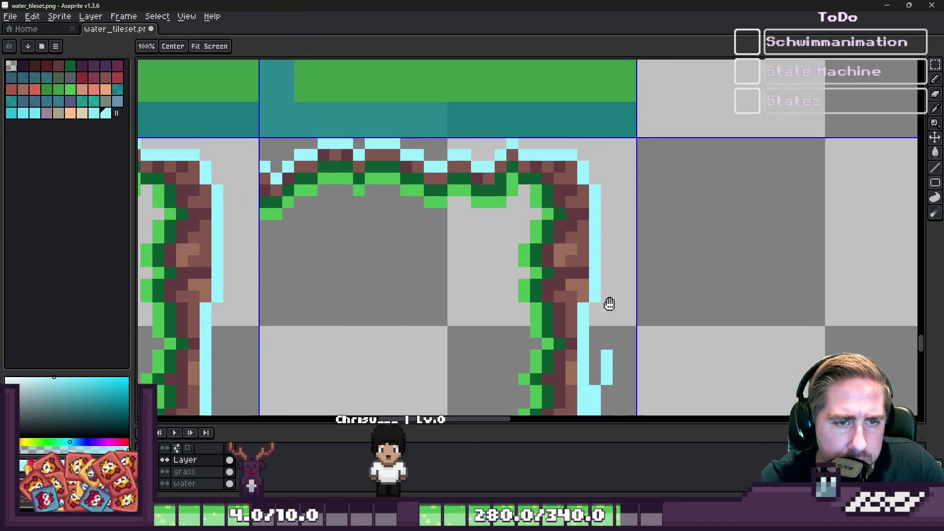
drag(608, 302, 612, 253)
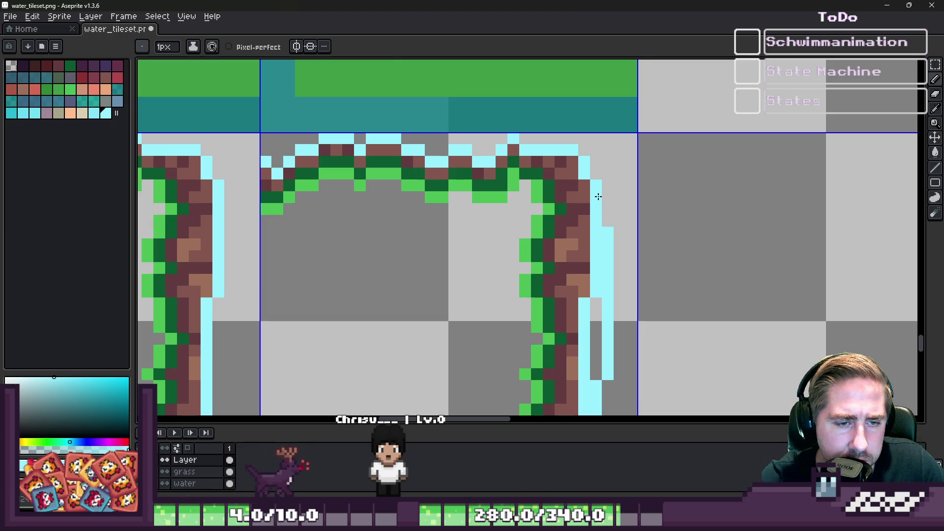
Repaint the edge column reddish-brown and draw a light cyan outline up the right edge.
key(e)
scroll(598, 197, up, 1)
key(b)
alt+click(574, 205)
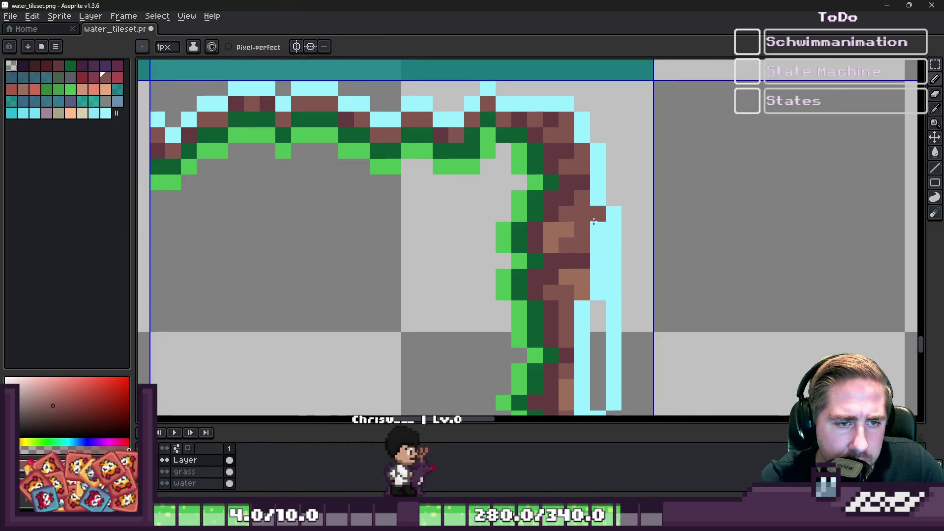
drag(598, 209, 596, 289)
scroll(603, 162, up, 1)
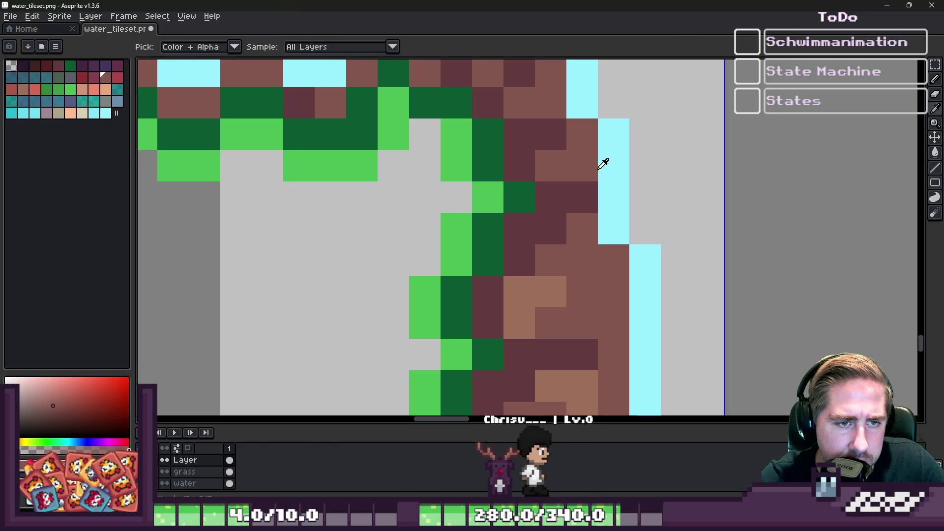
alt+click(595, 168)
drag(635, 236, 635, 158)
scroll(602, 317, up, 1)
click(588, 243)
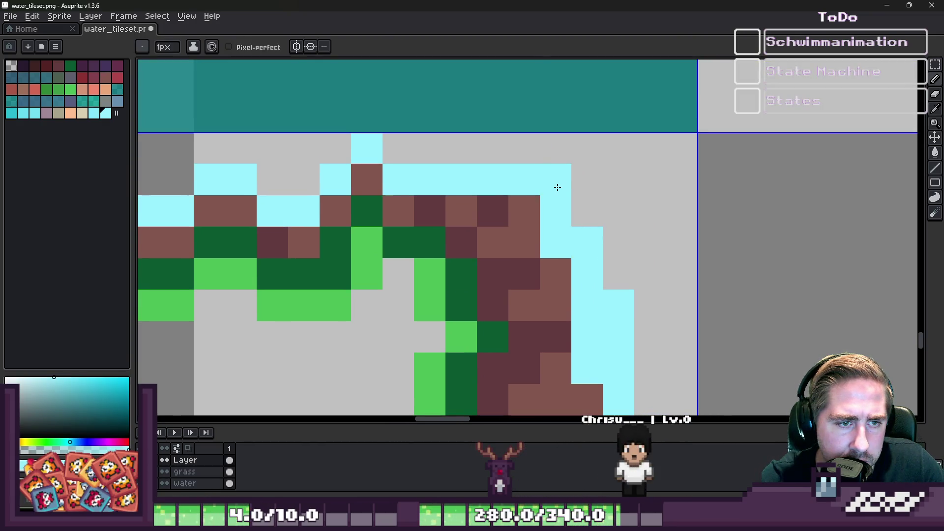
Paint the remaining cyan columns and stray pixels along the cliff edge brown.
alt+click(459, 199)
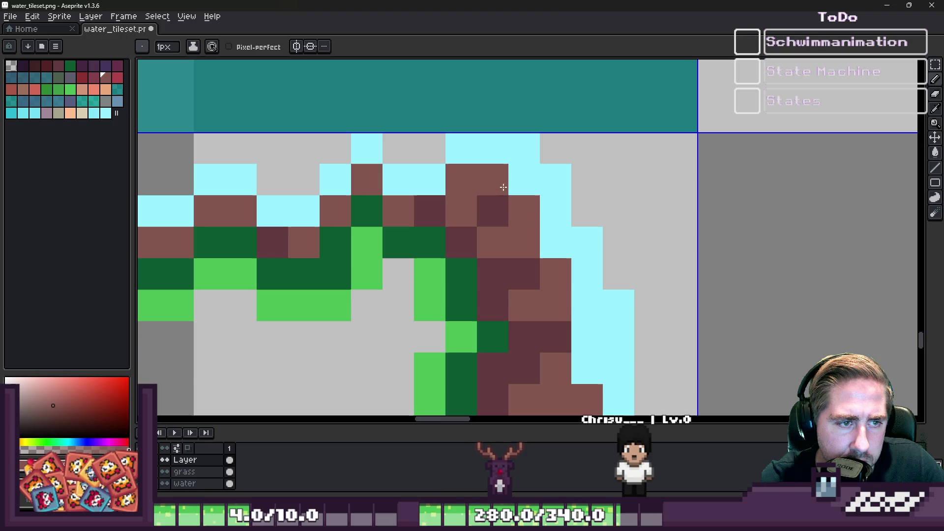
mouse_move(587, 400)
mouse_down()
mouse_move(586, 87)
mouse_move(573, 137)
mouse_move(612, 346)
mouse_move(586, 131)
mouse_move(576, 409)
mouse_up()
key(ctrl+z)
drag(562, 372, 577, 132)
drag(588, 206, 590, 364)
mouse_move(590, 364)
mouse_down()
mouse_move(616, 101)
mouse_move(642, 169)
mouse_up()
click(614, 114)
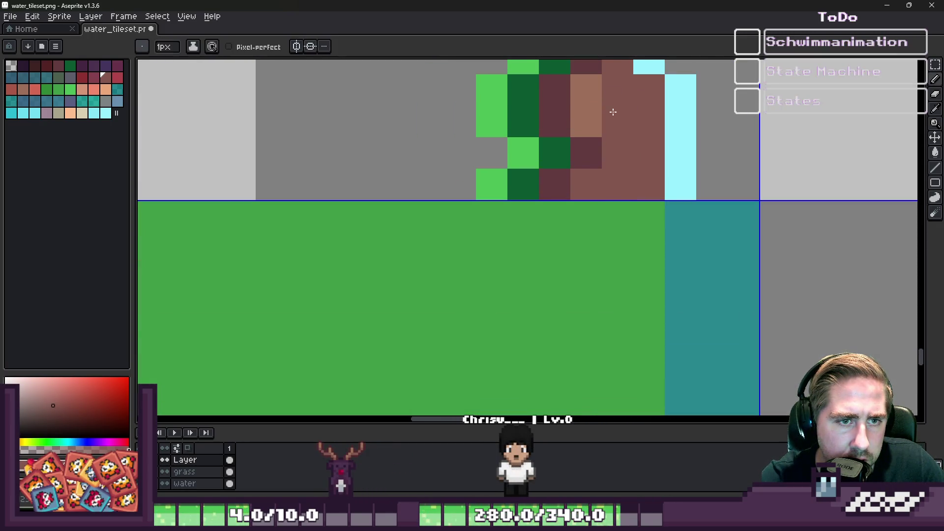
drag(615, 114, 580, 249)
Adjust light brown highlight pixels on the cliff edge.
alt+click(551, 219)
click(577, 210)
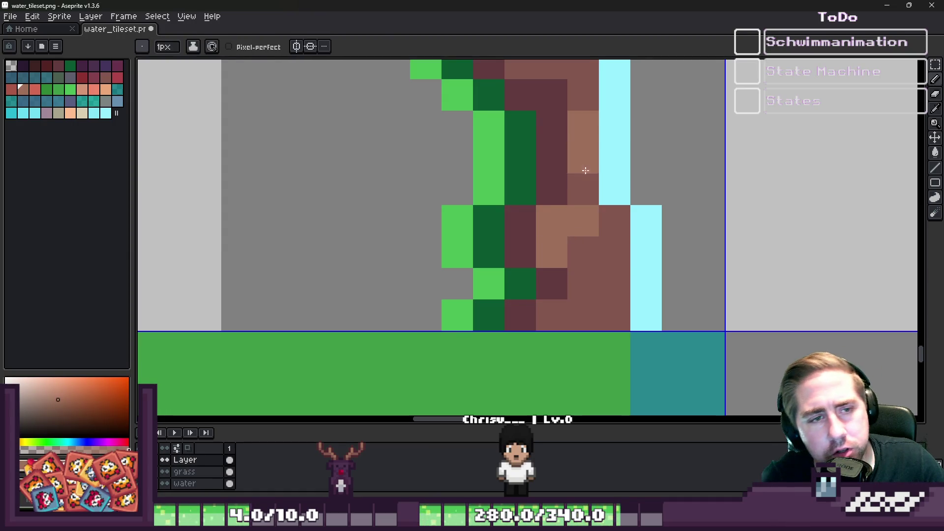
alt+click(583, 284)
click(610, 284)
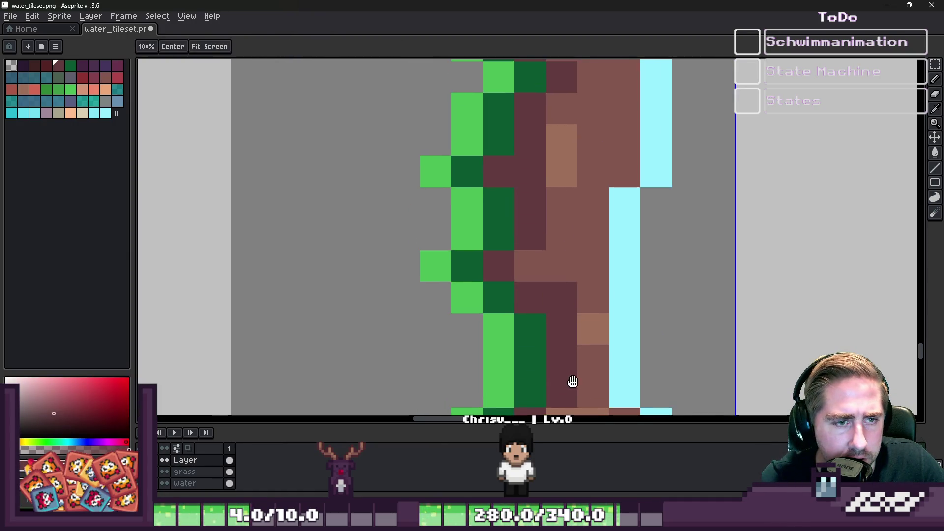
drag(564, 179, 574, 382)
alt+click(594, 316)
drag(611, 150, 590, 362)
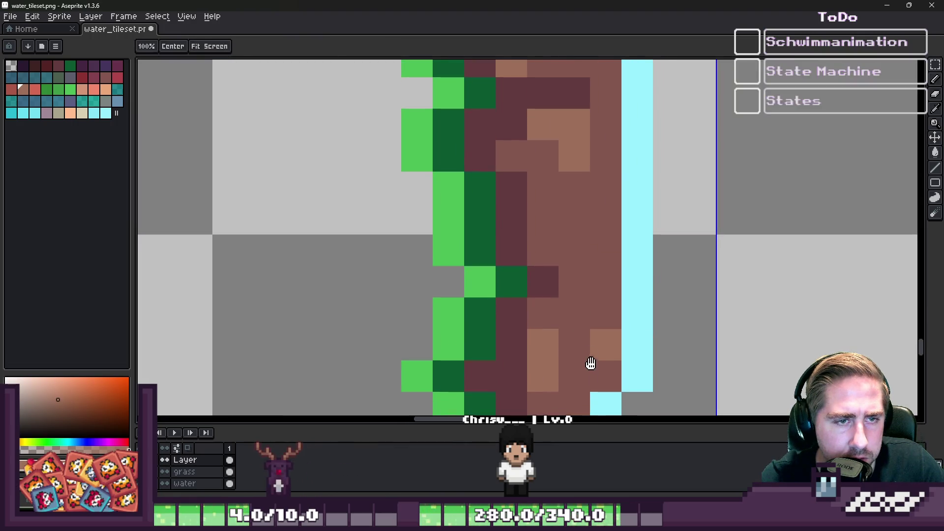
Shade brown cliff pixels along the shore tile's edge dark maroon.
alt+click(584, 270)
click(574, 250)
click(604, 224)
mouse_move(561, 128)
mouse_down()
mouse_move(559, 238)
mouse_move(584, 268)
mouse_up()
click(591, 280)
click(591, 185)
drag(588, 181, 593, 329)
click(625, 230)
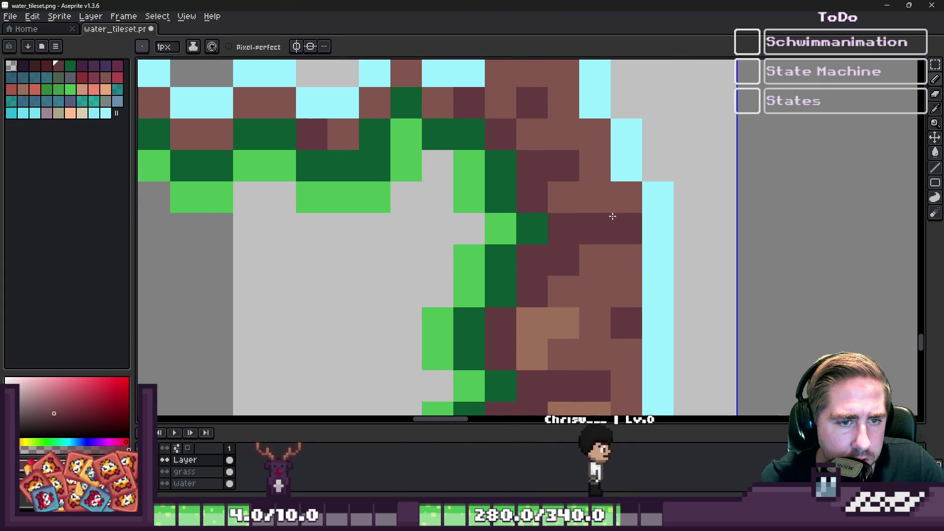
click(626, 260)
click(595, 290)
click(595, 197)
Save the water tileset.
scroll(595, 231, down, 5)
scroll(595, 231, down, 3)
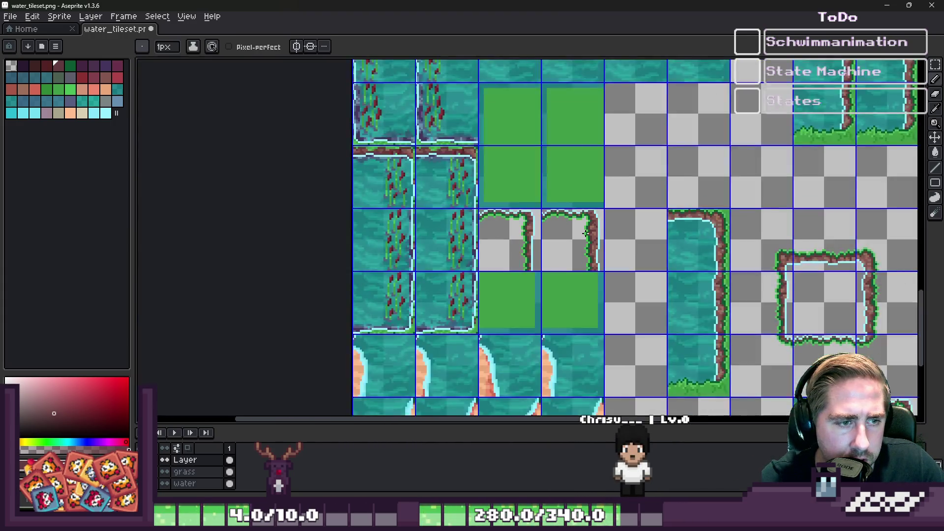
scroll(553, 279, up, 4)
key(ctrl+s)
Check the reimported shoreline in Godot's World map, then return to Aseprite showing PlayersDog.png.
mouse_move(659, 518)
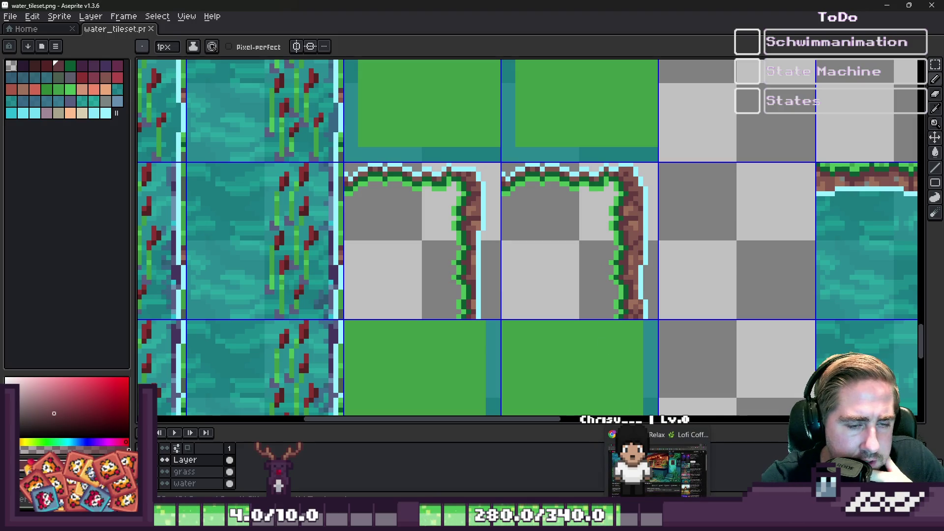
click(573, 472)
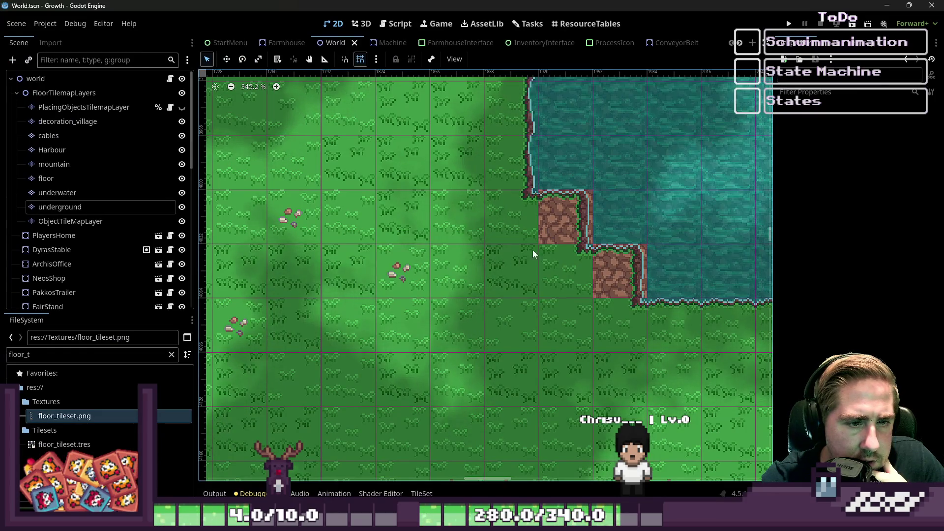
mouse_move(640, 521)
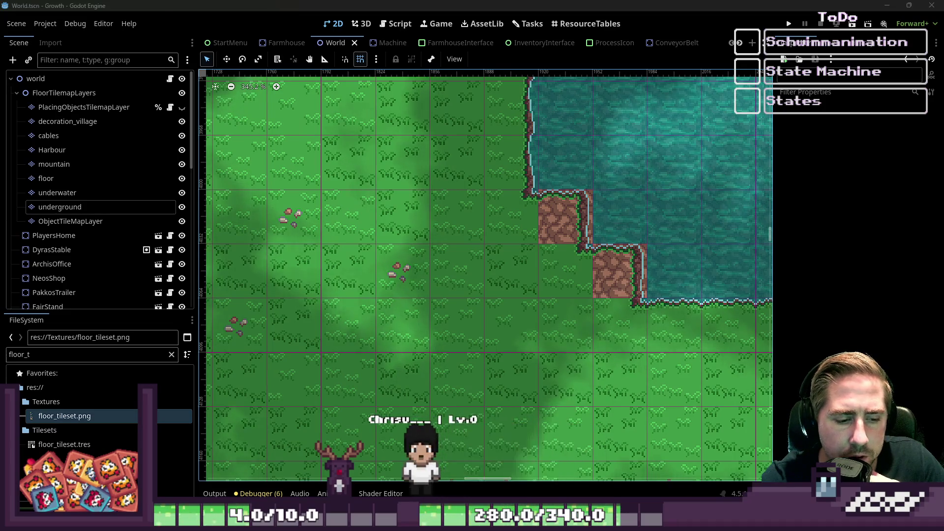
mouse_move(484, 522)
click(354, 458)
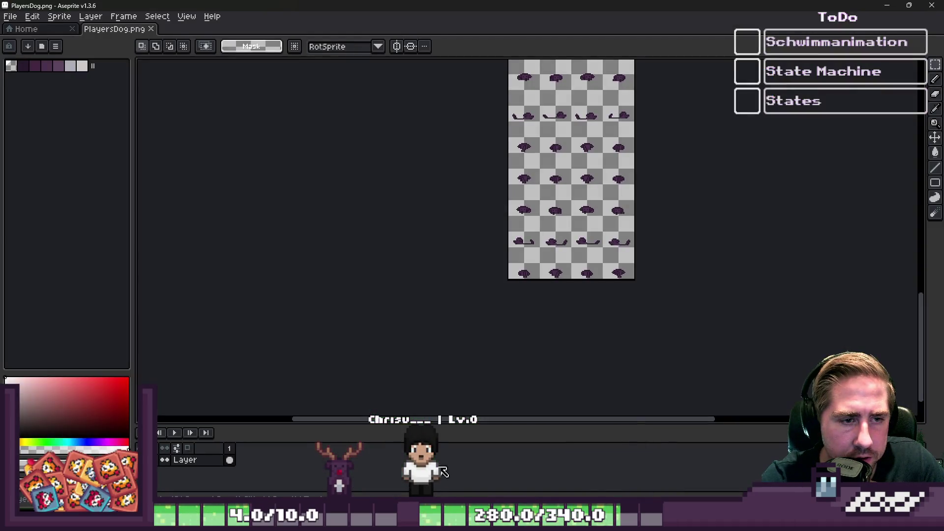
Bring up the water tileset and clear the stray diagonal run of cyan corner pixels.
mouse_move(553, 475)
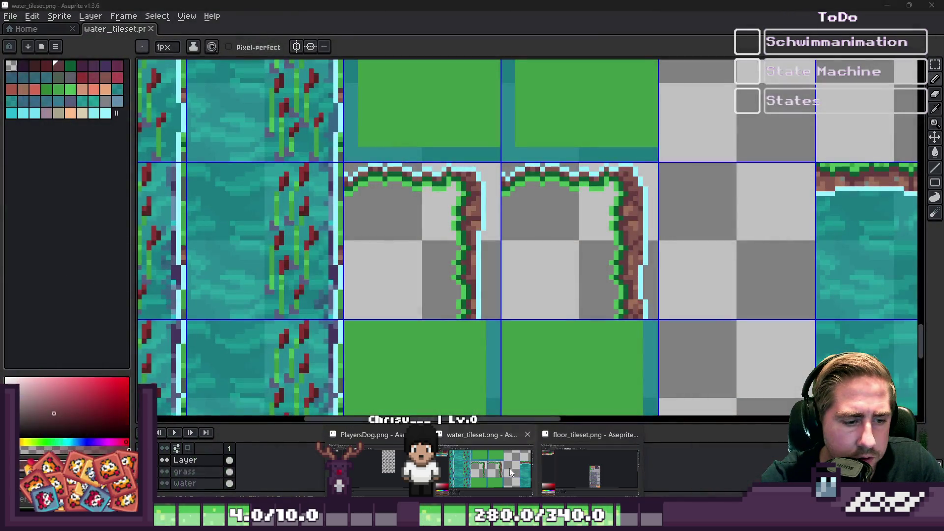
click(509, 468)
scroll(524, 239, up, 3)
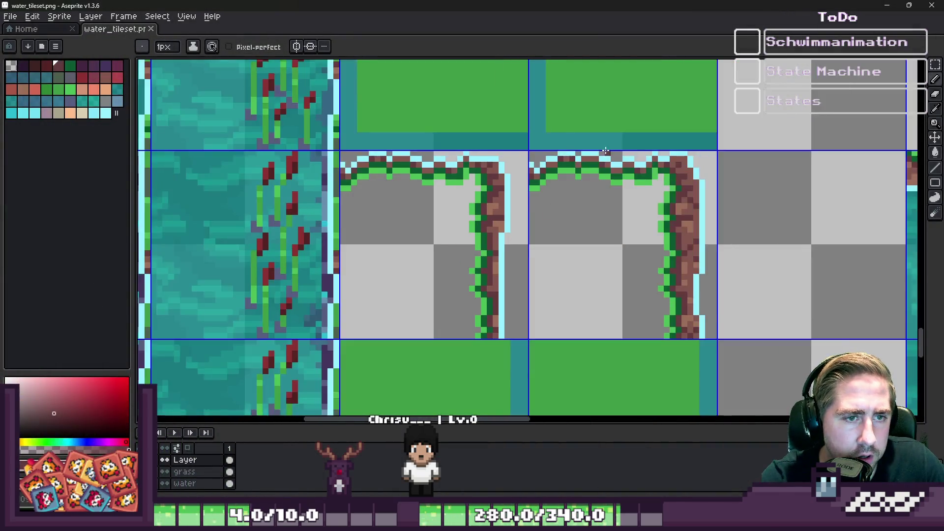
scroll(526, 156, up, 1)
scroll(521, 182, down, 1)
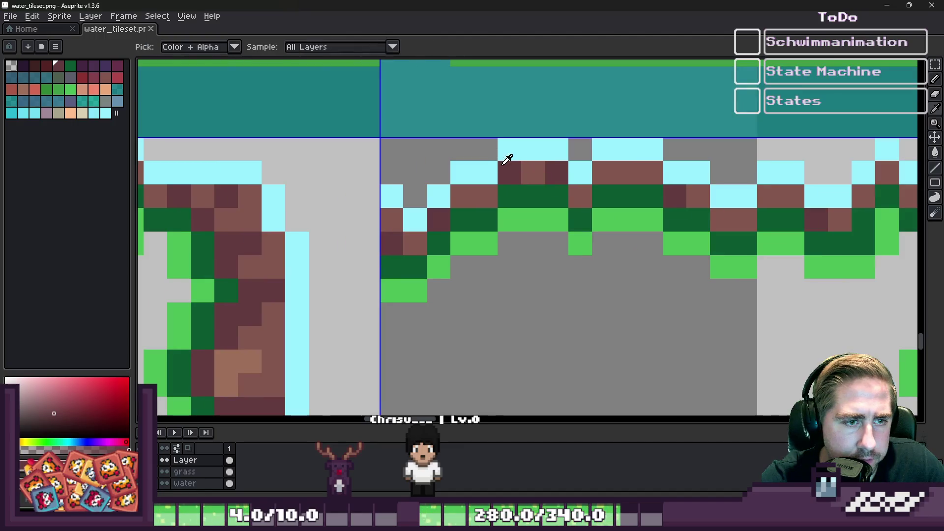
alt+click(479, 158)
scroll(428, 154, down, 1)
scroll(426, 154, down, 2)
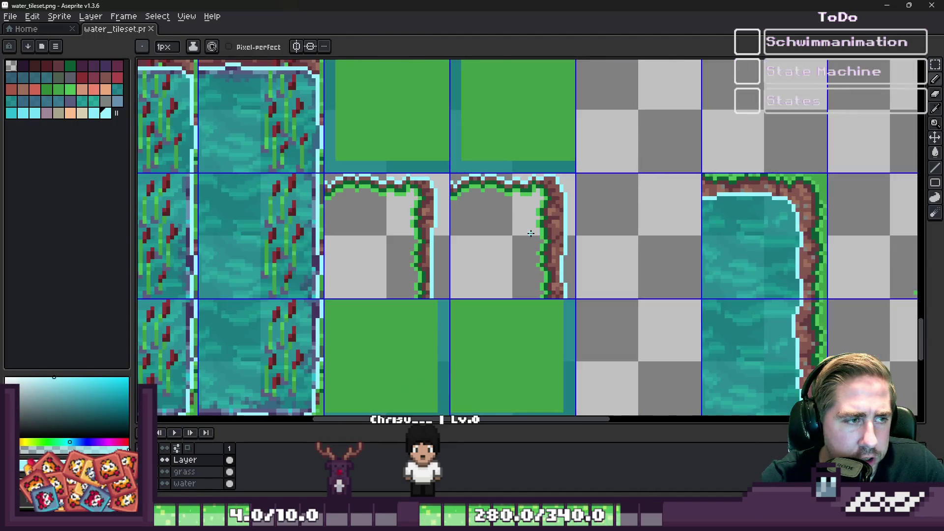
scroll(442, 168, up, 4)
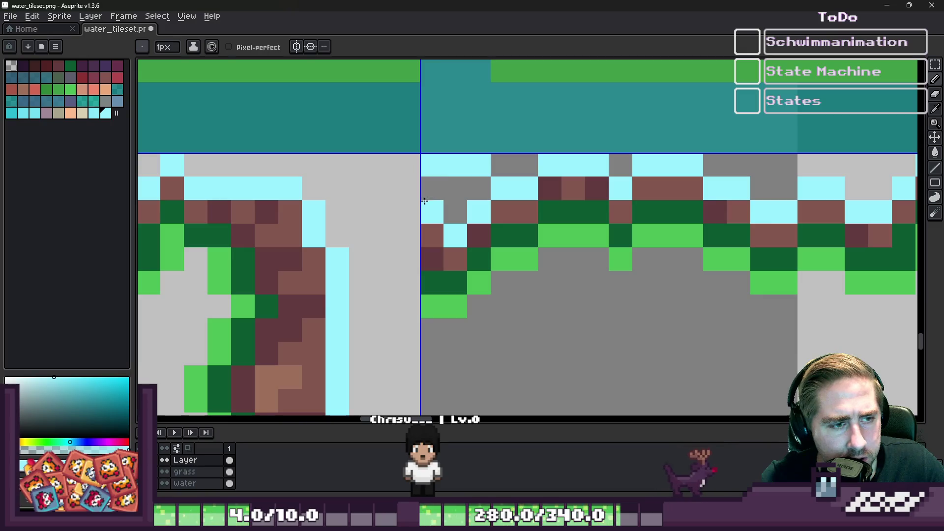
alt+click(430, 226)
click(433, 202)
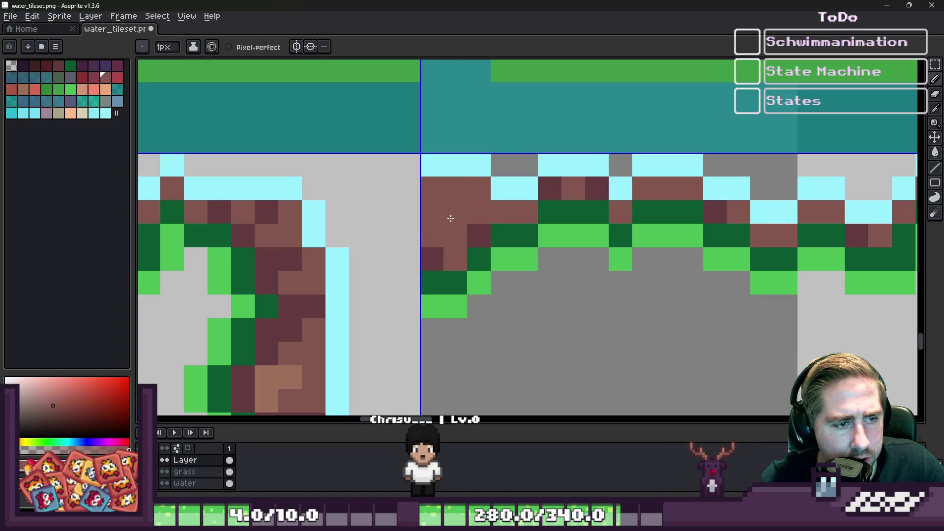
scroll(451, 218, down, 2)
scroll(418, 197, up, 2)
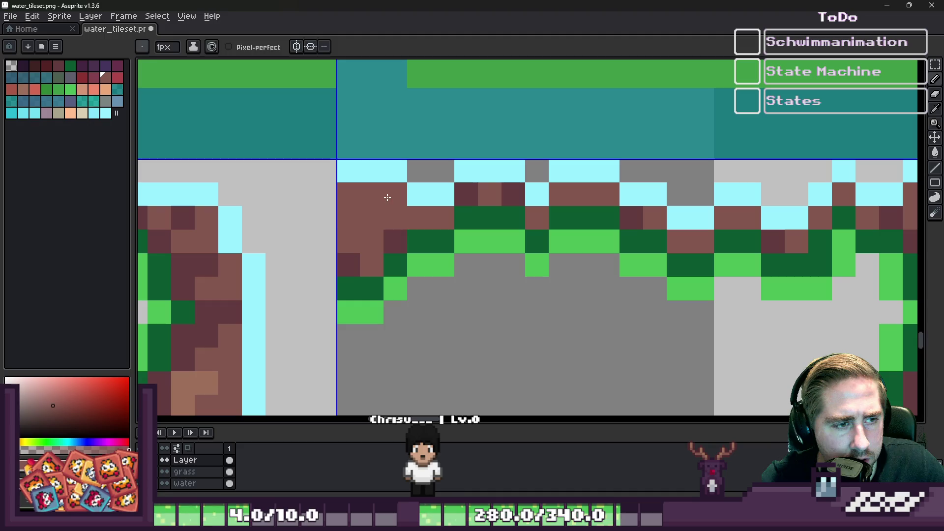
key(ctrl+z)
key(ctrl+z)
key(ctrl+z)
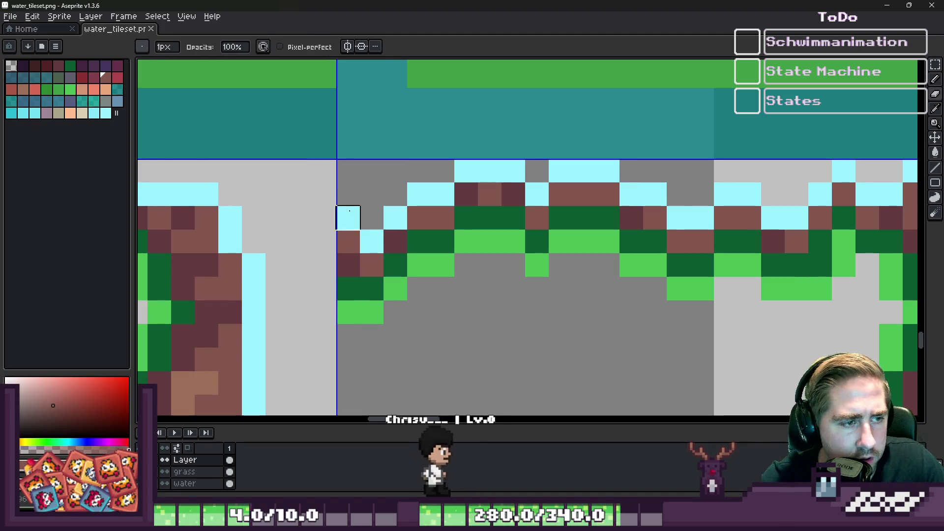
mouse_move(373, 241)
mouse_down()
mouse_move(419, 194)
mouse_move(466, 171)
mouse_move(537, 194)
mouse_move(608, 171)
mouse_up()
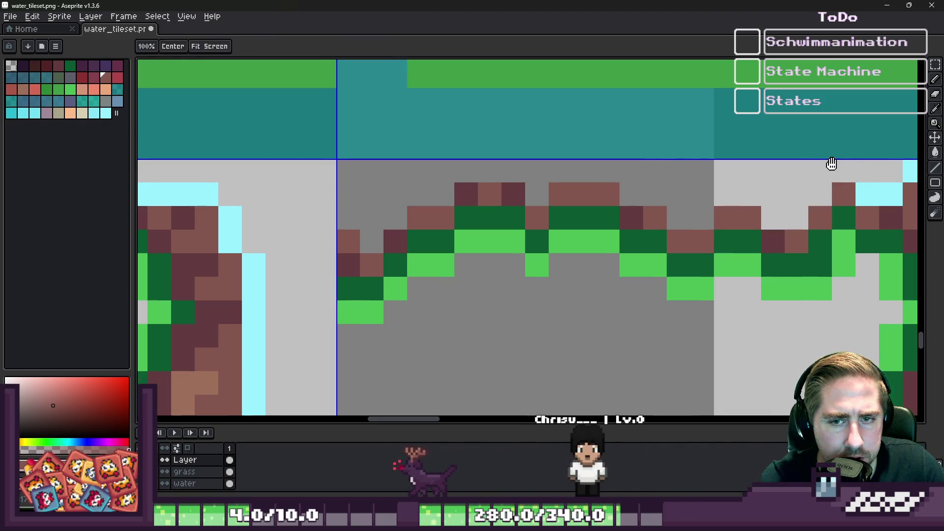
scroll(661, 187, right, 3)
Paint a light cyan waterline along the shore tiles' top edge.
drag(708, 164, 780, 162)
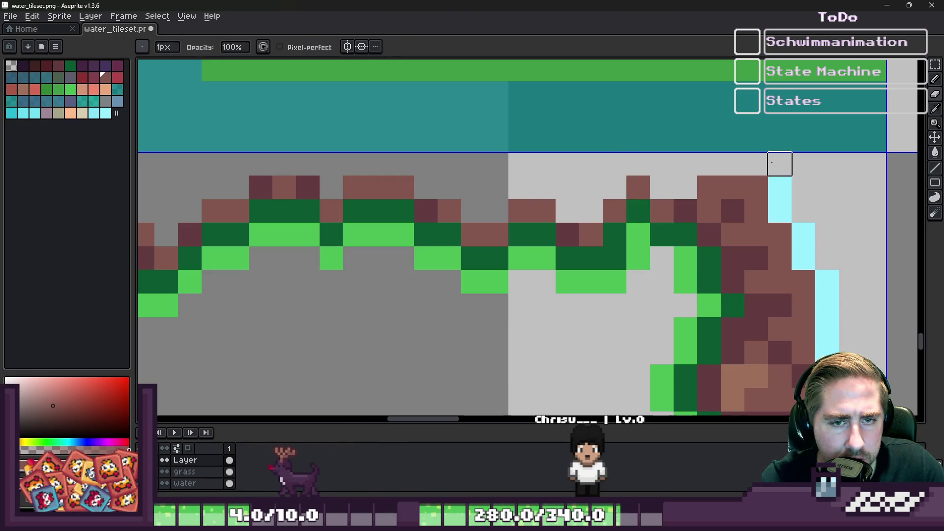
ctrl+click(780, 187)
click(738, 187)
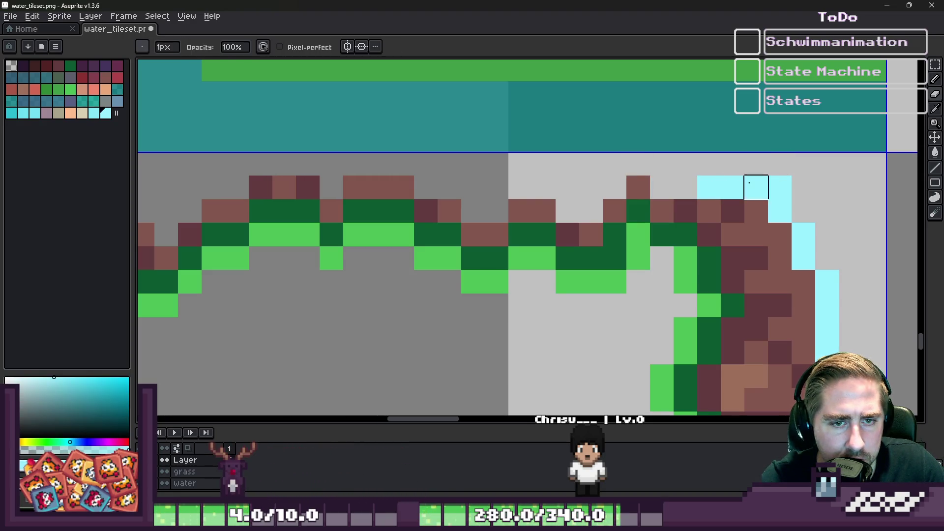
click(758, 186)
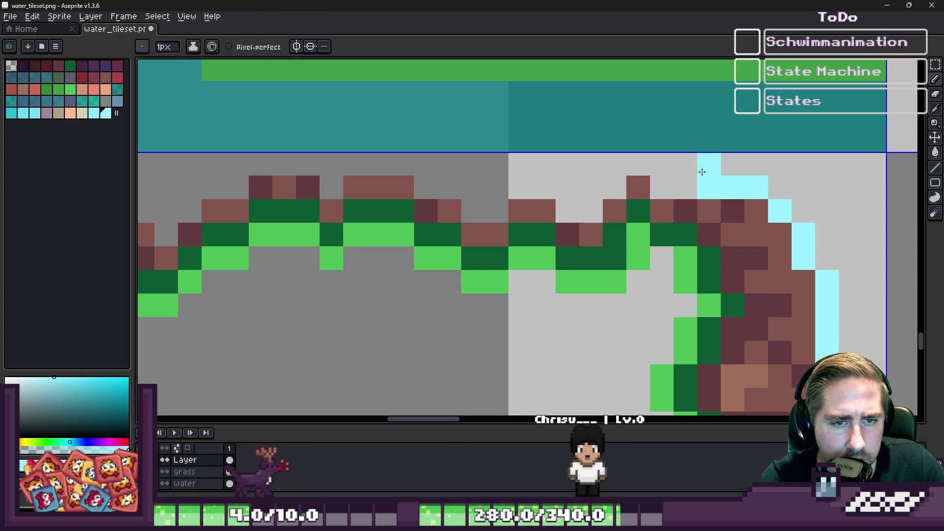
key(ctrl+z)
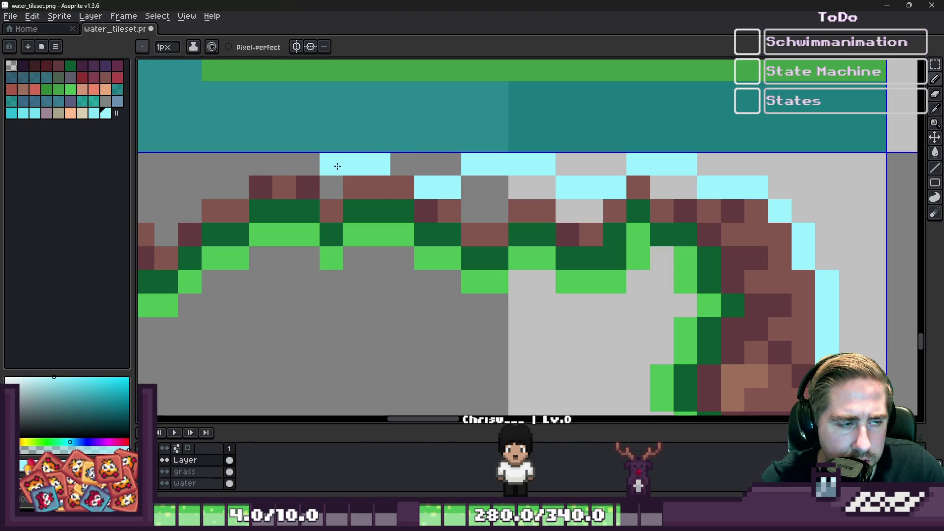
drag(337, 166, 468, 186)
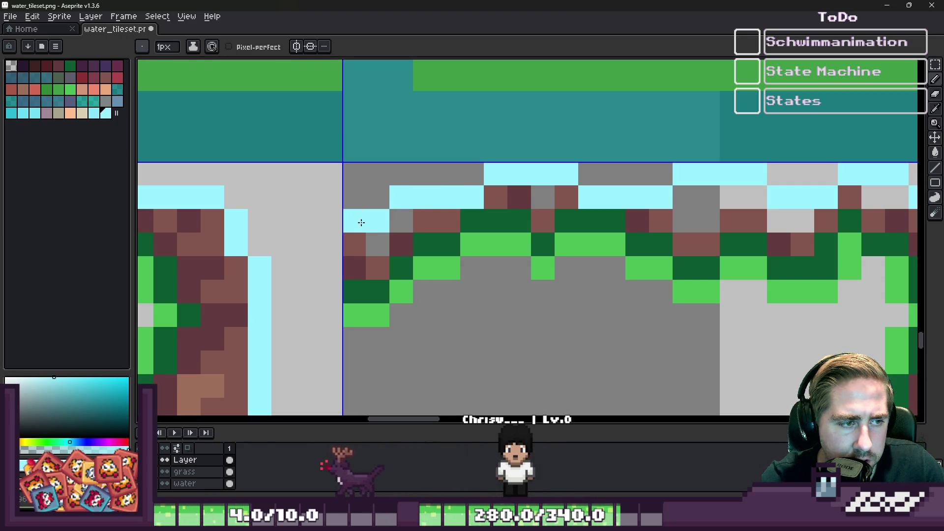
scroll(364, 226, down, 2)
scroll(449, 196, up, 3)
Sample the brown dirt colour and fill the grey gap pixels with brown.
key(i)
click(433, 230)
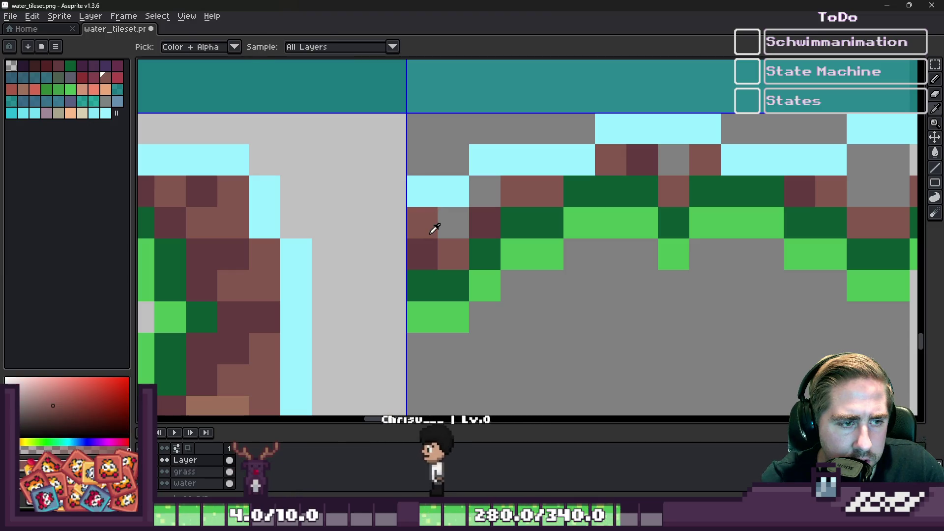
key(b)
click(485, 191)
click(674, 160)
mouse_move(839, 185)
mouse_down()
mouse_move(434, 177)
mouse_move(433, 162)
mouse_move(467, 167)
mouse_up()
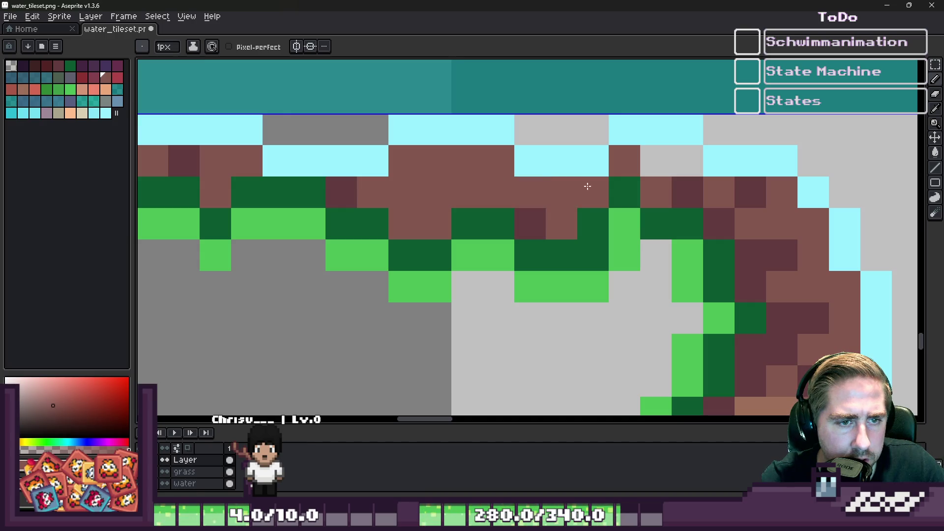
scroll(682, 158, down, 2)
scroll(674, 185, up, 2)
Shade several brown dirt pixels with the dark brown tone.
alt+click(675, 186)
click(631, 157)
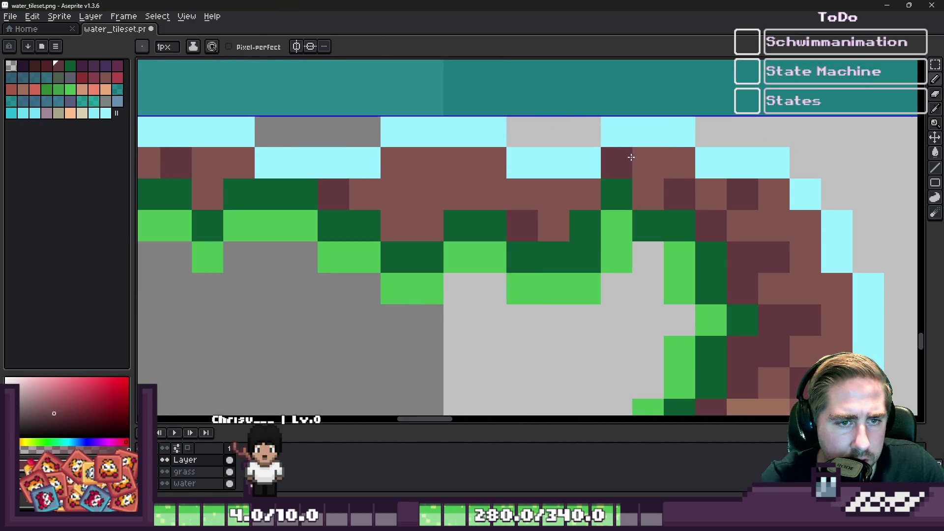
mouse_move(511, 191)
mouse_down()
mouse_move(472, 161)
mouse_move(426, 192)
mouse_move(405, 223)
mouse_up()
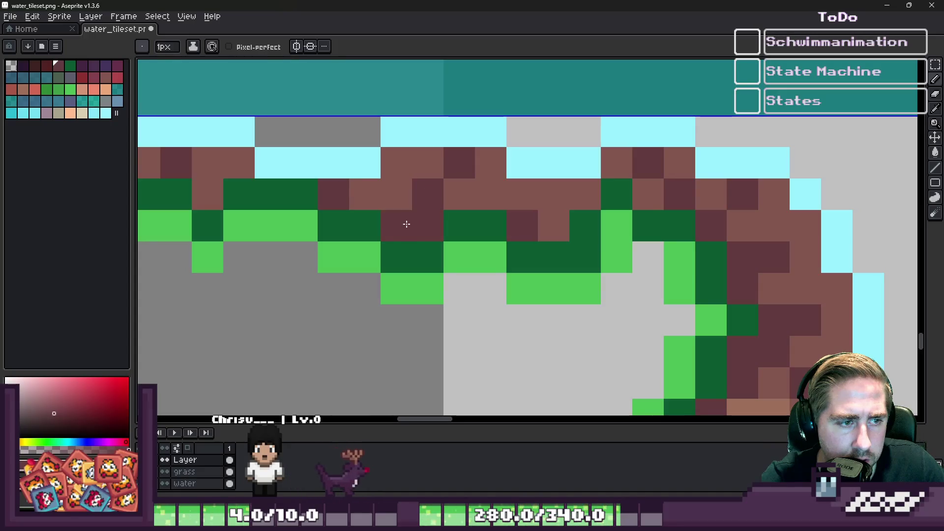
scroll(658, 257, down, 3)
scroll(658, 257, up, 4)
scroll(517, 221, down, 3)
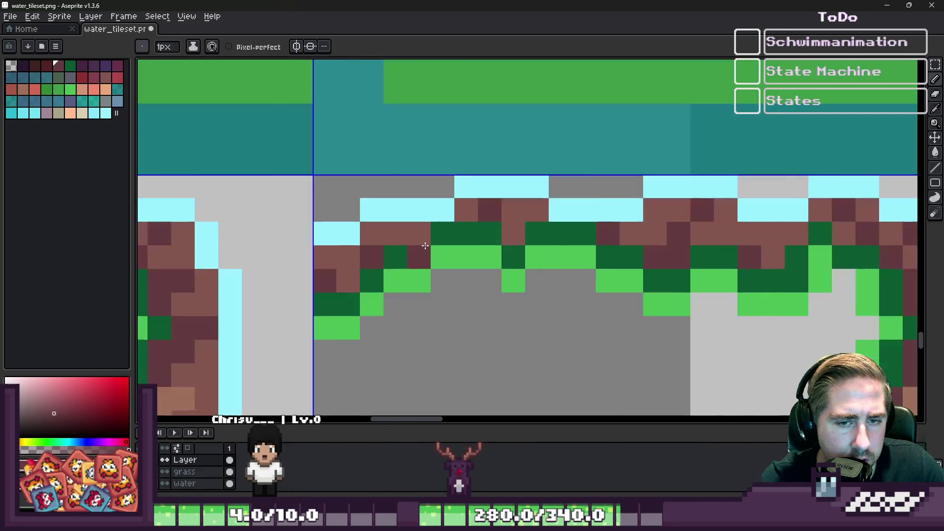
scroll(512, 217, down, 2)
scroll(401, 235, up, 2)
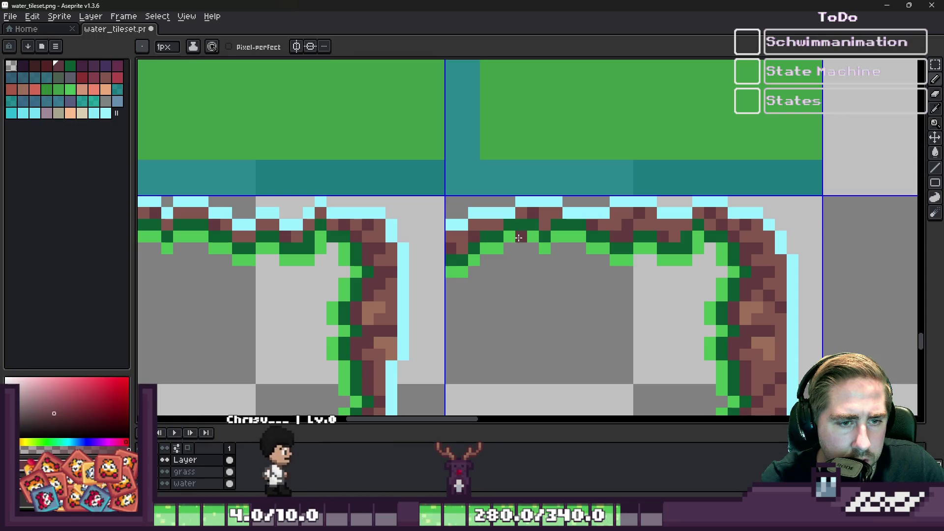
Sample the brown and dark maroon dirt shades, then switch over to the Godot editor.
key(alt)
alt+click(279, 227)
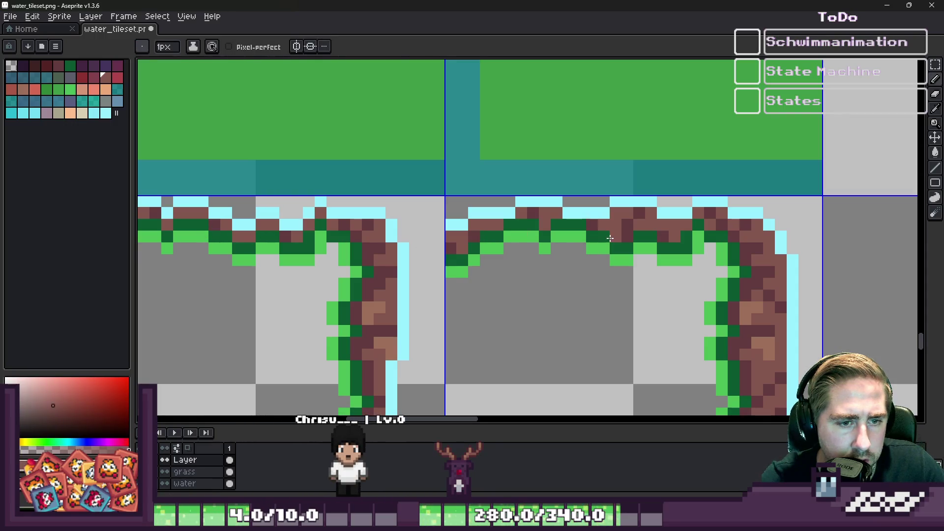
alt+click(630, 227)
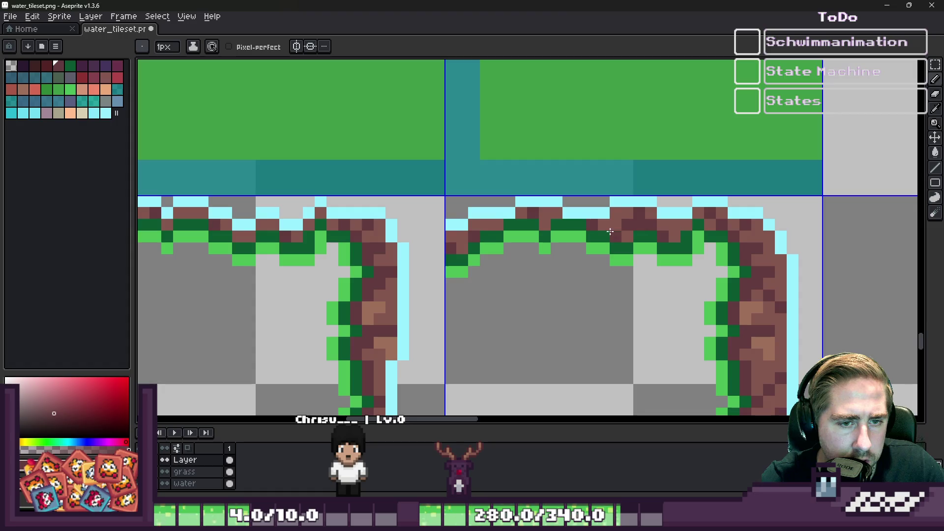
scroll(610, 232, down, 1)
scroll(481, 239, up, 2)
scroll(505, 222, down, 2)
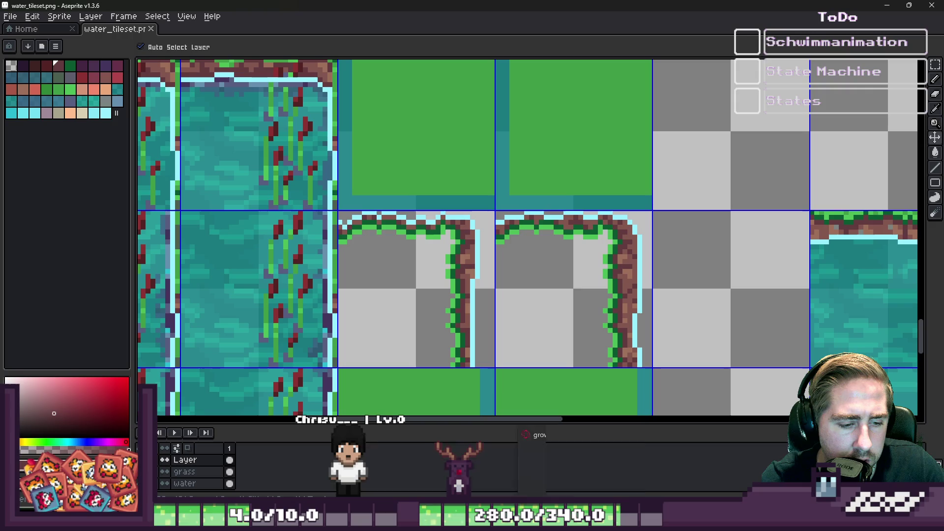
click(590, 467)
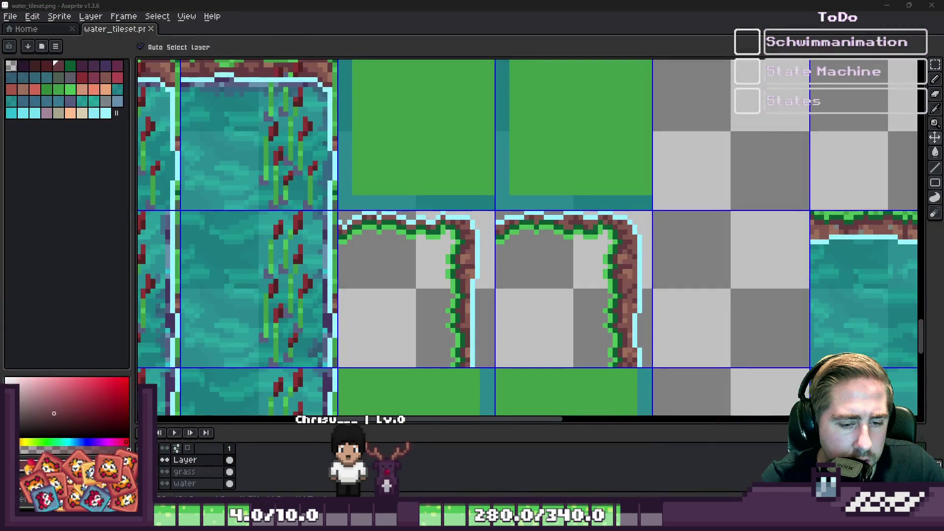
key(alt+Tab)
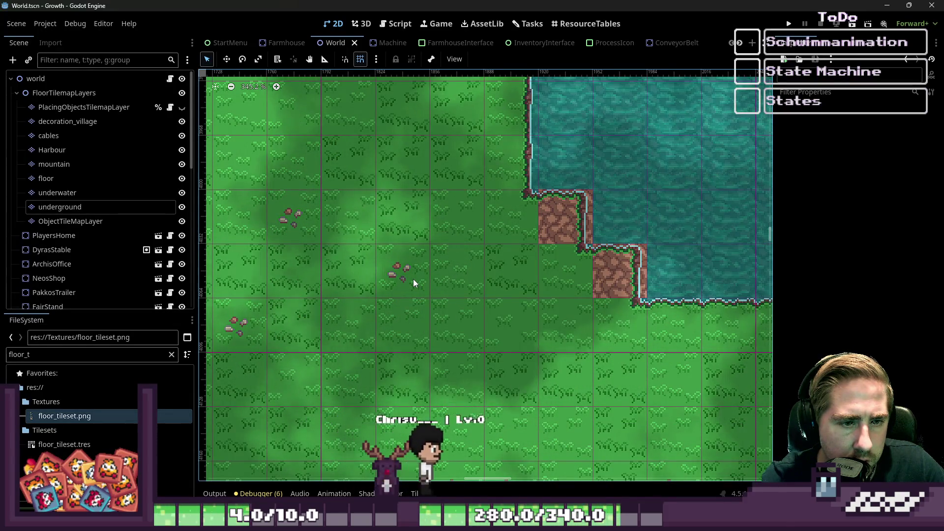
Zoom out on Godot's World scene to check the pond's reworked shore tiles, then return to Aseprite.
scroll(414, 283, down, 3)
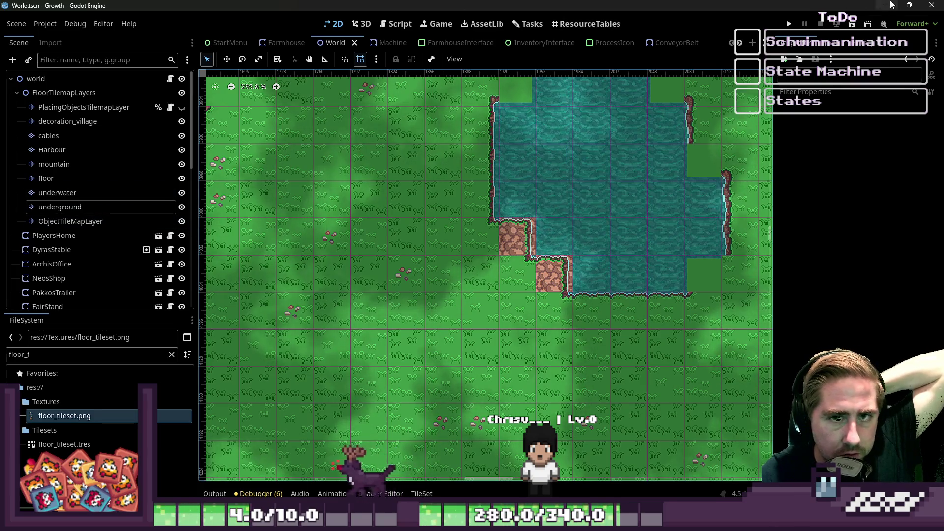
key(alt+Tab)
Marquee the framed island tile and move it upward on the sheet.
scroll(535, 326, down, 1)
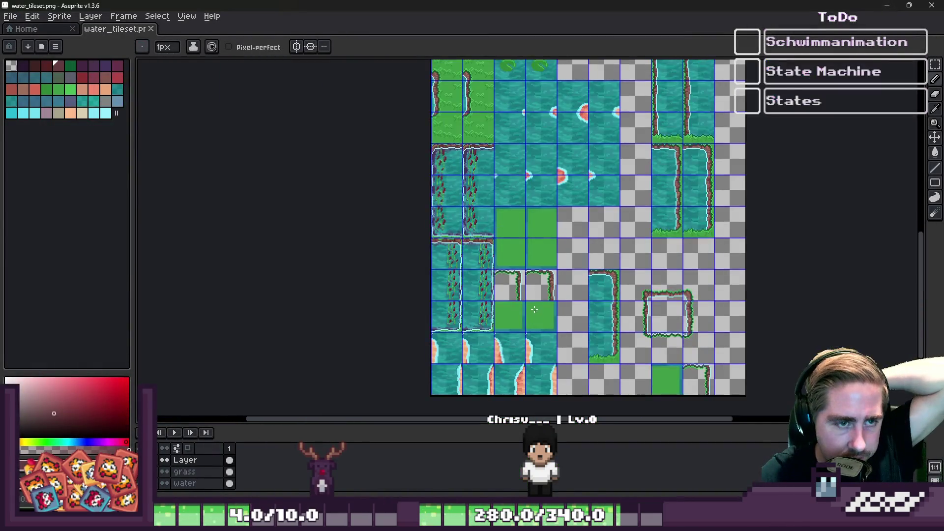
scroll(528, 295, up, 2)
scroll(576, 270, down, 1)
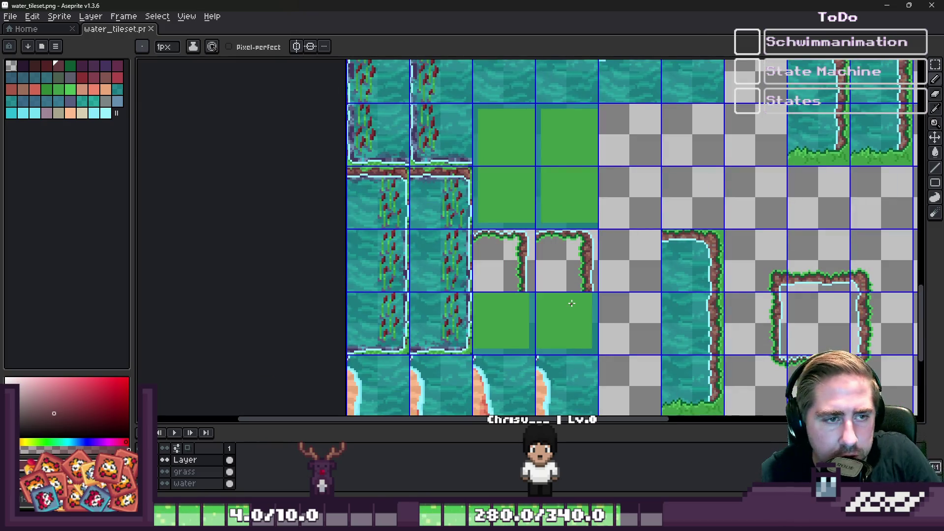
scroll(611, 183, down, 1)
key(m)
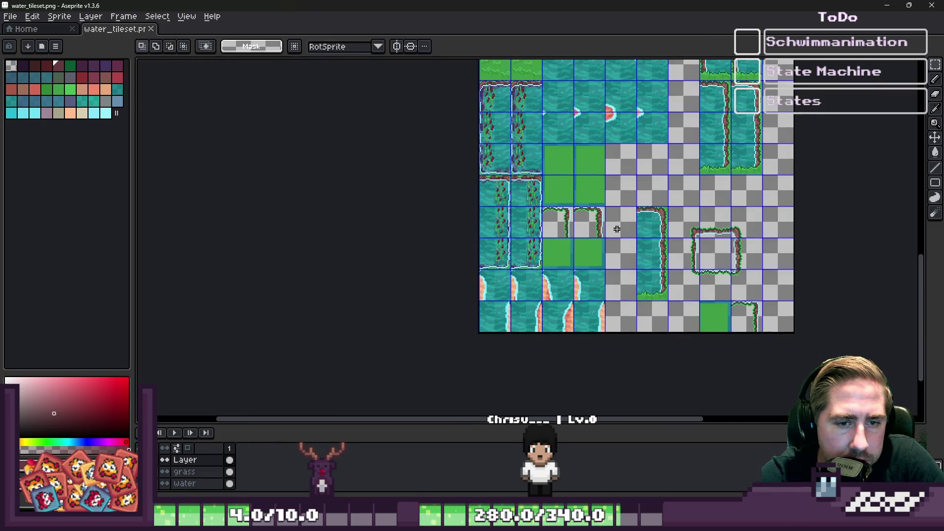
scroll(767, 310, up, 2)
scroll(698, 297, down, 1)
scroll(698, 297, down, 1)
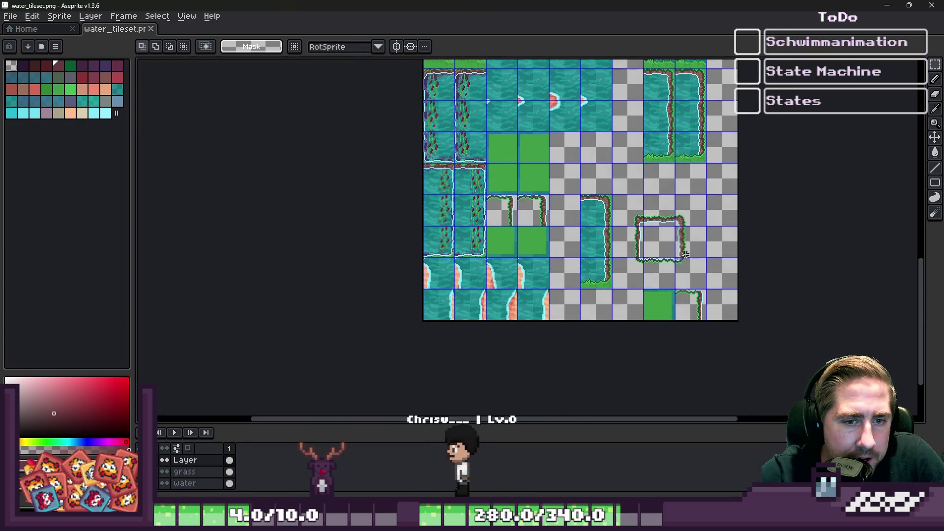
scroll(577, 139, down, 1)
scroll(572, 283, up, 3)
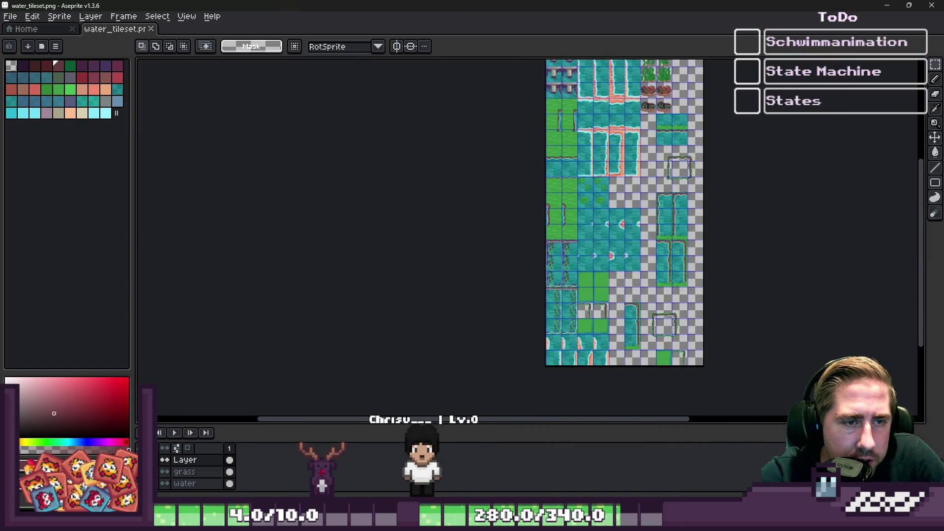
scroll(570, 278, down, 1)
scroll(551, 136, up, 4)
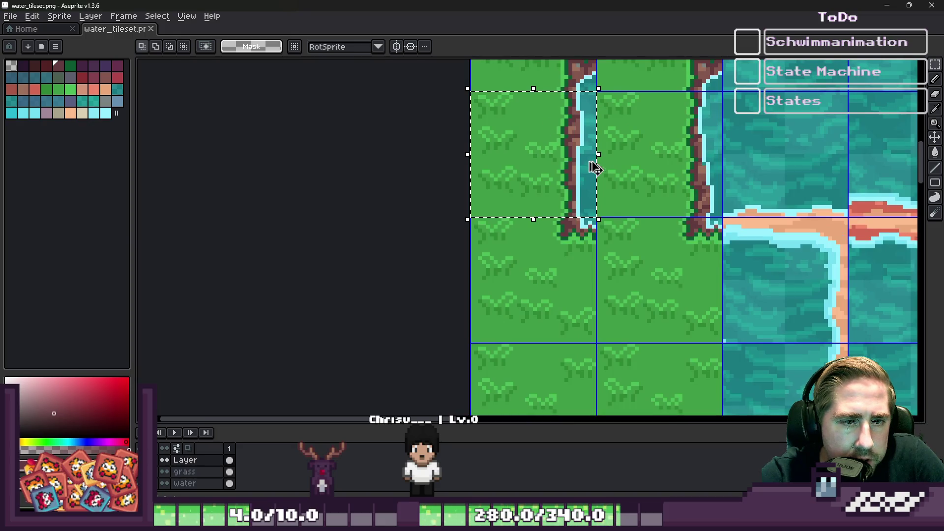
scroll(520, 140, down, 1)
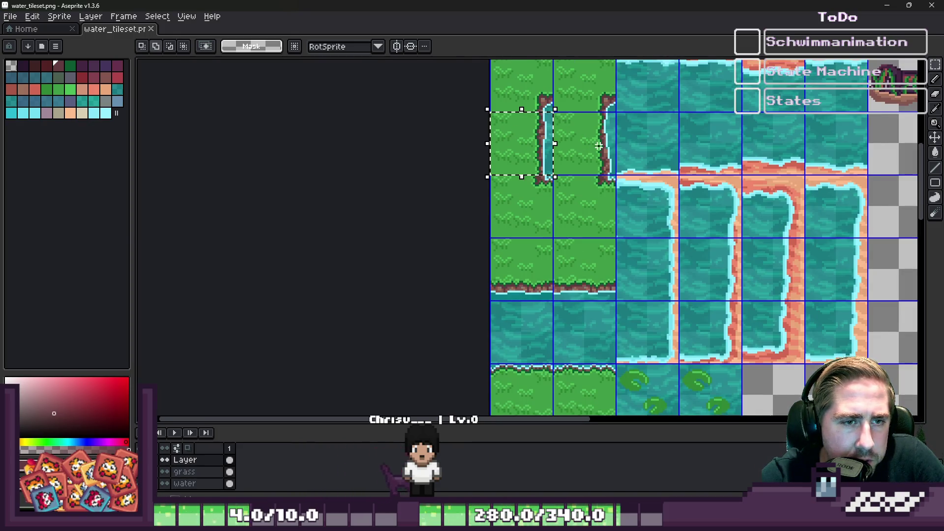
scroll(504, 137, down, 3)
scroll(541, 246, up, 3)
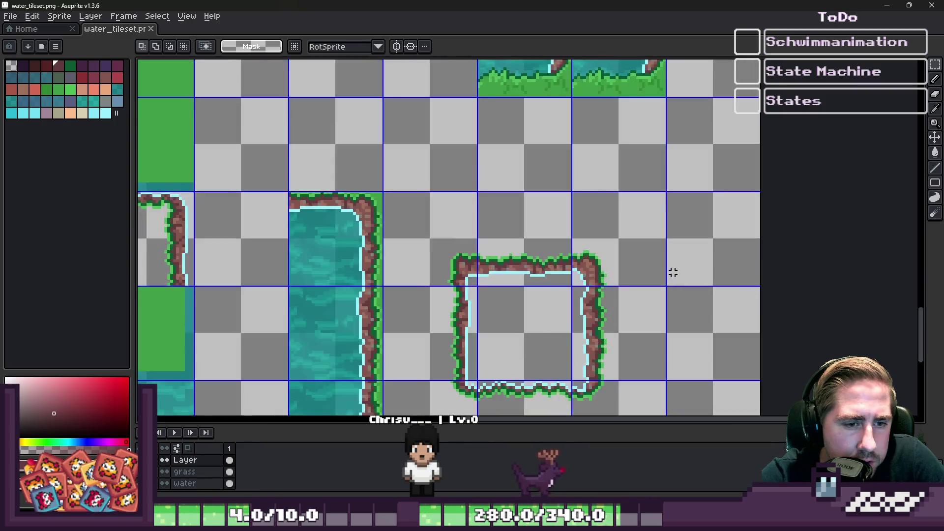
scroll(507, 228, down, 1)
scroll(508, 229, up, 1)
mouse_move(464, 194)
mouse_down()
mouse_move(611, 358)
mouse_move(685, 415)
mouse_up()
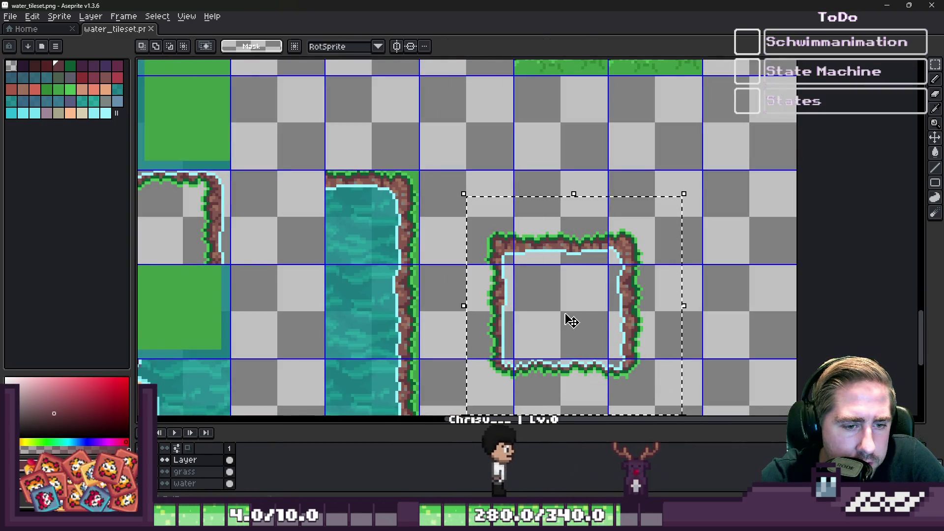
drag(569, 320, 583, 167)
key(Return)
Select the two bottom-row tiles and shift them into place.
scroll(586, 206, down, 3)
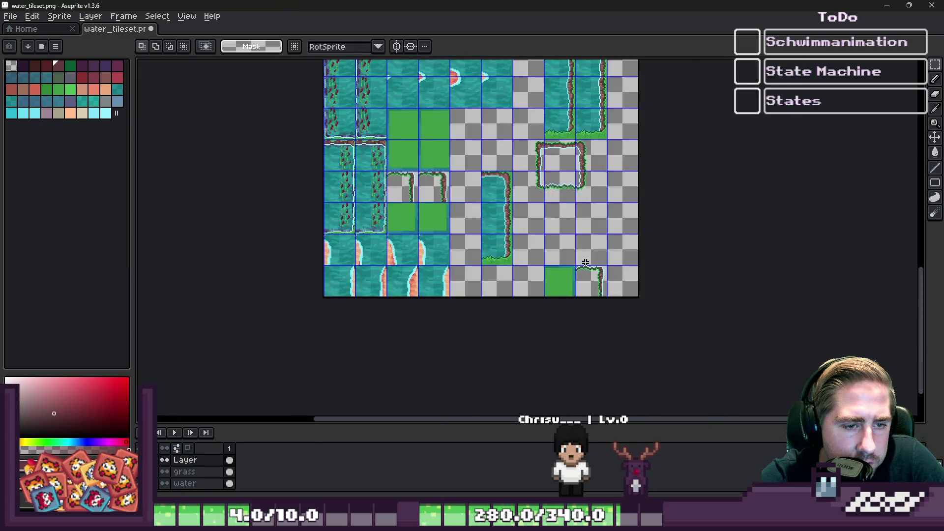
scroll(486, 227, up, 3)
drag(424, 249, 775, 392)
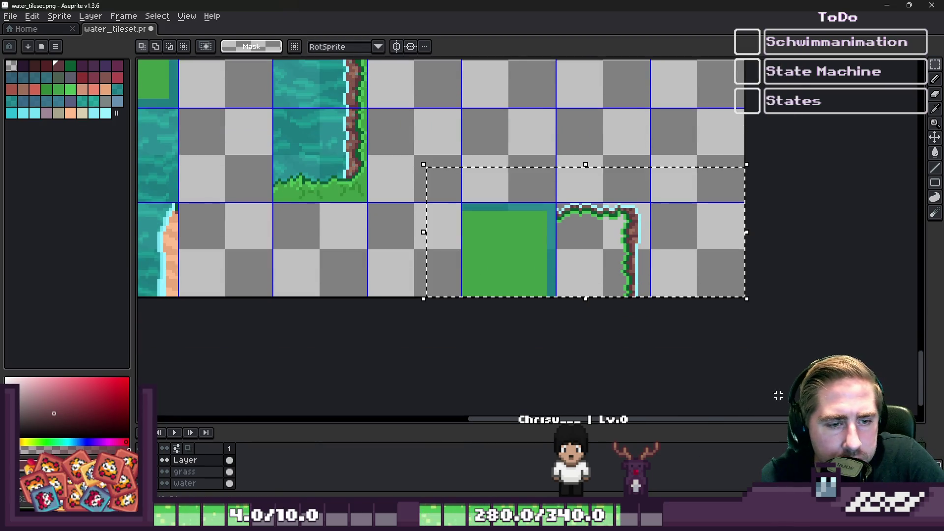
mouse_move(615, 256)
mouse_down()
mouse_move(538, 257)
mouse_move(572, 265)
mouse_up()
scroll(540, 260, up, 2)
key(Return)
Add the second grass-edge tile to the selection and ready both for transforming.
scroll(628, 331, down, 4)
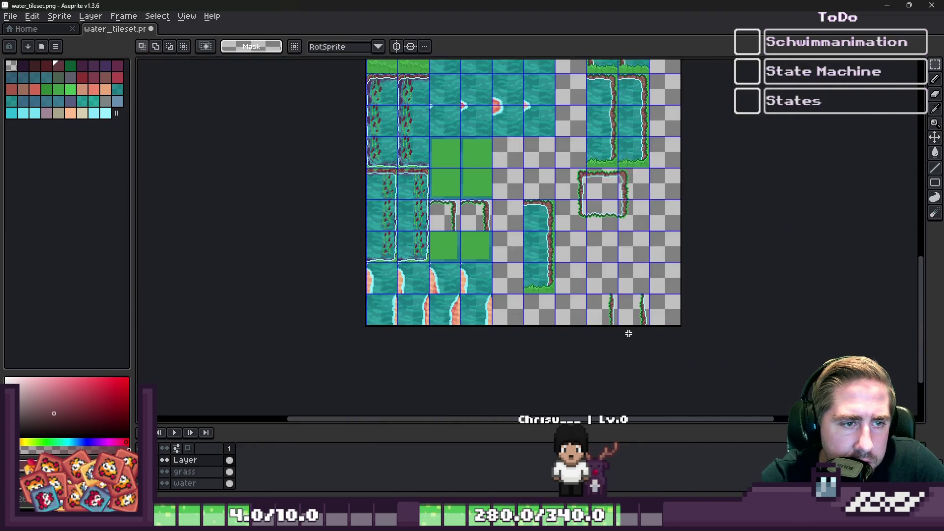
scroll(492, 187, down, 1)
scroll(495, 197, up, 5)
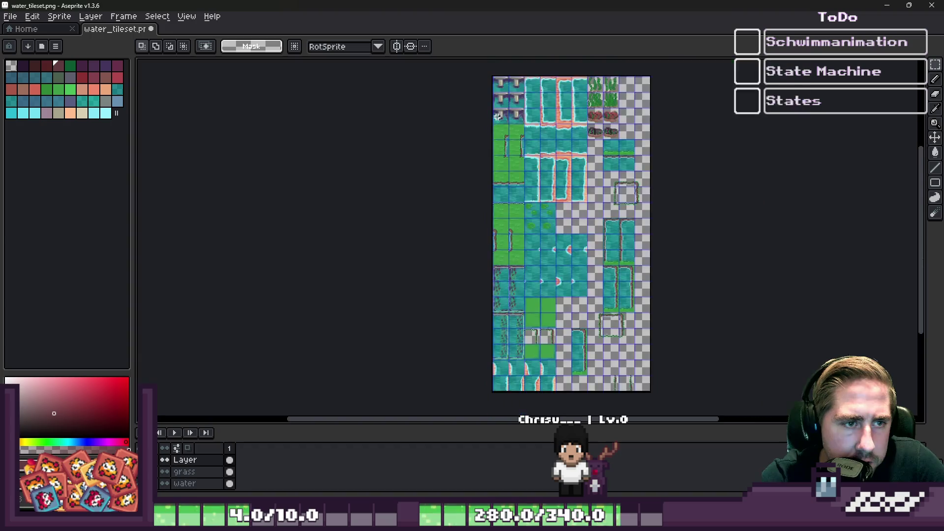
scroll(511, 228, down, 1)
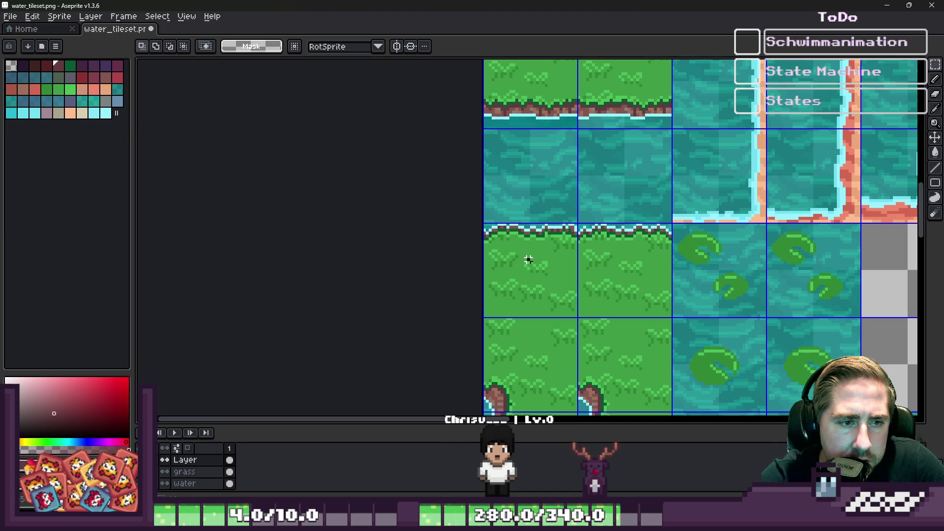
shift+click(602, 268)
scroll(500, 226, down, 3)
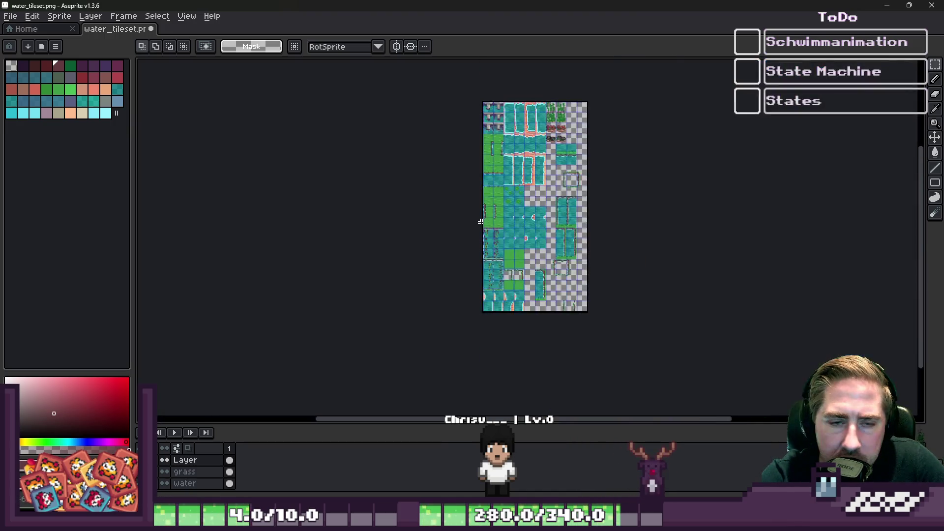
scroll(541, 246, up, 6)
key(ctrl+t)
Move the horizontal grass-edge strip up one tile row and commit it.
drag(580, 269, 618, 342)
scroll(573, 267, down, 2)
scroll(540, 217, up, 3)
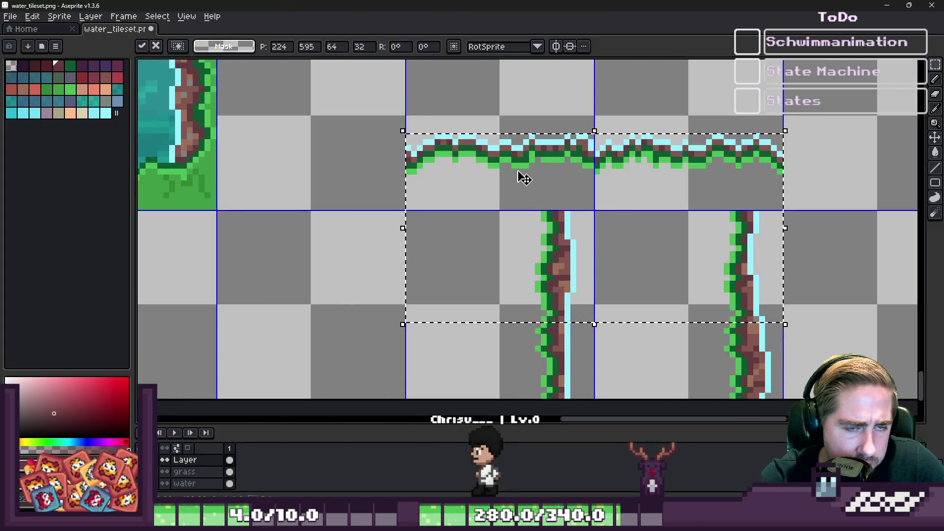
scroll(541, 217, down, 2)
drag(532, 203, 527, 120)
click(494, 187)
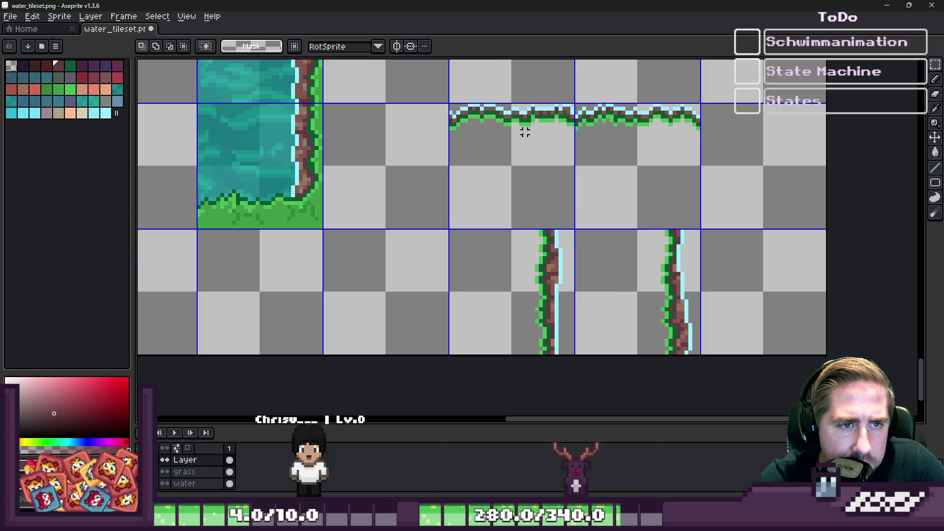
scroll(537, 187, up, 1)
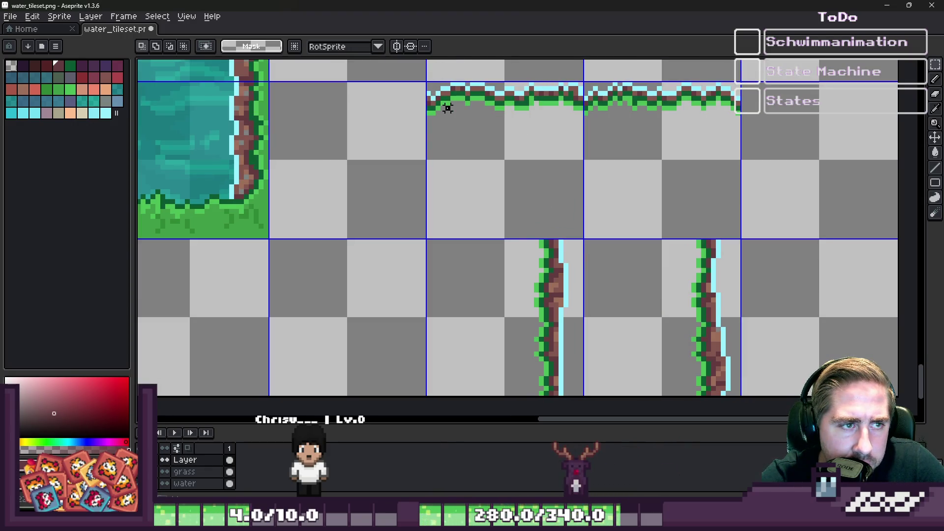
Lift the two vertical grass strips up directly beneath the horizontal edge.
mouse_move(477, 226)
mouse_down()
mouse_move(495, 291)
mouse_move(666, 312)
mouse_move(595, 255)
mouse_move(583, 182)
mouse_up()
key(Escape)
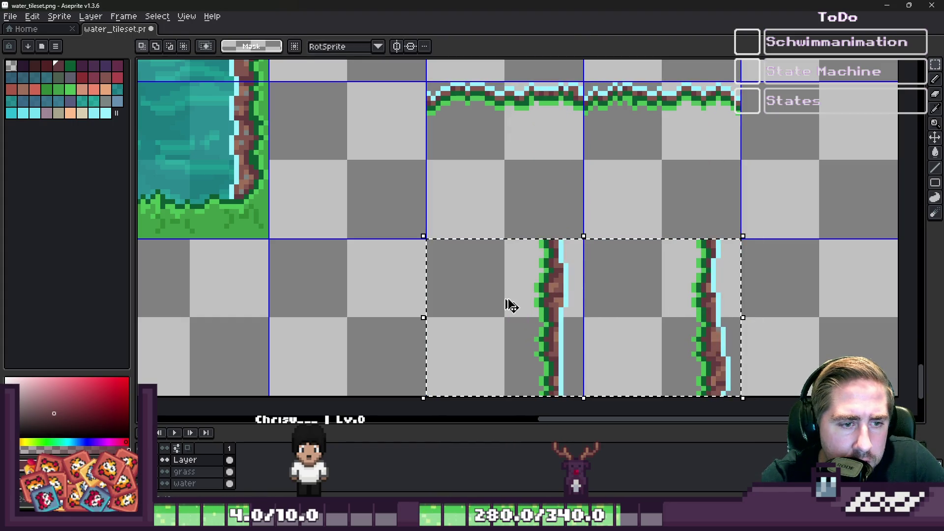
mouse_move(427, 265)
mouse_down()
mouse_move(697, 399)
mouse_move(748, 405)
mouse_up()
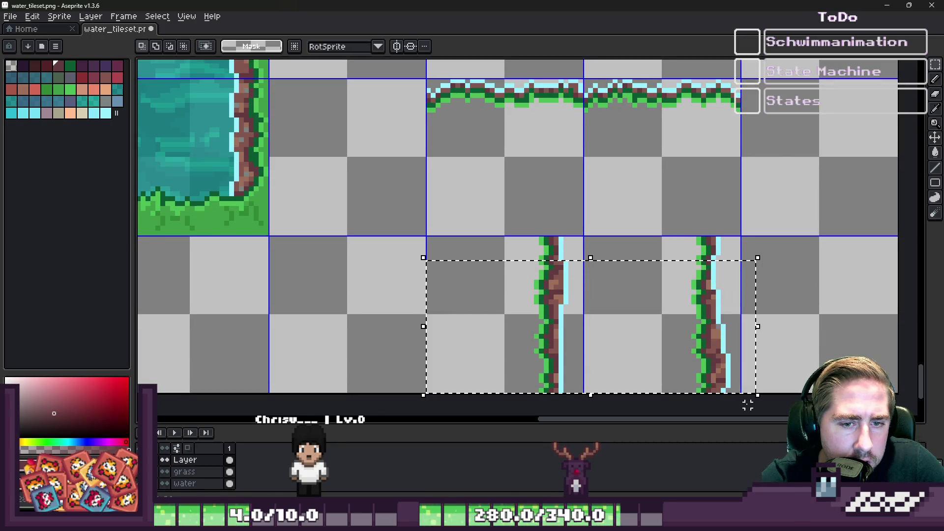
mouse_move(622, 343)
mouse_down()
mouse_move(544, 331)
mouse_move(565, 180)
mouse_up()
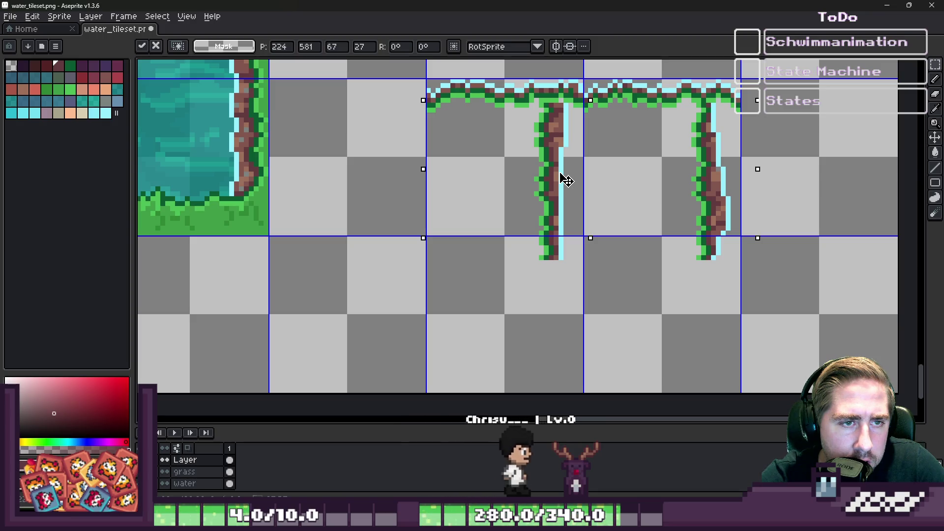
key(Return)
Sample the light cyan and clear the overlapping pixels at the junction.
scroll(553, 76, up, 3)
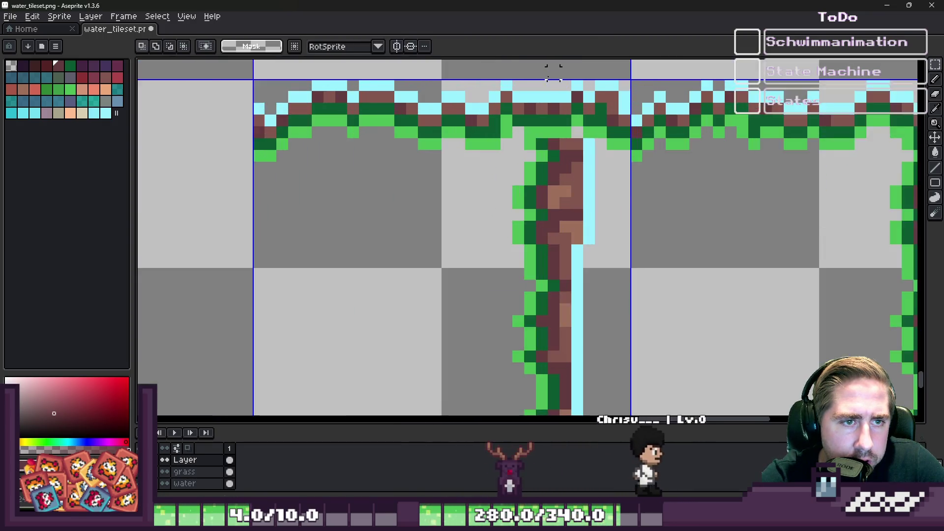
scroll(553, 76, up, 1)
key(b)
alt+click(632, 181)
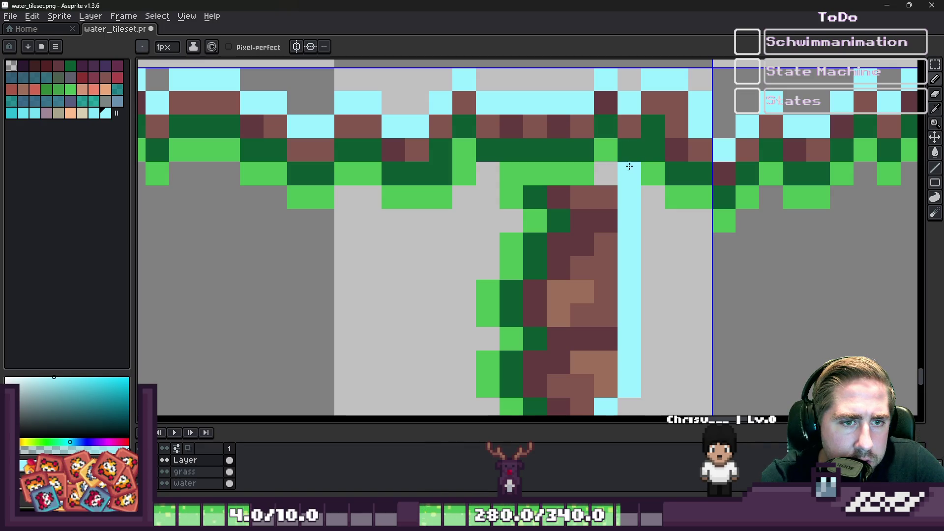
scroll(588, 106, up, 1)
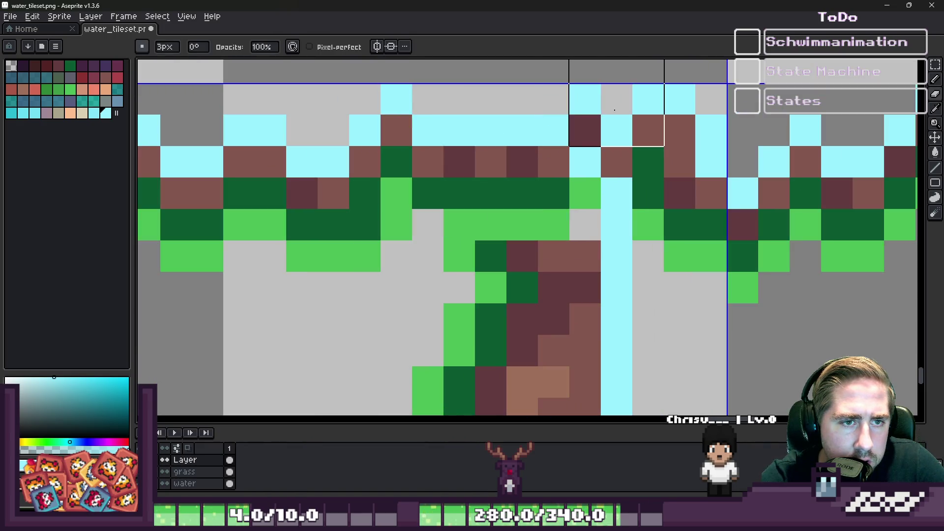
mouse_move(615, 110)
mouse_down()
mouse_move(678, 123)
mouse_move(687, 230)
mouse_up()
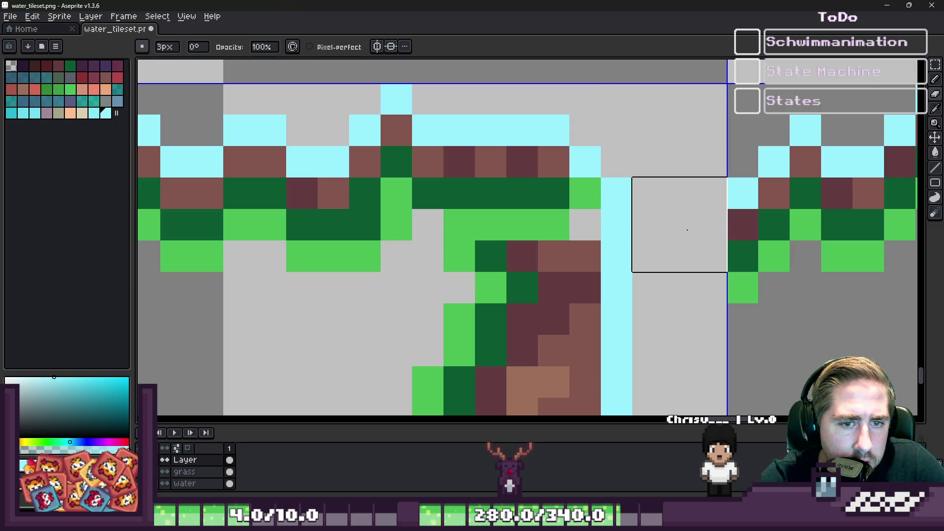
Repaint the junction seam with dark maroon trunk pixels and a dark green grass pixel.
key(minus)
key(minus)
alt+click(533, 257)
click(513, 223)
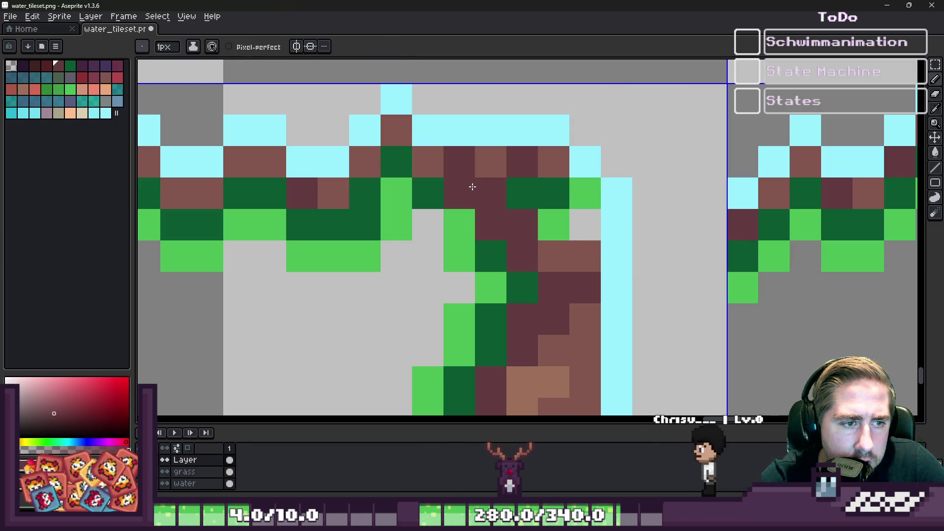
alt+click(426, 184)
click(489, 226)
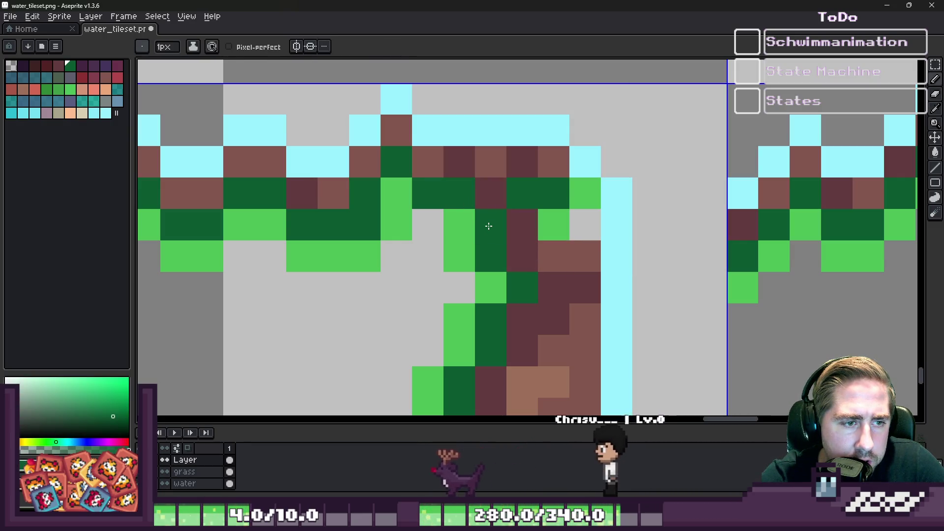
alt+click(499, 185)
drag(516, 189, 585, 196)
alt+click(568, 248)
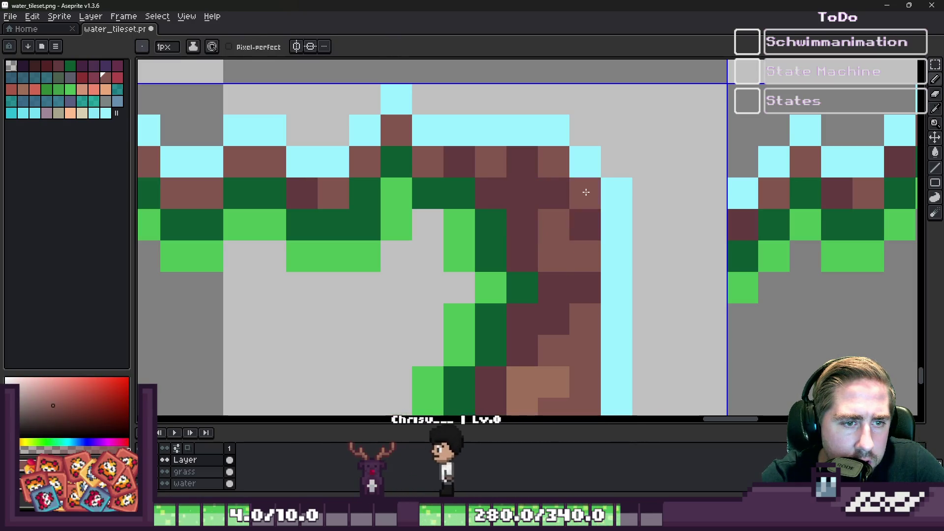
Add a light cyan pixel to continue the water line through the junction.
scroll(441, 137, down, 1)
scroll(478, 107, down, 5)
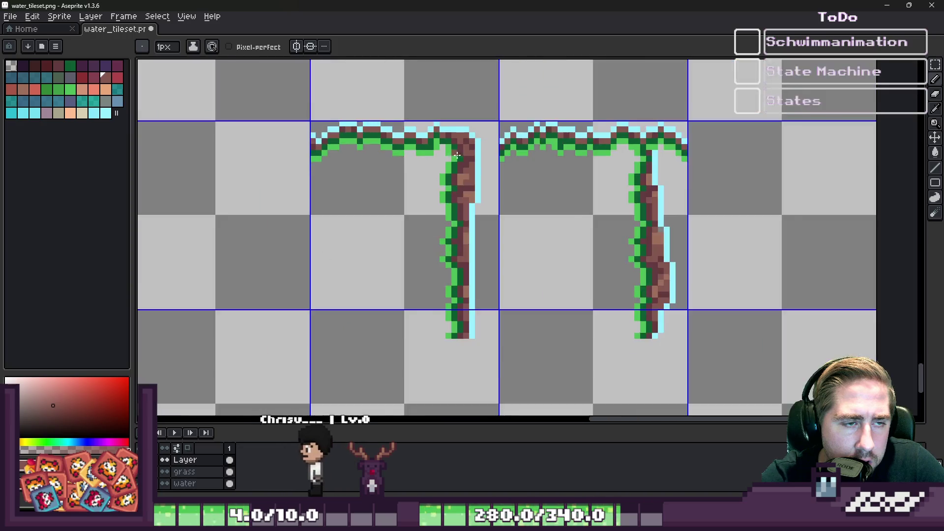
scroll(635, 162, up, 4)
scroll(592, 110, up, 2)
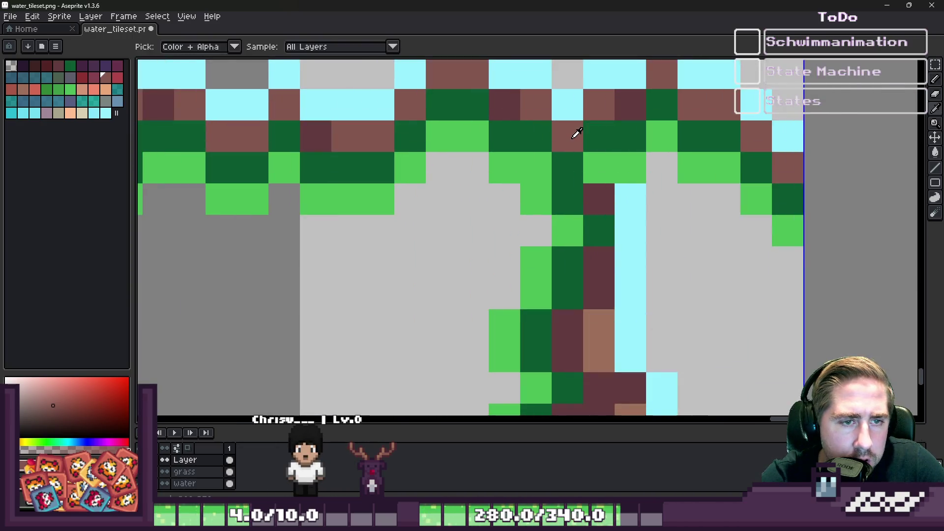
alt+click(636, 179)
click(603, 128)
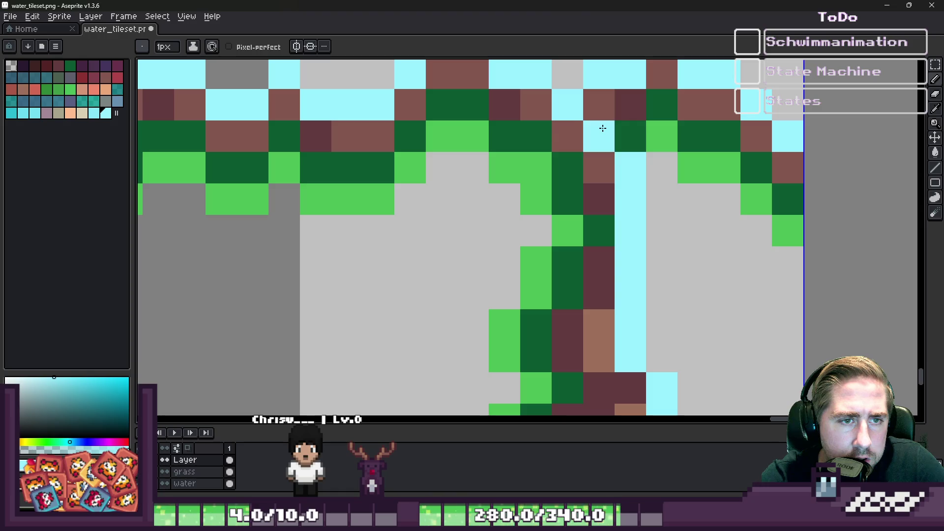
Erase the leftover pixels to the right of the cyan line.
scroll(580, 126, down, 1)
key(e)
mouse_move(610, 101)
mouse_down()
mouse_move(634, 101)
mouse_move(704, 173)
mouse_move(682, 151)
mouse_up()
scroll(682, 150, down, 3)
key(b)
scroll(639, 168, down, 3)
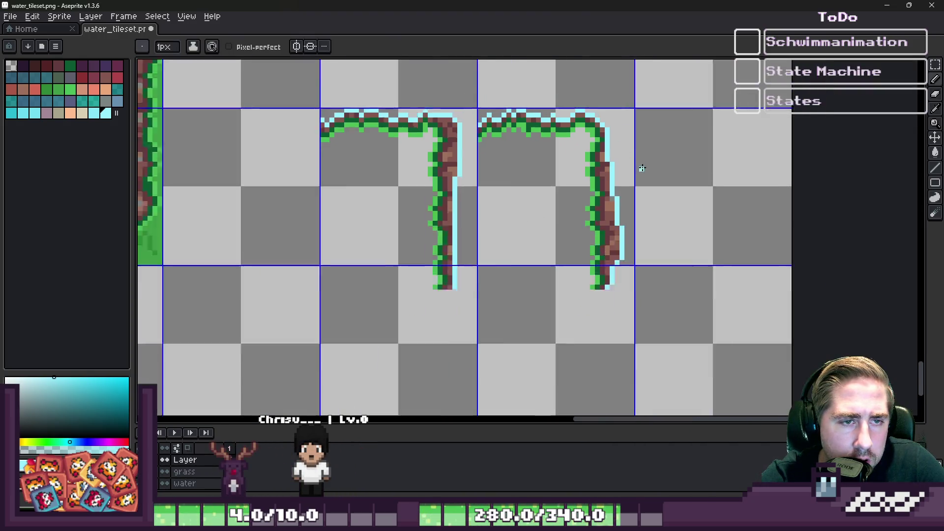
scroll(623, 261, up, 3)
Erase both strips' stubs below the tile line and marquee the two T-junction tiles.
key(e)
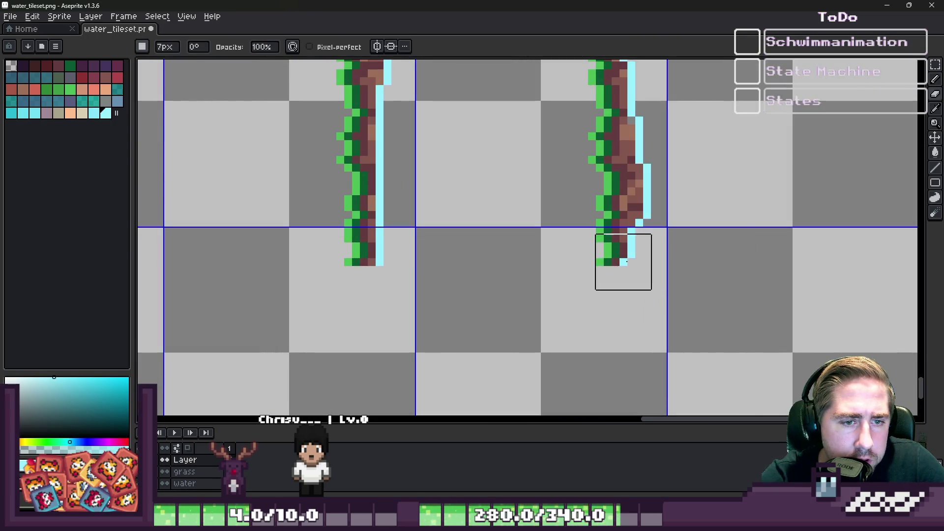
click(621, 258)
click(366, 258)
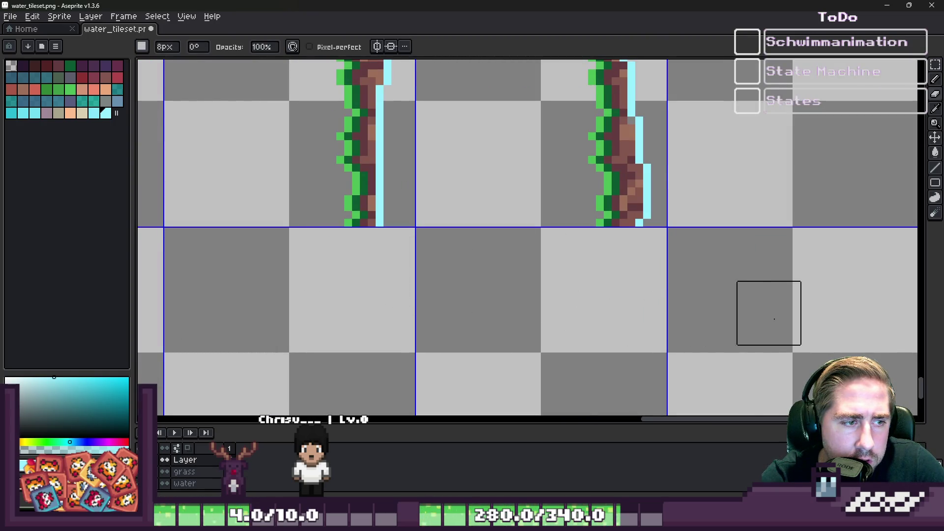
scroll(742, 295, down, 3)
key(m)
drag(517, 226, 643, 207)
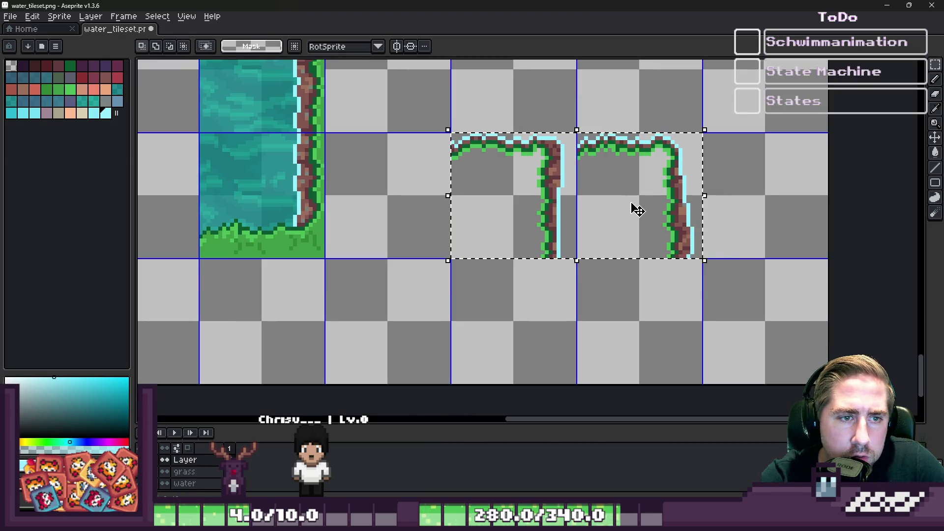
Shift the selected cliff strips down one tile row.
scroll(782, 217, down, 4)
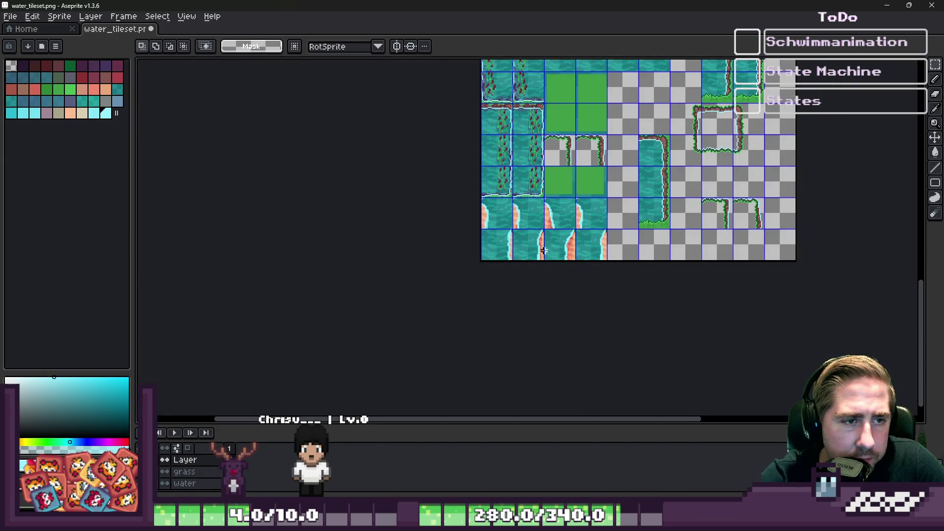
scroll(554, 212, up, 3)
scroll(553, 211, down, 5)
scroll(560, 199, up, 5)
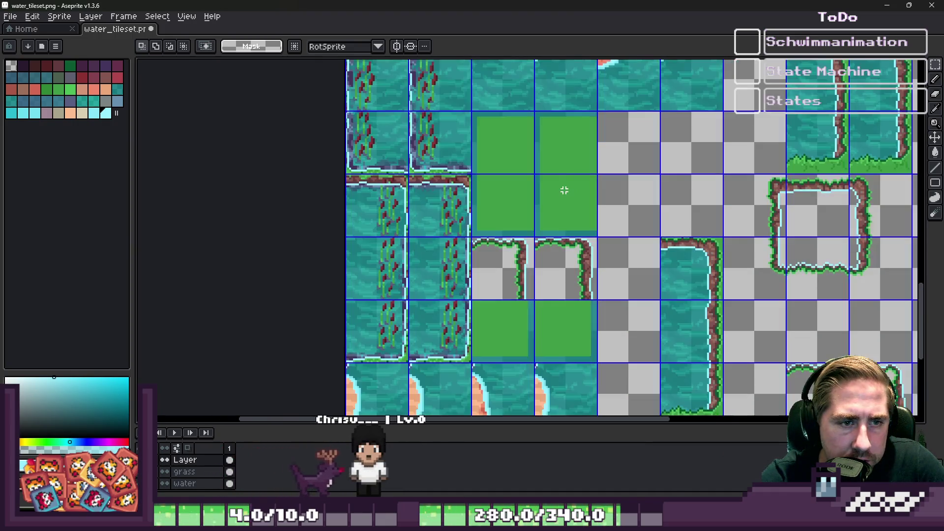
scroll(543, 191, down, 2)
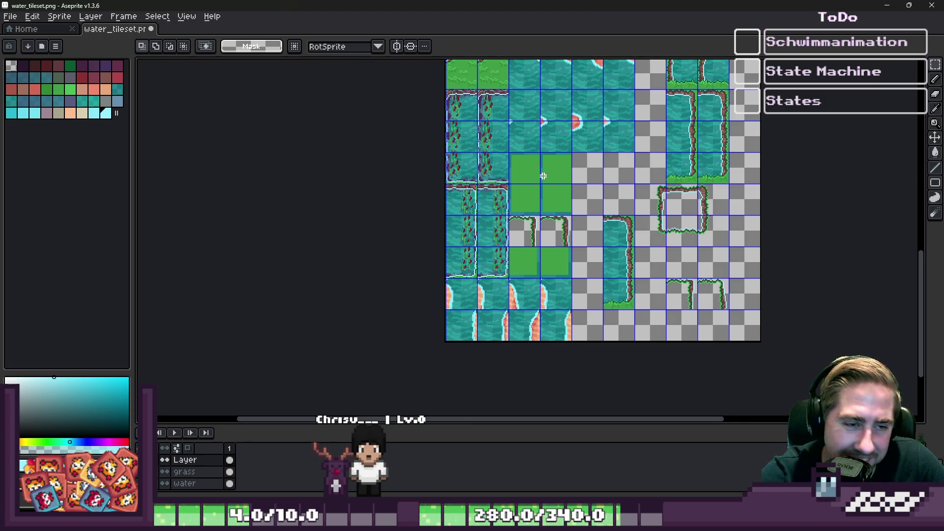
scroll(705, 319, up, 4)
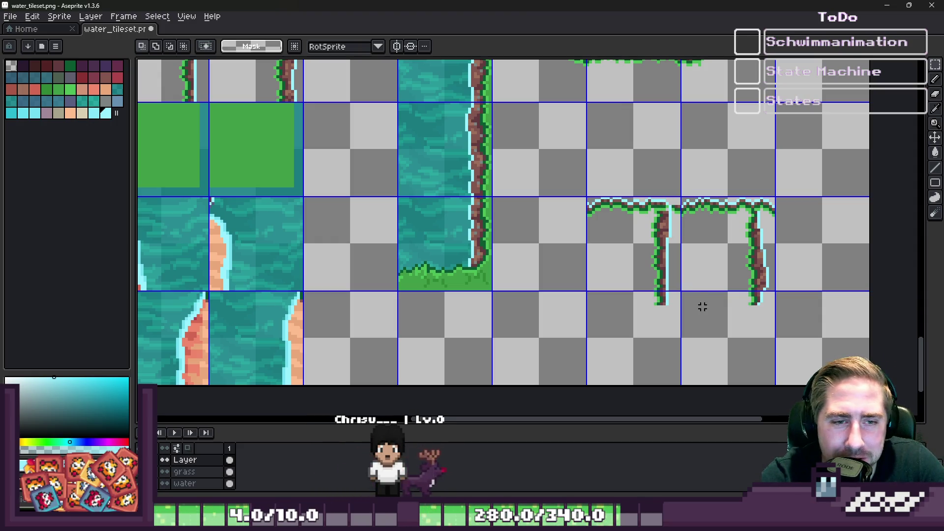
key(shift+Down)
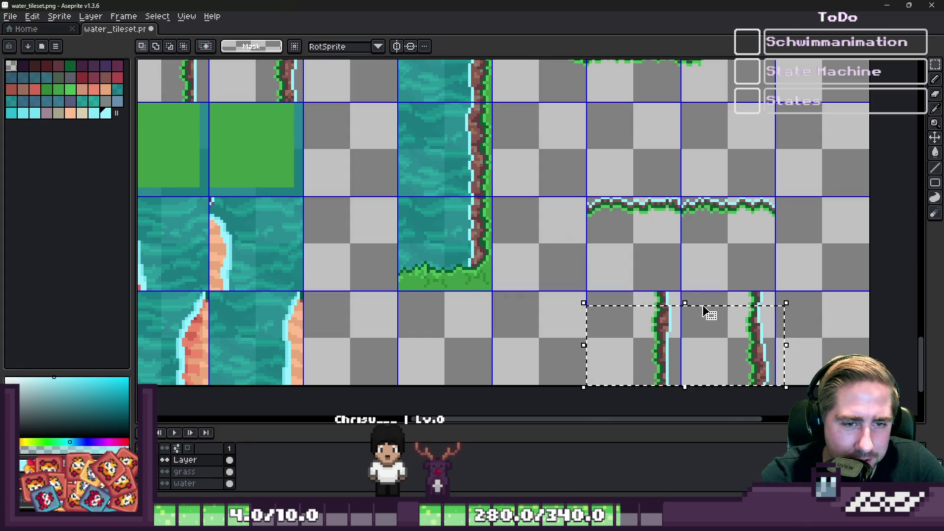
scroll(702, 306, down, 5)
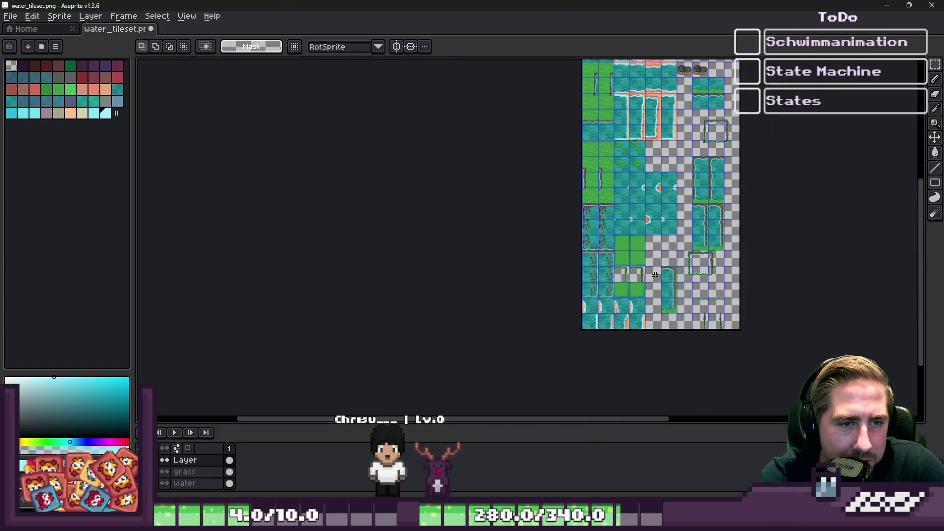
scroll(655, 274, up, 1)
scroll(675, 320, down, 1)
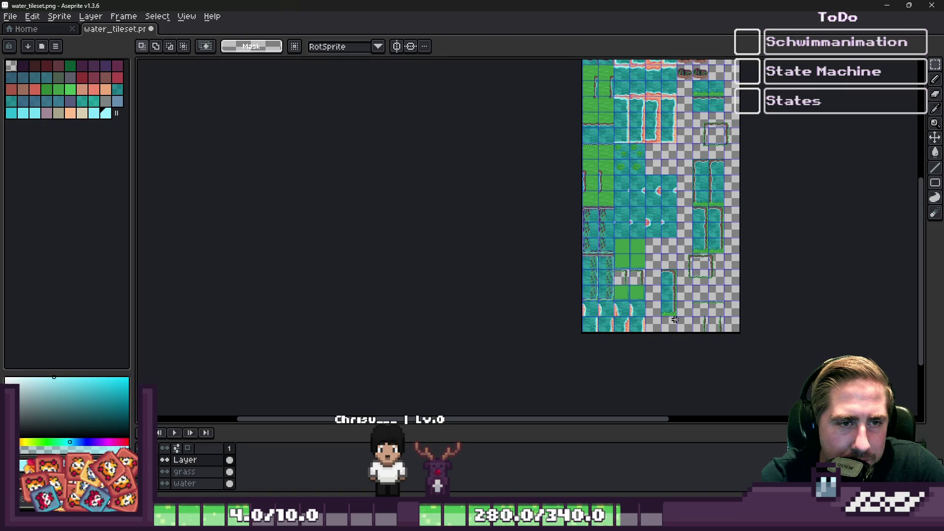
scroll(615, 183, up, 3)
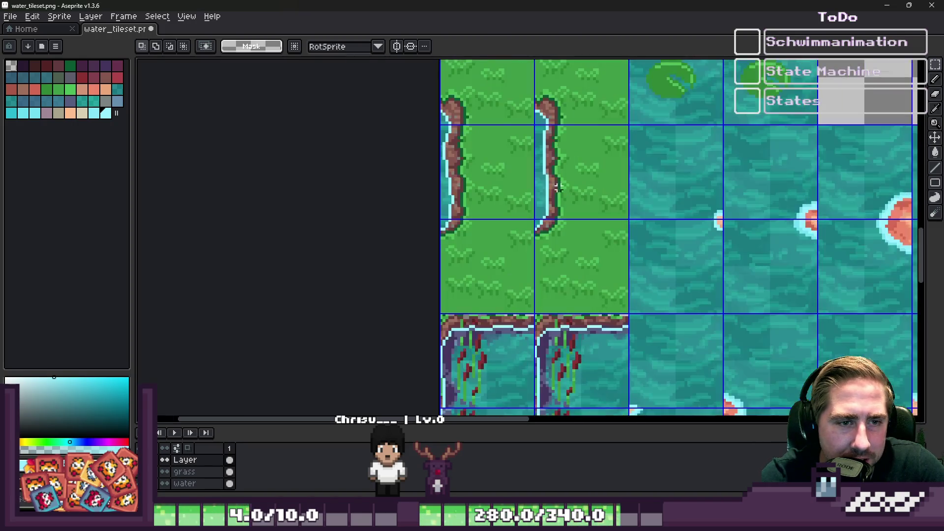
scroll(559, 151, down, 3)
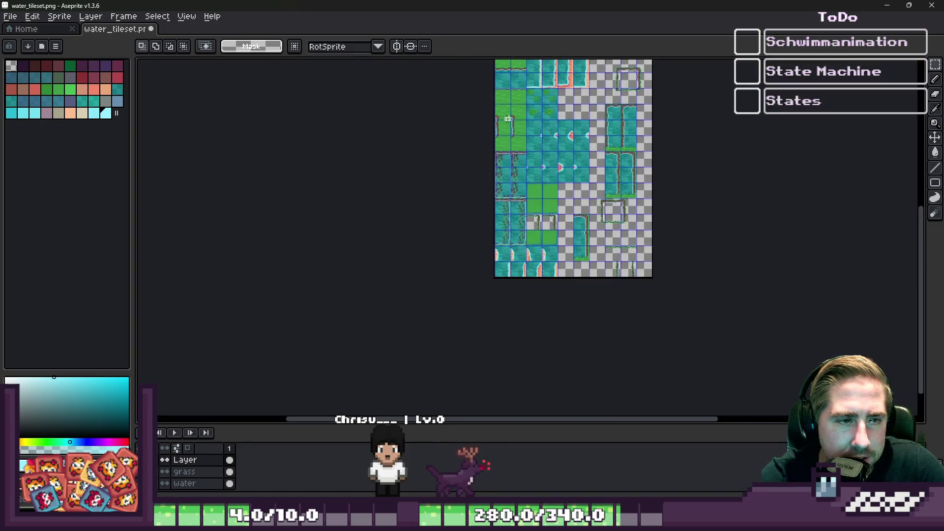
scroll(594, 311, up, 3)
Undo that placement and re-paste the two cliff strips into the bottom row, aligned to the tile grid.
key(ctrl+z)
key(ctrl+z)
key(ctrl+z)
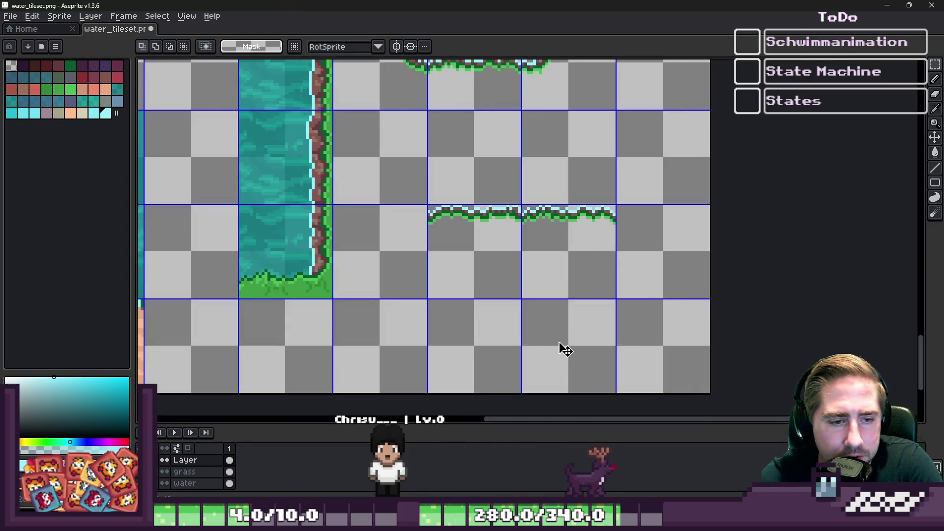
key(ctrl+v)
drag(499, 247, 500, 358)
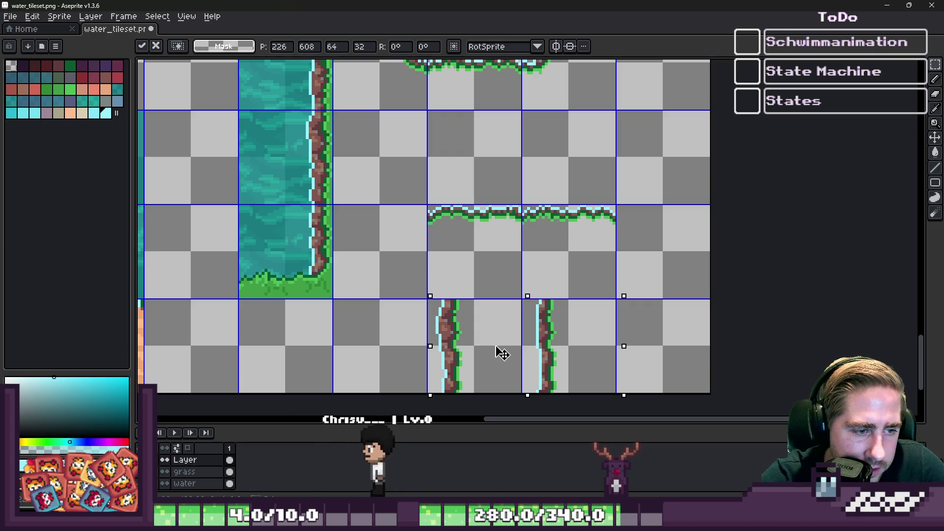
scroll(442, 345, up, 2)
mouse_move(457, 331)
mouse_down()
mouse_move(444, 331)
mouse_move(647, 327)
mouse_up()
key(ctrl+d)
Select both vertical cliff strips and raise them one tile row, under the top shore edge.
drag(506, 342, 534, 188)
key(Return)
key(ctrl+z)
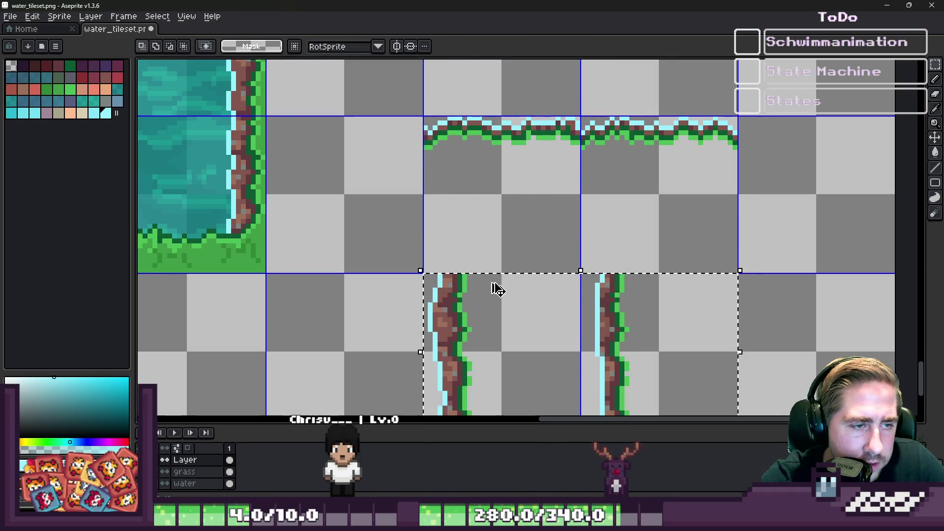
drag(425, 290, 677, 361)
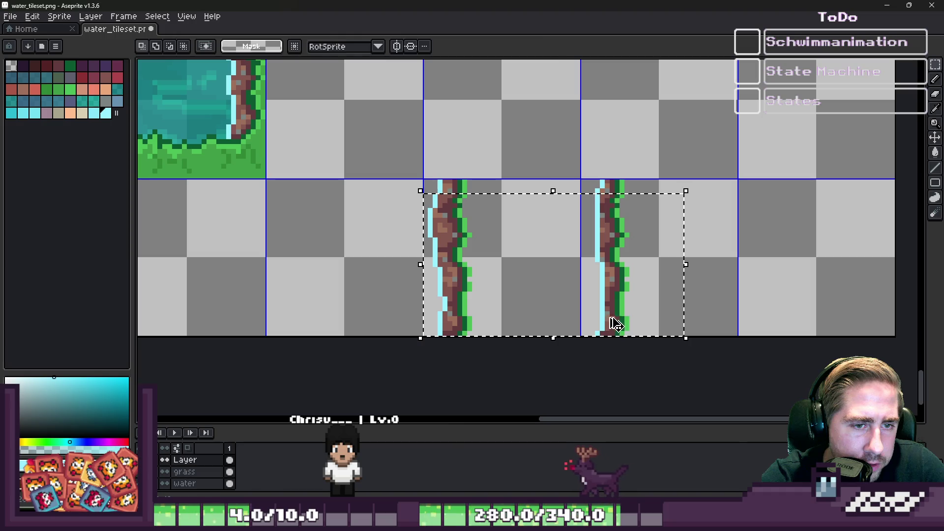
scroll(565, 344, down, 2)
mouse_move(506, 301)
mouse_down()
mouse_move(521, 202)
mouse_move(526, 206)
mouse_up()
key(b)
scroll(467, 156, up, 3)
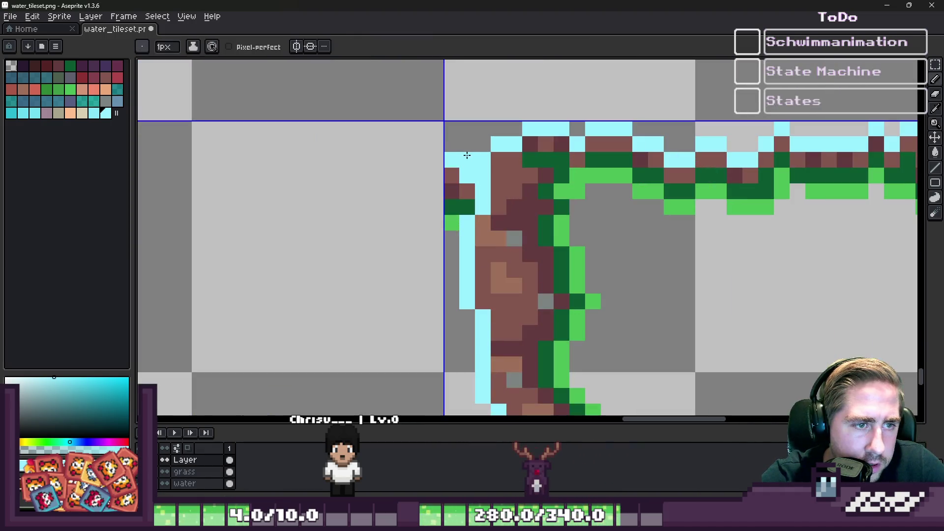
Paint two cliff pixels cyan and erase the overlapping pixels at the top corner.
drag(514, 160, 499, 175)
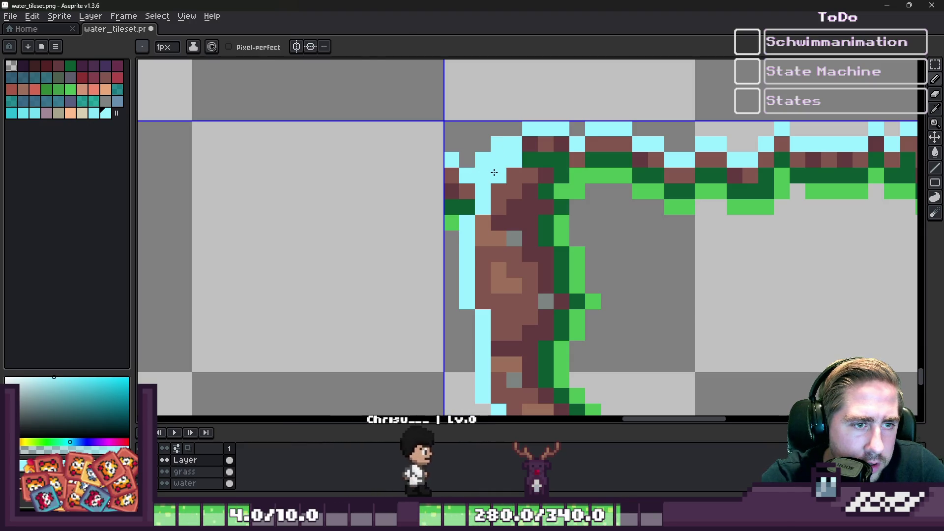
key(e)
click(445, 112)
mouse_move(447, 99)
mouse_down()
mouse_move(413, 138)
mouse_move(426, 148)
mouse_move(408, 147)
mouse_up()
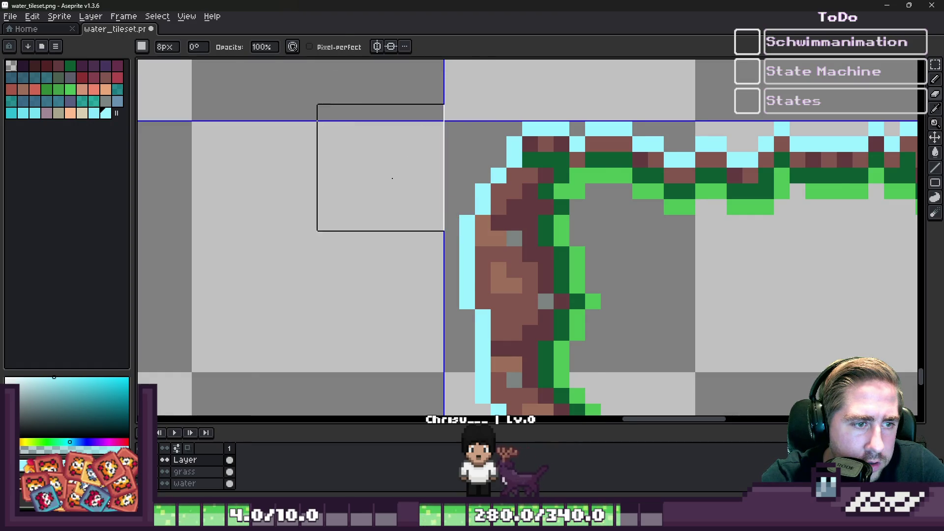
scroll(516, 241, up, 1)
Erase the stray dark and green pixels beside the cyan edge with a small eraser.
key(b)
alt+click(510, 225)
alt+click(496, 168)
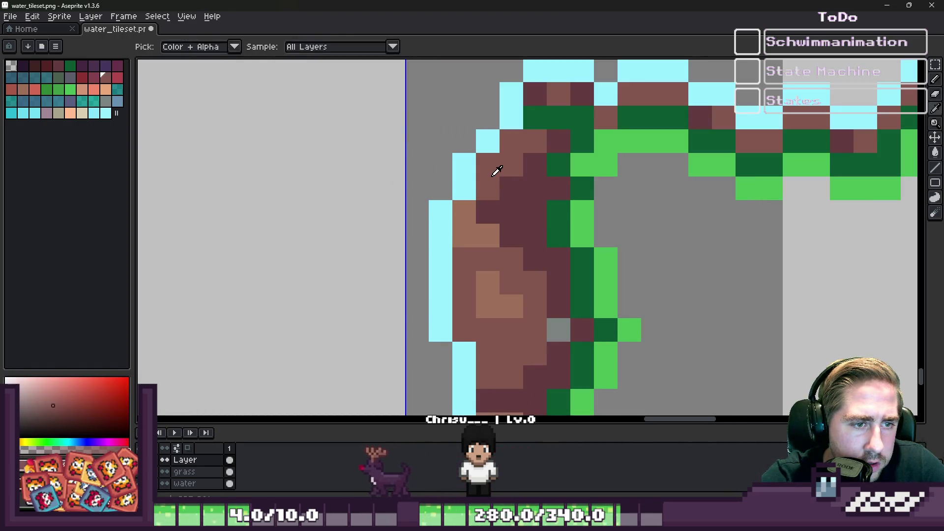
key(v)
scroll(509, 196, down, 4)
scroll(649, 205, down, 1)
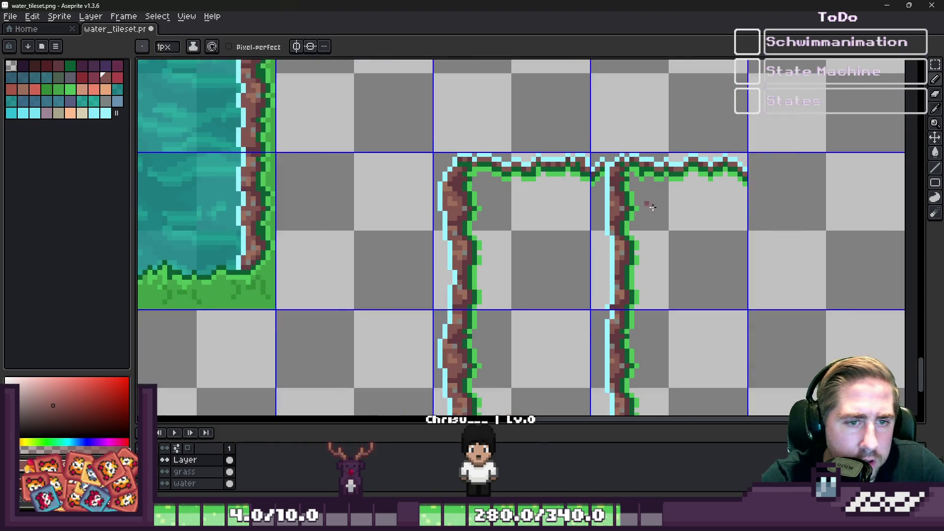
scroll(685, 206, up, 2)
key(b)
scroll(552, 158, up, 2)
key(e)
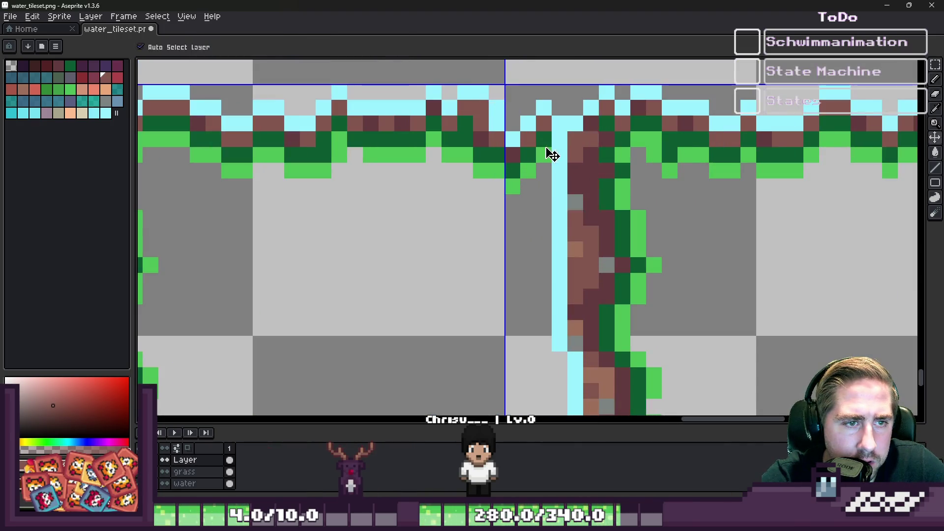
key(minus)
key(minus)
key(minus)
mouse_move(544, 108)
mouse_down()
mouse_move(526, 139)
mouse_move(525, 197)
mouse_up()
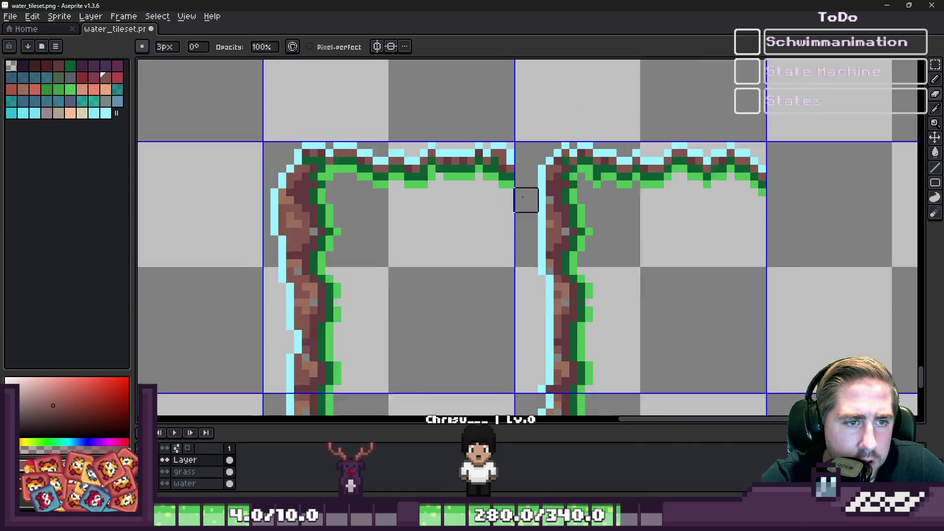
scroll(525, 200, down, 2)
scroll(528, 182, up, 1)
Thicken the cyan waterline down the left side of the cliff.
key(i)
click(529, 170)
key(b)
drag(518, 157, 518, 227)
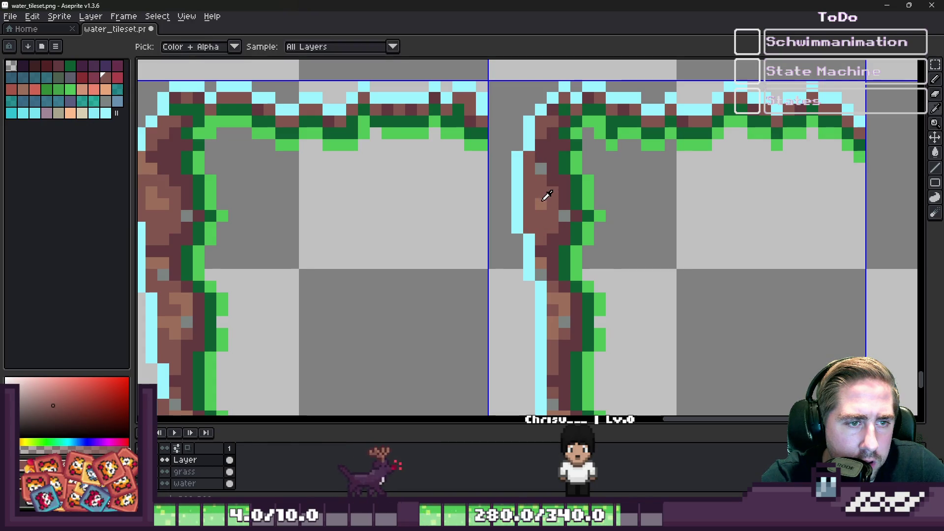
alt+click(536, 202)
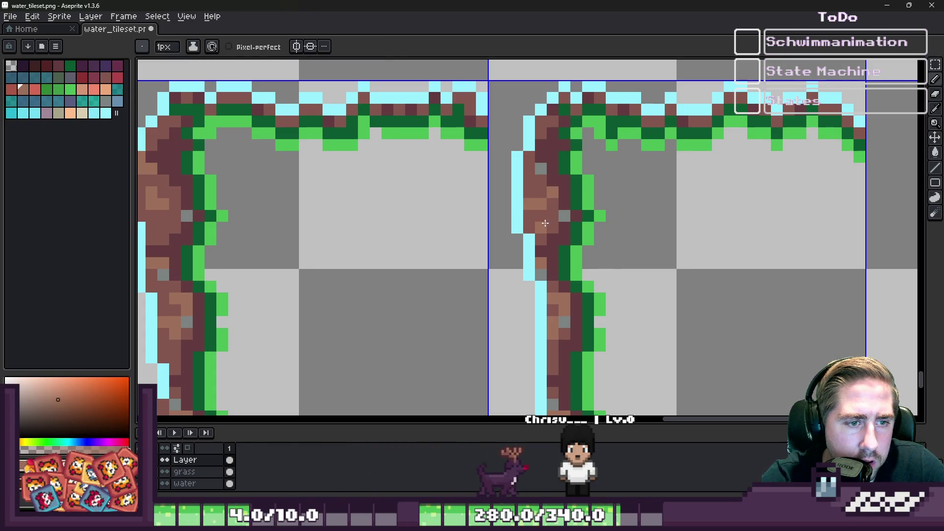
scroll(559, 226, down, 1)
scroll(526, 278, up, 1)
scroll(559, 249, up, 1)
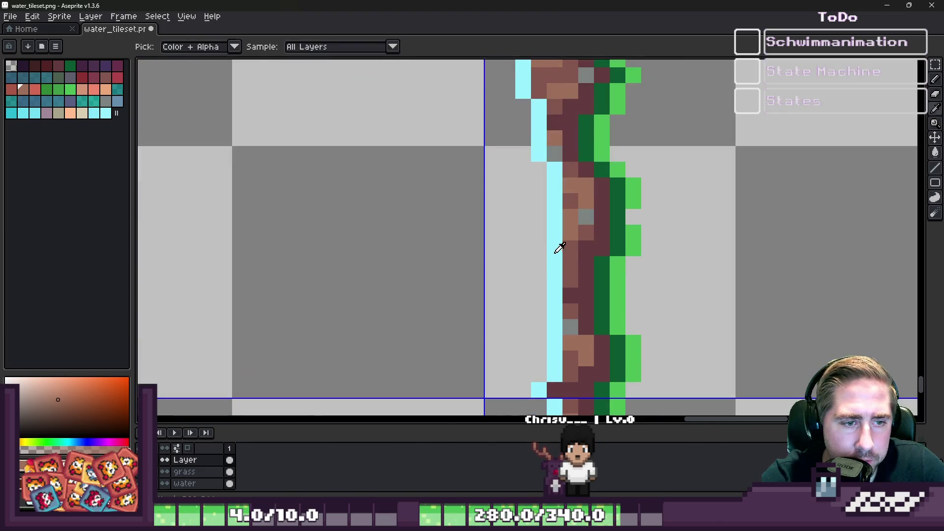
Patch the cliff edge pixels, adding cyan and covering excess cyan with dark brown.
alt+click(558, 249)
click(542, 223)
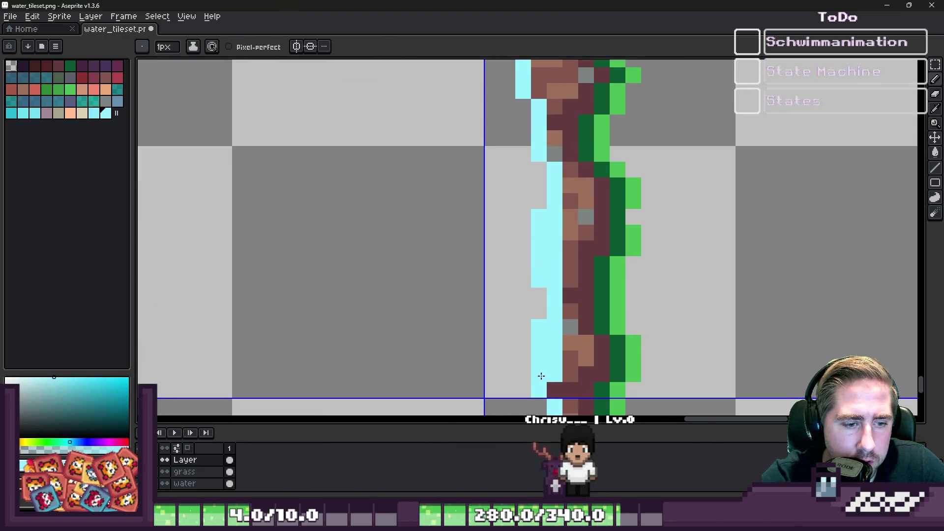
alt+click(569, 364)
drag(555, 376, 557, 347)
alt+click(562, 329)
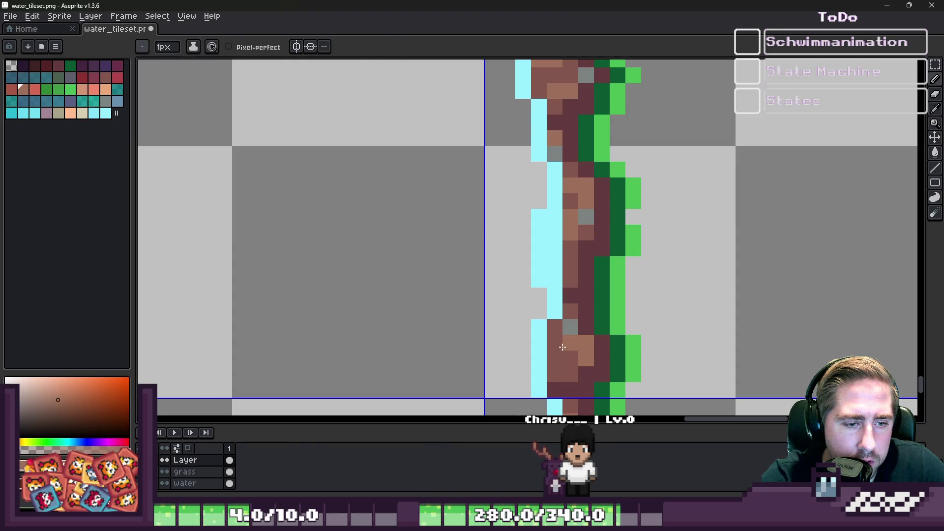
alt+click(555, 232)
scroll(459, 251, down, 1)
scroll(515, 249, up, 2)
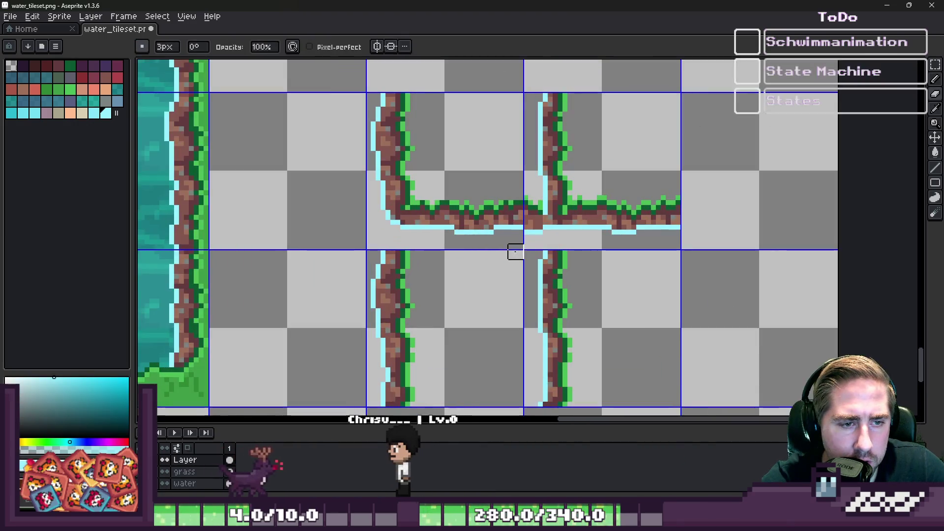
scroll(574, 228, down, 8)
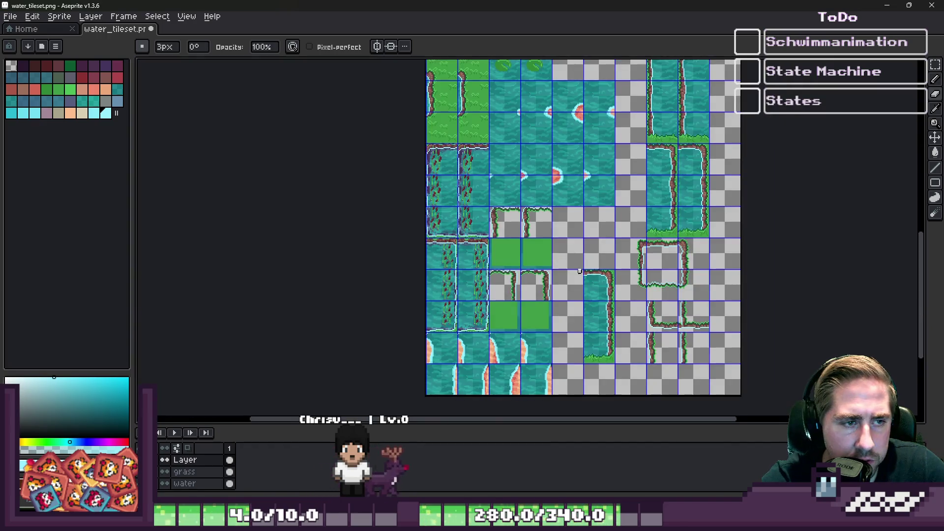
Lighten the water pixels along the shore edge with a lighter teal.
scroll(485, 123, up, 8)
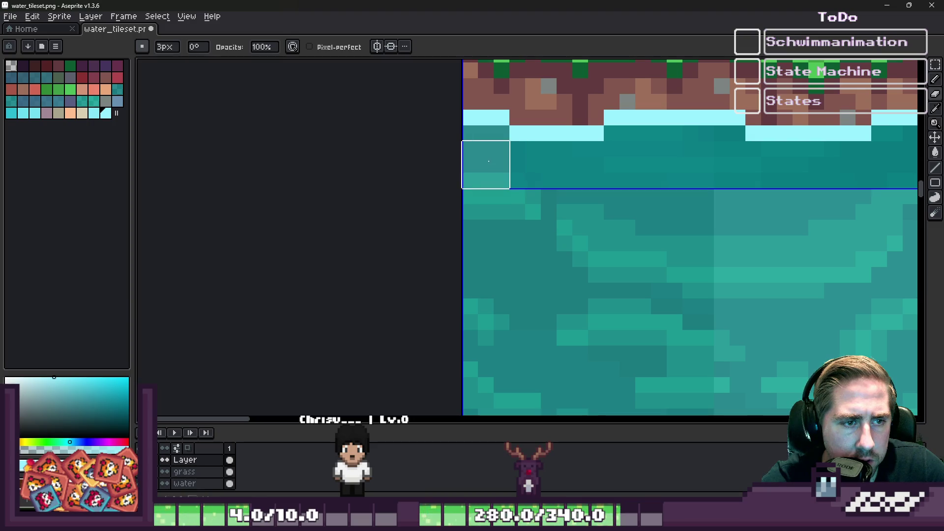
scroll(497, 162, down, 3)
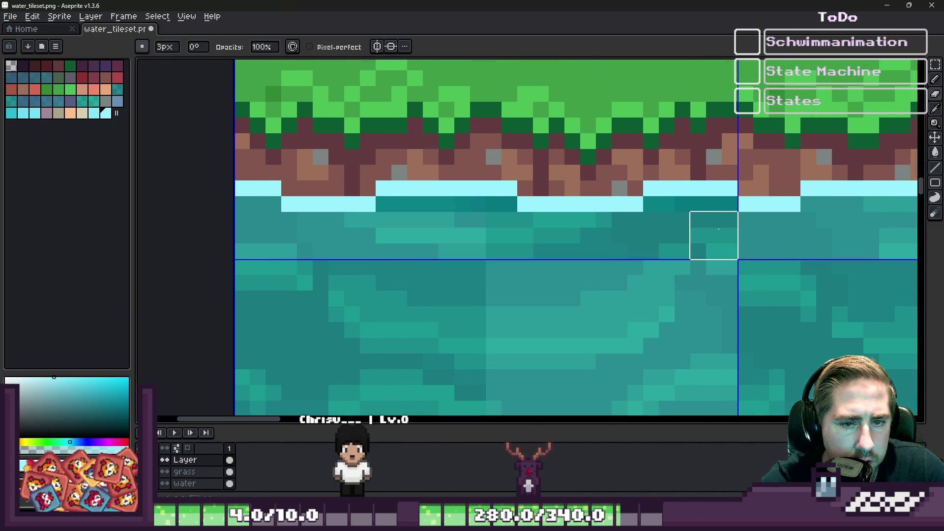
drag(481, 220, 410, 217)
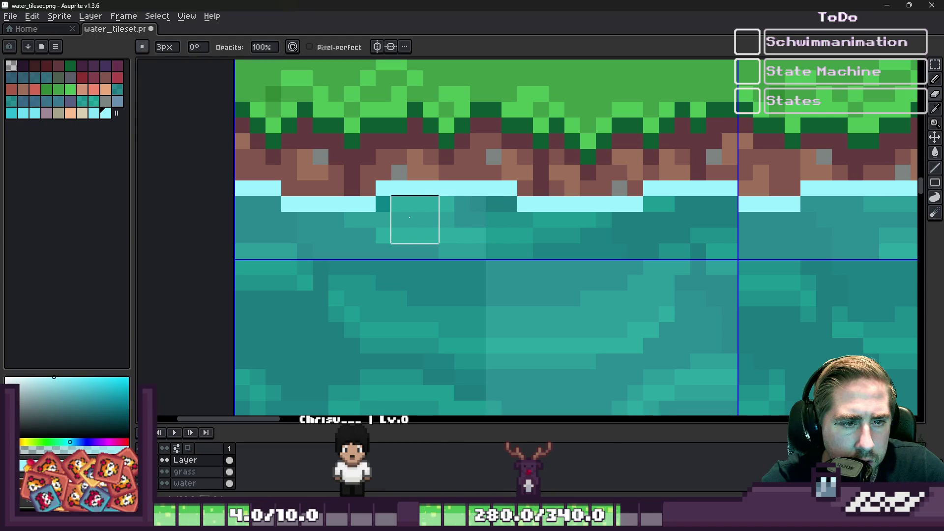
scroll(398, 217, down, 6)
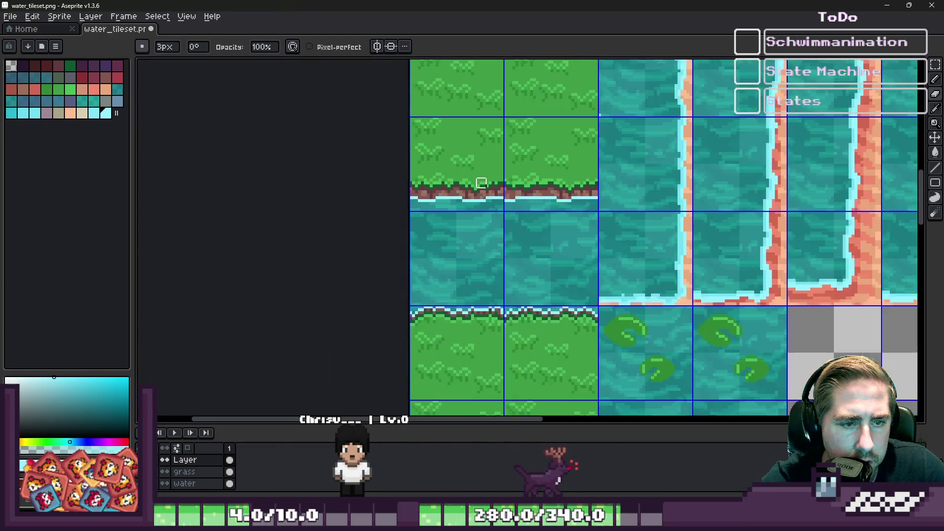
scroll(525, 228, down, 4)
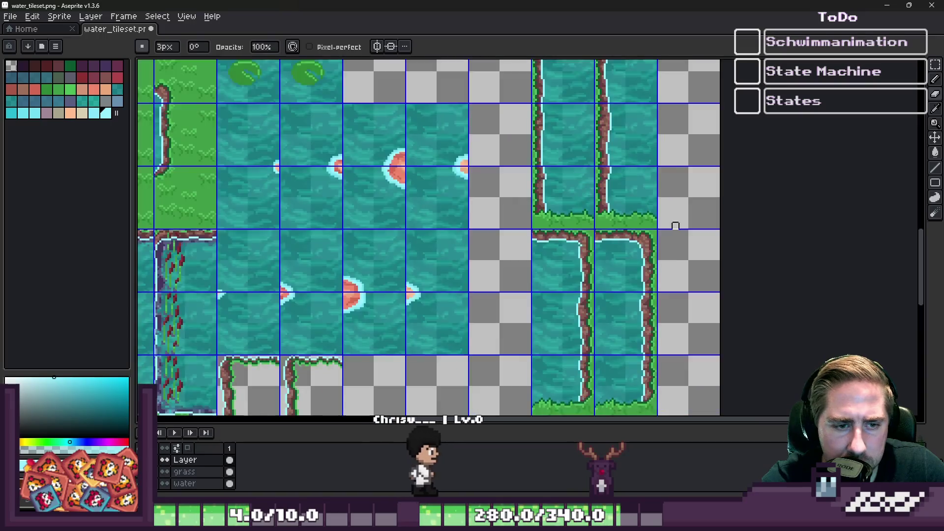
scroll(525, 228, up, 7)
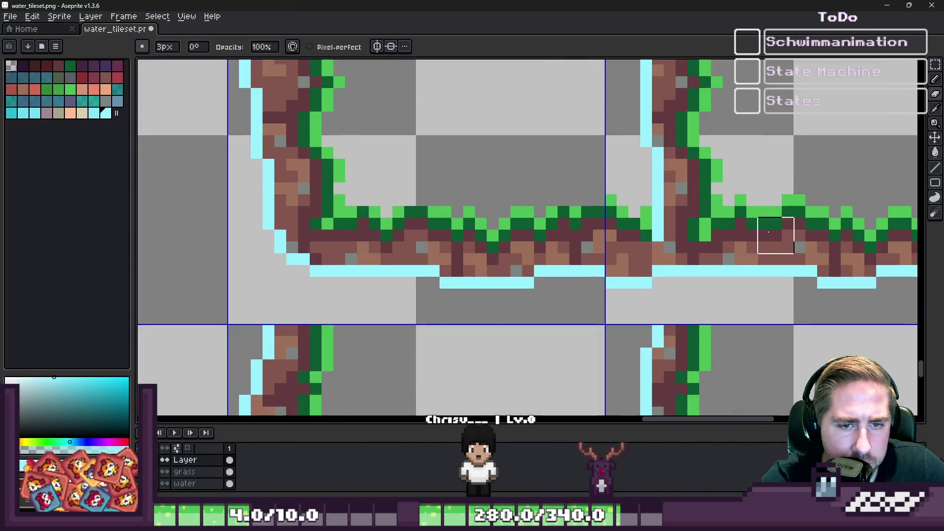
scroll(587, 221, down, 1)
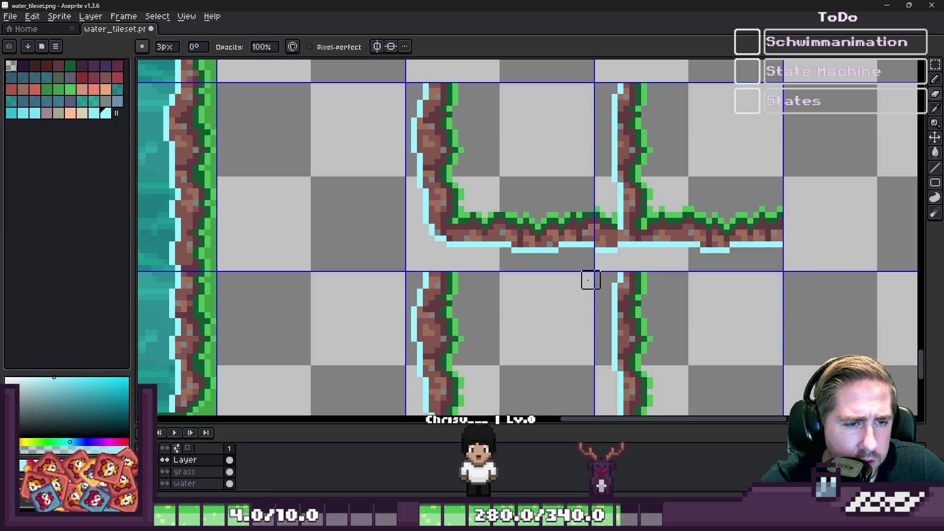
scroll(590, 280, up, 2)
Add a cyan pixel at the lower corner and try erasing the overlapping pixels there.
key(b)
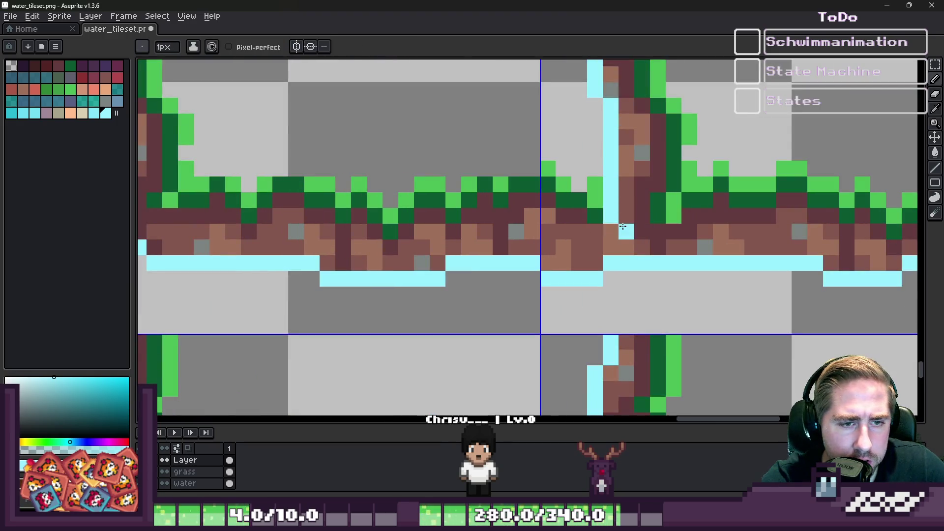
click(655, 250)
key(e)
mouse_move(642, 274)
mouse_down()
mouse_move(598, 253)
mouse_move(577, 200)
mouse_move(545, 168)
mouse_move(562, 261)
mouse_move(577, 195)
mouse_up()
key(ctrl+z)
scroll(523, 215, down, 2)
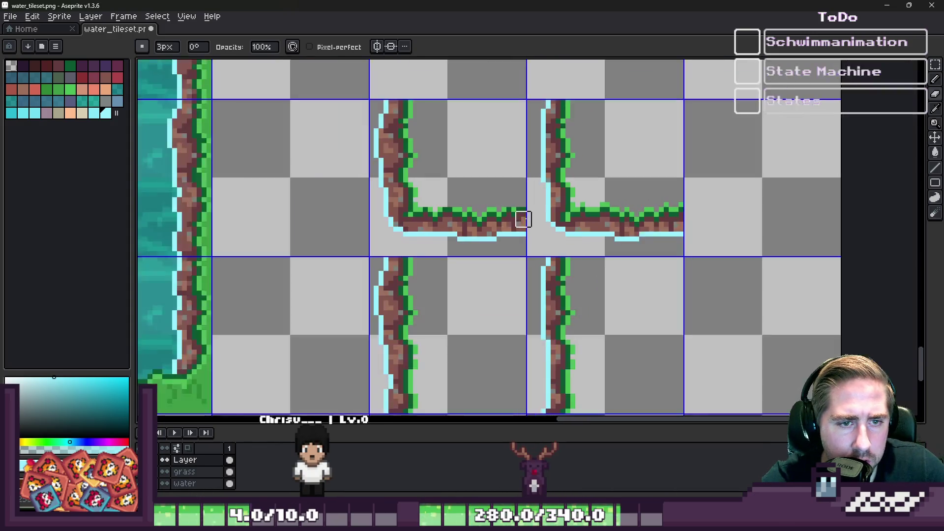
scroll(586, 206, up, 2)
key(b)
Repaint the inner corner pixels brown and dark maroon and add a grey stone pixel.
alt+click(565, 219)
scroll(588, 219, up, 1)
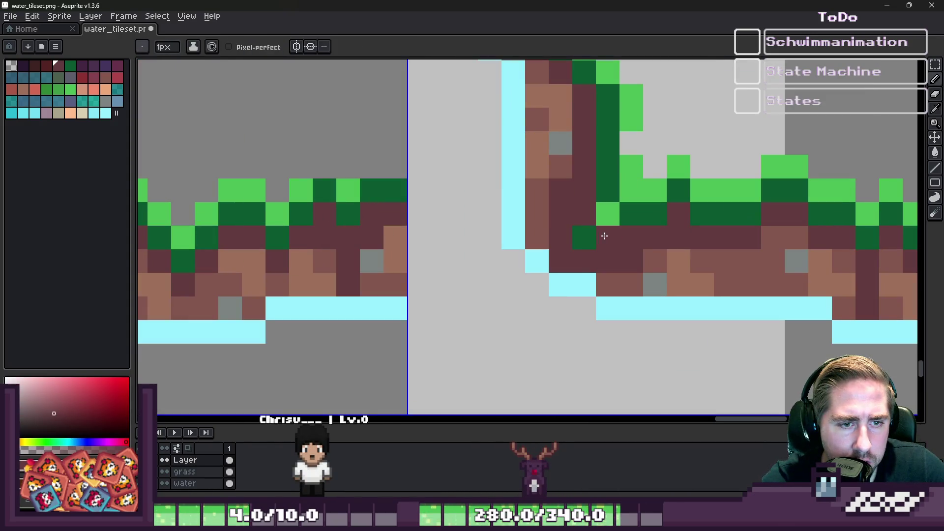
alt+click(618, 274)
click(601, 264)
drag(566, 239, 568, 192)
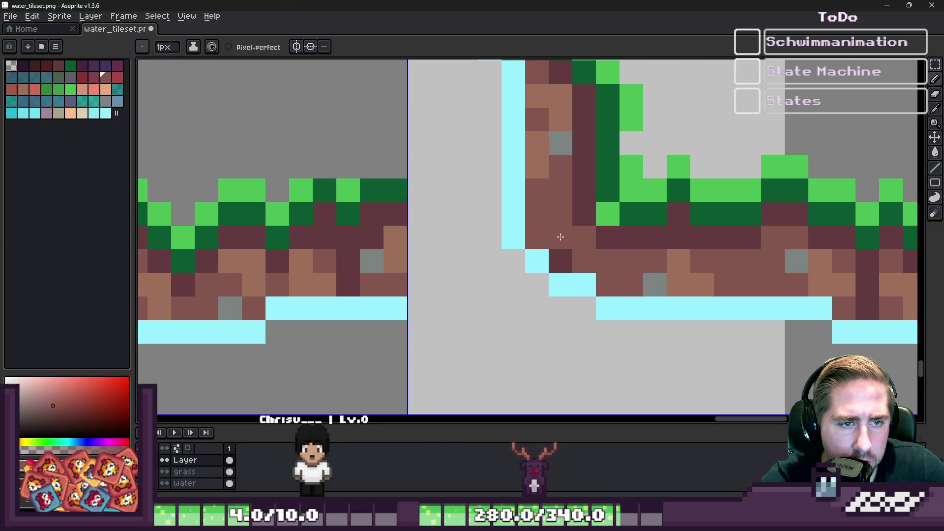
alt+click(608, 237)
click(584, 245)
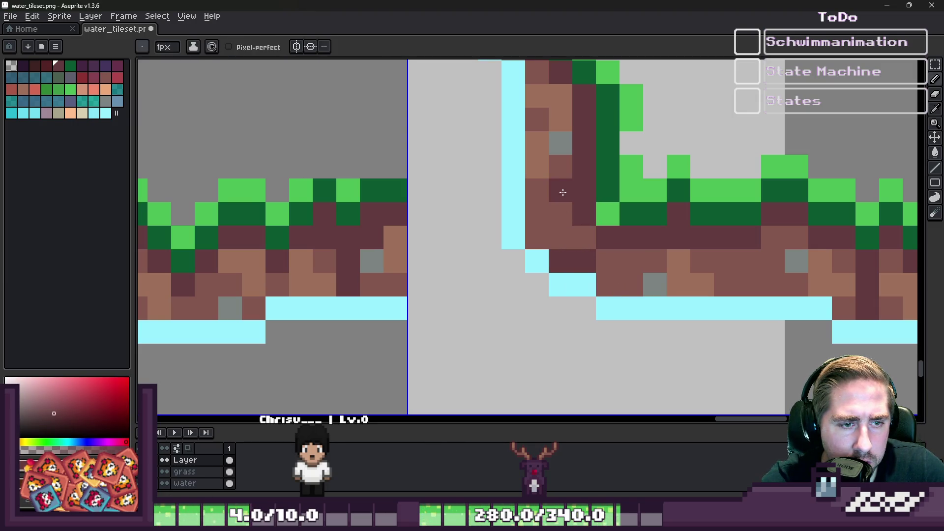
alt+click(655, 284)
click(560, 237)
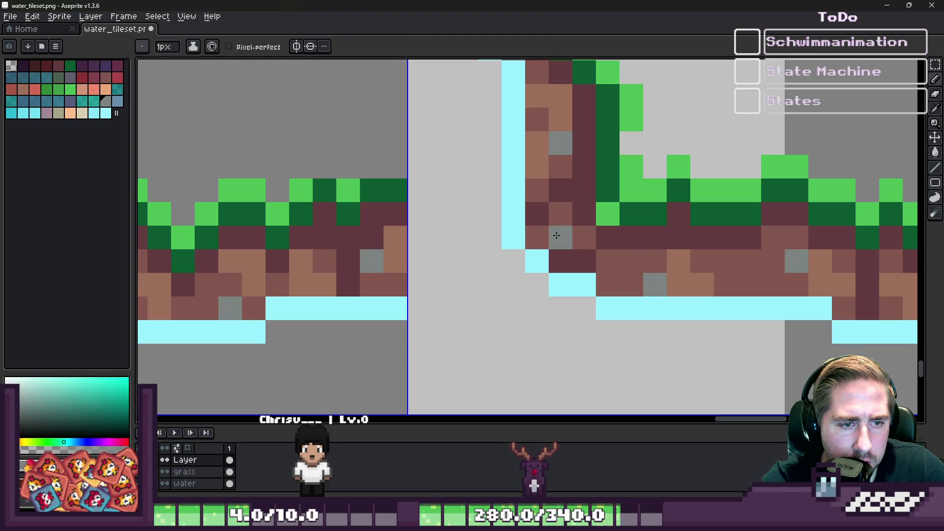
alt+click(665, 262)
Select the finished L-shaped shore tiles, then clear the selection.
scroll(560, 226, down, 2)
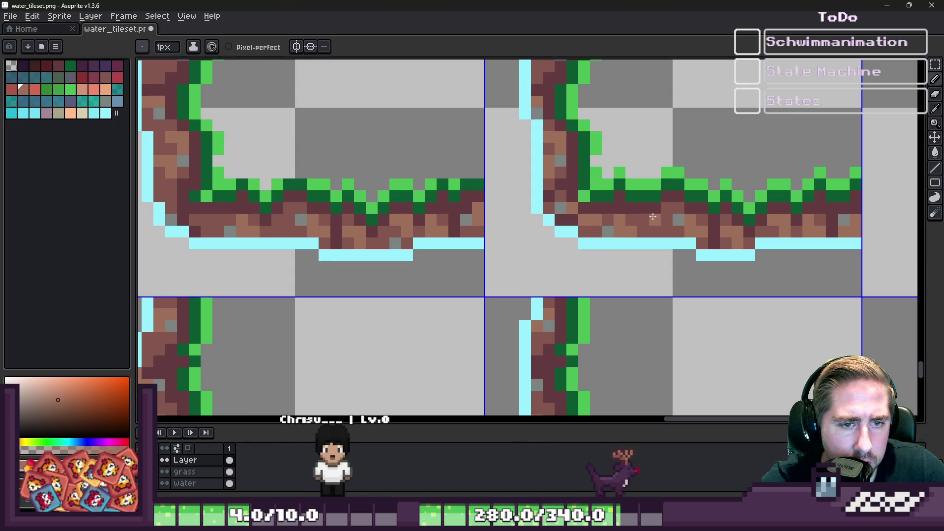
scroll(659, 230, down, 3)
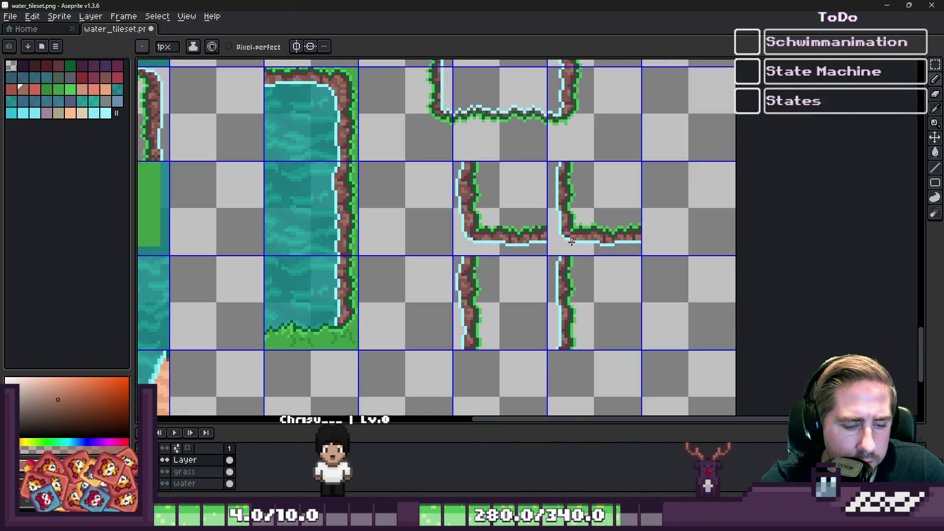
scroll(571, 242, down, 1)
click(593, 212)
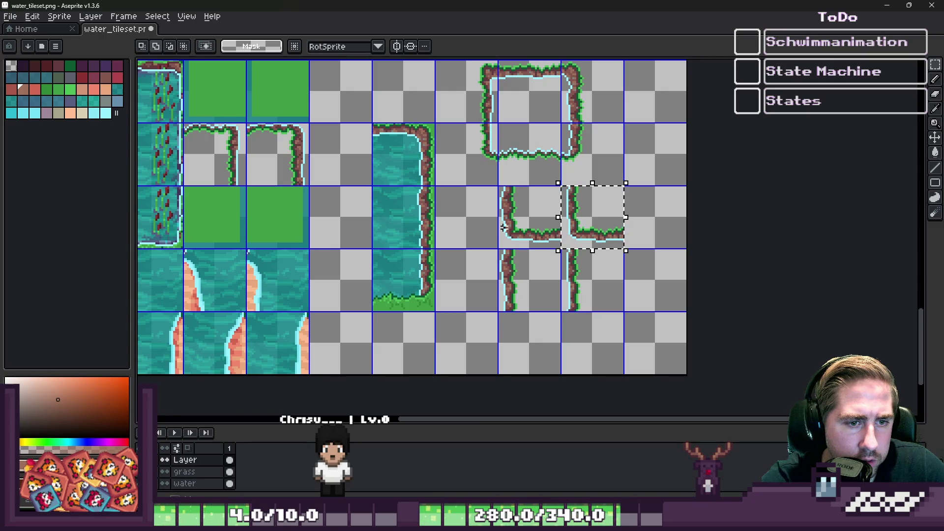
click(691, 326)
scroll(691, 326, down, 3)
scroll(574, 291, up, 6)
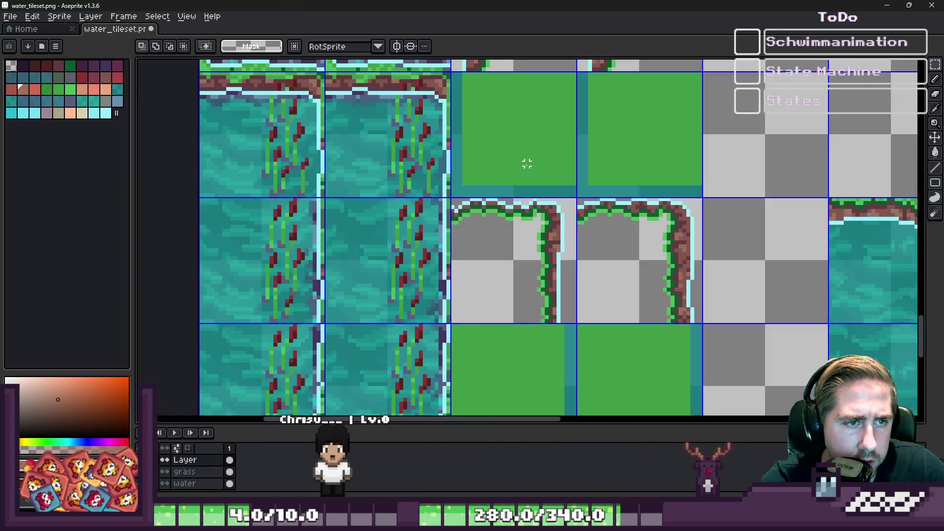
Clear both solid green tiles and paste the shore corner-tile pair into that emptied row.
key(ctrl+x)
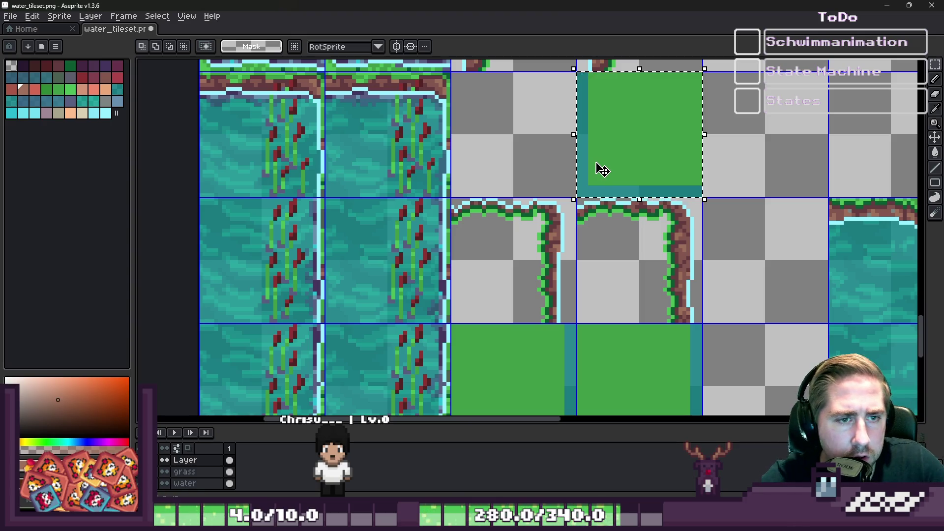
key(Delete)
key(ctrl+v)
mouse_move(490, 350)
mouse_down()
mouse_move(541, 150)
mouse_move(523, 116)
mouse_up()
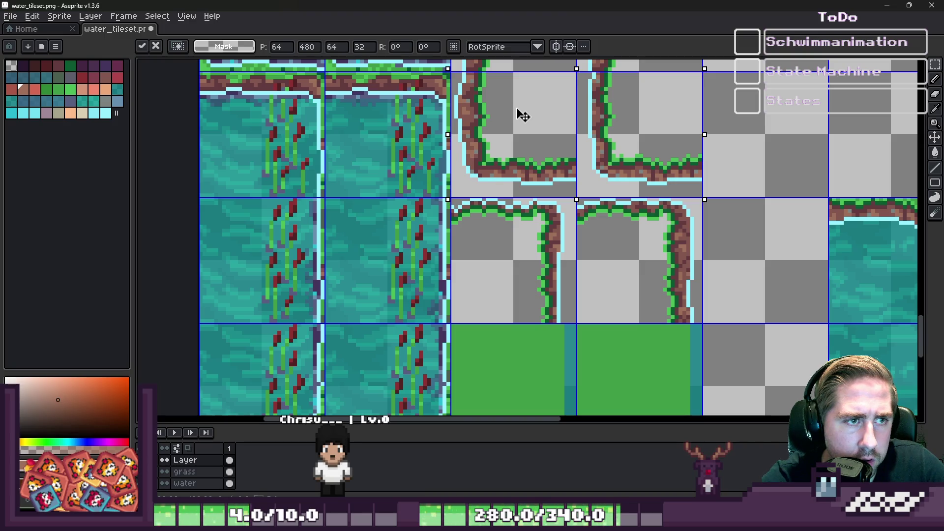
key(Return)
scroll(523, 194, down, 2)
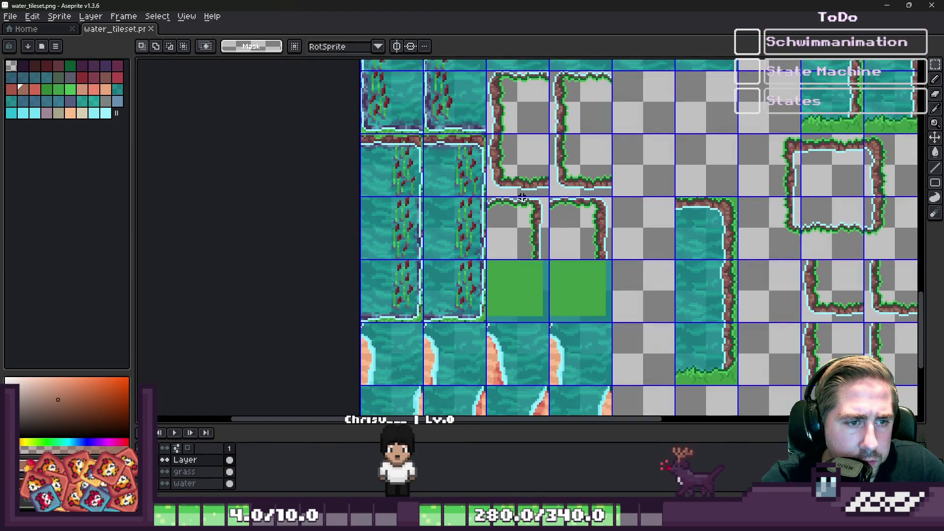
scroll(544, 254, down, 1)
scroll(547, 286, up, 1)
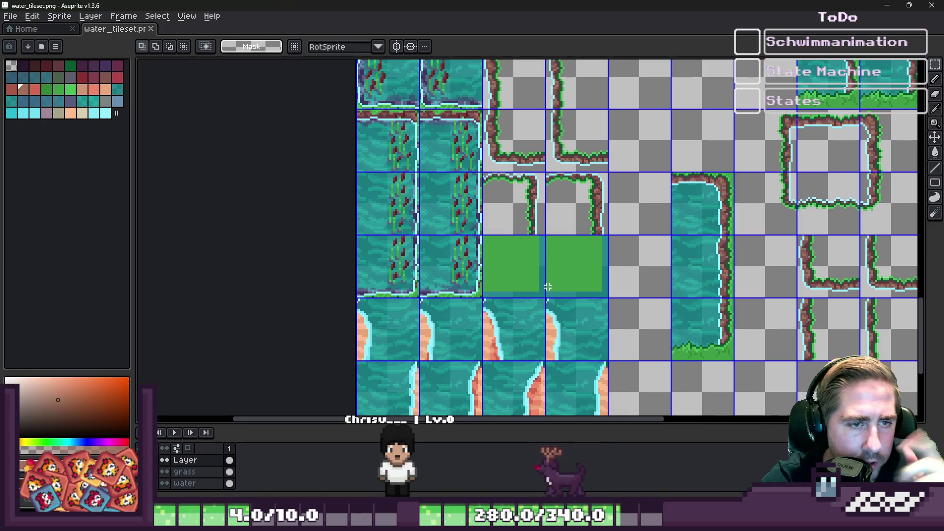
scroll(548, 286, down, 1)
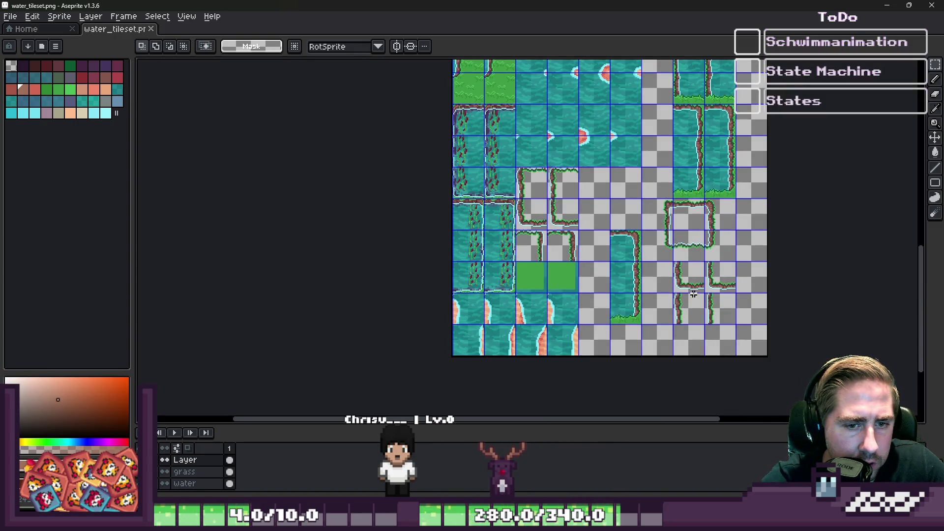
scroll(694, 294, down, 1)
scroll(614, 135, up, 2)
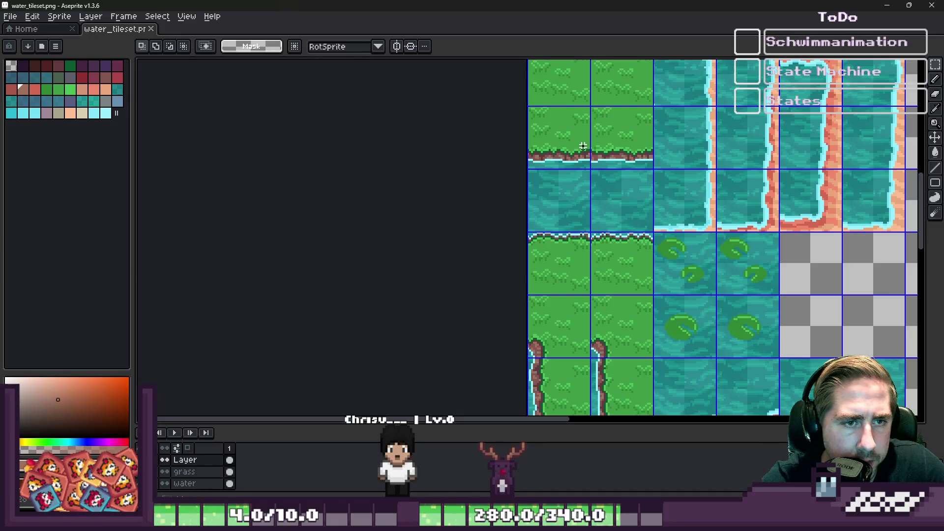
Cut away the loose corner pieces and paste the grass shore strip into the empty tiles on the grid.
click(578, 138)
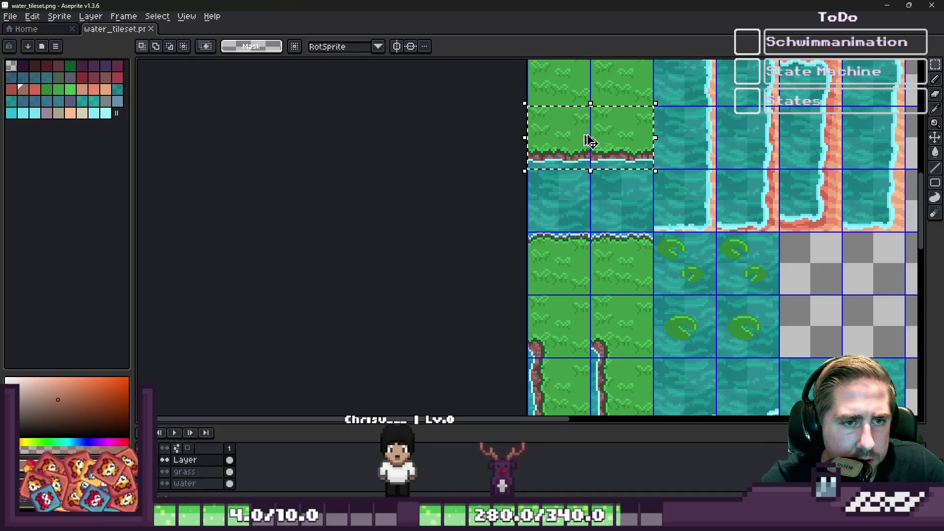
scroll(516, 123, down, 3)
scroll(606, 232, up, 3)
drag(680, 303, 792, 350)
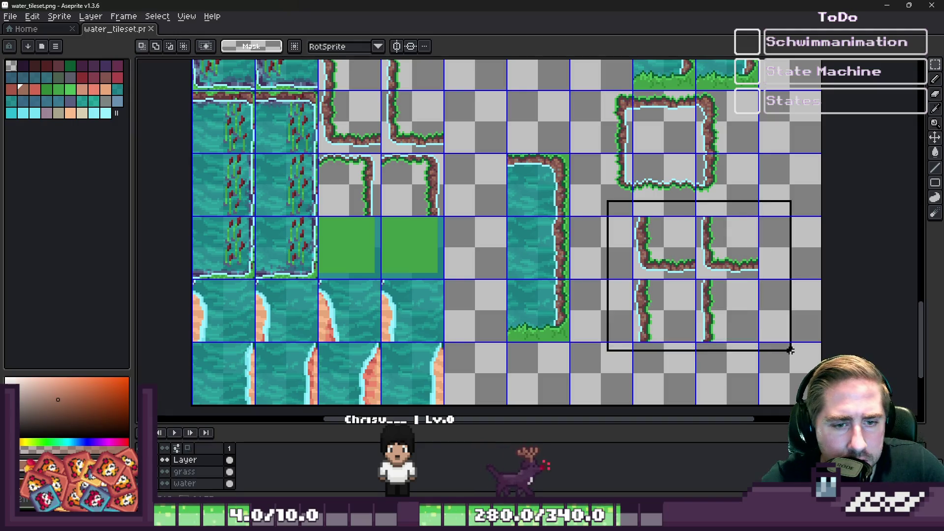
key(ctrl+x)
key(ctrl+v)
drag(310, 269, 808, 270)
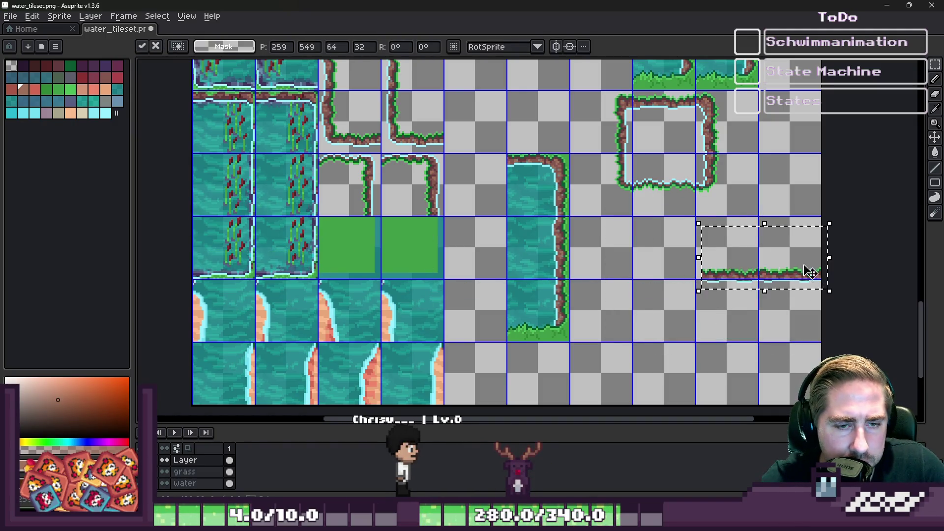
scroll(670, 255, up, 3)
drag(671, 255, 529, 245)
key(Return)
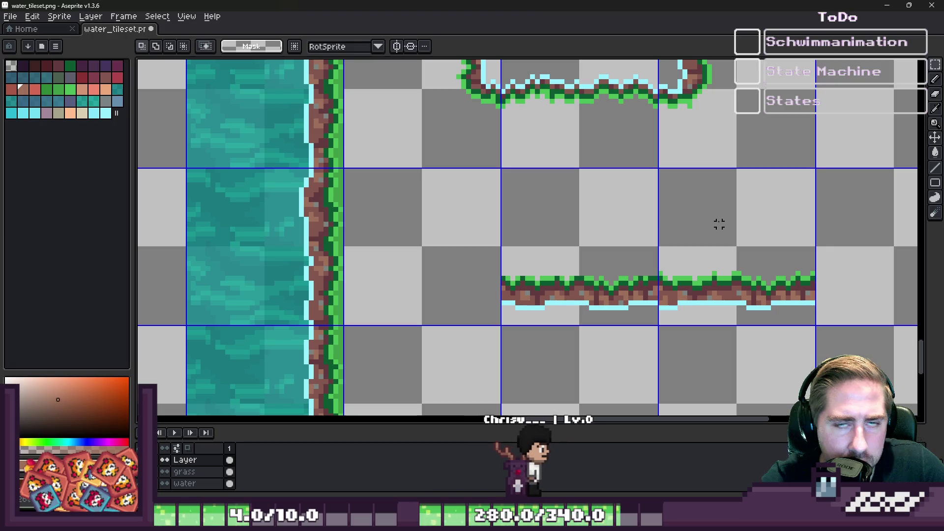
scroll(816, 227, down, 3)
scroll(812, 226, down, 3)
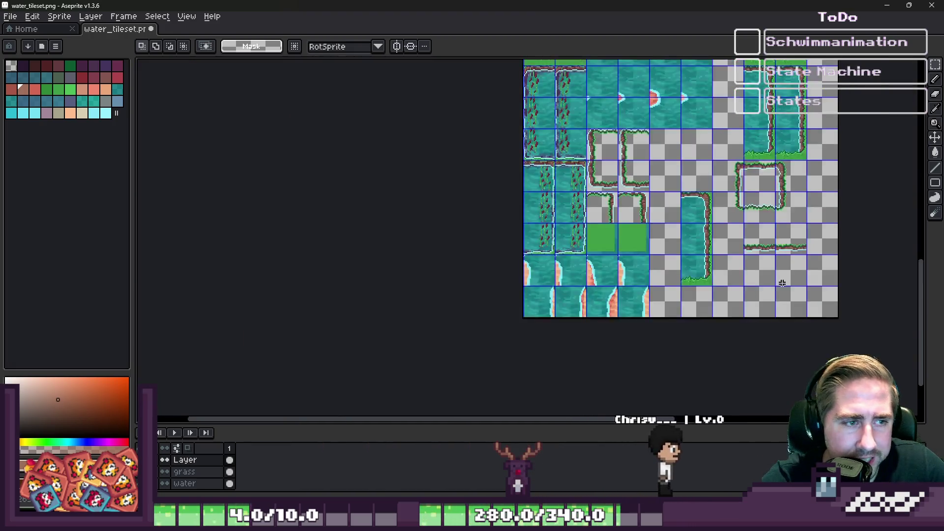
scroll(506, 304, up, 2)
scroll(506, 304, down, 3)
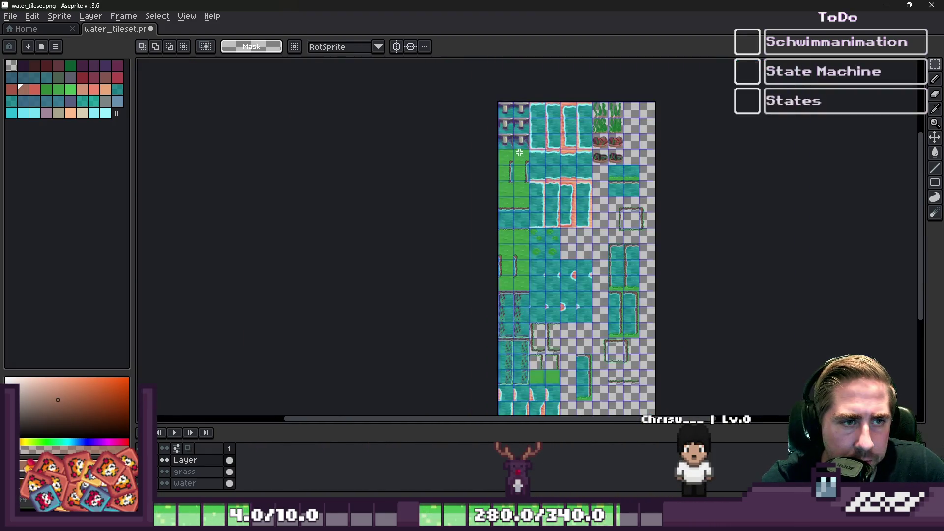
scroll(439, 289, up, 3)
Copy the two vertical grass-edge tiles and paste them below the horizontal strip.
mouse_move(438, 288)
mouse_down()
mouse_move(443, 281)
mouse_move(560, 272)
mouse_up()
key(ctrl+d)
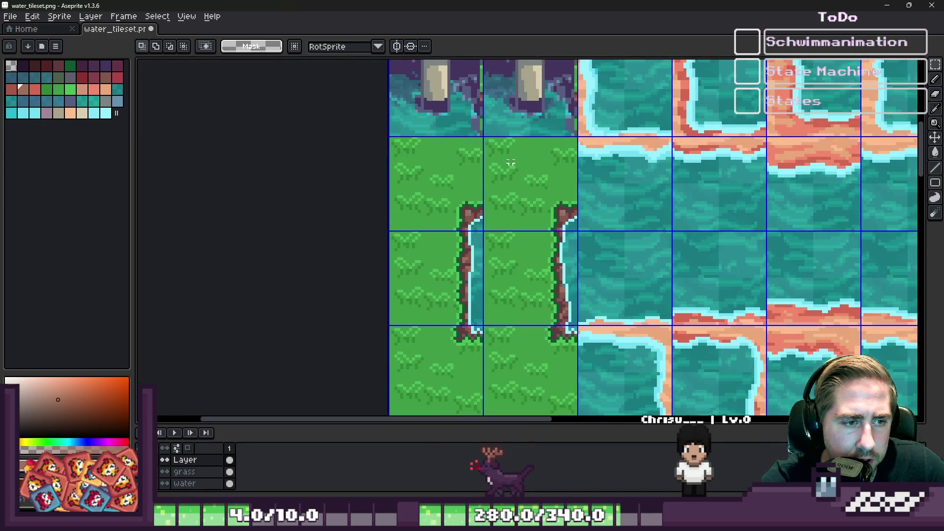
scroll(560, 275, down, 3)
scroll(608, 264, up, 4)
scroll(608, 264, down, 3)
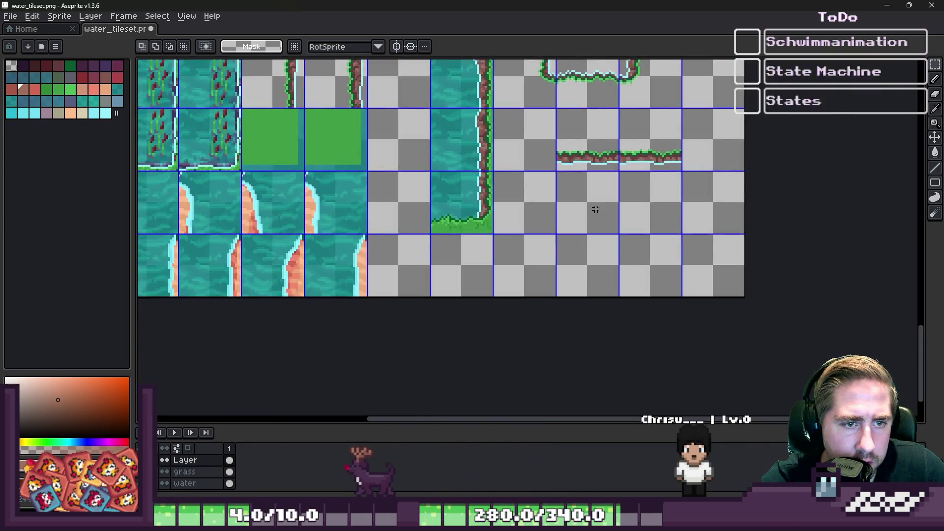
scroll(595, 208, up, 3)
key(ctrl+v)
mouse_move(485, 258)
mouse_down()
mouse_move(609, 238)
mouse_move(582, 234)
mouse_up()
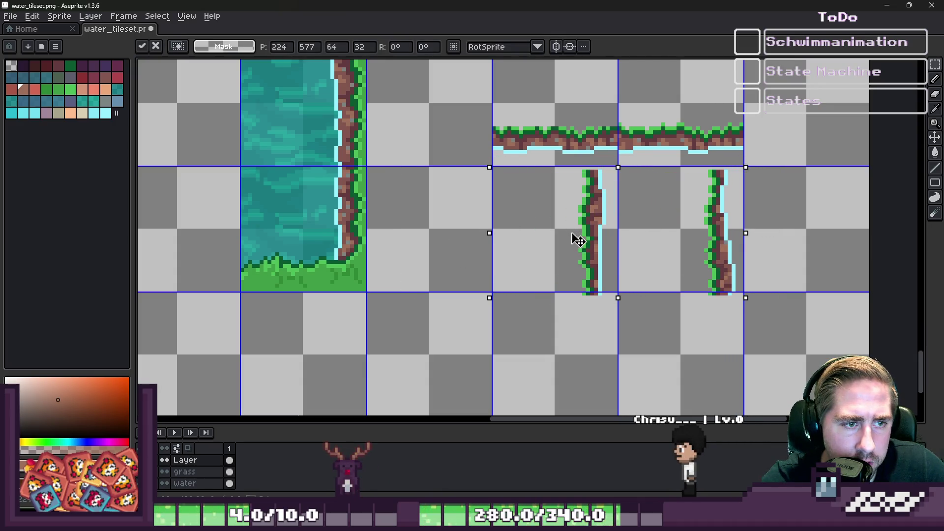
key(Return)
scroll(583, 202, down, 1)
scroll(584, 202, up, 2)
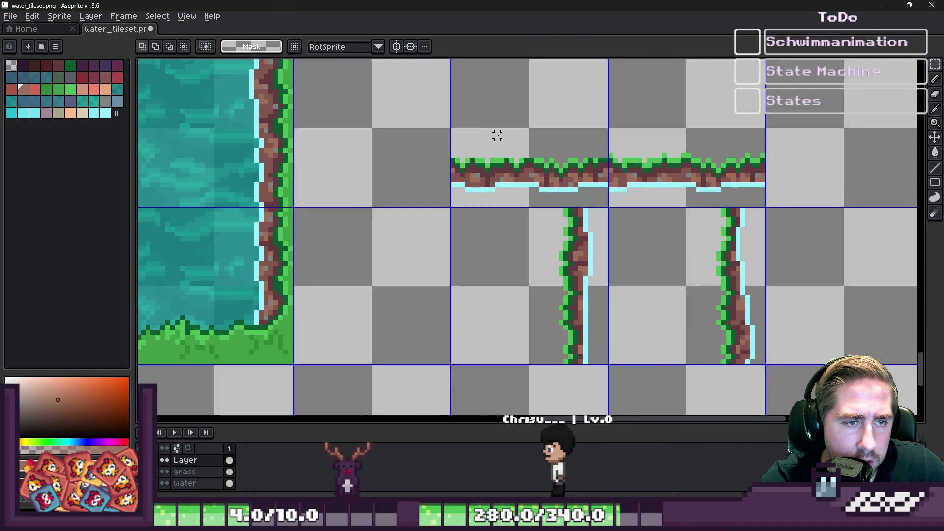
Move the two vertical shore strips up across the horizontal strip to form T-junctions.
mouse_move(448, 129)
mouse_down()
mouse_move(608, 209)
mouse_move(768, 209)
mouse_up()
click(570, 234)
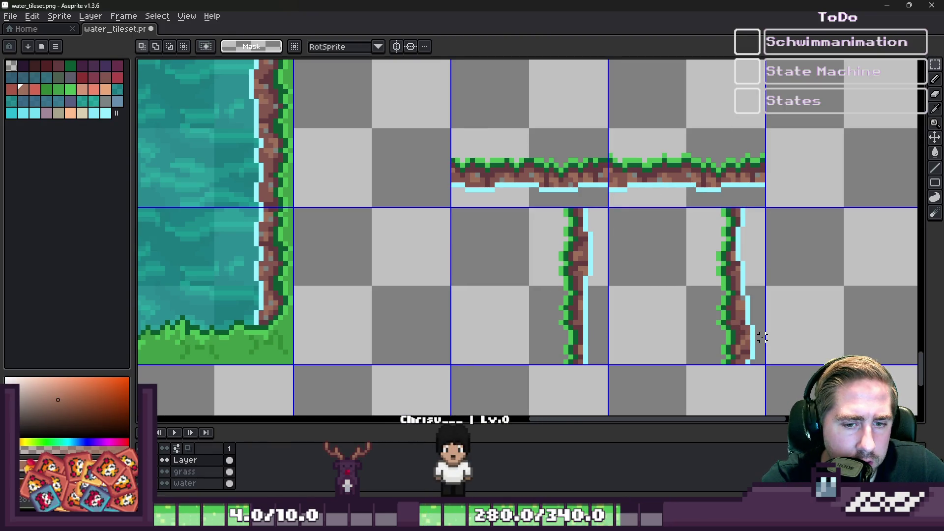
drag(762, 337, 451, 207)
scroll(524, 326, down, 1)
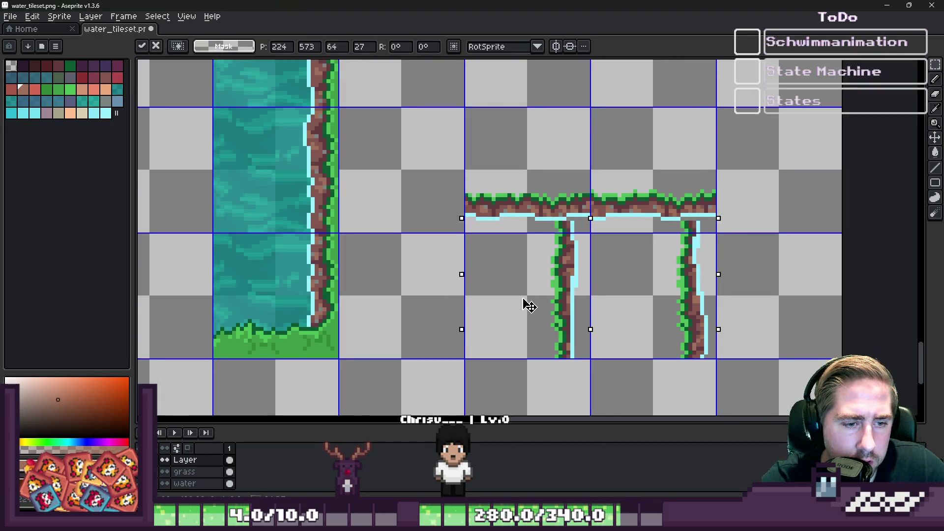
mouse_move(528, 306)
mouse_down()
mouse_move(531, 185)
mouse_move(531, 196)
mouse_up()
scroll(531, 197, up, 1)
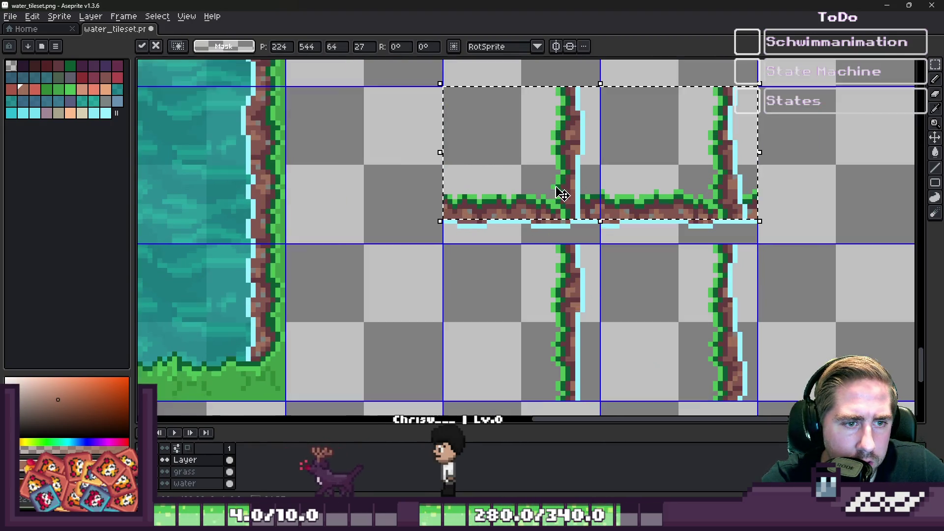
key(ctrl+d)
Add a cyan pixel at the junction edge and erase the stray edge and dirt to its right.
scroll(809, 200, up, 1)
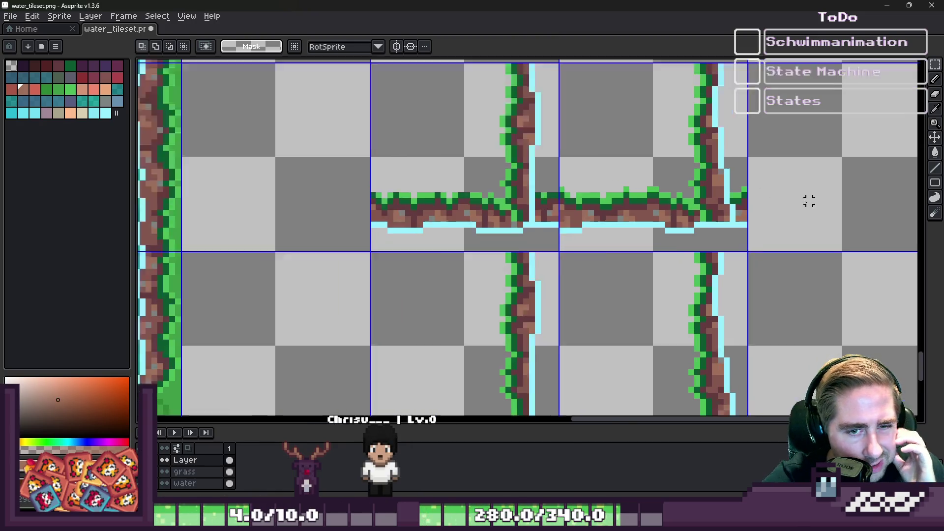
scroll(767, 212, up, 3)
key(b)
alt+click(660, 172)
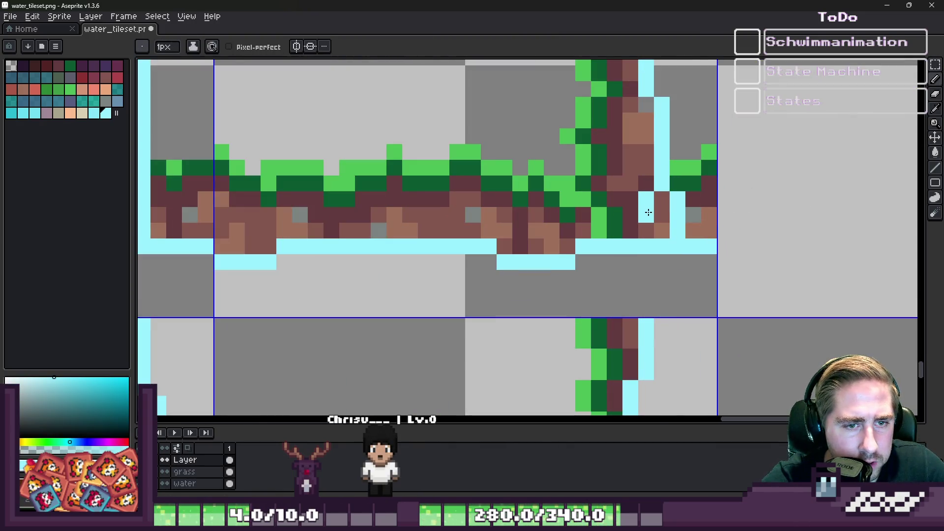
click(615, 230)
key(e)
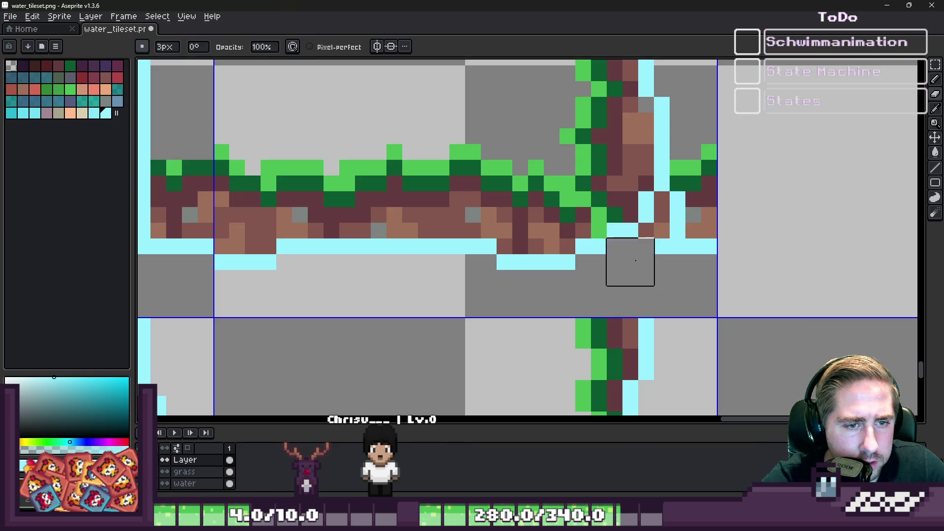
mouse_move(635, 260)
mouse_down()
mouse_move(677, 246)
mouse_move(677, 213)
mouse_move(723, 152)
mouse_move(719, 230)
mouse_up()
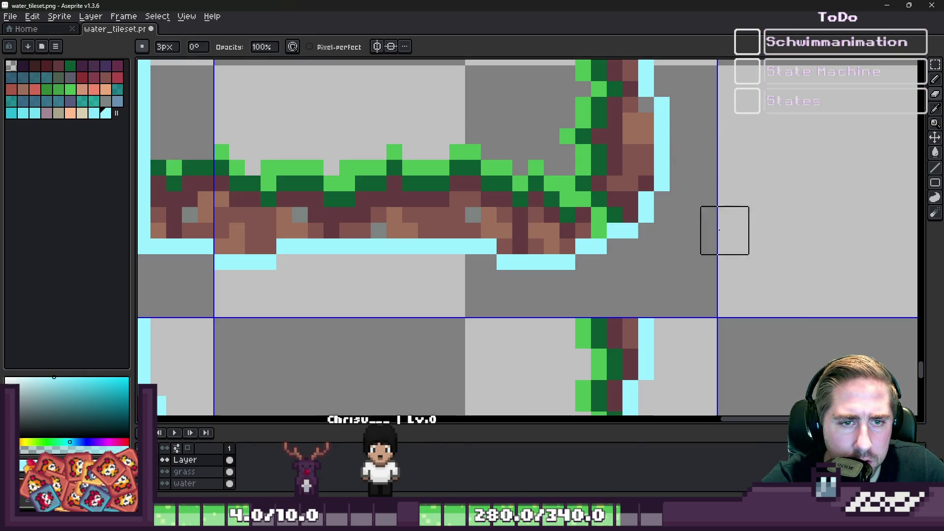
Resample the dirt colours and paint dark maroon dirt pixels across the junction.
scroll(719, 230, down, 2)
scroll(659, 231, up, 2)
key(i)
click(660, 227)
click(651, 223)
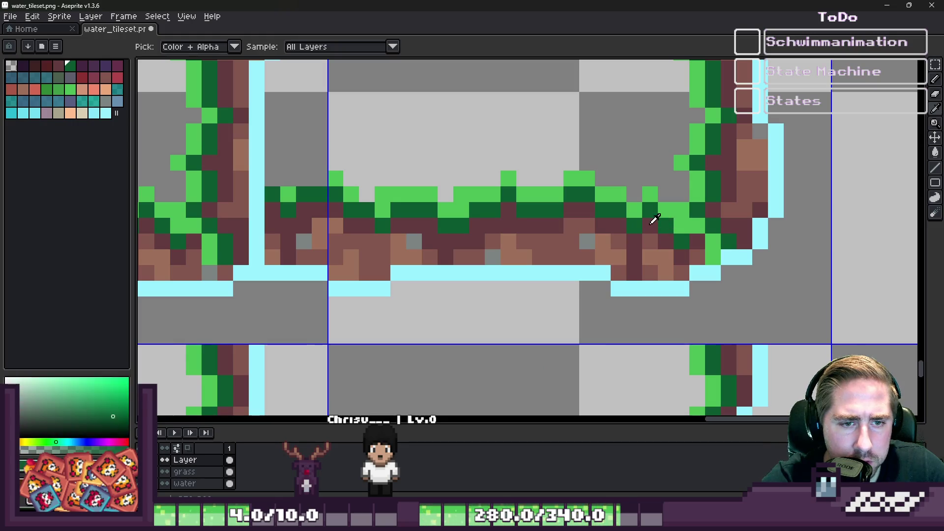
click(651, 224)
key(b)
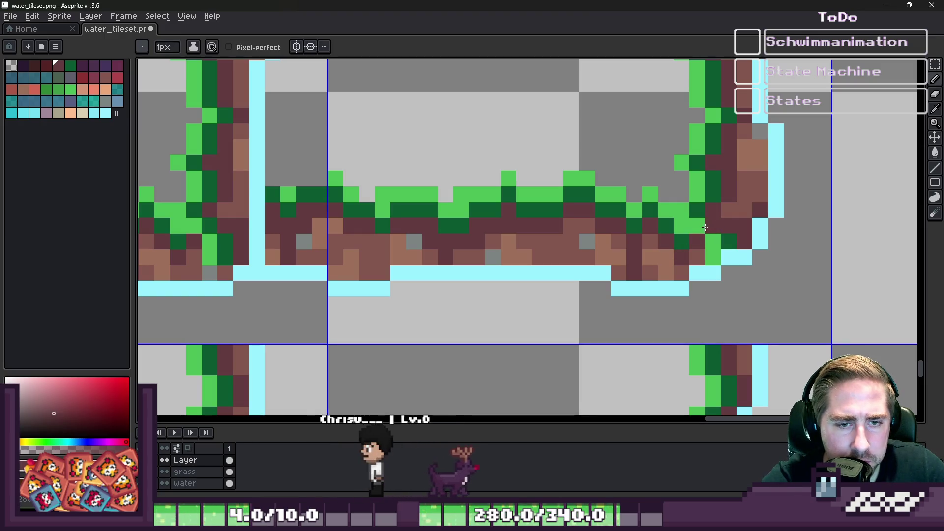
alt+click(736, 211)
drag(738, 234, 718, 238)
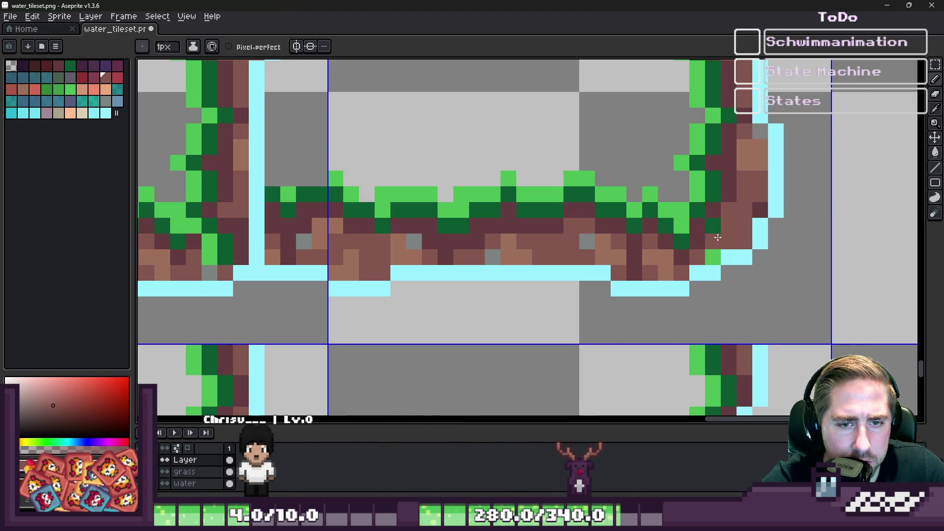
Sample the maroon, tan and brown dirt shades and repaint the stray green pixel brown.
scroll(678, 270, down, 2)
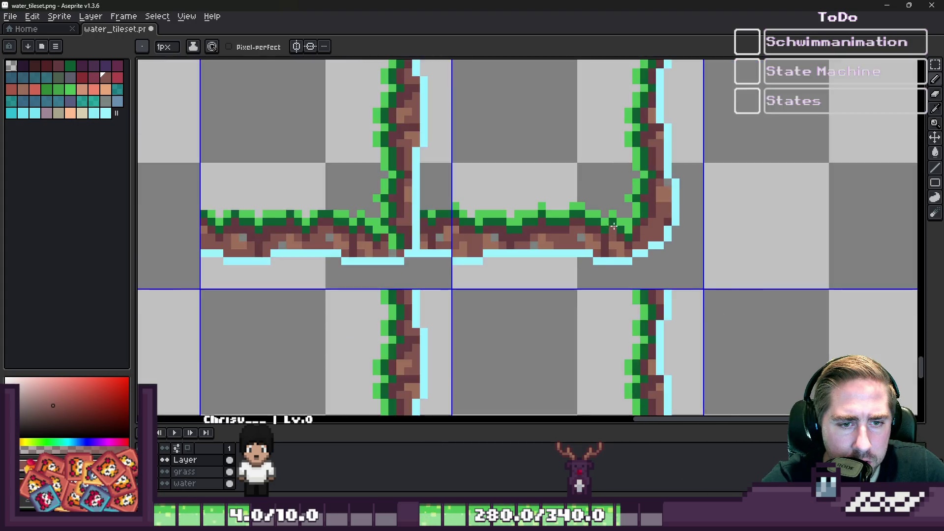
scroll(628, 238, up, 2)
alt+click(644, 233)
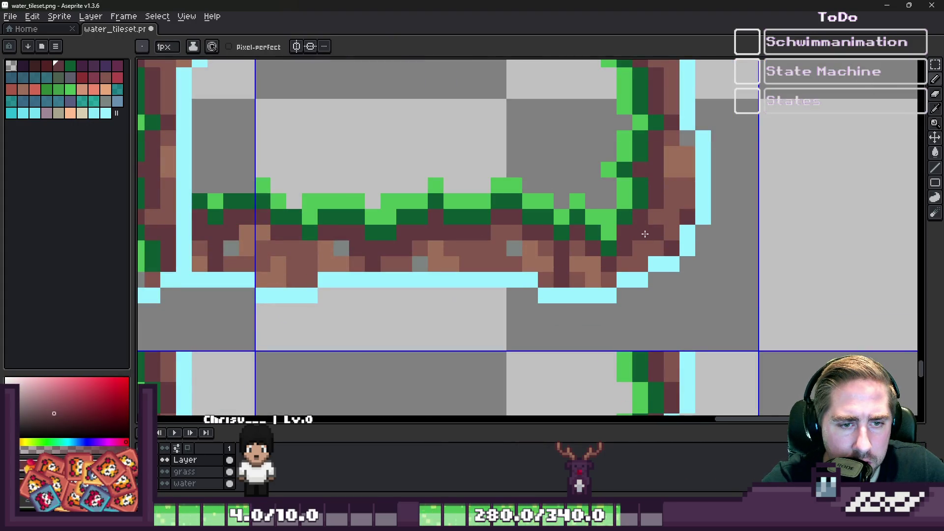
alt+click(582, 244)
alt+click(597, 266)
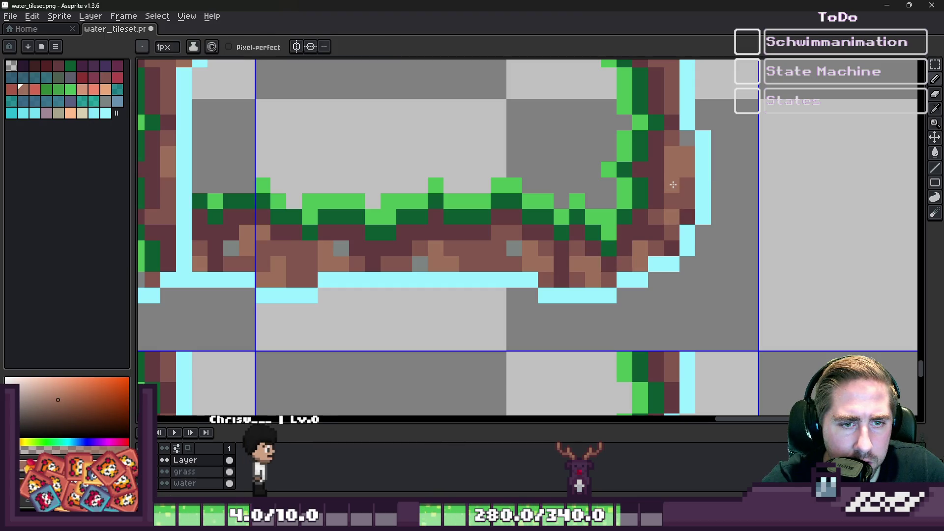
scroll(605, 204, down, 3)
scroll(605, 204, up, 1)
scroll(605, 204, up, 5)
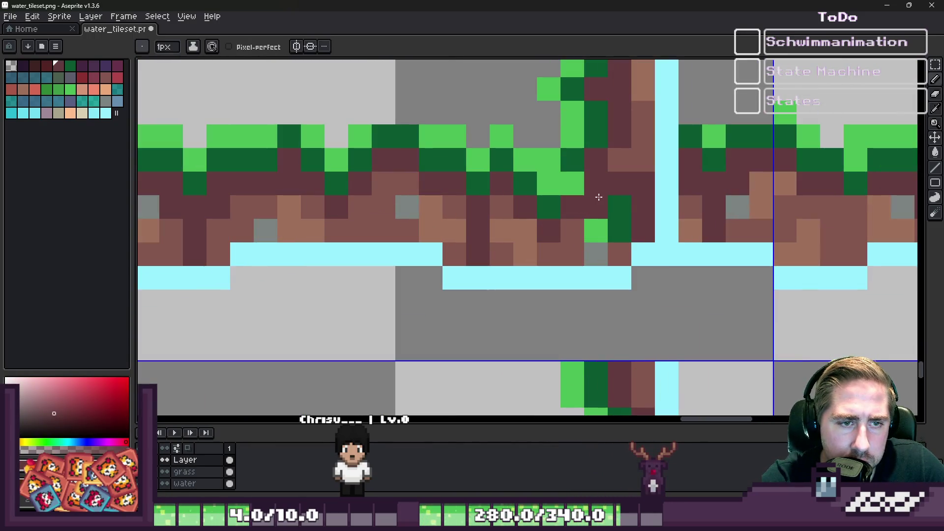
alt+click(565, 228)
click(600, 223)
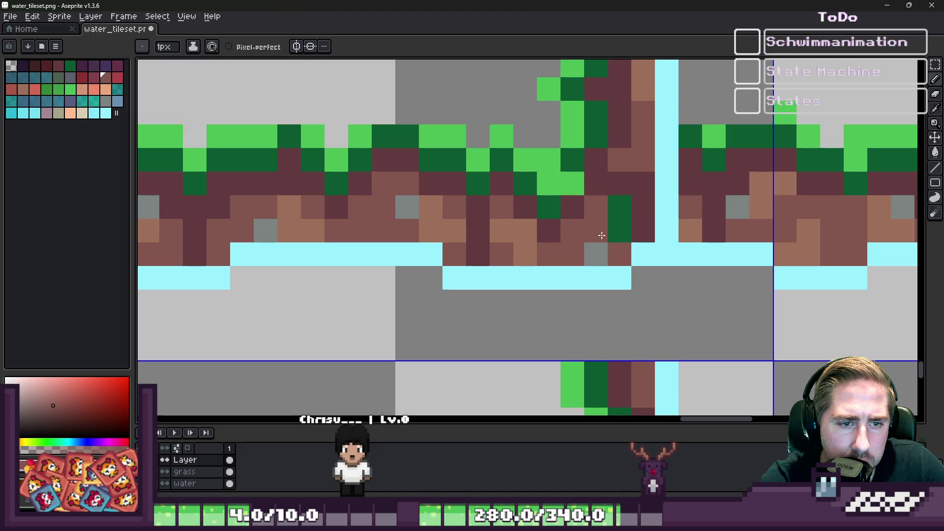
Place a cyan water-edge pixel at the junction, redoing a misplaced one, and erase stray pixels.
alt+click(573, 274)
click(566, 264)
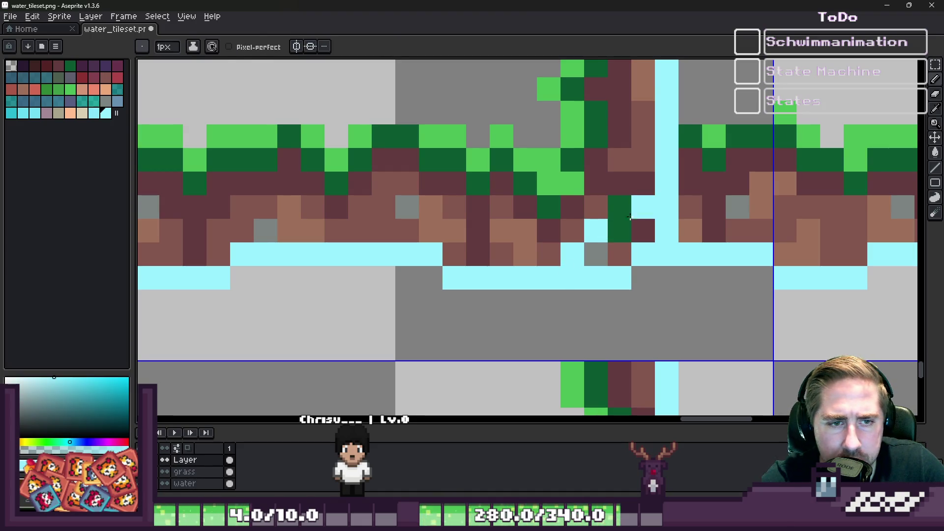
key(ctrl+z)
click(620, 232)
scroll(644, 190, down, 2)
key(e)
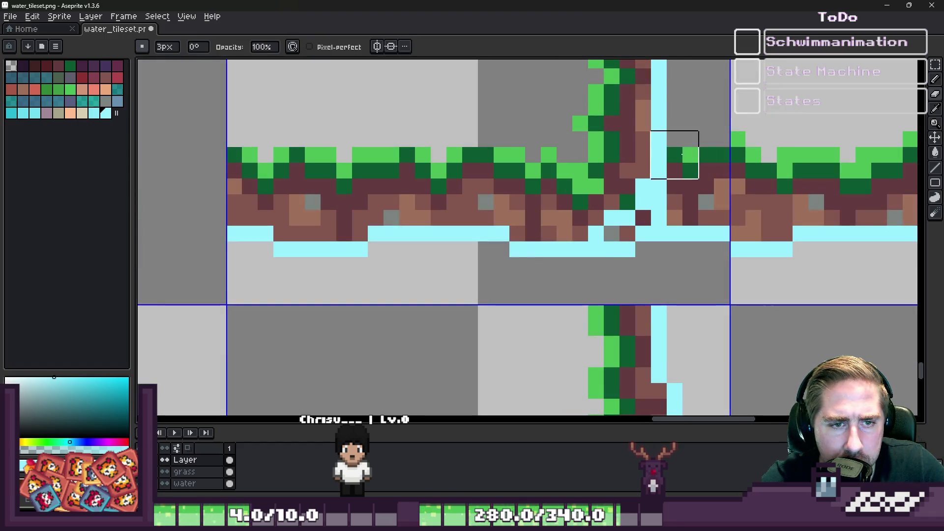
click(674, 172)
Draw the cyan water edge along the shore, clear pixels right of it, and cyan the corner.
key(b)
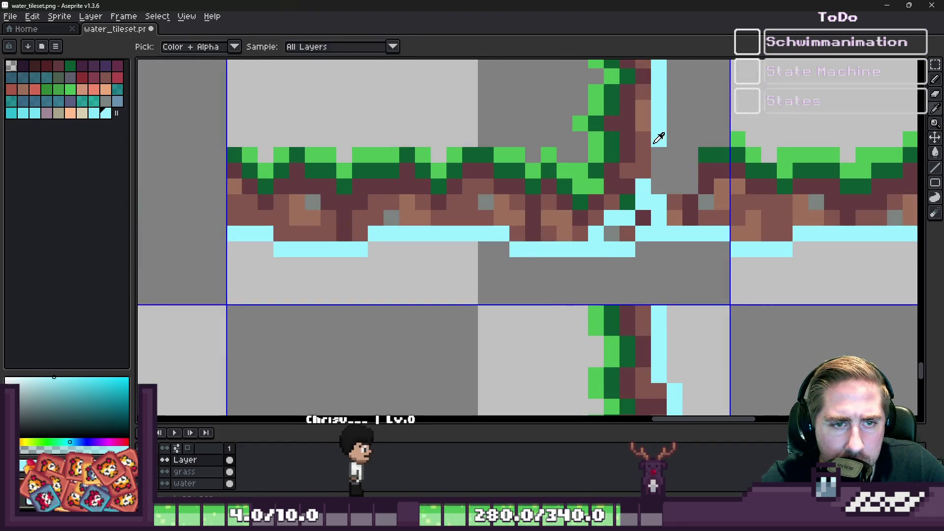
drag(643, 155, 639, 170)
key(e)
mouse_move(698, 167)
mouse_down()
mouse_move(705, 186)
mouse_move(674, 202)
mouse_up()
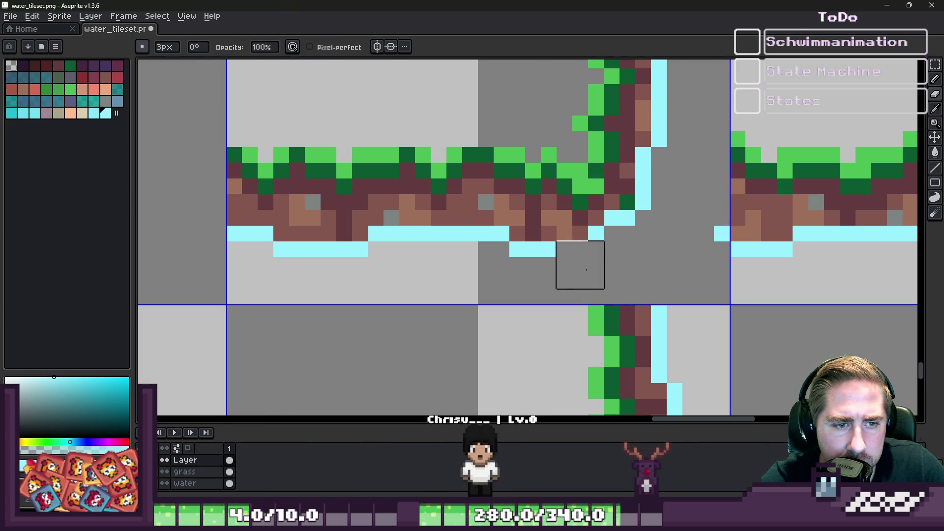
key(b)
click(581, 234)
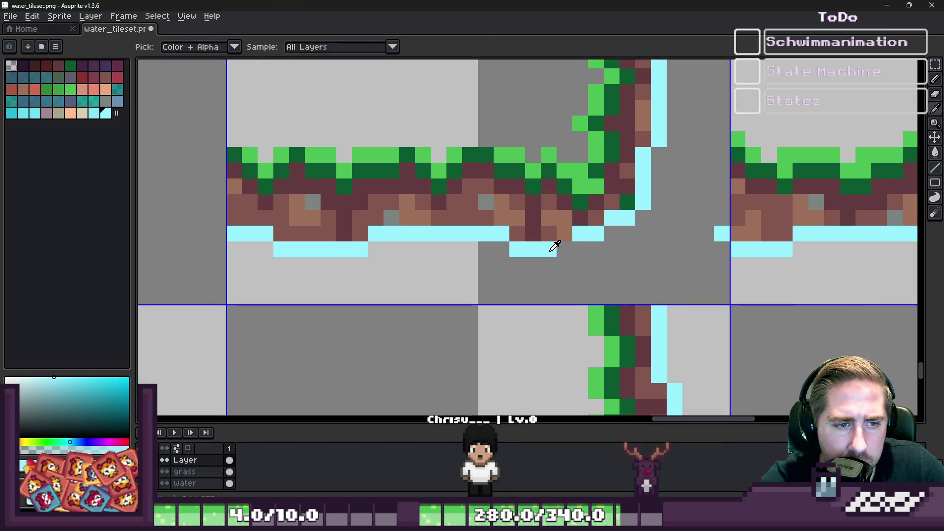
click(563, 249)
Resample the dark maroon dirt and repaint the dirt pixels beside the water edge.
key(e)
click(706, 234)
scroll(616, 176, up, 1)
alt+click(616, 176)
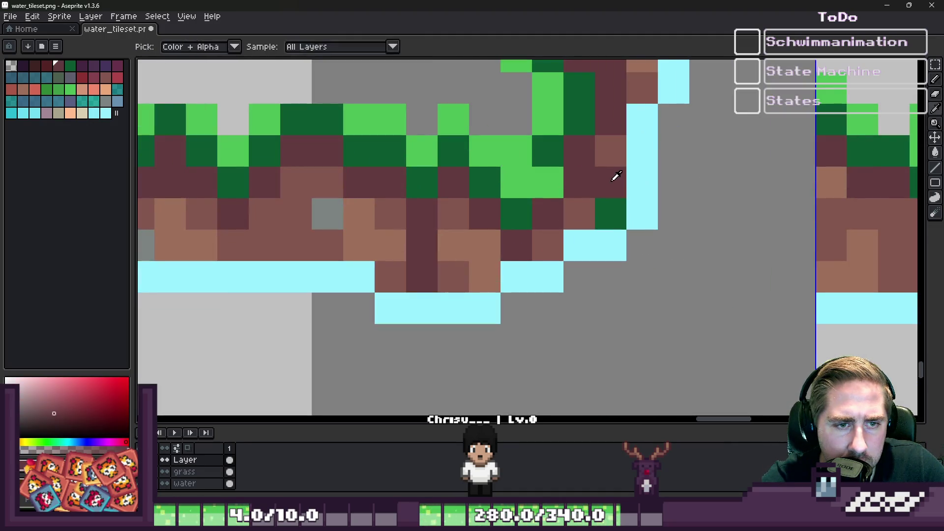
alt+click(611, 196)
drag(611, 196, 611, 217)
scroll(644, 207, down, 3)
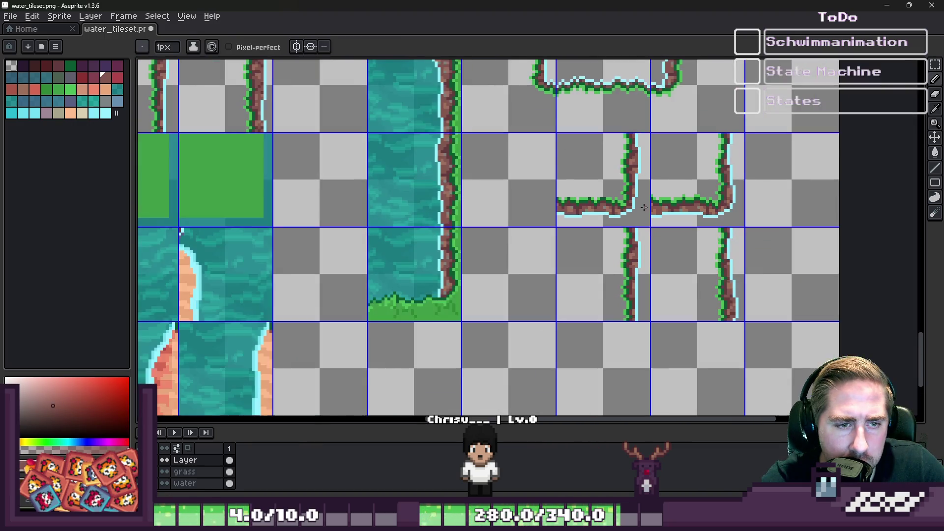
Save, then clear the green placeholder tiles and paste the grass-shore corner tiles in their place.
key(ctrl+s)
key(m)
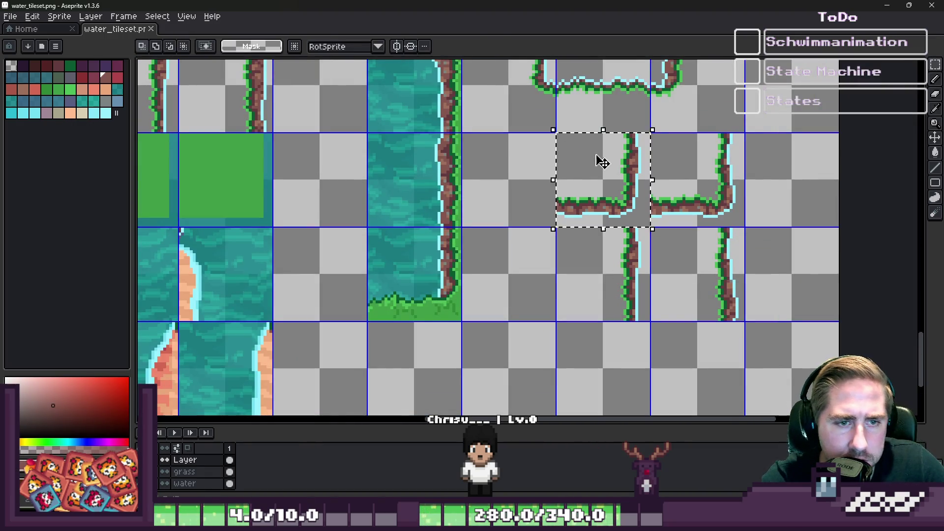
scroll(701, 202, down, 2)
scroll(548, 213, up, 2)
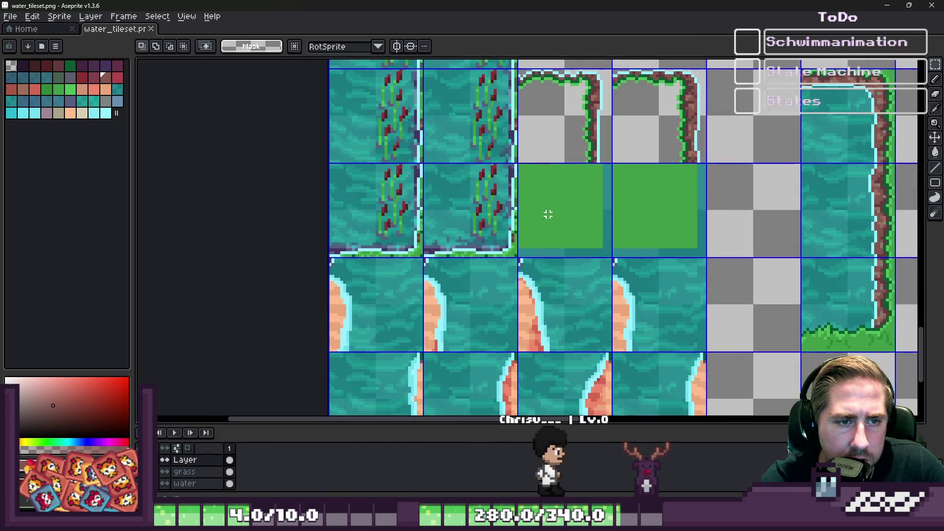
mouse_move(547, 213)
mouse_down()
mouse_move(563, 220)
mouse_move(509, 211)
mouse_move(625, 217)
mouse_up()
key(Delete)
scroll(558, 184, up, 2)
key(ctrl+v)
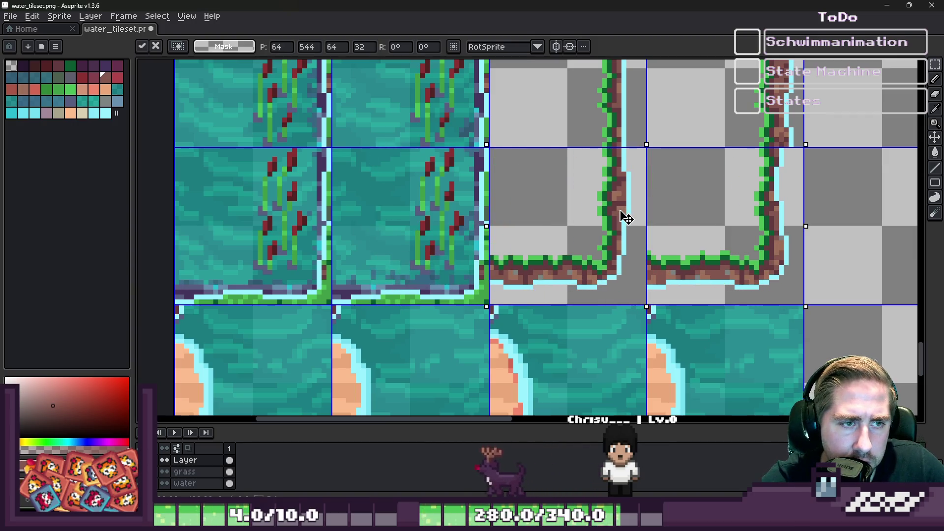
key(Return)
scroll(625, 216, down, 2)
Make the grass layer the active layer.
scroll(603, 205, down, 1)
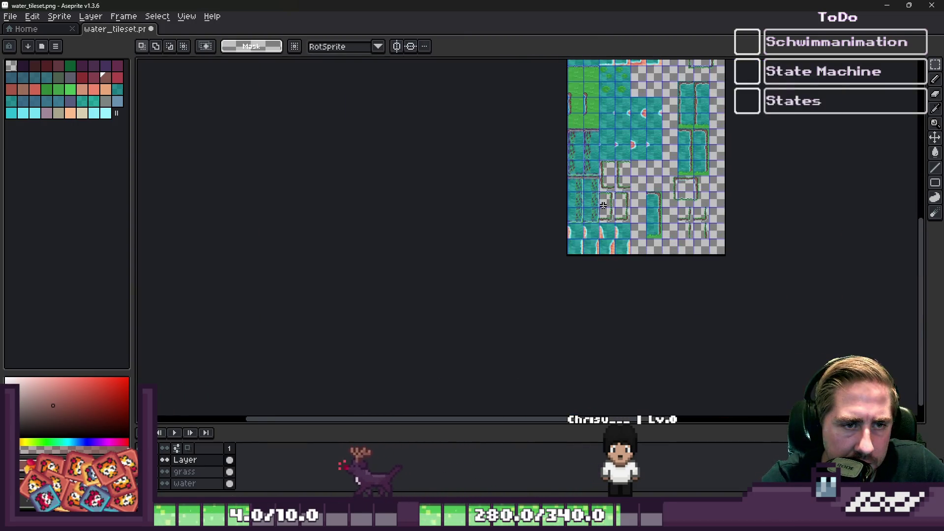
scroll(604, 205, up, 1)
scroll(637, 65, up, 7)
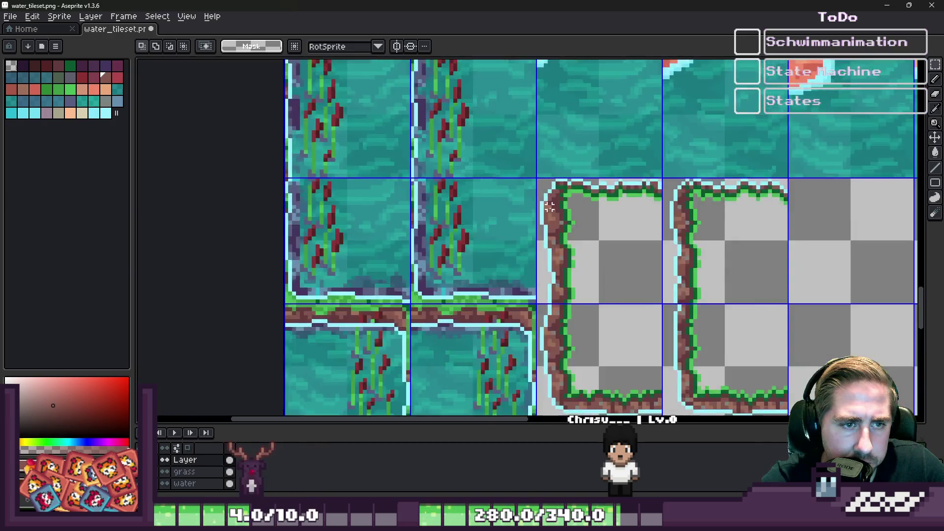
scroll(551, 119, down, 5)
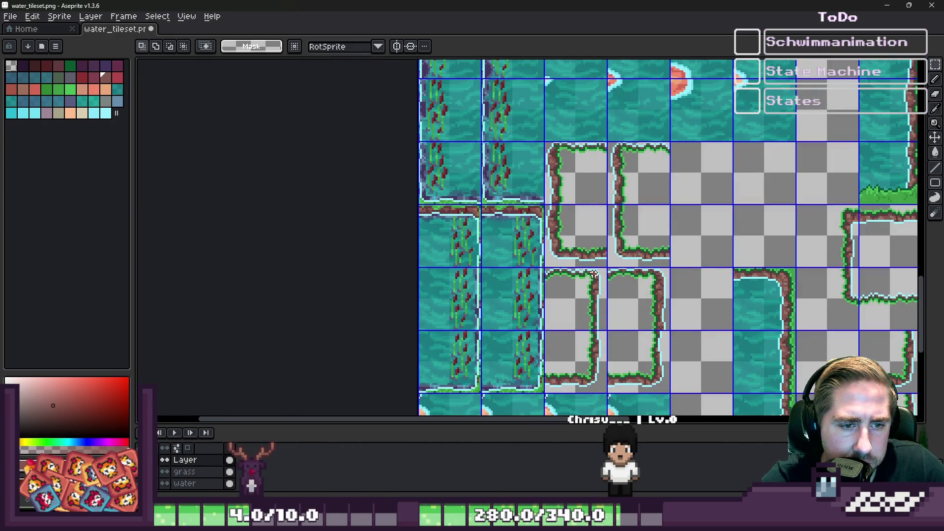
scroll(594, 274, down, 4)
click(185, 472)
Bring the floor_tileset.png window to the front.
scroll(548, 232, down, 3)
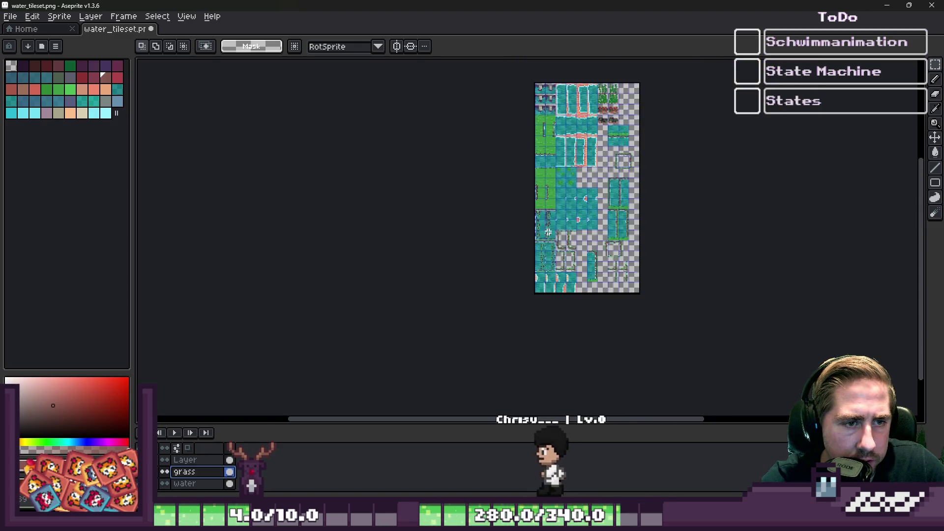
scroll(548, 232, up, 4)
scroll(539, 141, down, 4)
scroll(574, 206, up, 2)
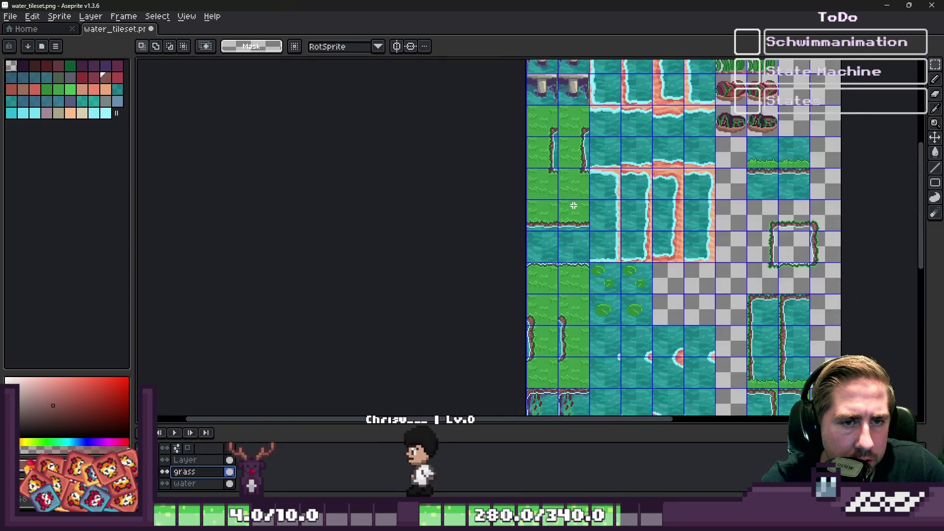
mouse_move(484, 522)
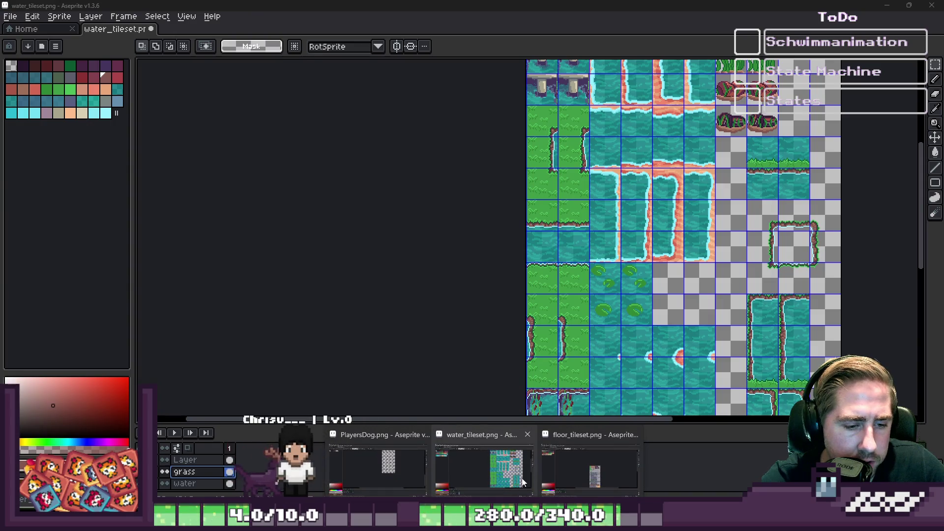
click(595, 470)
scroll(462, 201, up, 5)
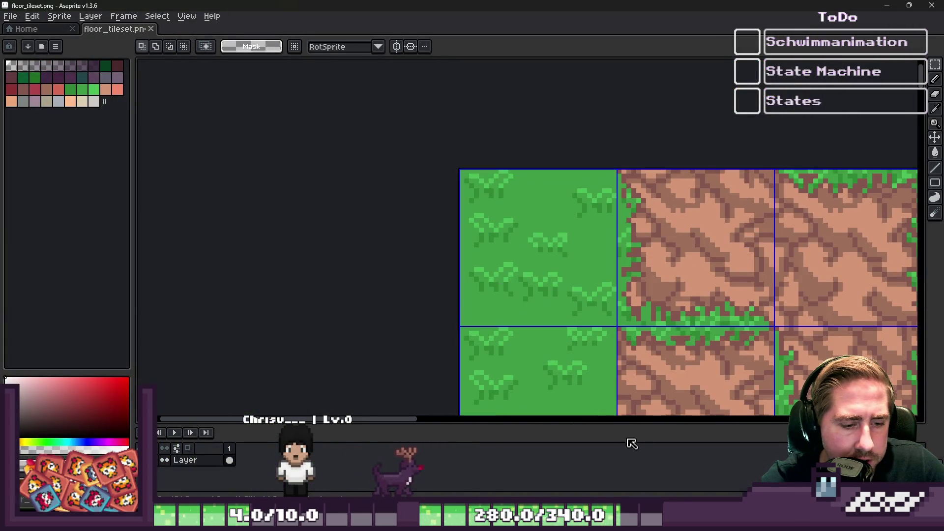
Back in water_tileset, paste grass into the first two empty island tiles.
mouse_move(484, 523)
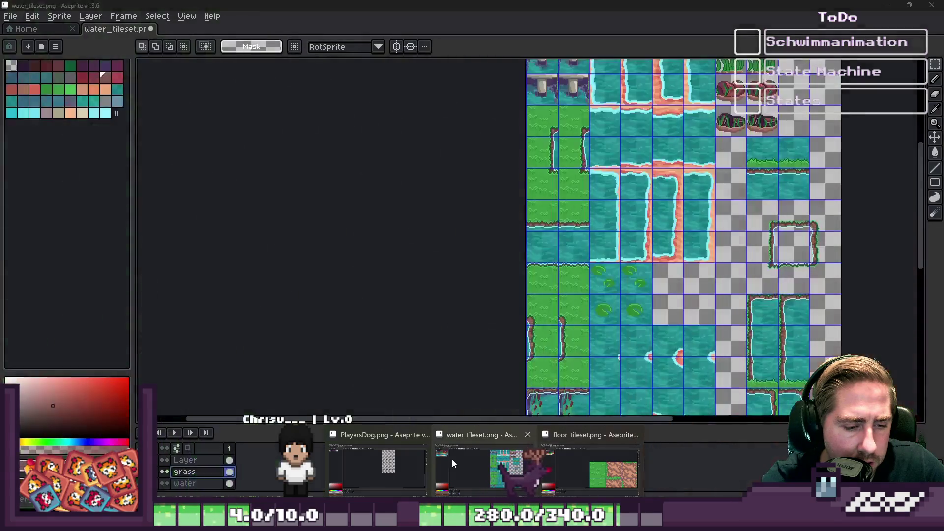
click(453, 459)
scroll(609, 352, down, 3)
scroll(608, 353, up, 1)
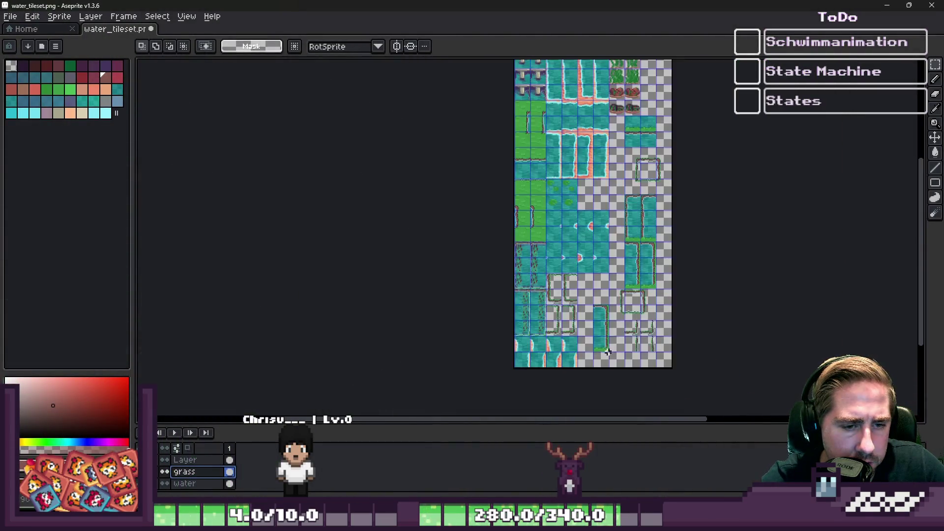
scroll(608, 352, up, 5)
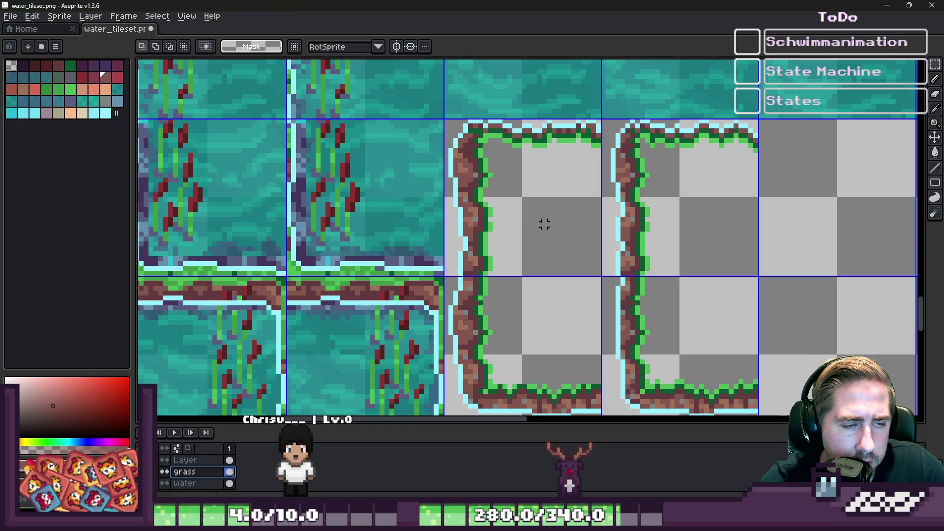
key(ctrl+v)
mouse_move(266, 231)
mouse_down()
mouse_move(430, 222)
mouse_move(562, 197)
mouse_up()
key(ctrl+v)
mouse_move(179, 238)
mouse_down()
mouse_move(666, 204)
mouse_move(656, 201)
mouse_up()
key(Return)
Copy the pair of grass tiles into the remaining empty island tiles below.
drag(520, 167, 689, 200)
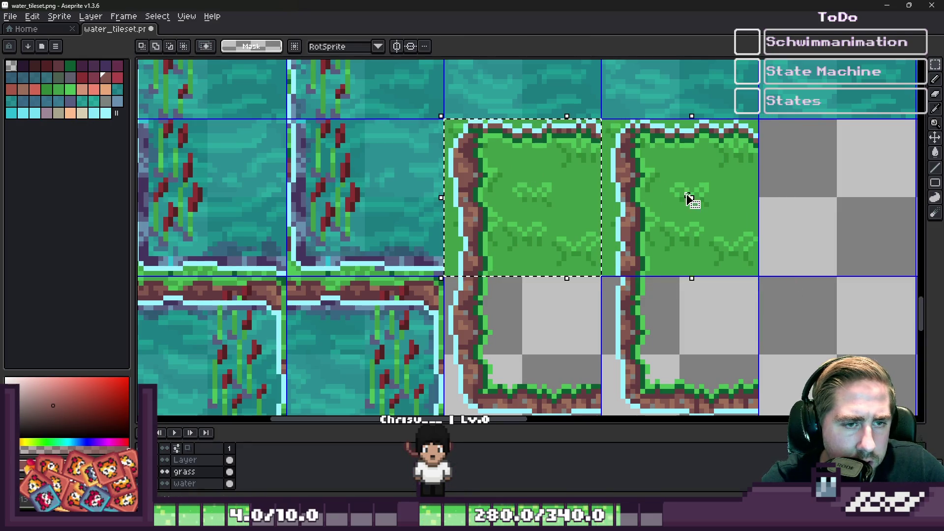
drag(566, 197, 526, 305)
scroll(544, 354, down, 3)
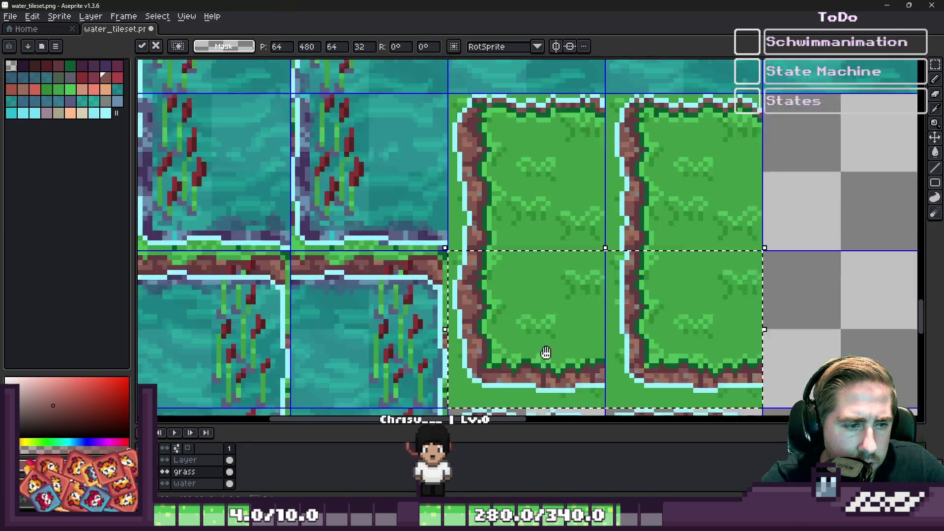
mouse_move(541, 102)
mouse_down()
mouse_move(533, 259)
mouse_move(536, 231)
mouse_up()
key(Return)
drag(526, 355, 542, 122)
key(ctrl+v)
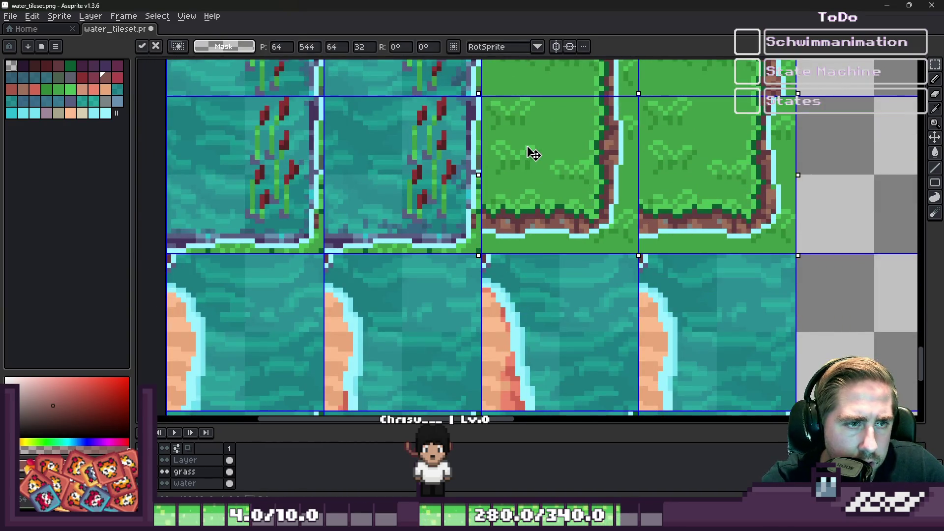
key(Return)
scroll(538, 158, down, 4)
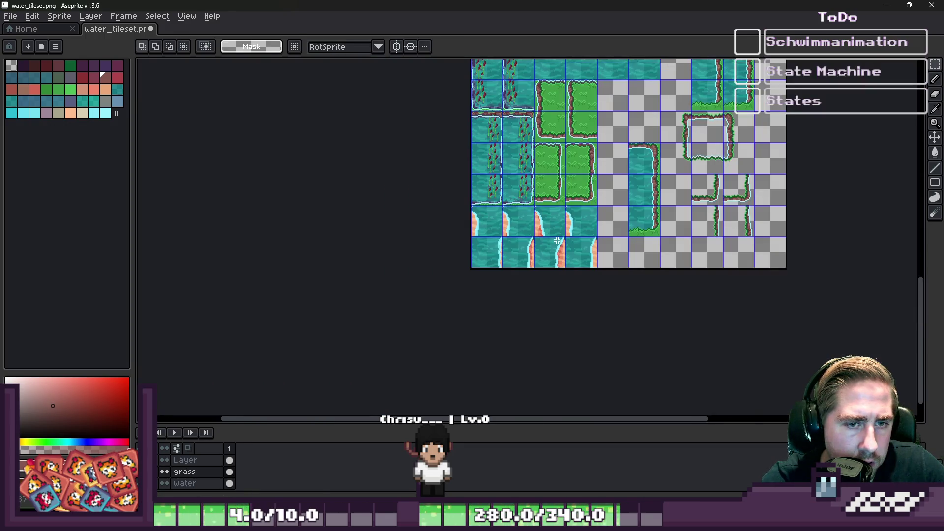
scroll(541, 78, up, 4)
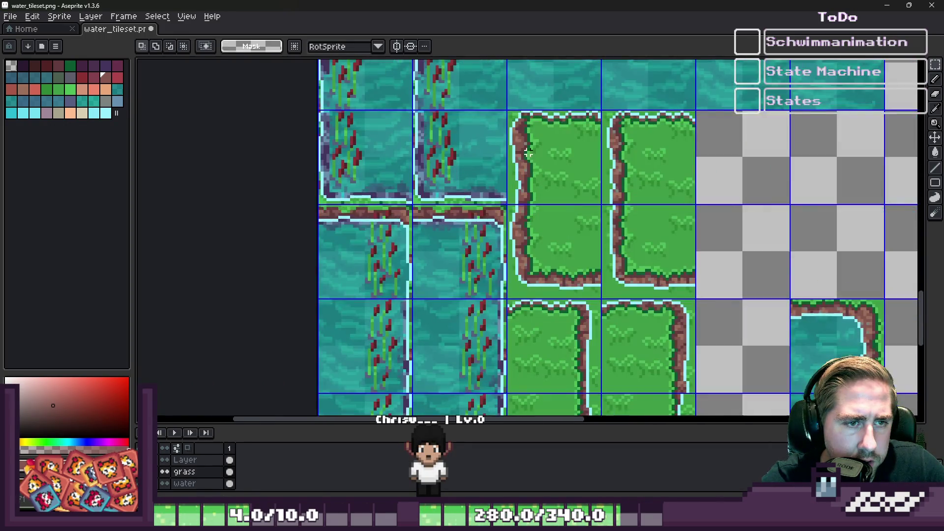
Erase horizontal and vertical channels through the overflowing grass edges of the island tiles.
key(b)
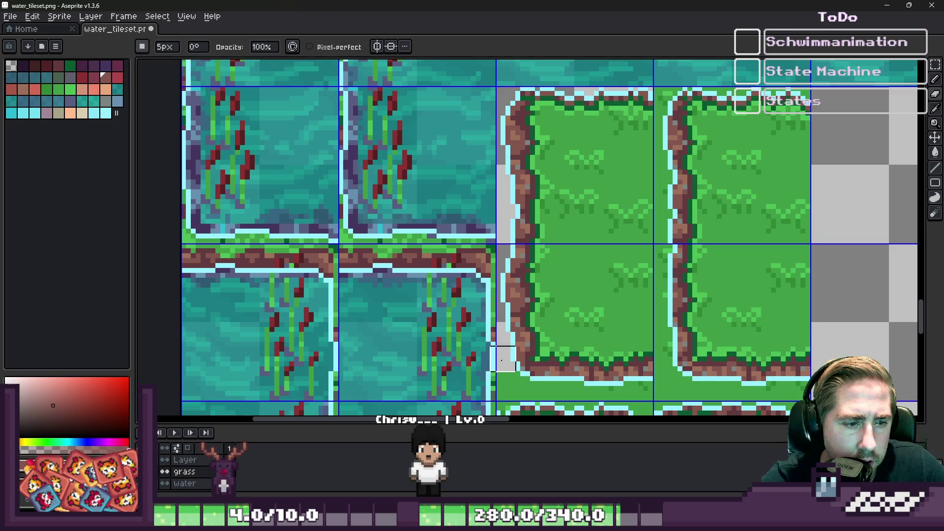
drag(502, 359, 465, 216)
scroll(475, 252, up, 1)
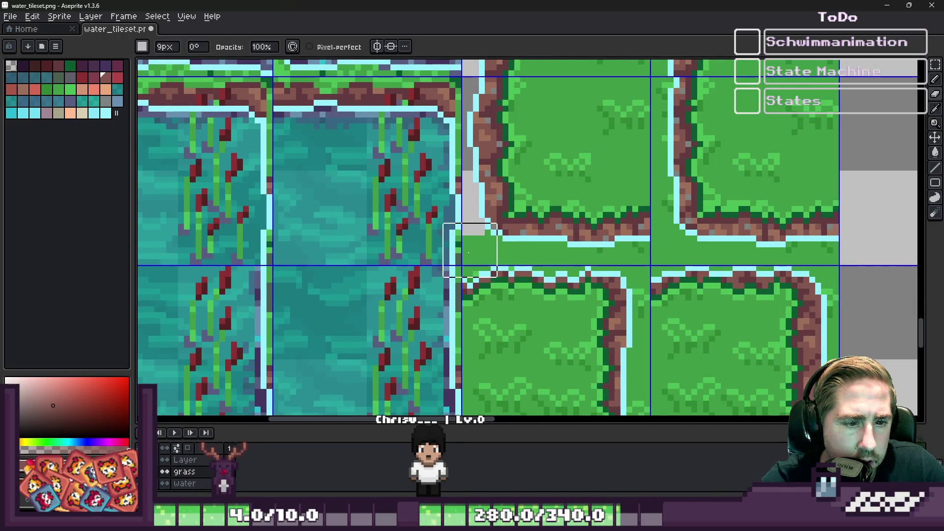
drag(468, 259, 610, 259)
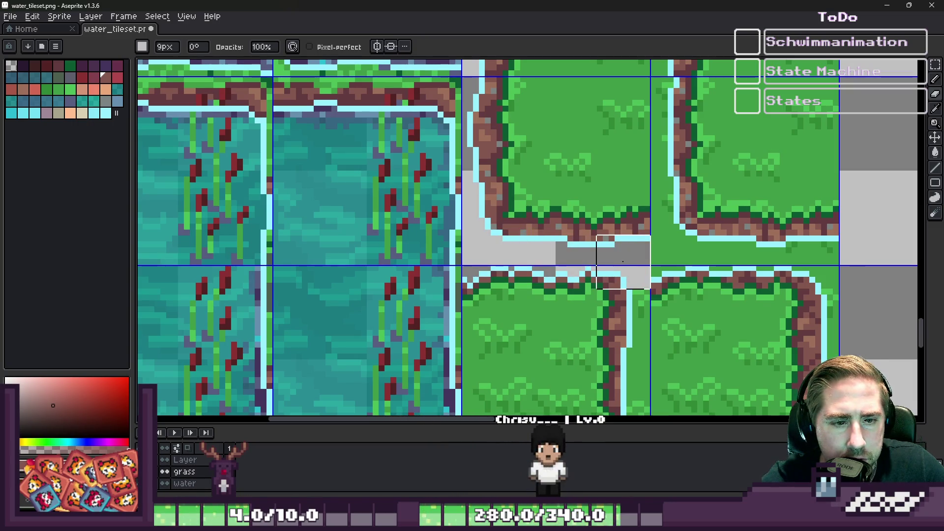
drag(571, 333, 565, 161)
drag(622, 128, 622, 301)
key(ctrl+z)
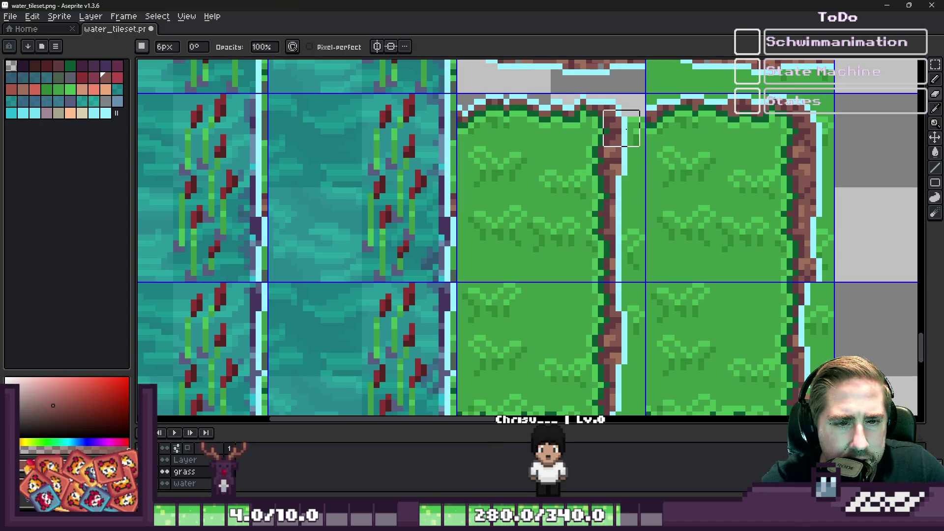
drag(628, 123, 634, 253)
scroll(637, 325, down, 3)
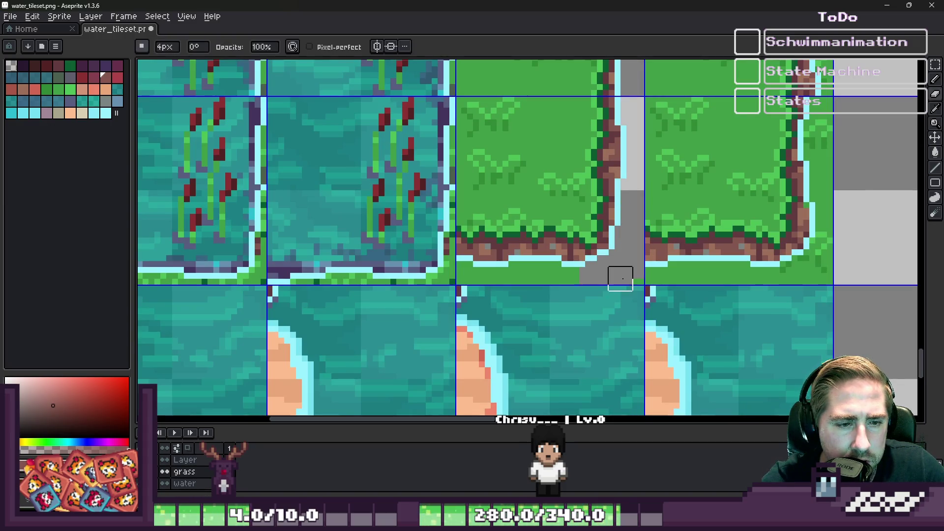
drag(549, 270, 468, 271)
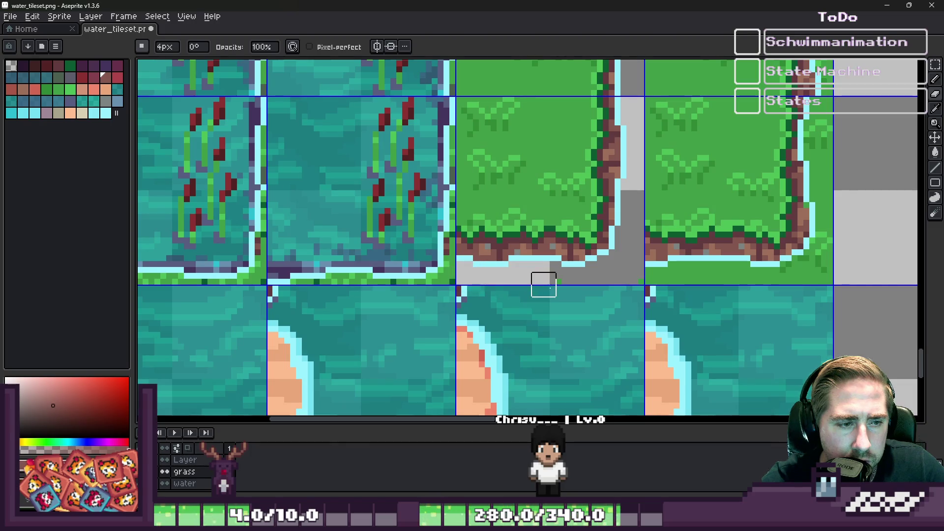
drag(650, 267, 798, 267)
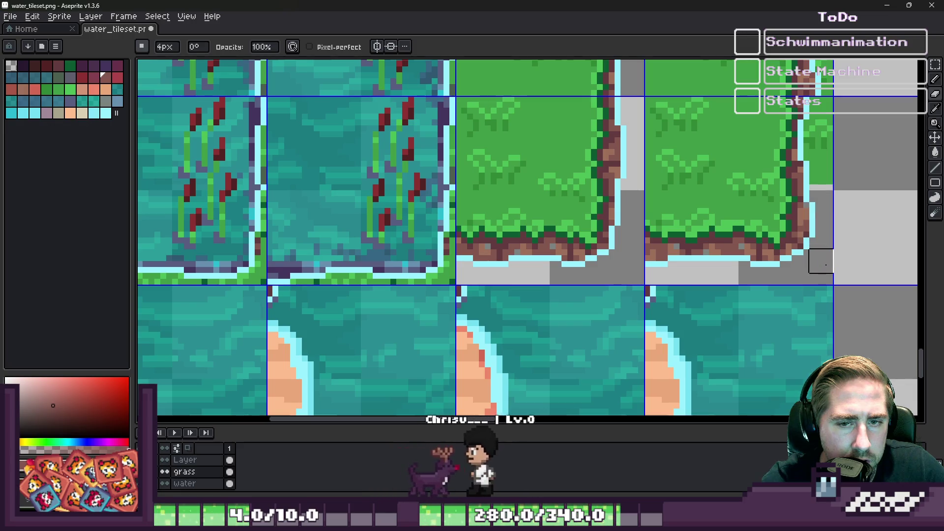
With a 4px eraser, clear the green and brown pixels right of the cyan edge.
scroll(774, 276, up, 2)
scroll(773, 275, right, 2)
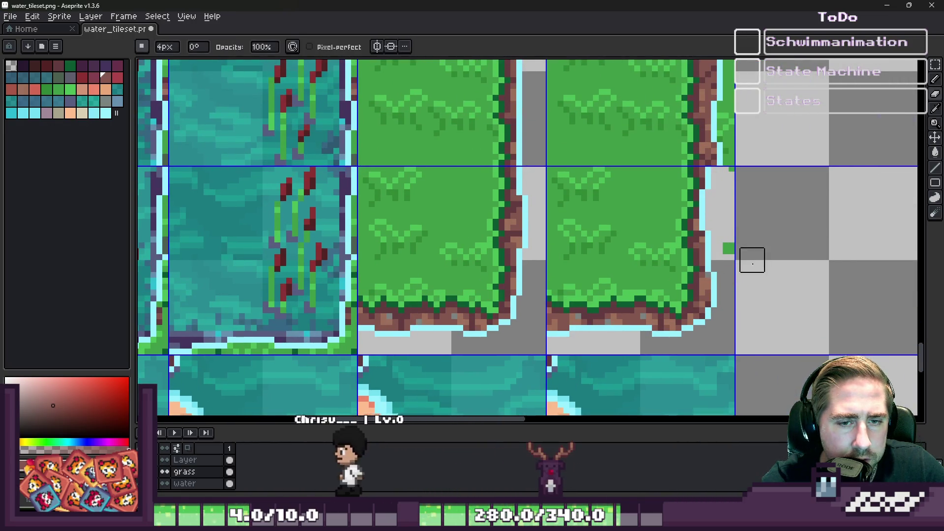
scroll(727, 281, up, 3)
alt+click(676, 305)
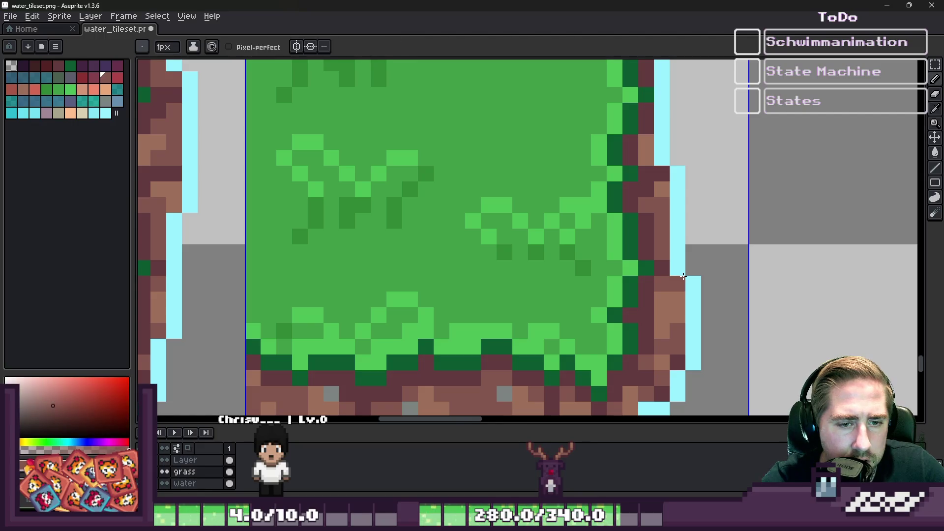
scroll(660, 280, down, 4)
scroll(668, 185, up, 3)
key(e)
drag(695, 337, 704, 126)
scroll(708, 214, up, 3)
drag(709, 213, 706, 145)
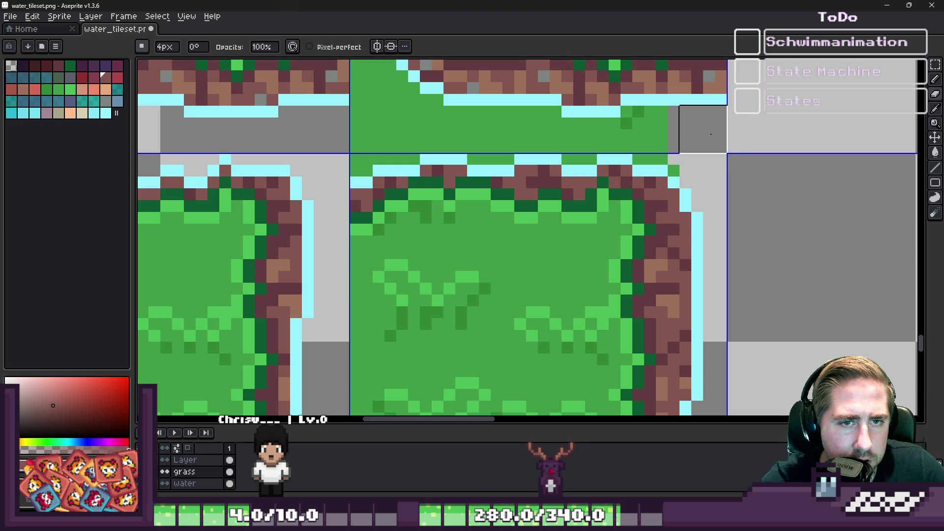
Erase the green strip along the shore and the green column left of the cyan edge.
drag(647, 141, 349, 152)
mouse_move(374, 153)
mouse_down()
mouse_move(418, 225)
mouse_move(520, 347)
mouse_up()
scroll(543, 276, down, 2)
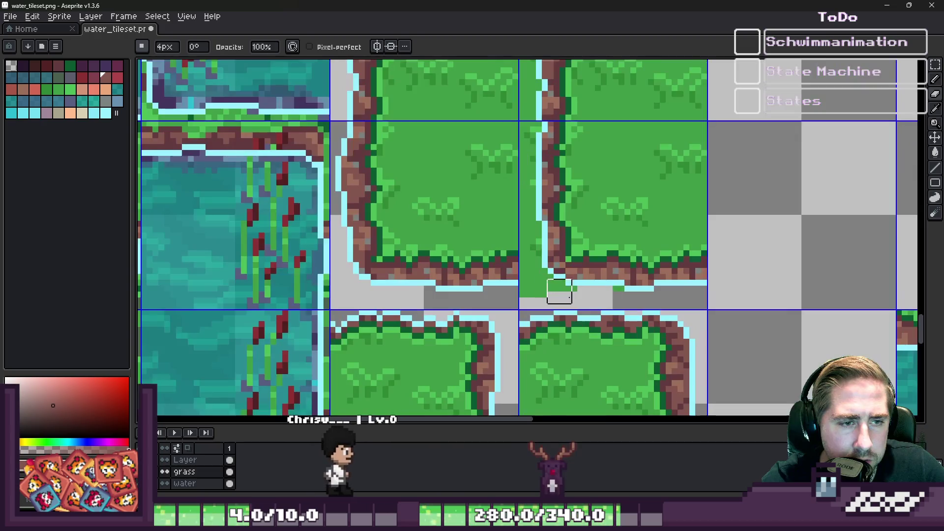
drag(523, 196, 553, 358)
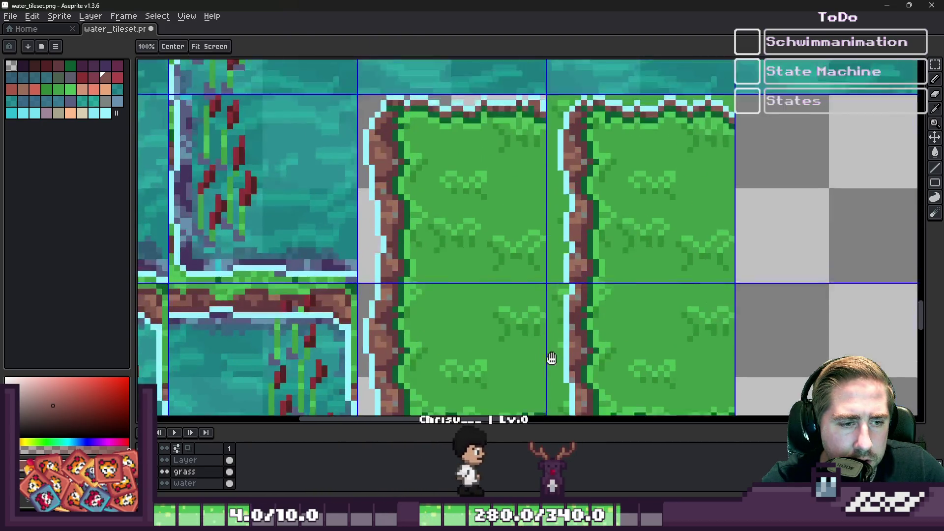
mouse_move(560, 408)
mouse_down()
mouse_move(538, 190)
mouse_move(564, 171)
mouse_move(559, 116)
mouse_up()
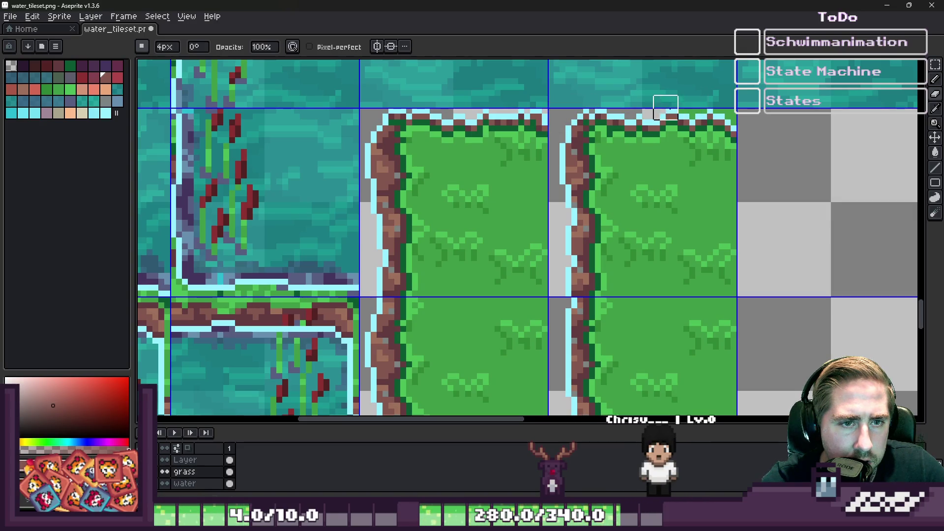
scroll(626, 141, down, 3)
Save the tileset, then make the water layer active with the rectangular selection tool.
key(ctrl+s)
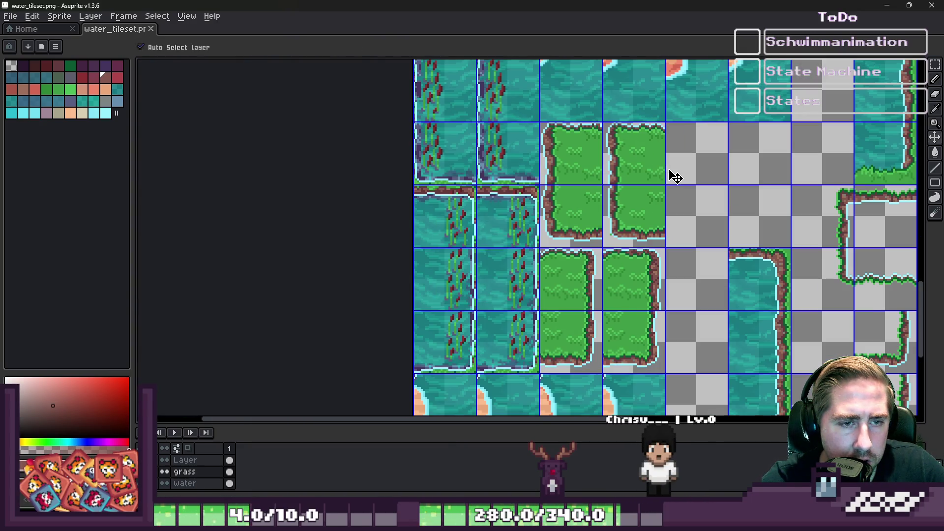
scroll(639, 197, down, 1)
scroll(616, 207, up, 1)
scroll(615, 207, up, 3)
scroll(612, 209, down, 5)
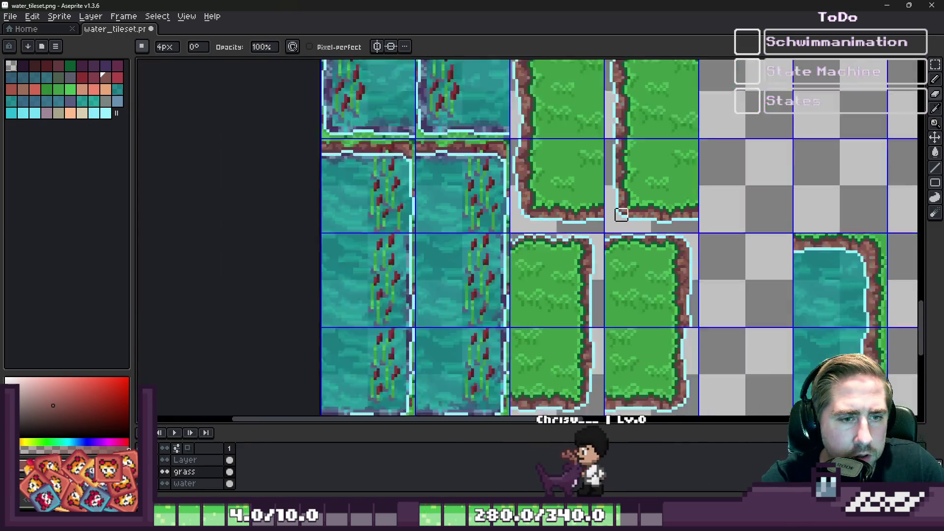
scroll(561, 218, up, 4)
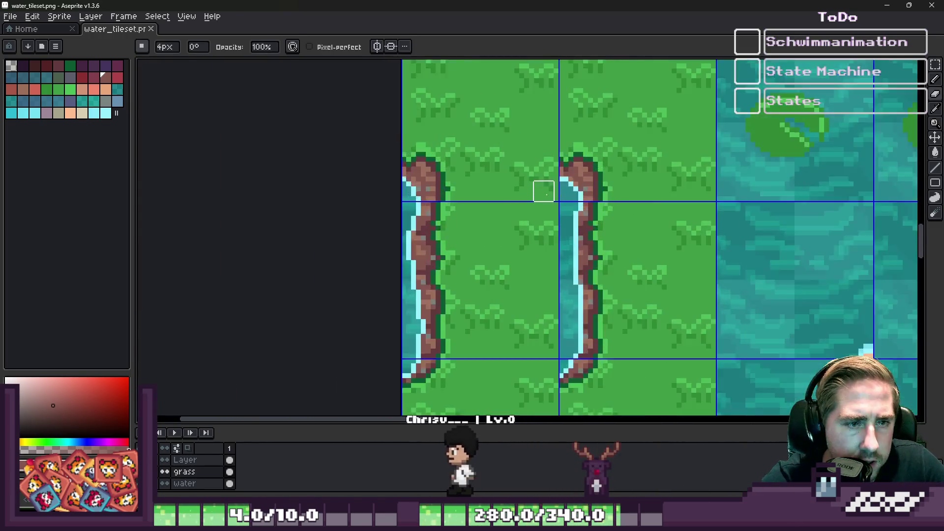
scroll(560, 218, down, 3)
key(m)
click(202, 483)
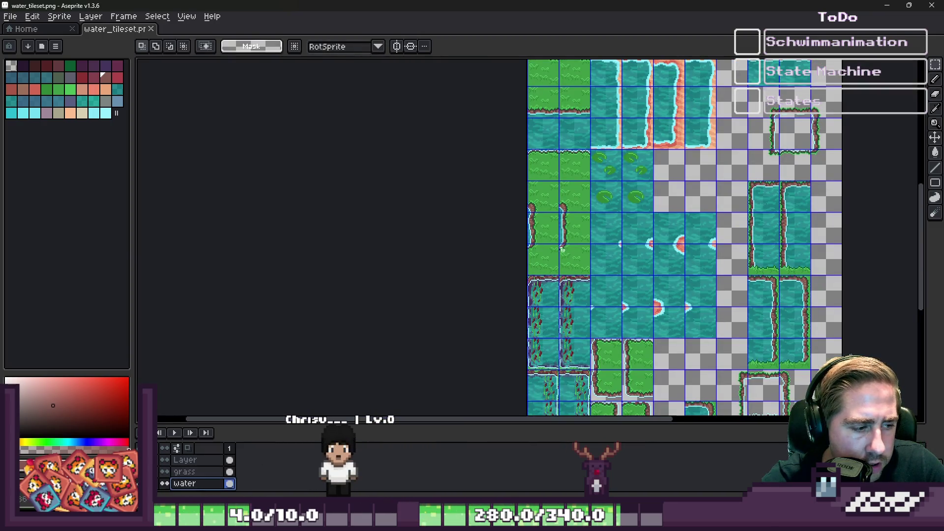
Nudge the two upper grass-island tiles slightly to the left.
scroll(523, 78, up, 3)
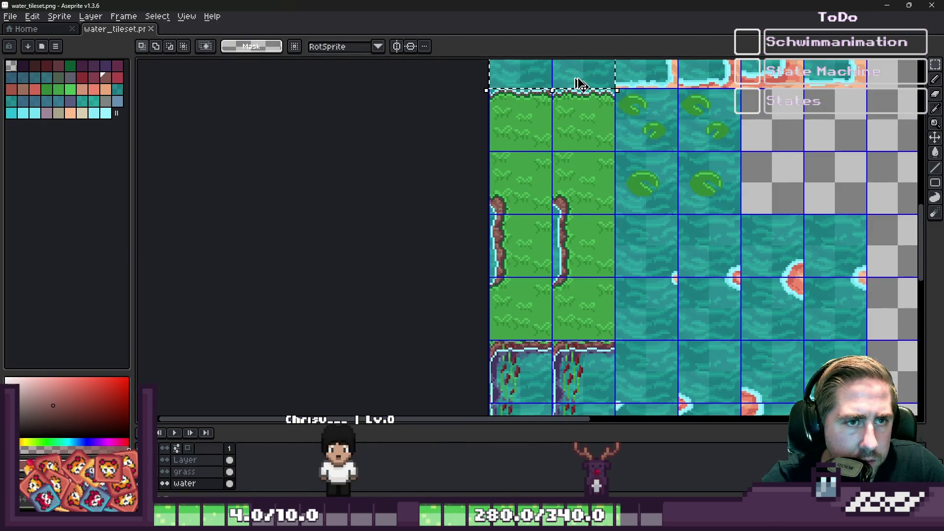
scroll(516, 105, down, 3)
scroll(582, 247, up, 3)
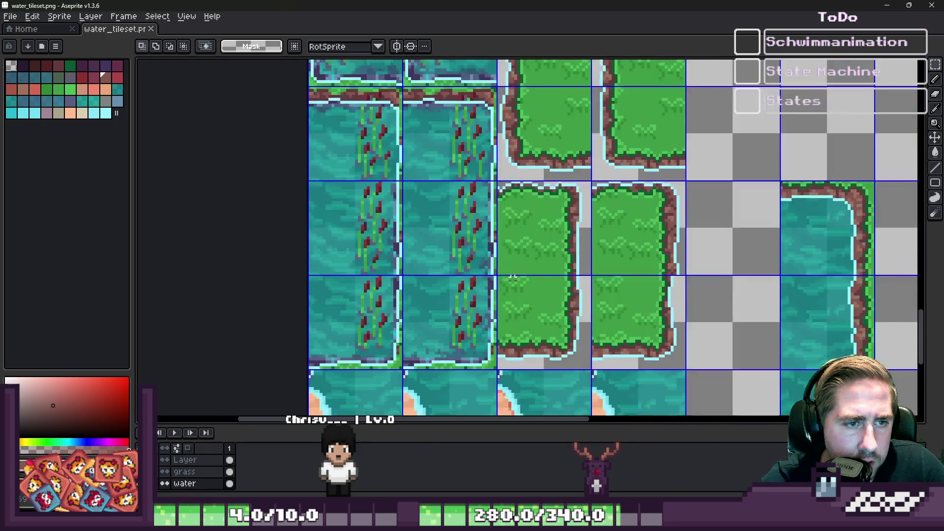
scroll(521, 231, down, 3)
scroll(524, 232, up, 4)
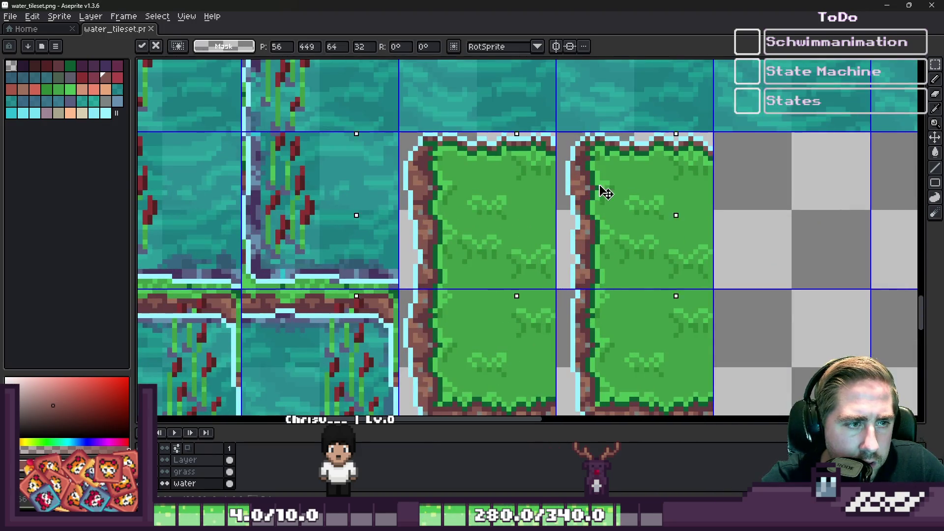
scroll(444, 123, down, 3)
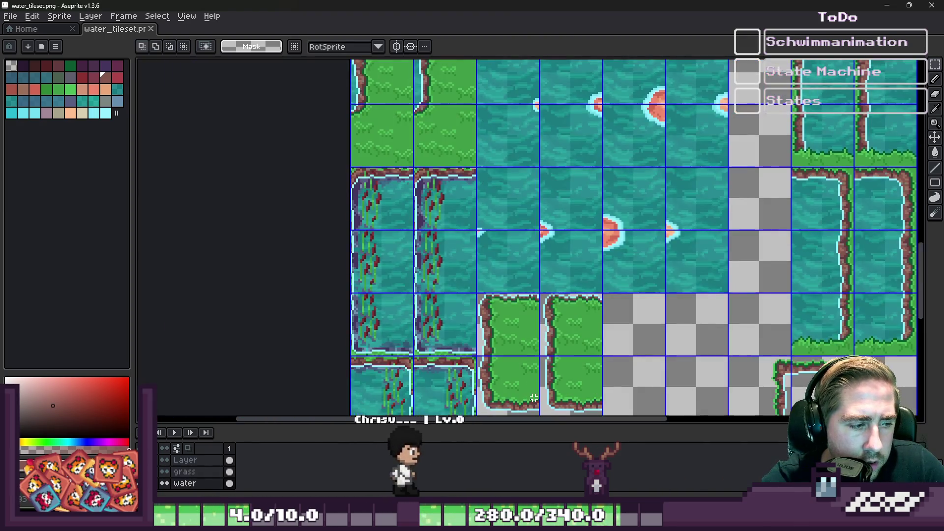
scroll(444, 123, down, 2)
scroll(444, 123, up, 4)
drag(352, 249, 356, 255)
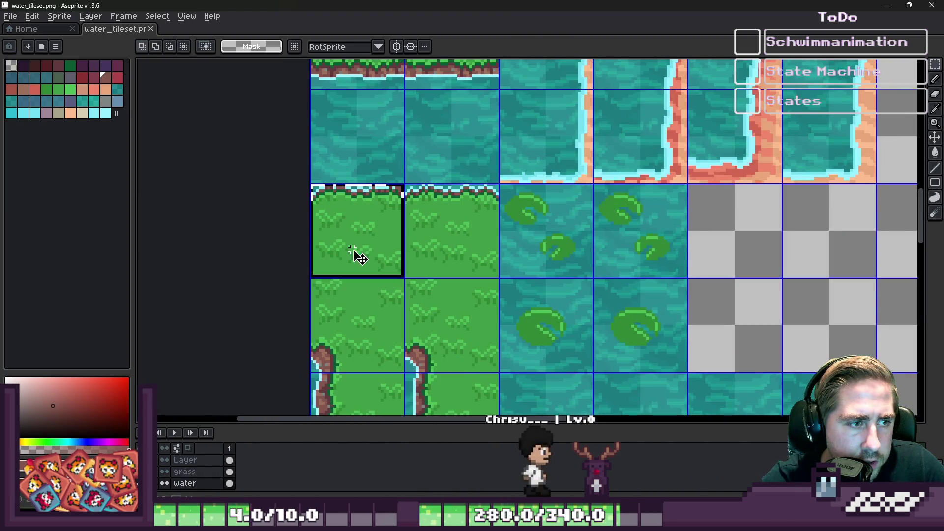
scroll(478, 238, down, 3)
scroll(422, 239, up, 4)
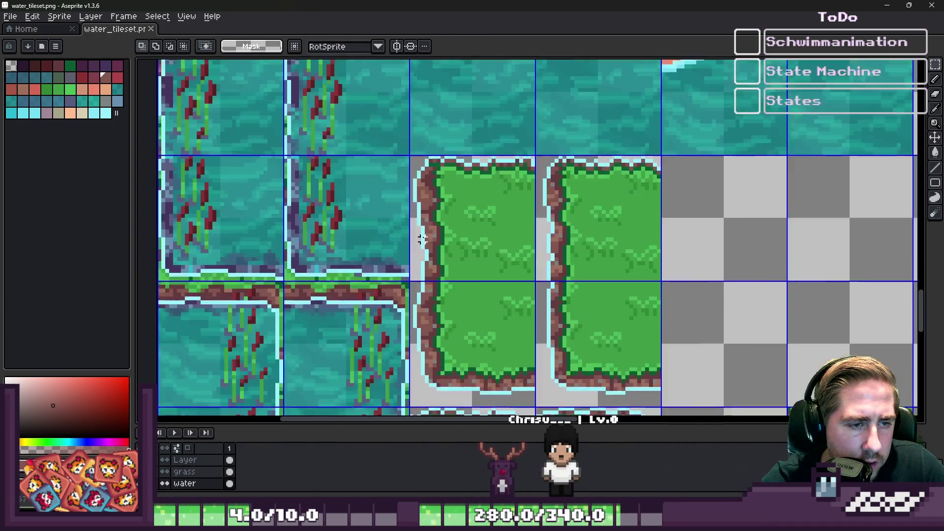
scroll(422, 239, up, 1)
drag(422, 239, 702, 209)
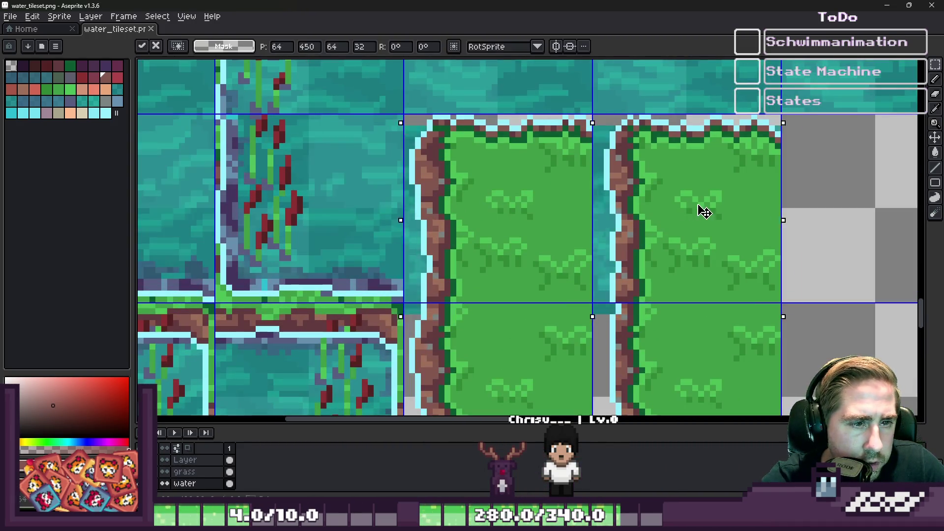
key(Left)
key(Left)
key(Return)
Place a two-tile strip of plain water behind the grass islands.
scroll(585, 173, down, 1)
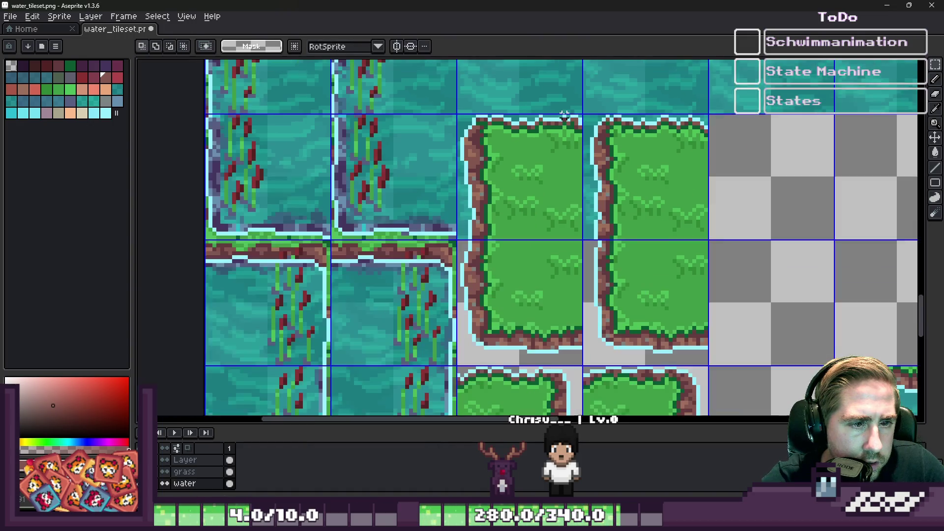
scroll(582, 267, up, 1)
mouse_move(693, 160)
mouse_down()
mouse_move(328, 278)
mouse_move(742, 344)
mouse_up()
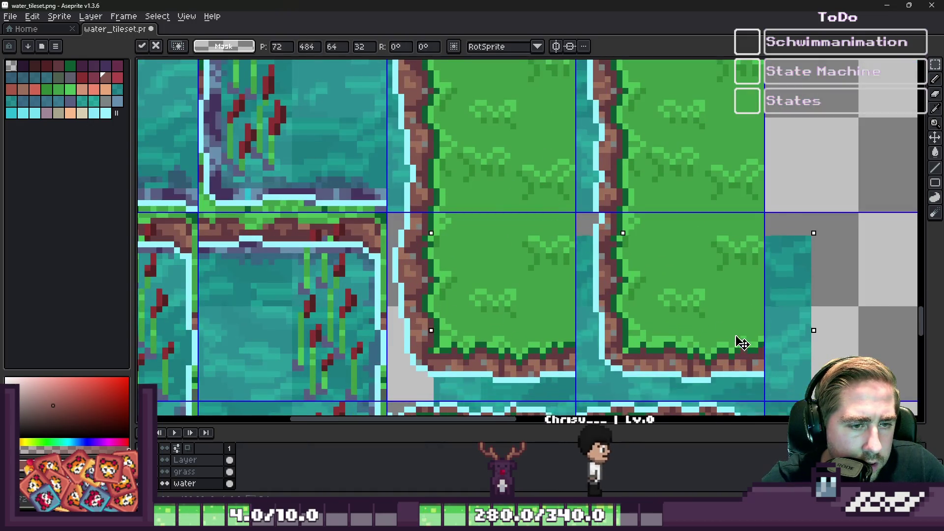
click(571, 202)
Move the seaweed water tiles under the grass islands and commit the placement.
scroll(570, 216, down, 1)
scroll(570, 216, down, 2)
scroll(569, 216, up, 3)
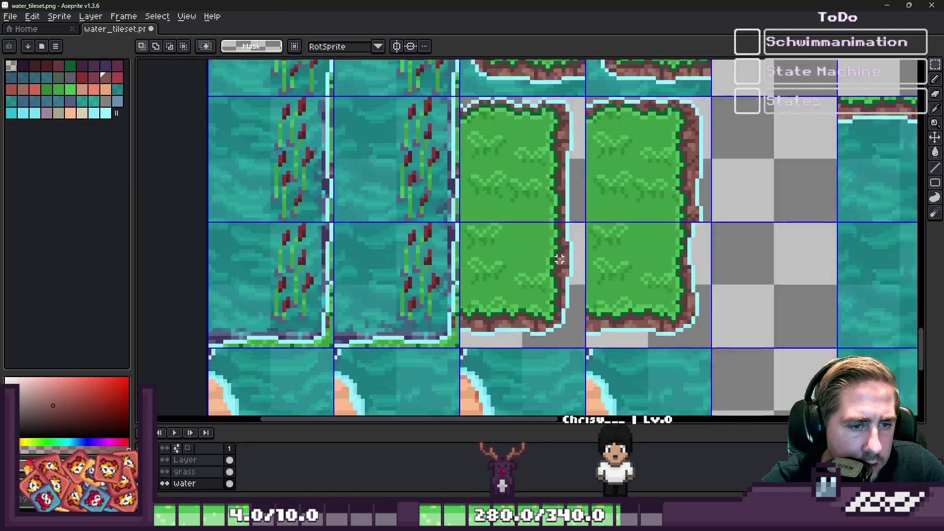
drag(211, 175, 453, 302)
mouse_move(349, 246)
mouse_down()
mouse_move(635, 189)
mouse_move(575, 159)
mouse_up()
key(Escape)
mouse_move(321, 232)
mouse_down()
mouse_move(592, 285)
mouse_move(575, 270)
mouse_move(574, 278)
mouse_up()
key(Escape)
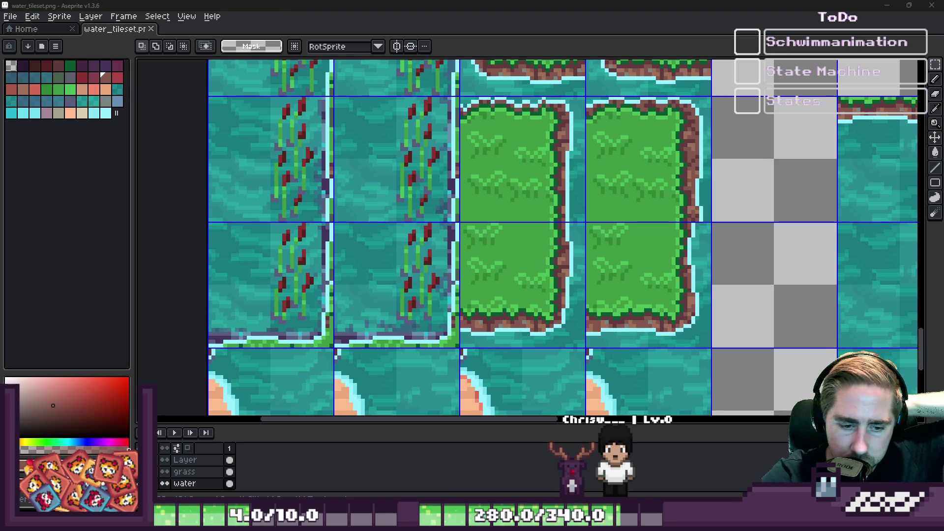
Return to Godot so the tileset reimports, then run the game.
key(alt+Tab)
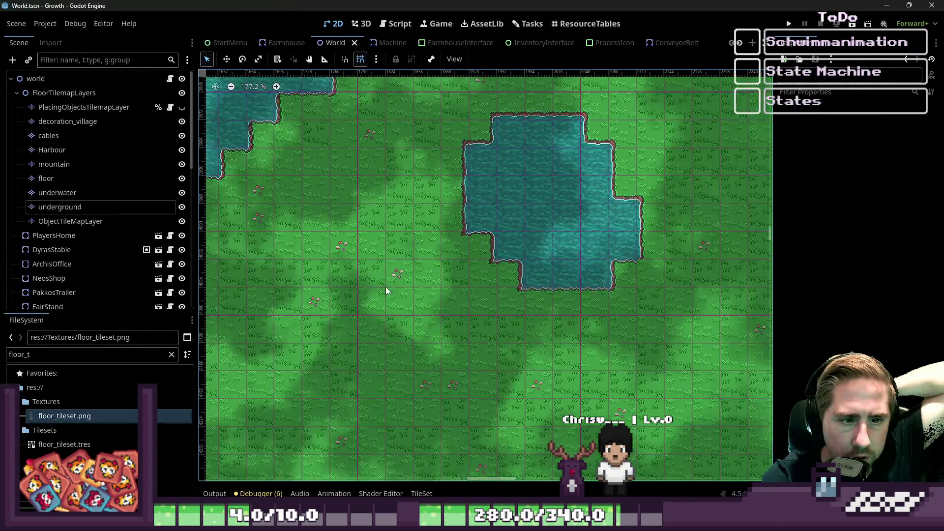
scroll(393, 284, down, 1)
scroll(436, 252, down, 1)
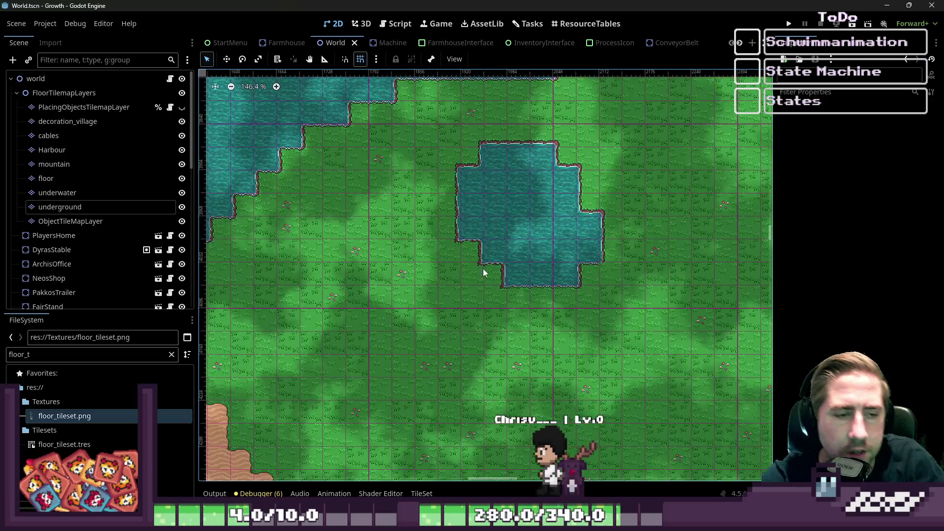
scroll(484, 272, down, 1)
click(788, 24)
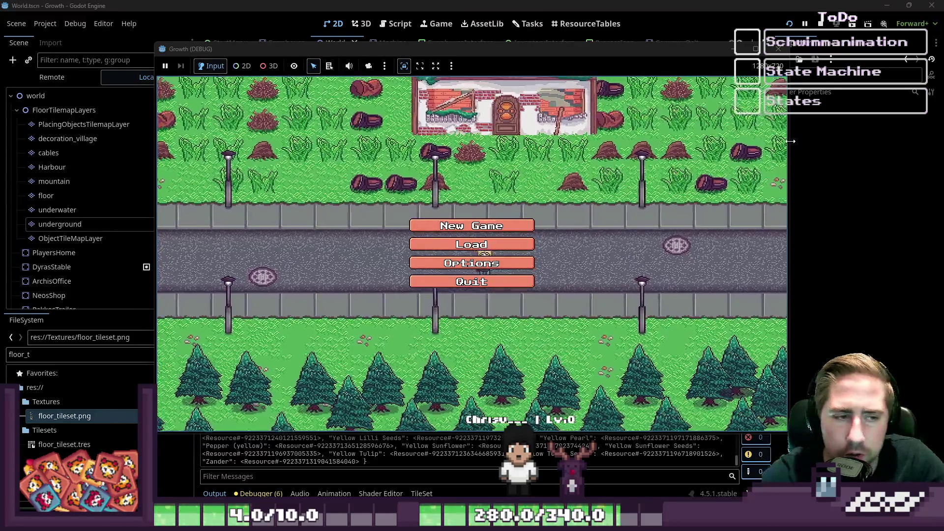
Load the saved game, walk the character left, and open the full inventory.
click(494, 239)
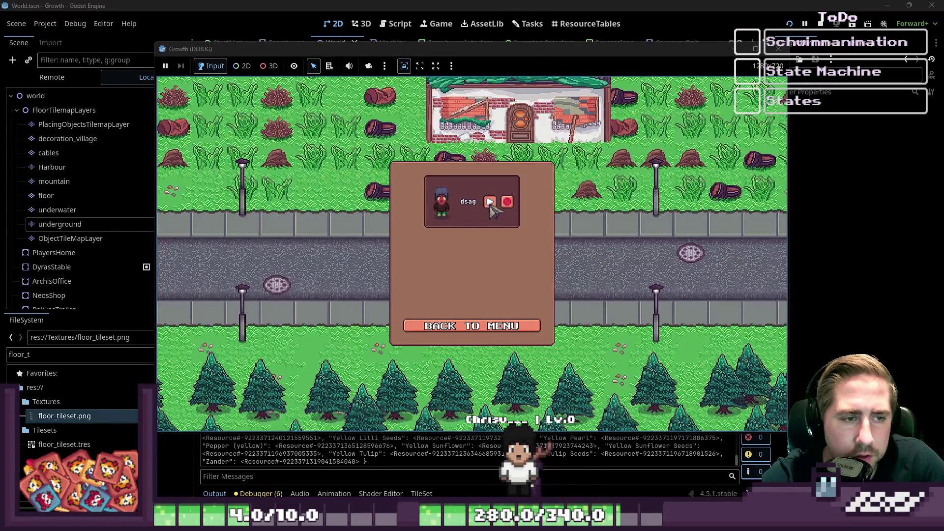
click(490, 202)
key(a)
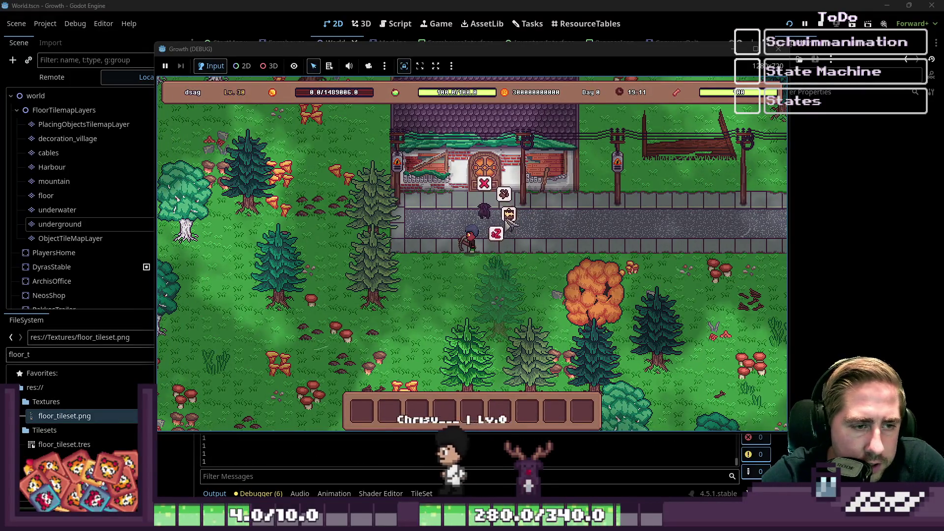
key(a)
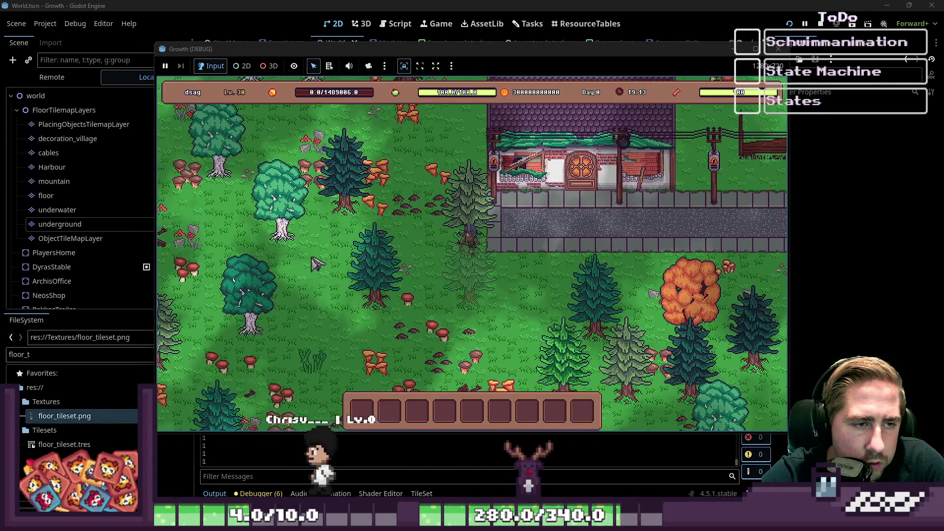
key(i)
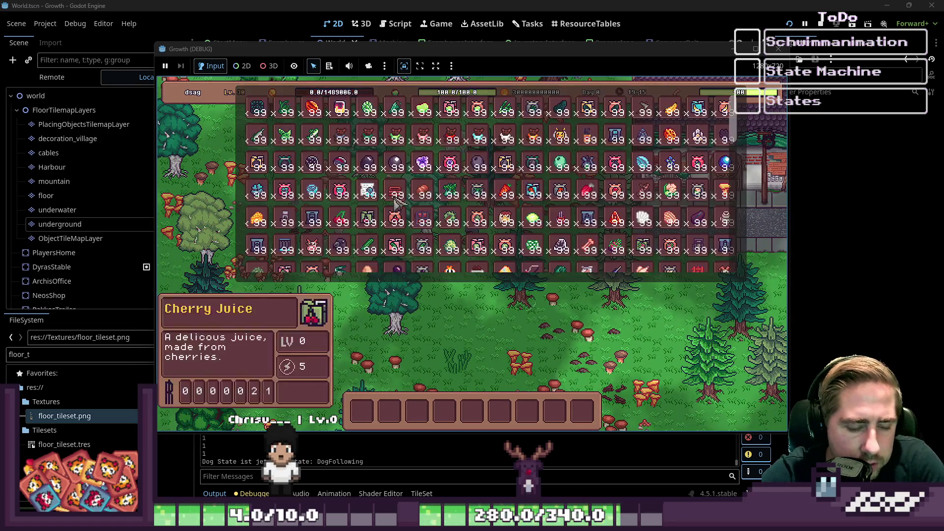
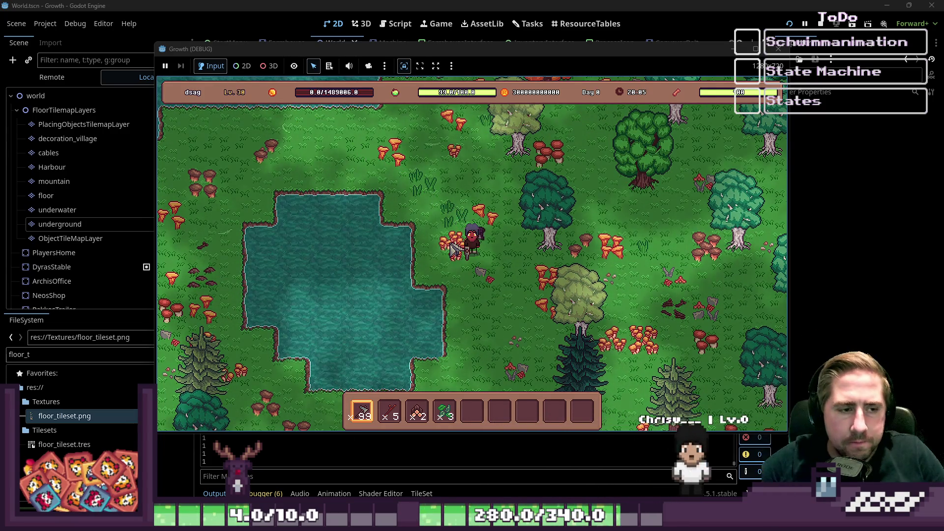
Stop the game, enlarge the TileSet panel for water_tileset.png, and choose the paint property to set.
key(F8)
scroll(556, 261, down, 2)
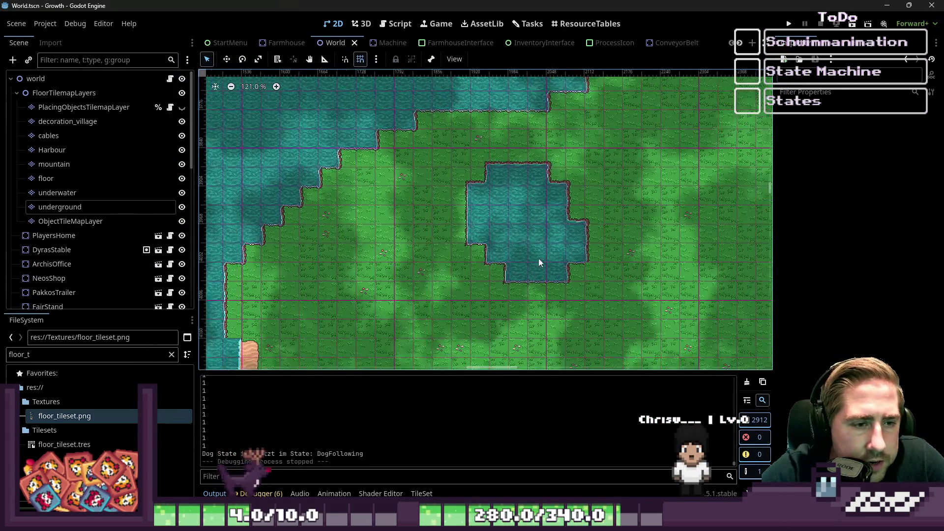
click(422, 493)
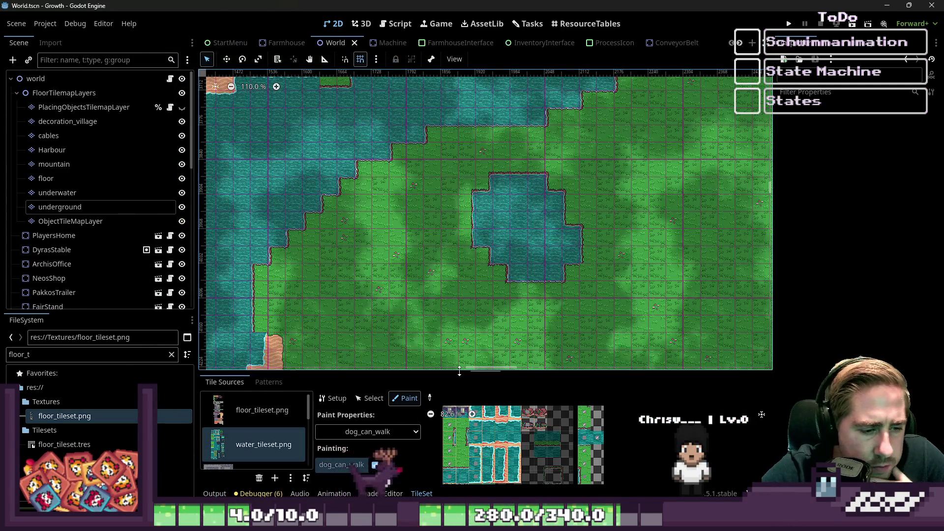
drag(408, 376, 408, 94)
scroll(492, 303, up, 2)
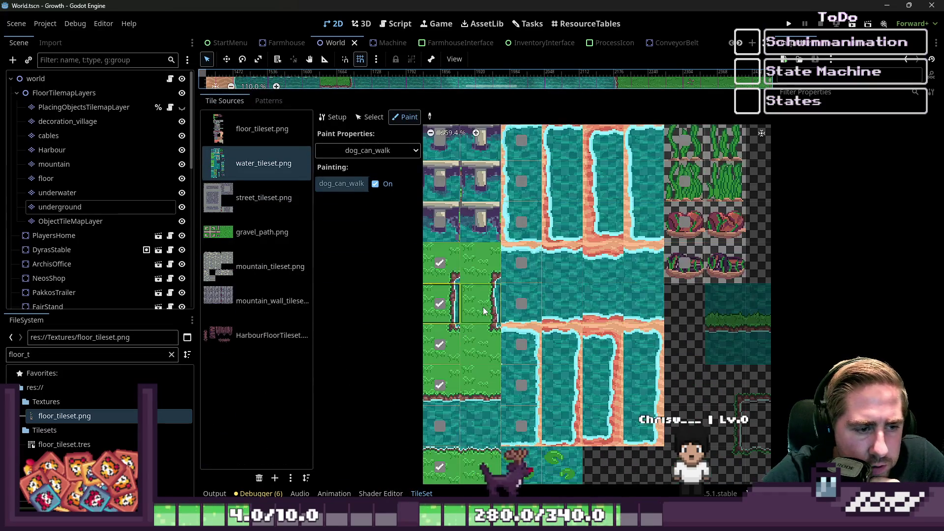
click(373, 152)
Paint Physics Layer 0 and clear the current collision paint shape.
click(354, 261)
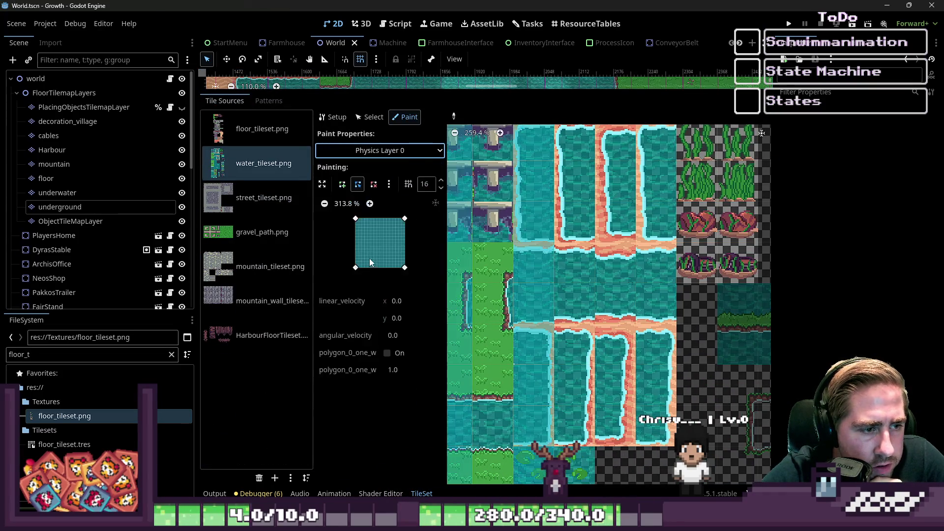
scroll(475, 262, up, 1)
drag(475, 262, 550, 242)
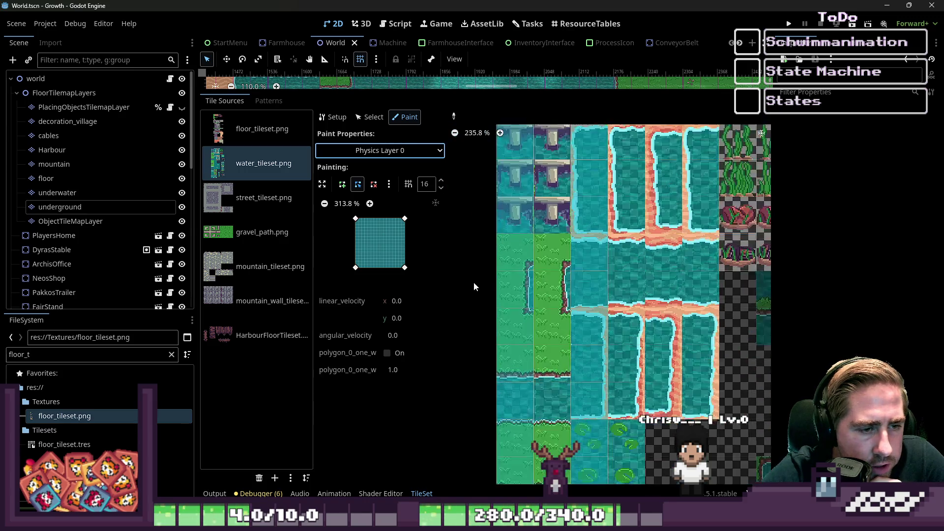
click(388, 185)
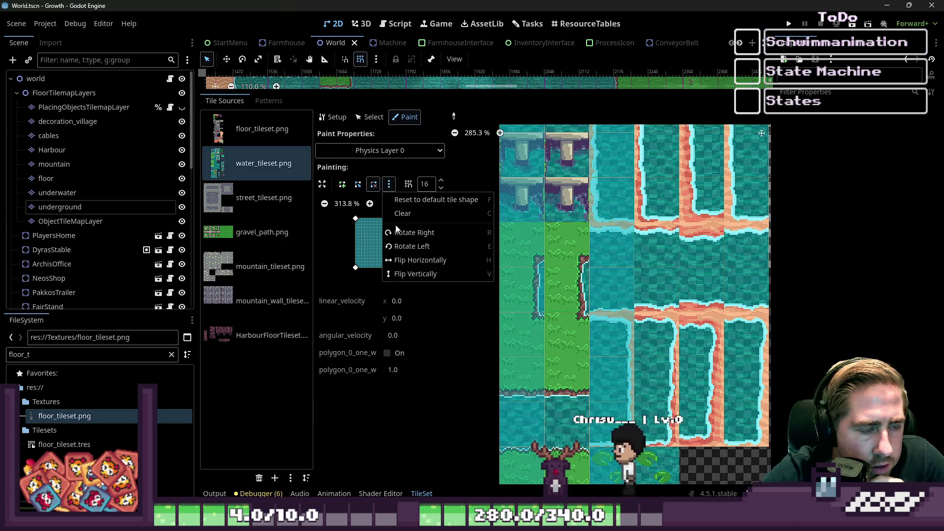
click(401, 220)
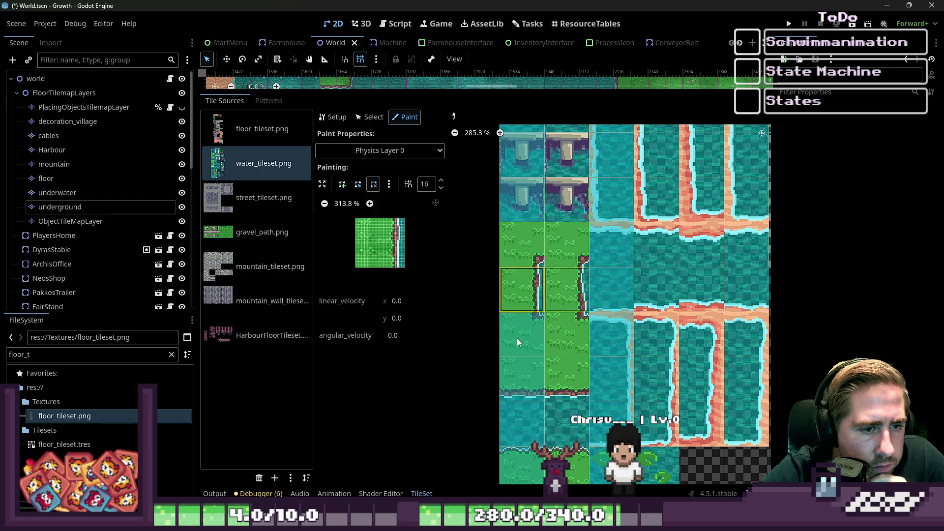
scroll(520, 260, down, 2)
scroll(520, 260, up, 2)
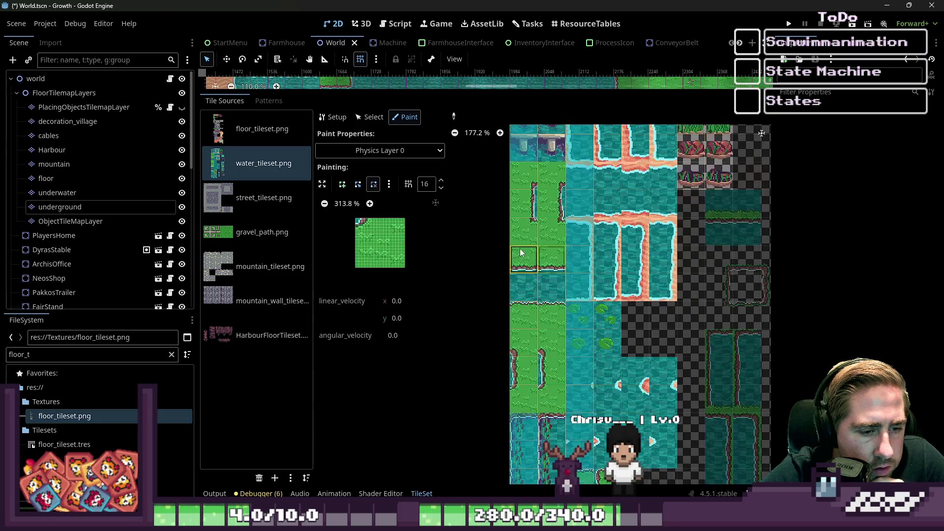
scroll(551, 266, down, 10)
scroll(551, 266, up, 11)
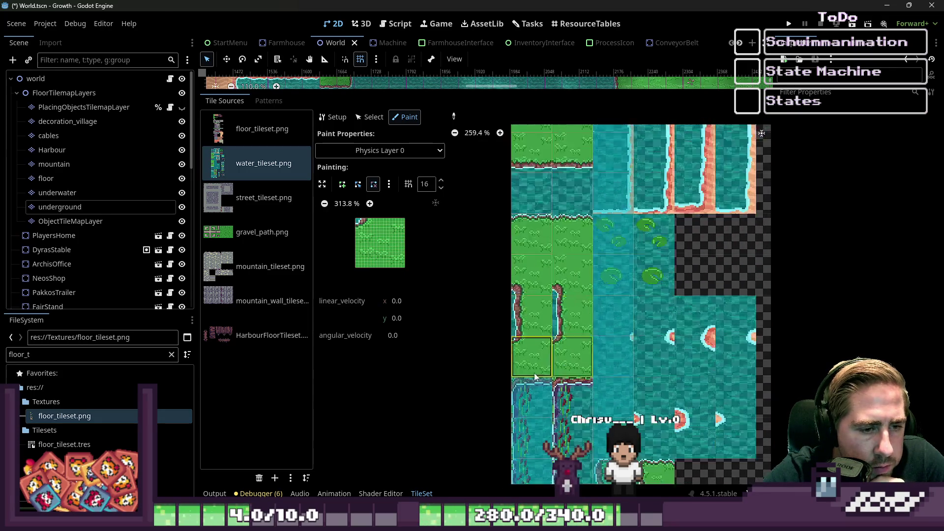
scroll(542, 160, up, 5)
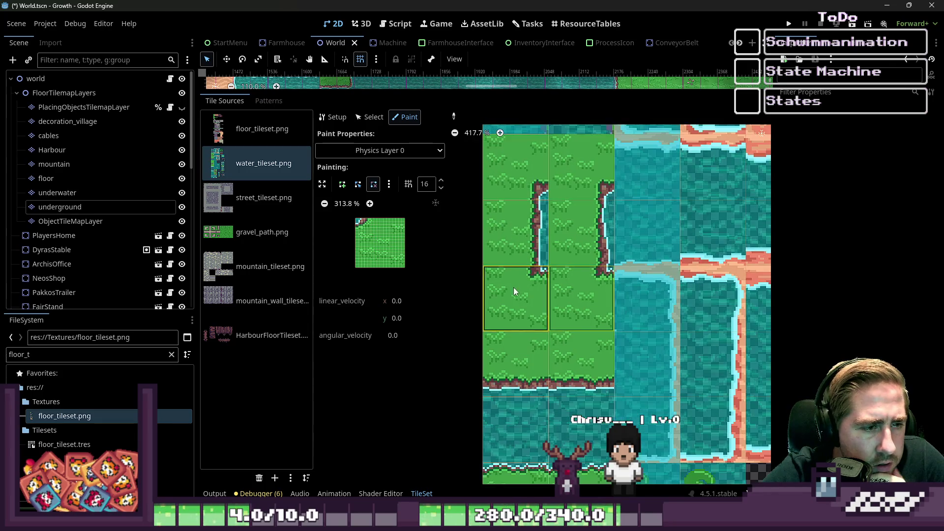
click(389, 184)
scroll(469, 206, up, 1)
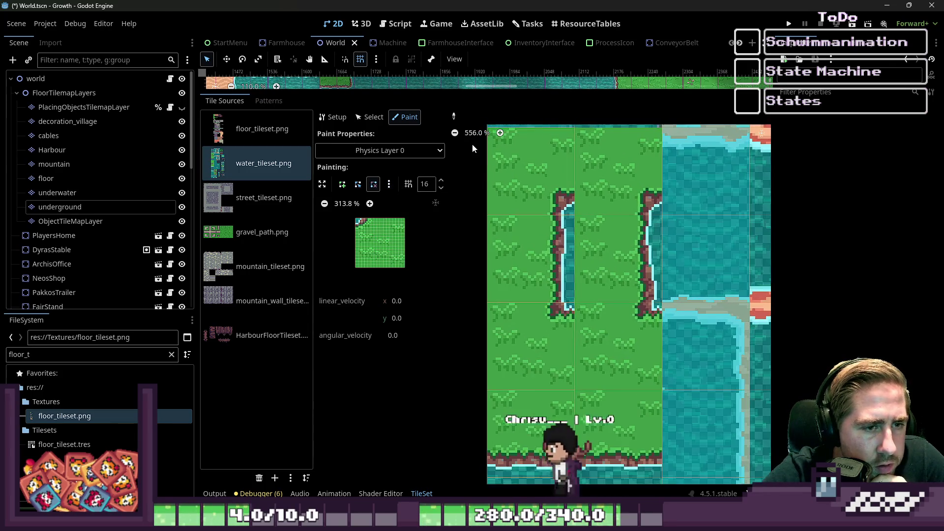
click(389, 184)
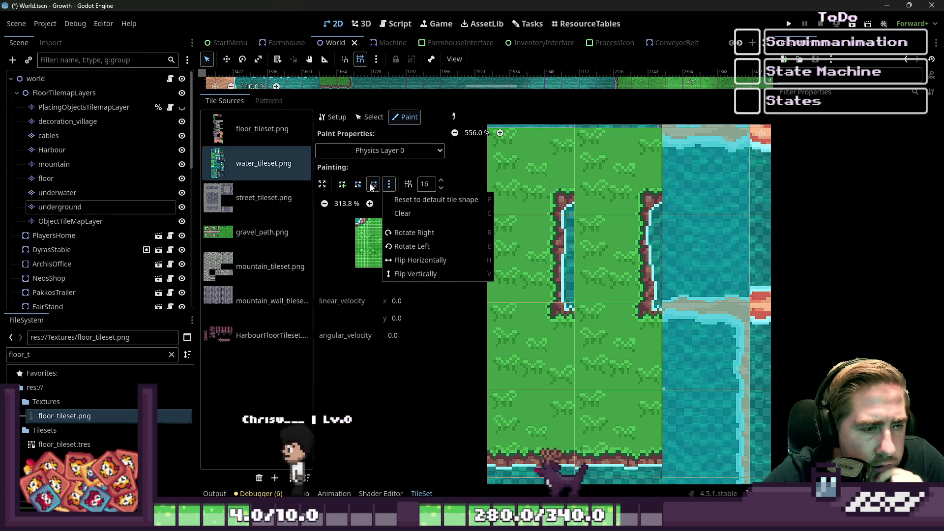
click(423, 185)
Lower the snapping grid subdivisions to 4.
click(441, 187)
click(441, 188)
click(441, 187)
click(441, 187)
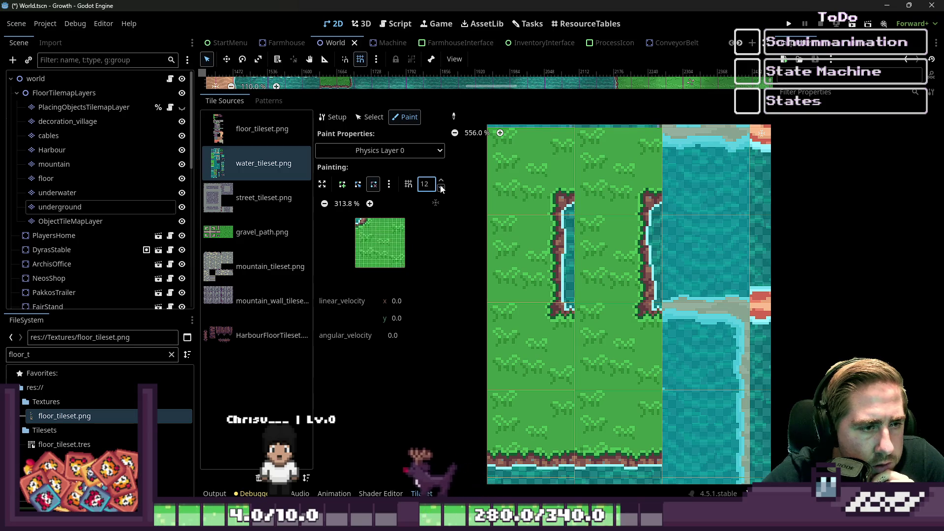
click(441, 187)
click(441, 187)
click(441, 187)
click(441, 188)
click(442, 187)
click(441, 188)
click(442, 188)
click(441, 188)
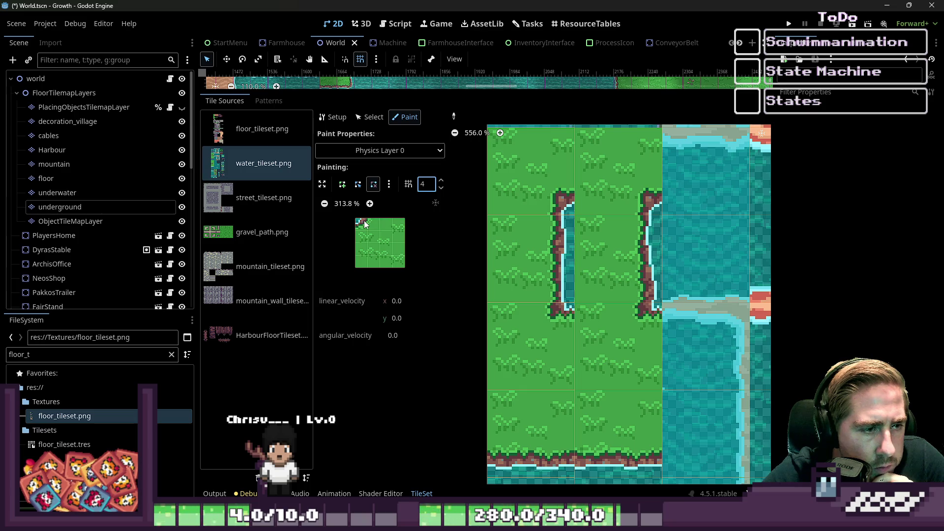
Switch to adding polygon points, zoom into the tile preview, and maximize the shape editor.
click(370, 204)
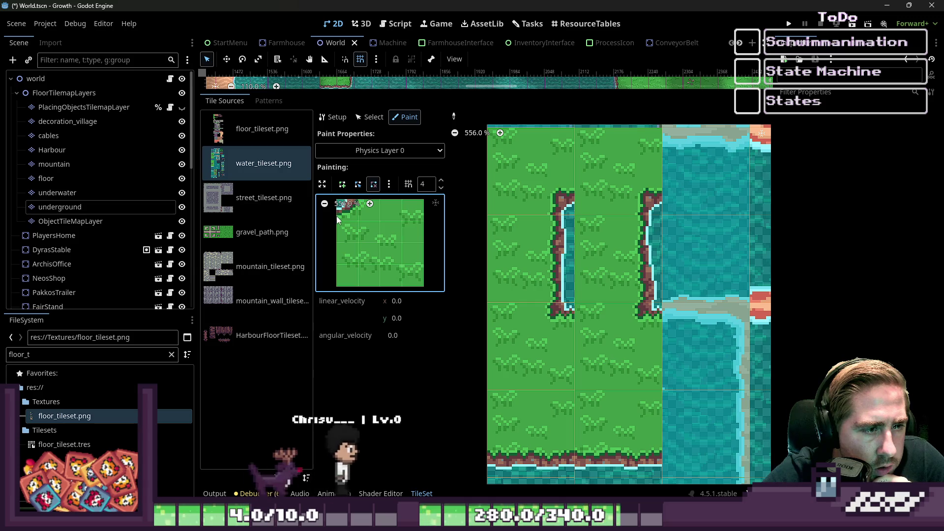
click(342, 184)
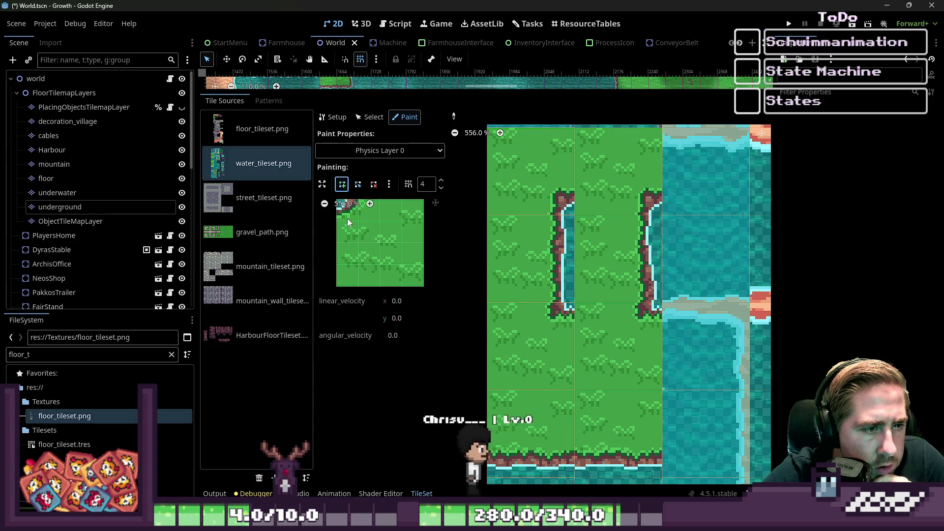
click(338, 206)
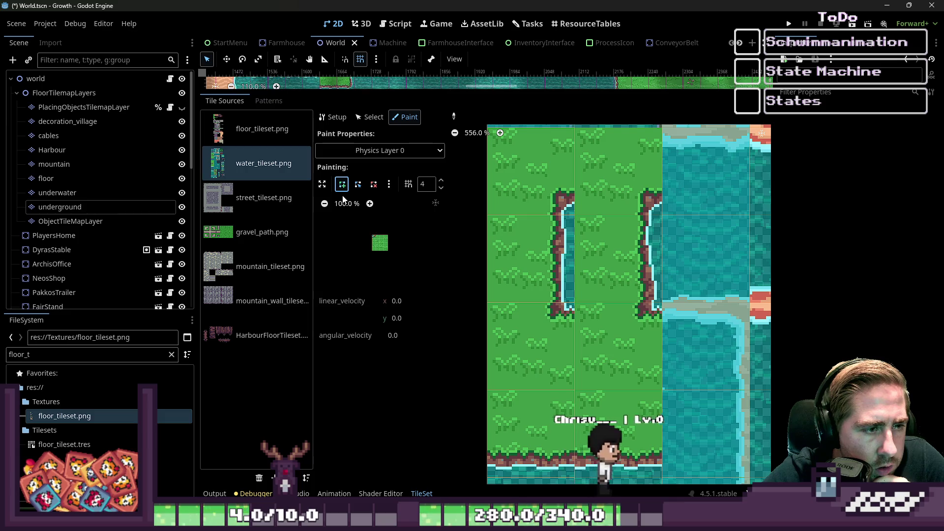
click(369, 203)
click(369, 204)
click(369, 204)
click(369, 204)
click(369, 204)
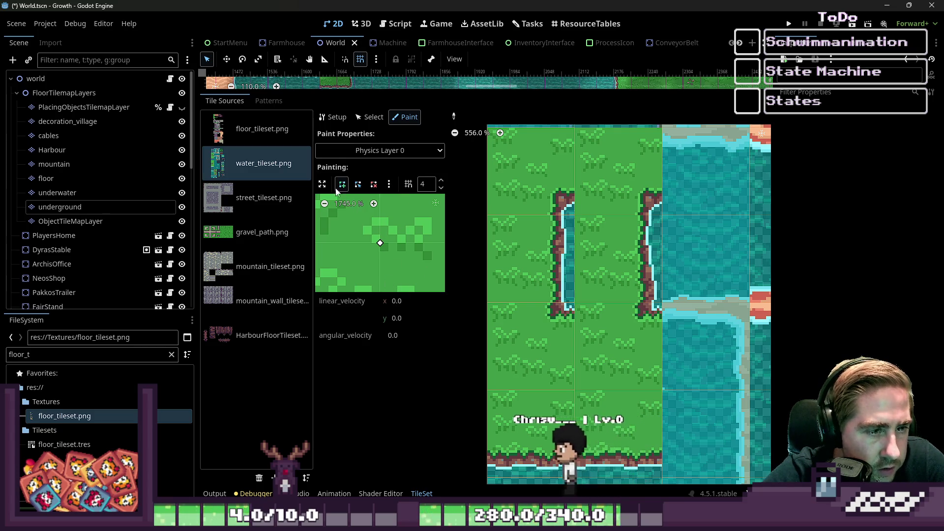
click(322, 184)
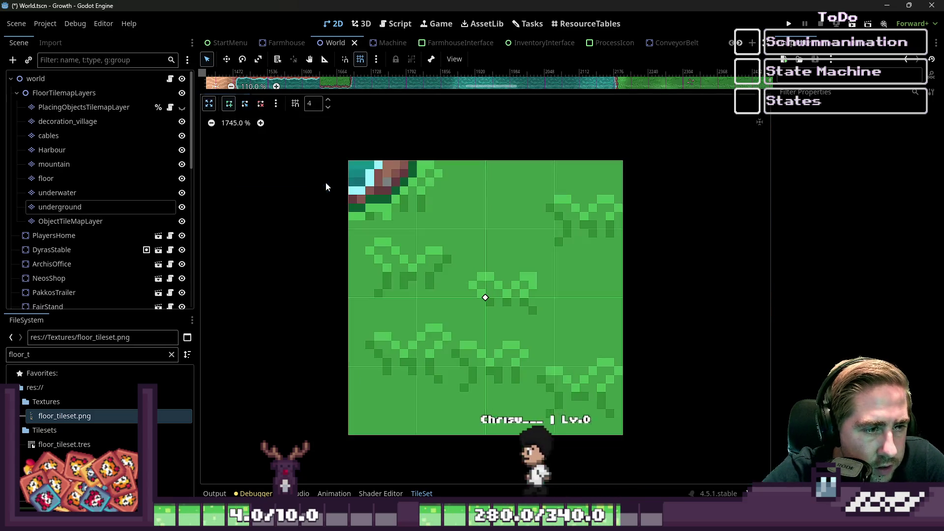
Draw a collision polygon and drag its corners to the tile's left and top edges.
click(417, 229)
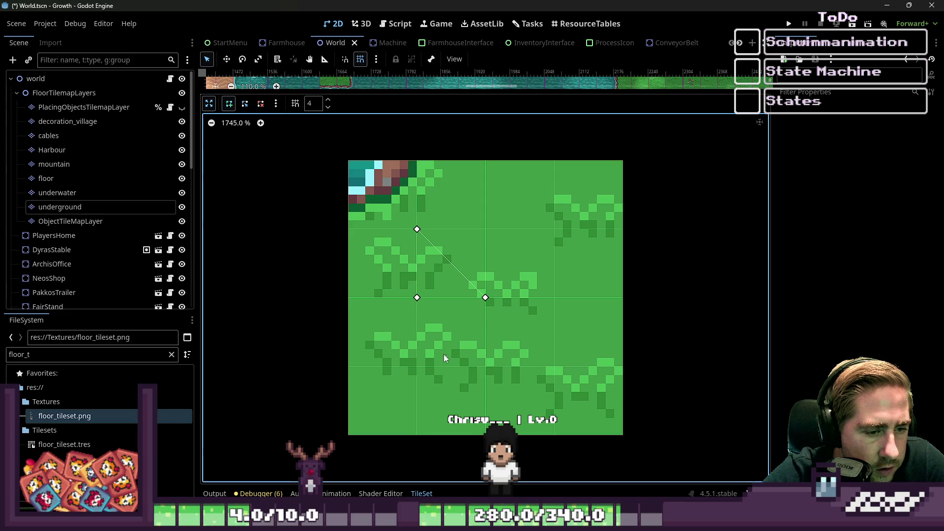
click(484, 298)
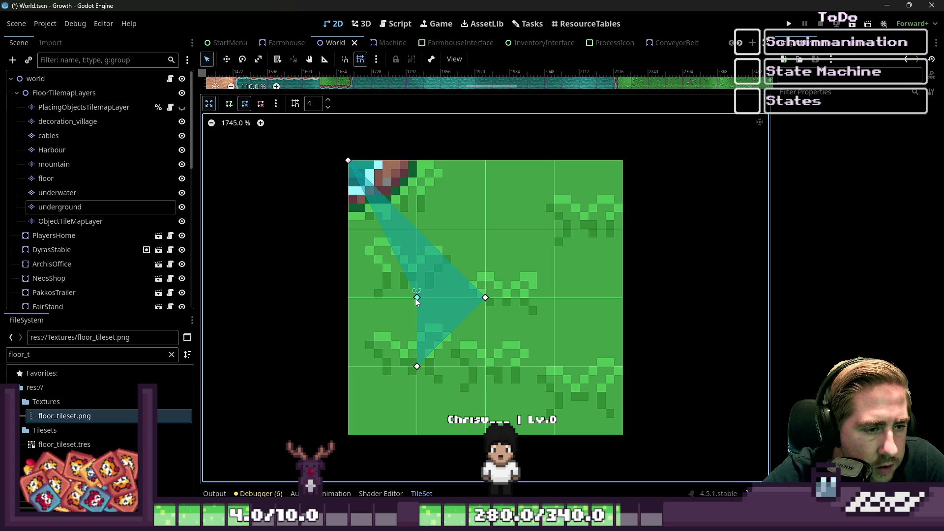
drag(417, 300, 351, 218)
drag(486, 299, 404, 169)
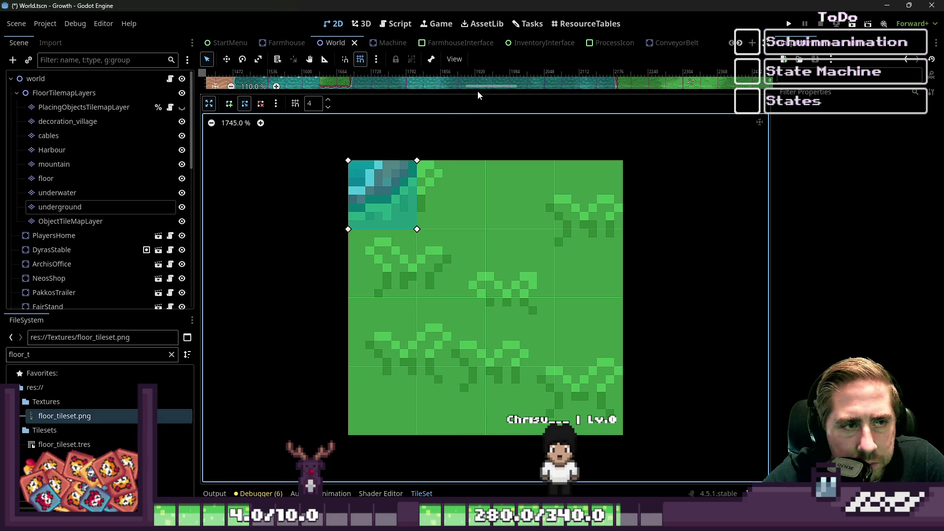
Check the map below the panel, then restore the shape editor to normal size.
drag(478, 94, 479, 364)
scroll(492, 273, up, 7)
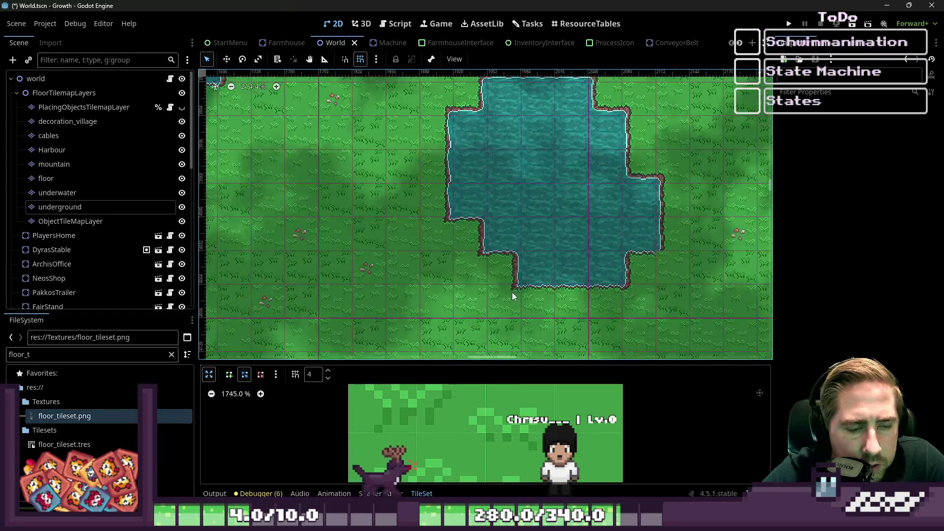
scroll(430, 292, up, 2)
scroll(457, 344, down, 2)
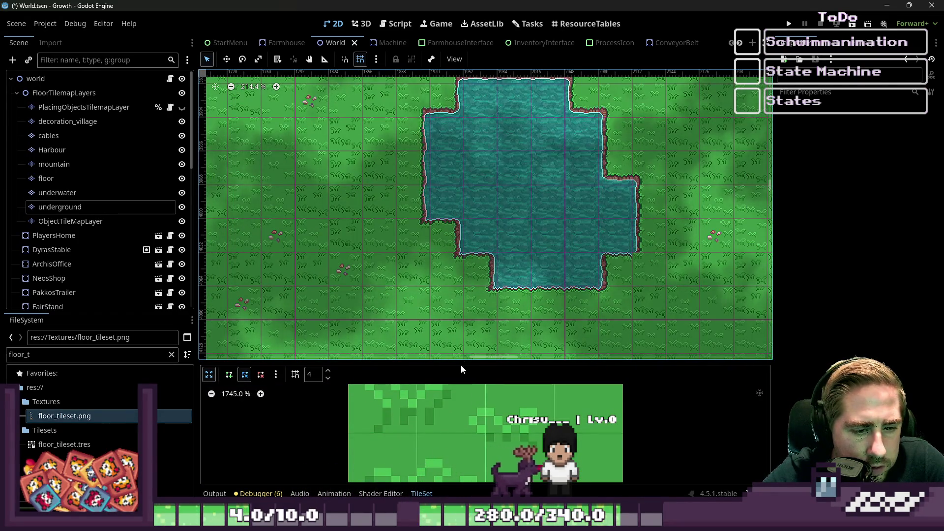
drag(462, 363, 413, 93)
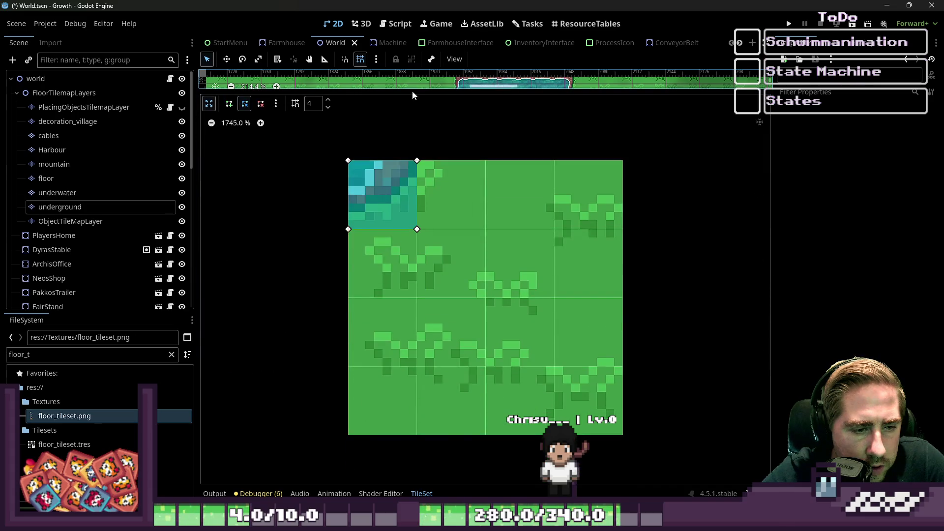
click(208, 104)
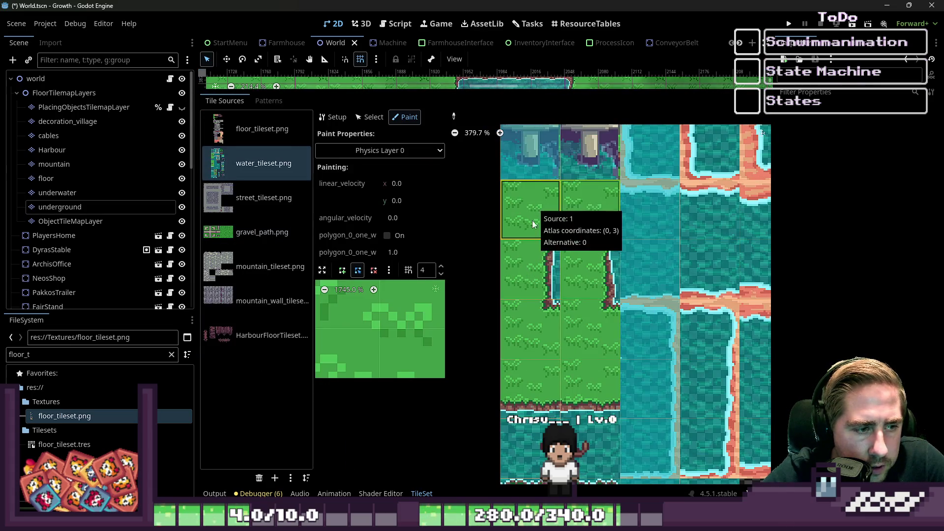
Reset the shape preview zoom to 100% and review the paint shape options.
scroll(563, 284, down, 5)
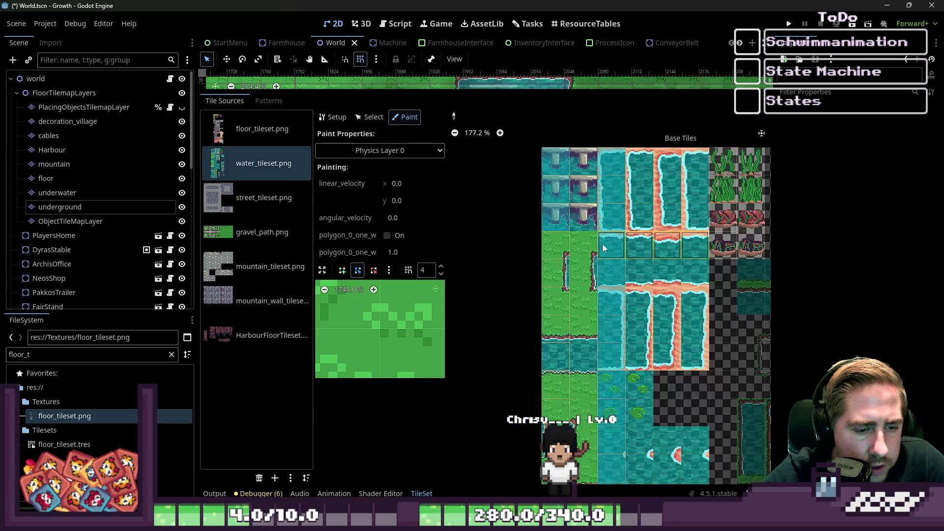
click(348, 288)
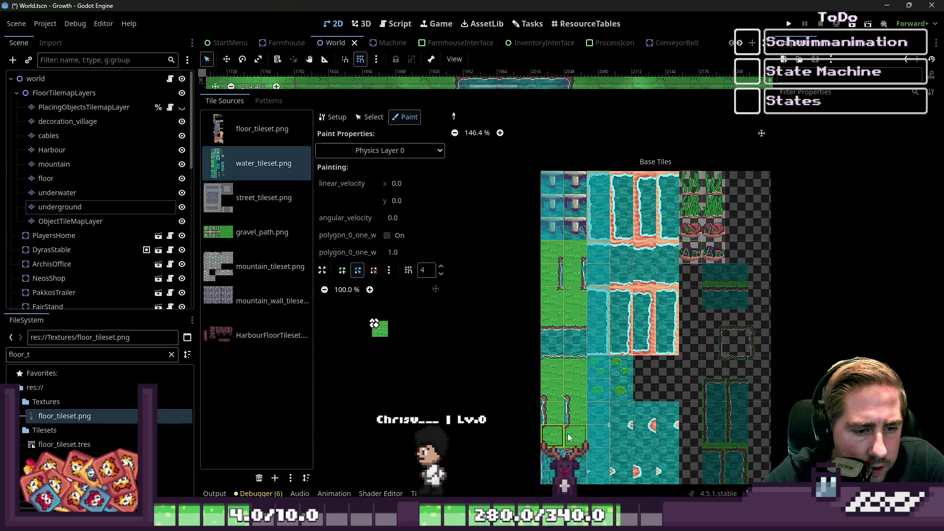
scroll(561, 359, up, 6)
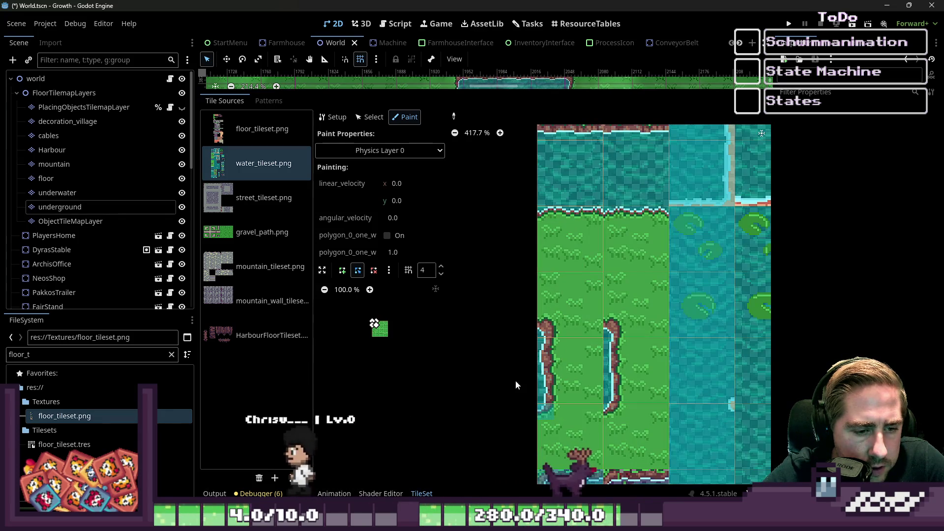
click(388, 271)
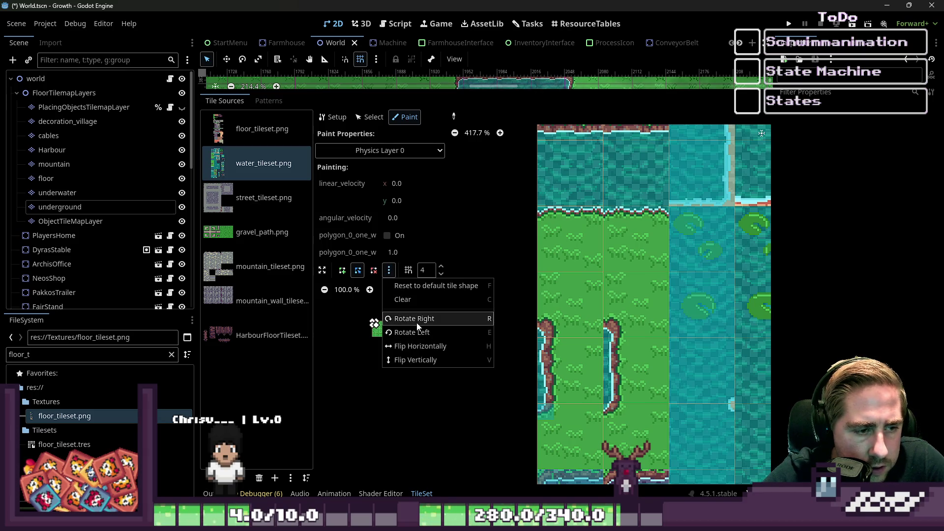
click(415, 332)
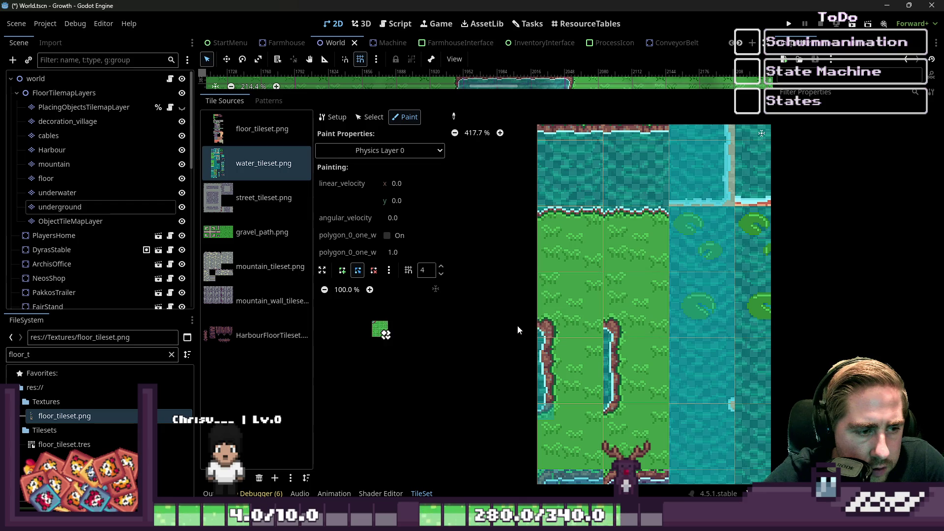
Zoom the atlas view in and out to inspect the water edge tiles.
scroll(570, 296, down, 5)
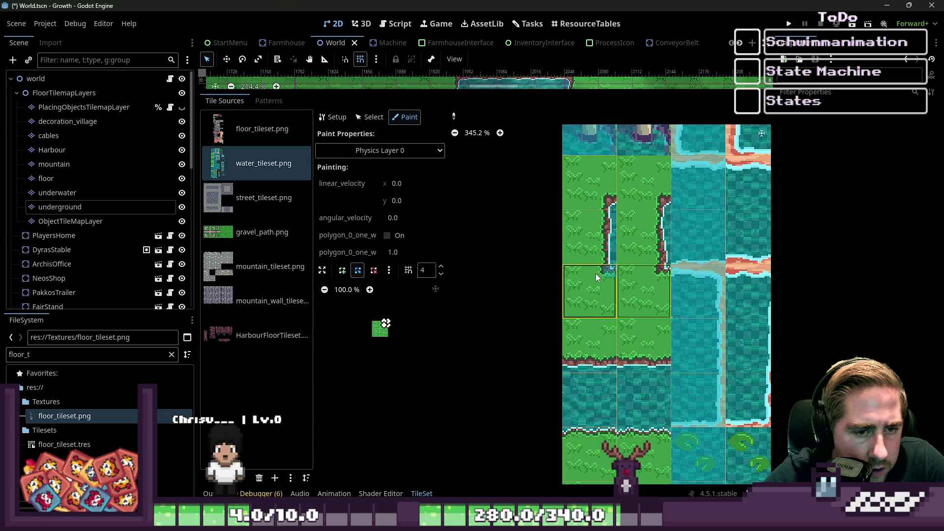
scroll(635, 349, down, 8)
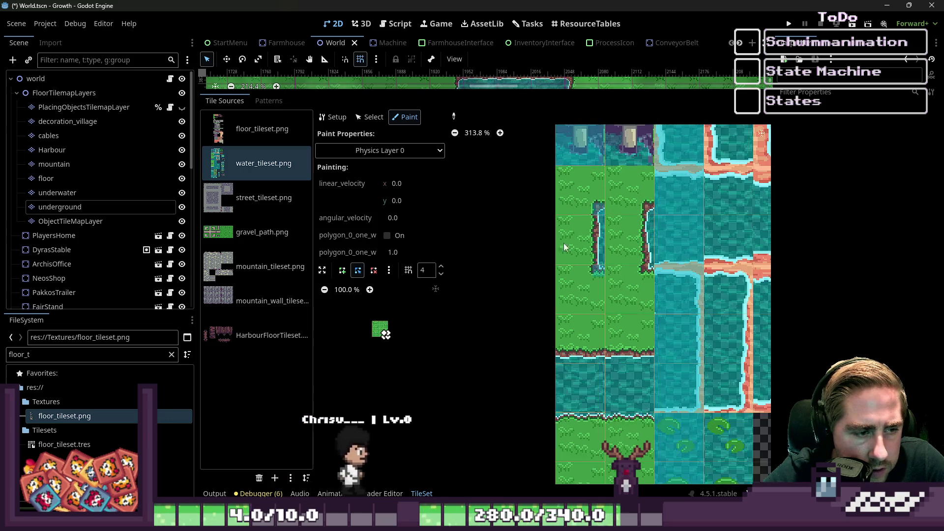
scroll(635, 349, up, 8)
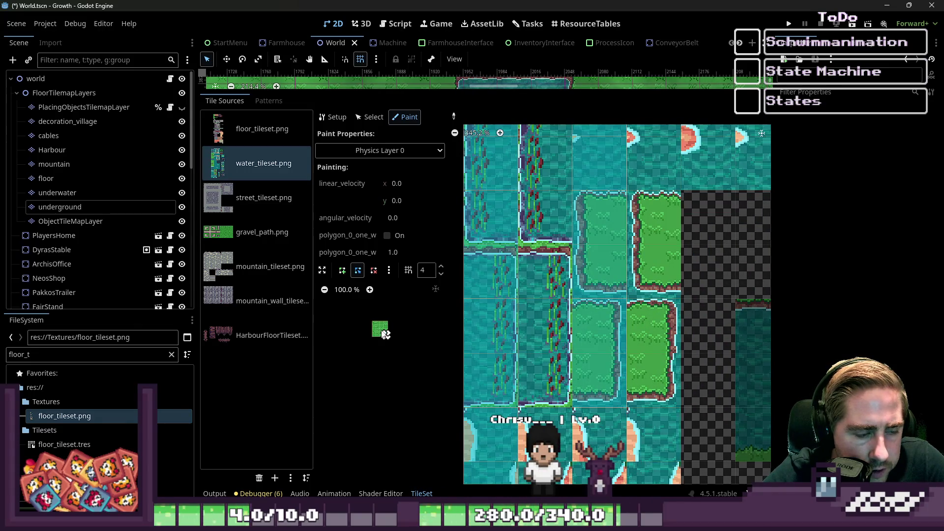
scroll(384, 335, up, 6)
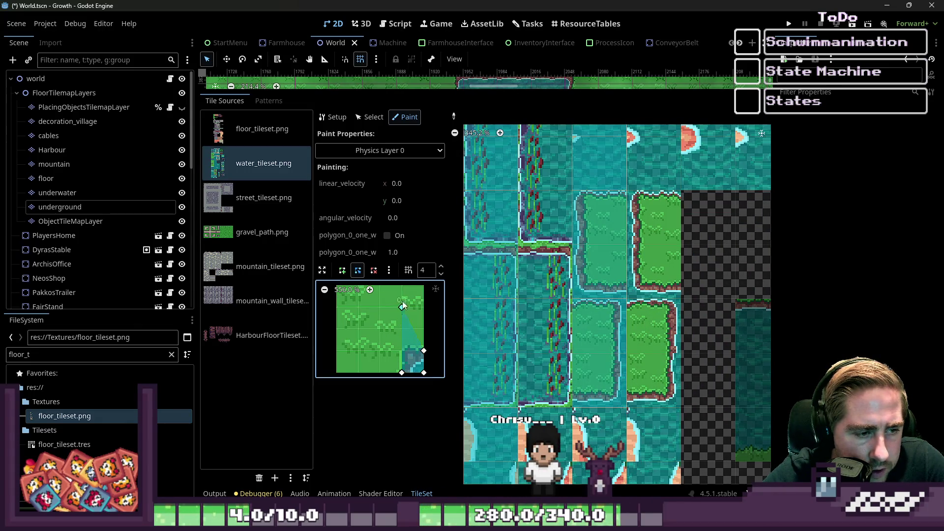
scroll(396, 344, down, 2)
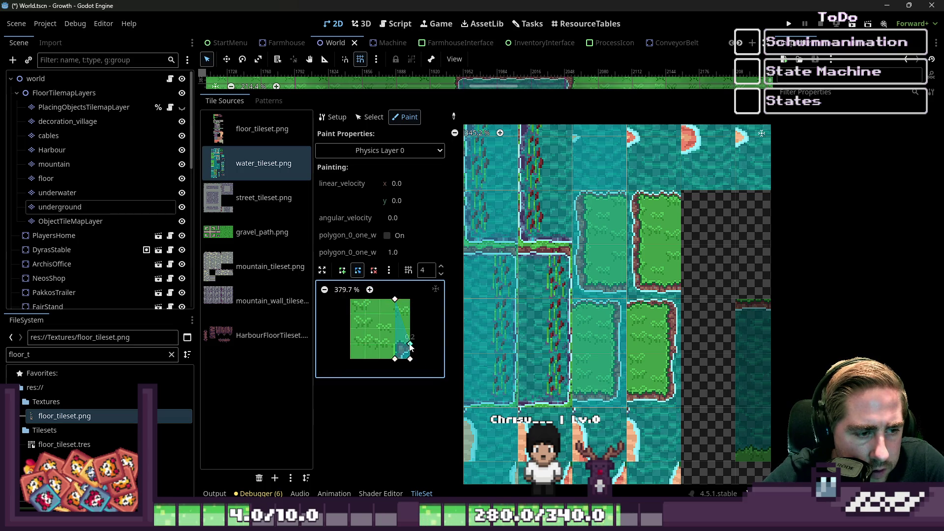
scroll(550, 353, down, 3)
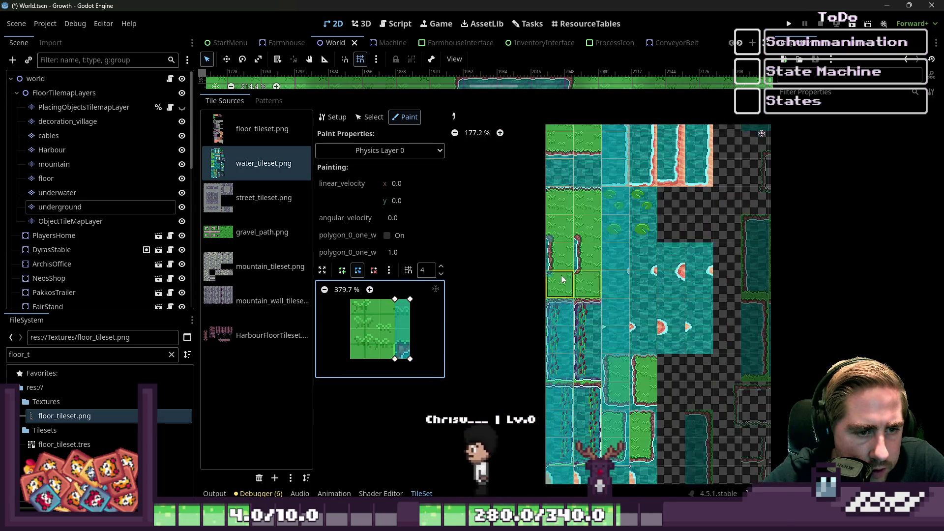
scroll(550, 353, down, 7)
scroll(560, 276, up, 2)
Pick up the collision shapes of the left-water and bottom-water edge tiles.
click(559, 266)
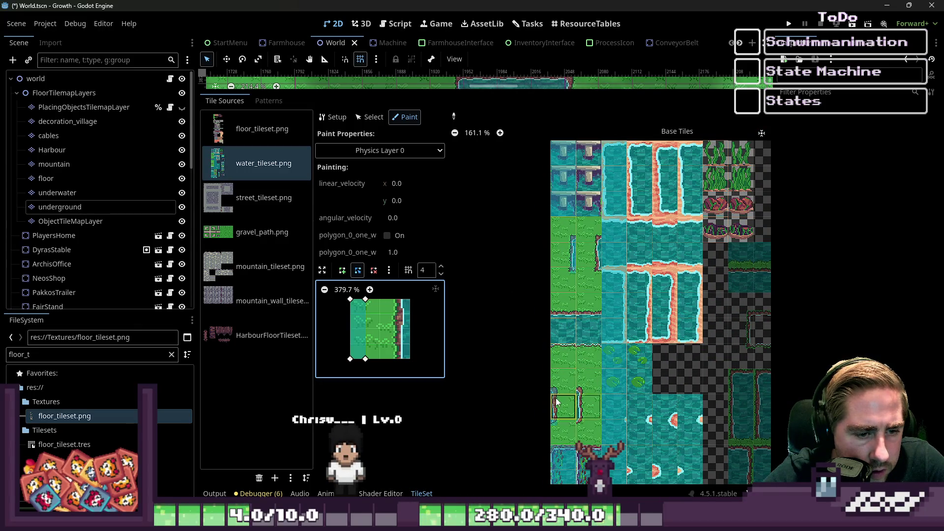
scroll(557, 402, down, 3)
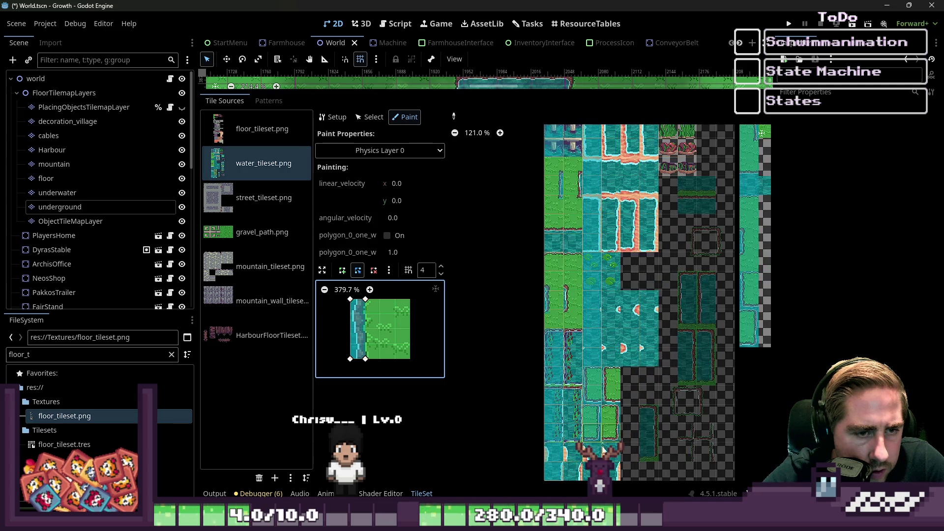
scroll(603, 450, down, 1)
scroll(602, 431, up, 5)
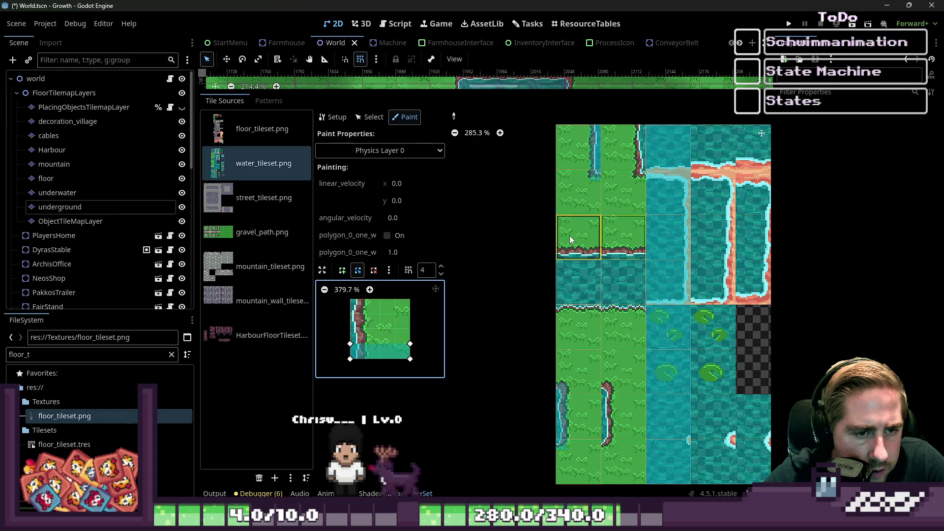
ctrl+click(572, 249)
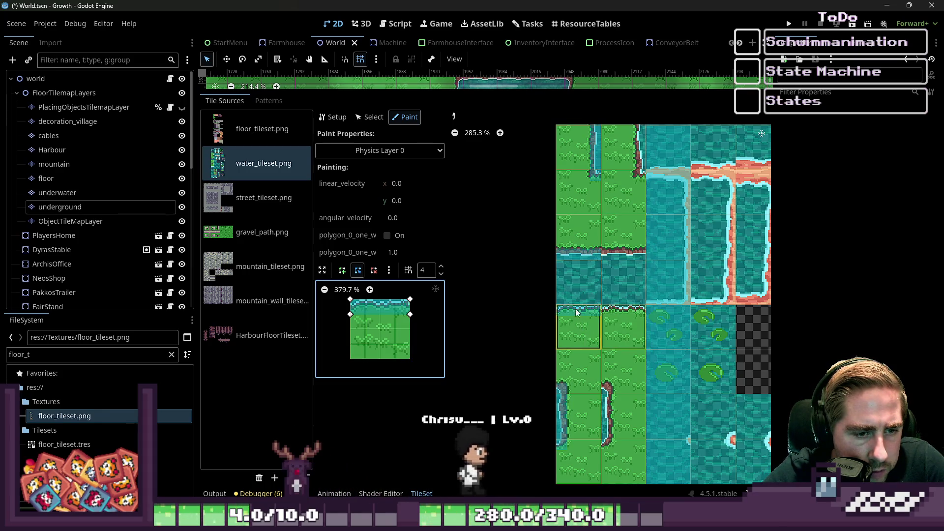
scroll(572, 234, down, 5)
scroll(572, 234, up, 5)
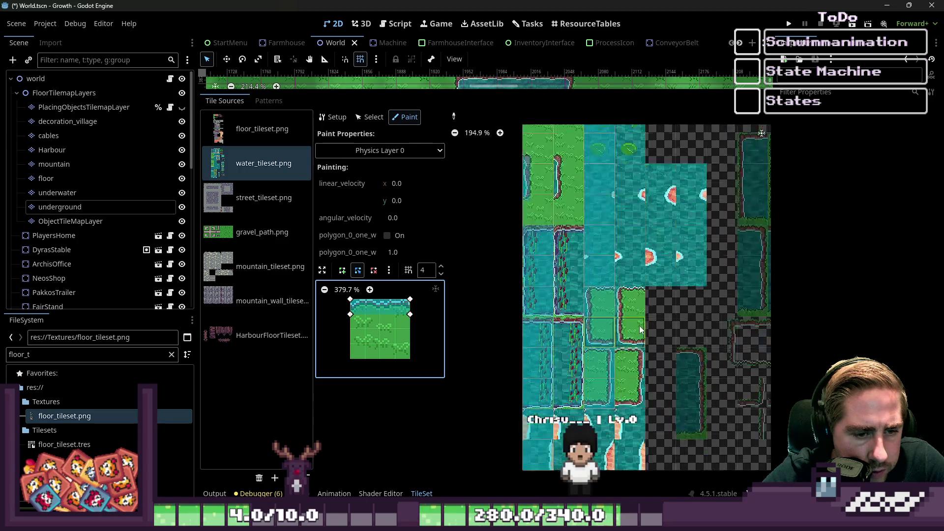
scroll(659, 294, up, 3)
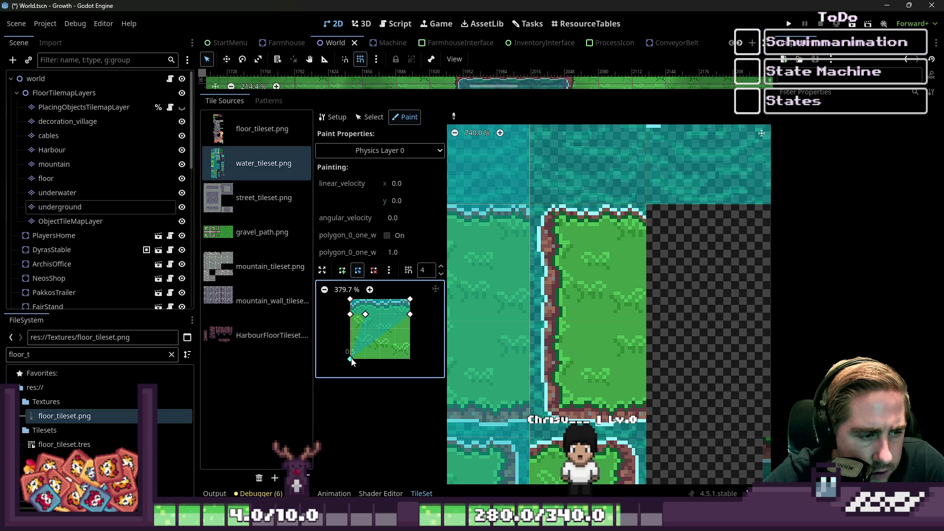
Move a polygon corner and apply the shape to the lower-left grass tile.
drag(350, 359, 365, 359)
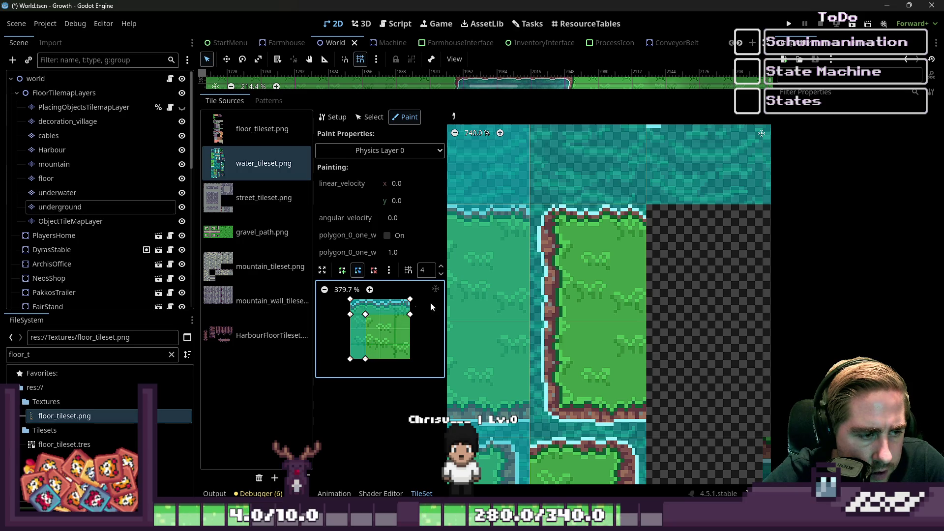
scroll(569, 272, down, 1)
scroll(571, 264, down, 2)
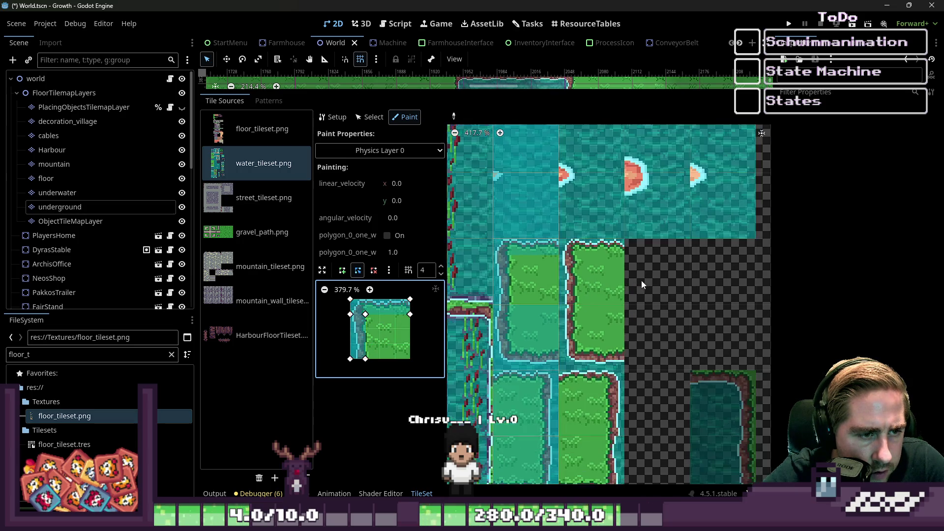
click(548, 316)
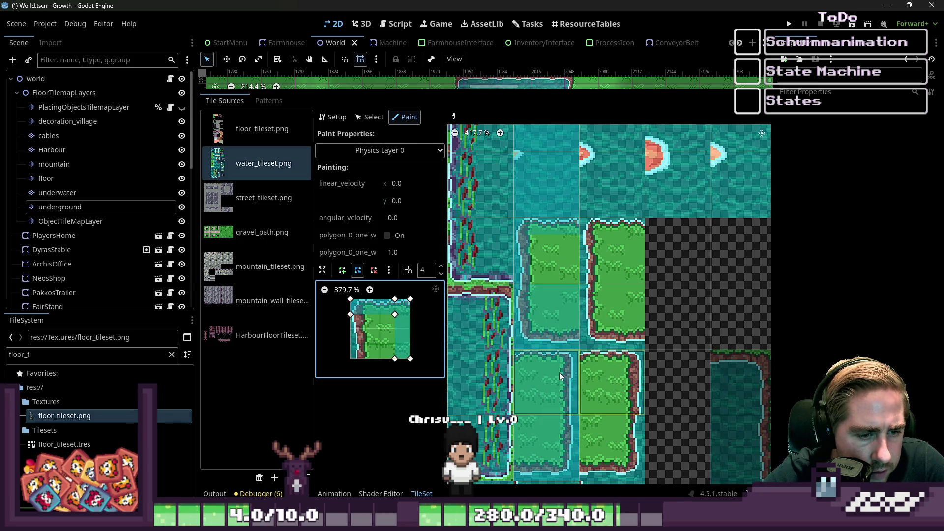
Paint the corner tile's L-shaped left-and-bottom collision shape and save the World scene.
ctrl+click(561, 336)
scroll(561, 336, down, 1)
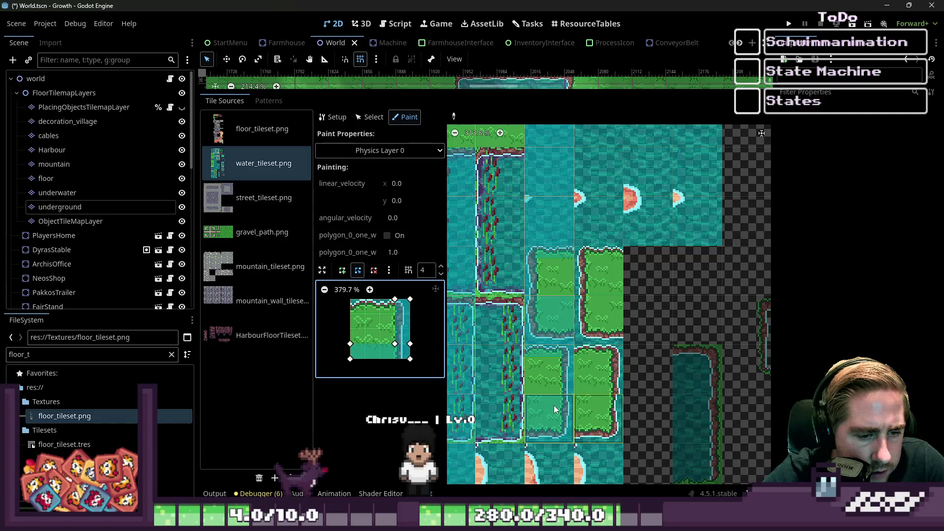
ctrl+click(555, 318)
scroll(640, 305, down, 4)
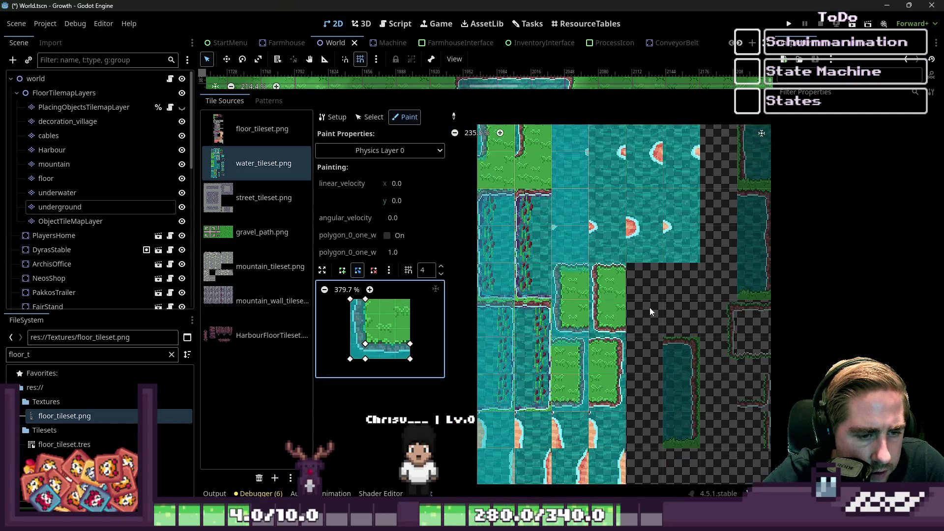
scroll(587, 354, down, 1)
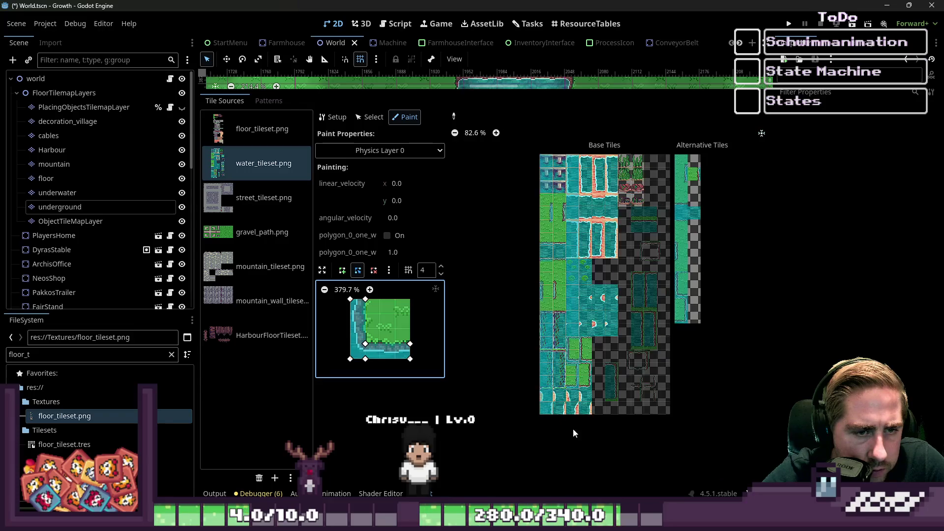
key(ctrl+s)
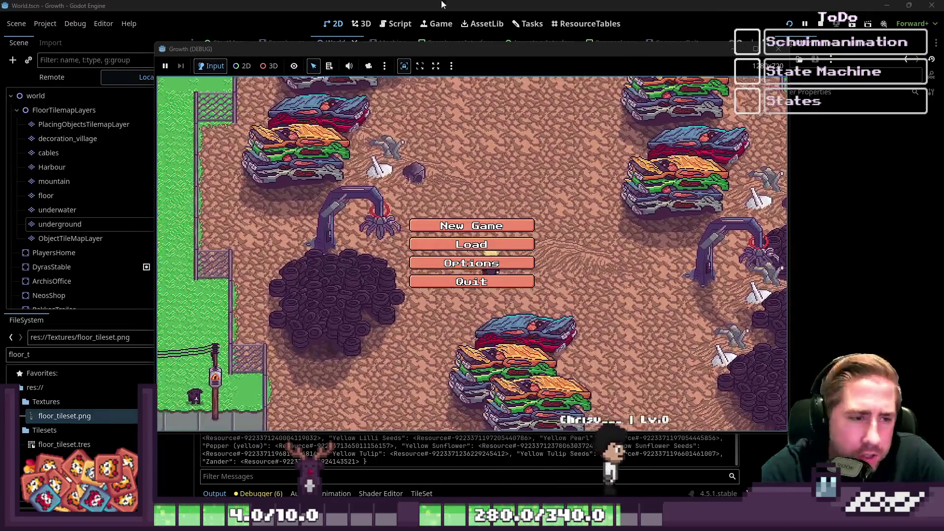
Start a new game with character name 'dawd' and enter the world near the NPC.
click(471, 225)
text(dawd)
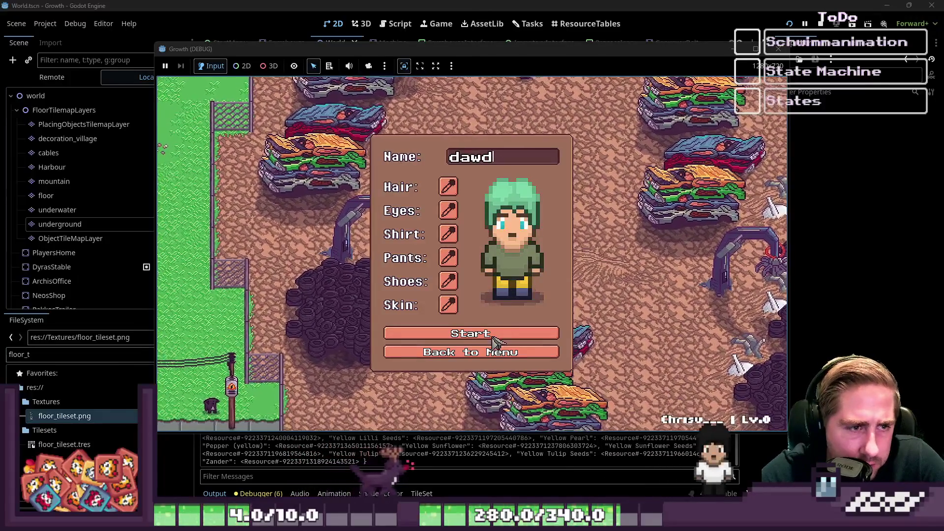
click(498, 341)
key(a)
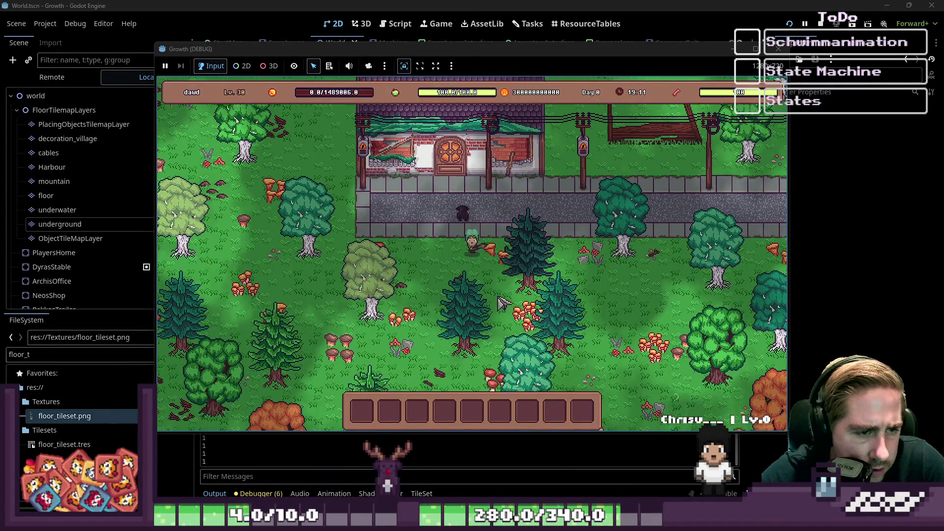
click(503, 206)
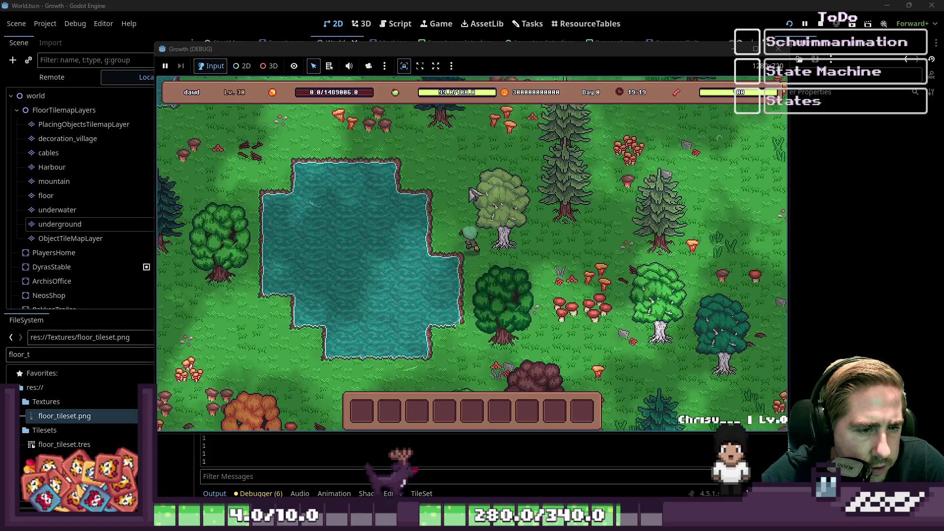
Walk the character toward the lake and check the inventory grid.
key(w)
key(a)
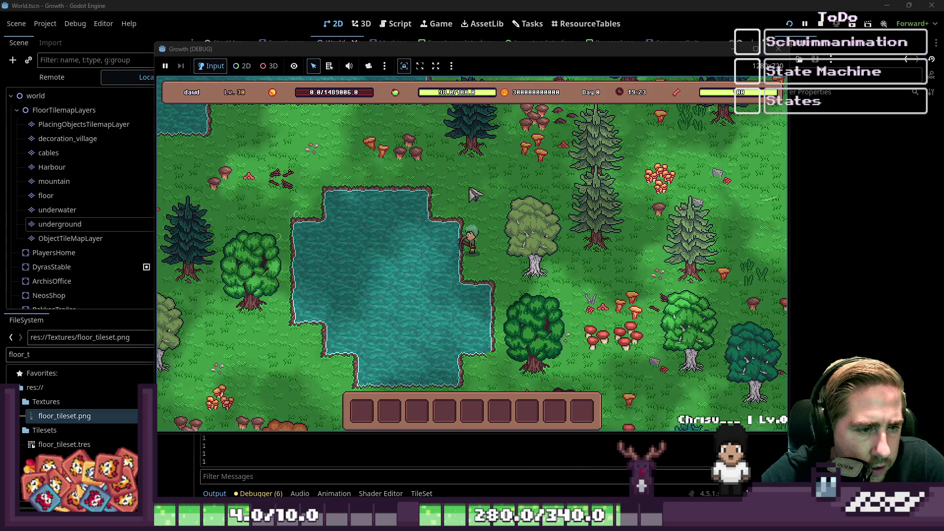
scroll(517, 194, down, 5)
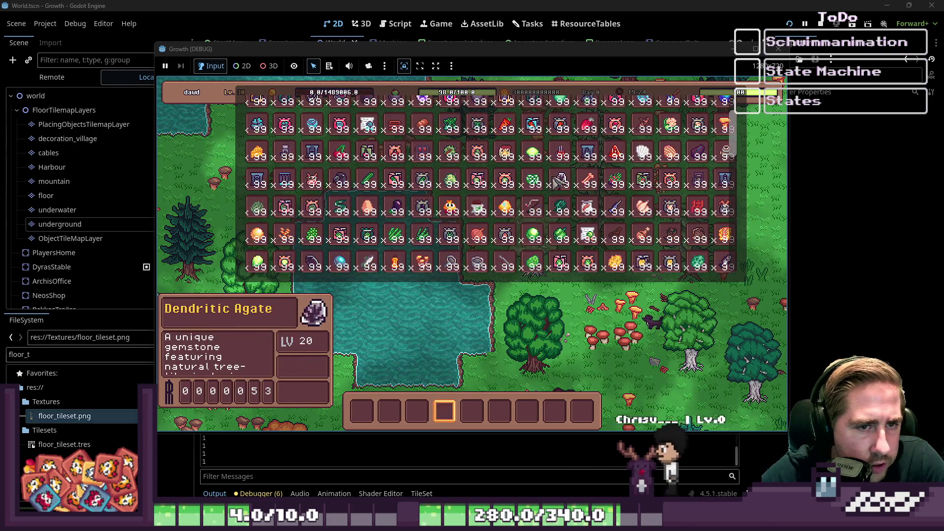
key(a)
scroll(586, 212, up, 5)
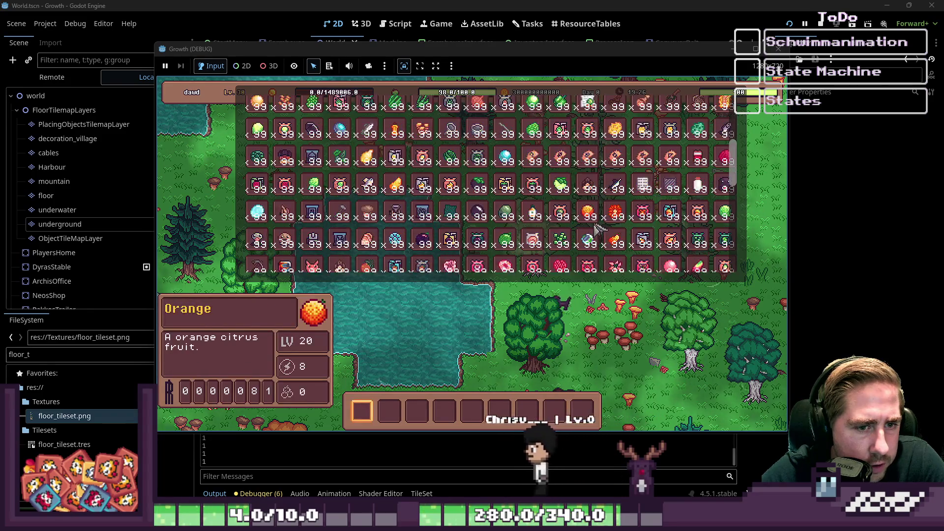
scroll(597, 227, down, 5)
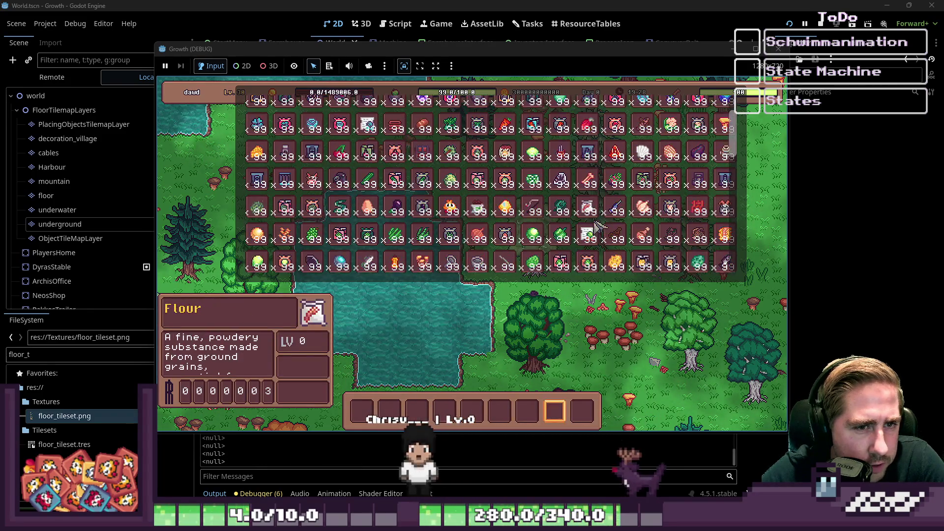
scroll(597, 228, down, 1)
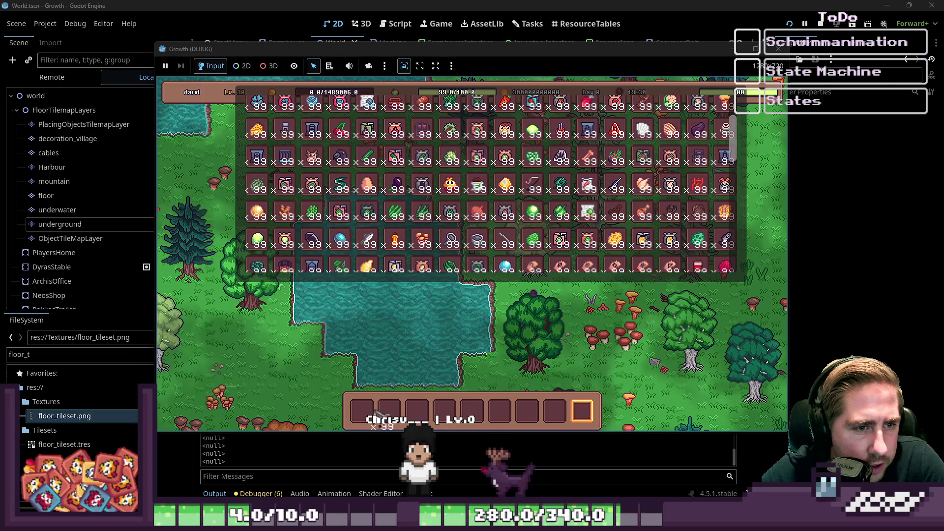
key(i)
scroll(465, 405, up, 2)
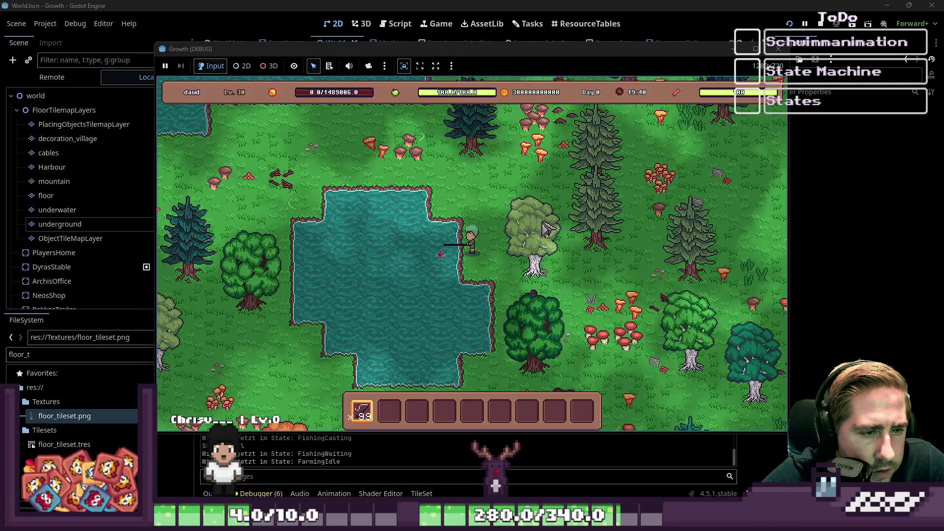
Reel in the biting fish, walk across the map, and cast the line into the lake.
click(547, 227)
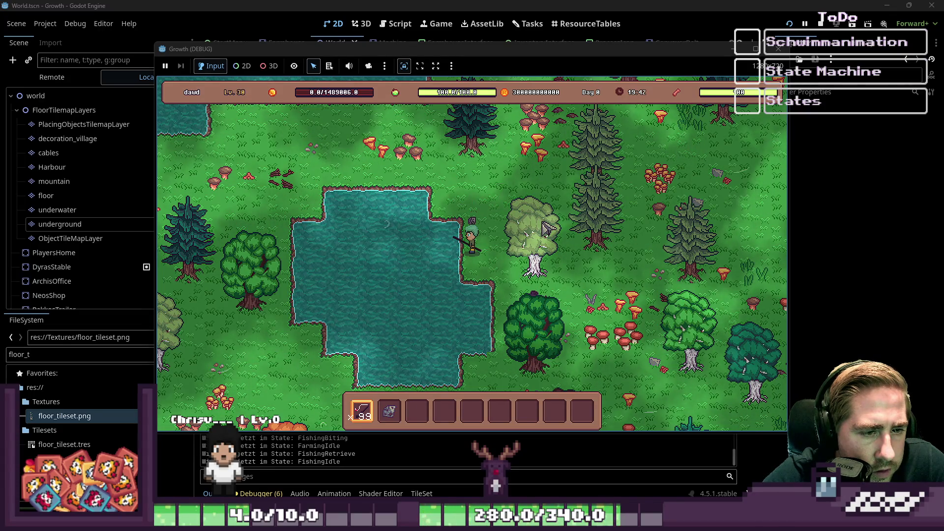
key(w)
key(a)
mouse_move(393, 418)
key(w)
key(a)
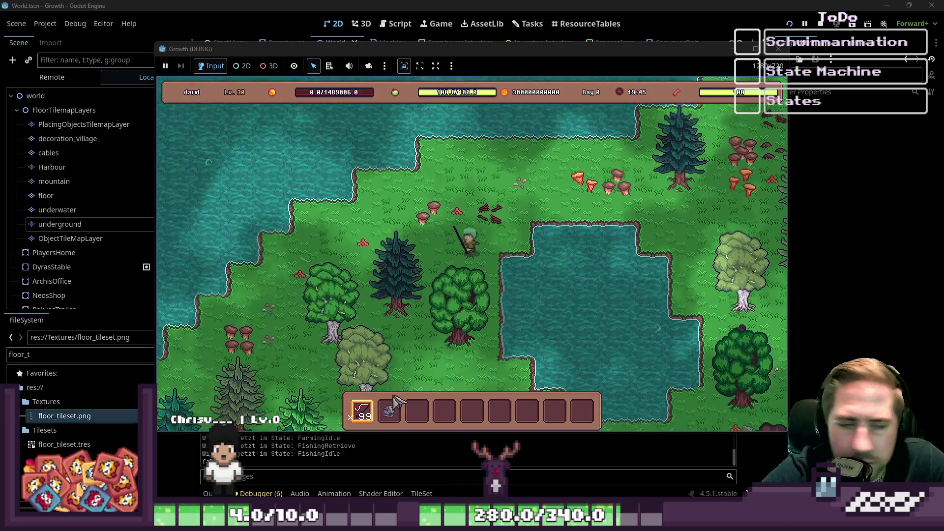
key(s)
key(d)
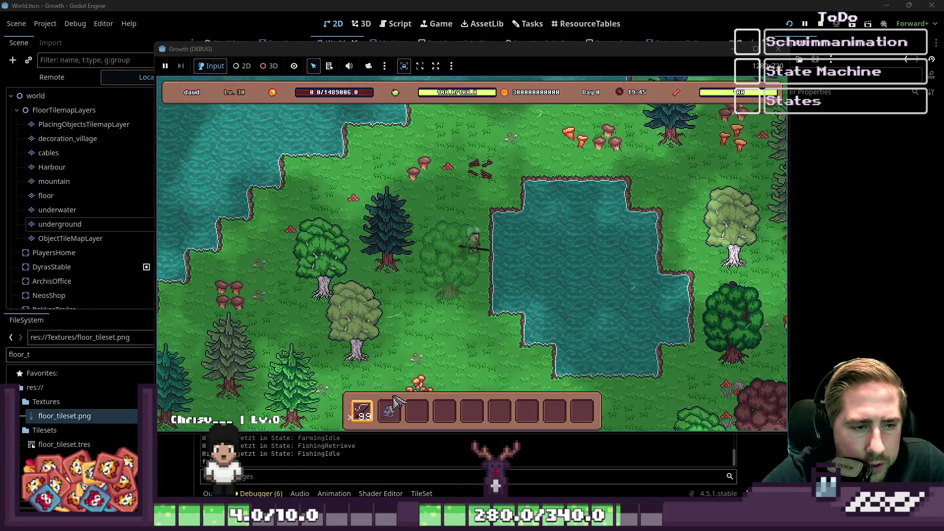
click(589, 313)
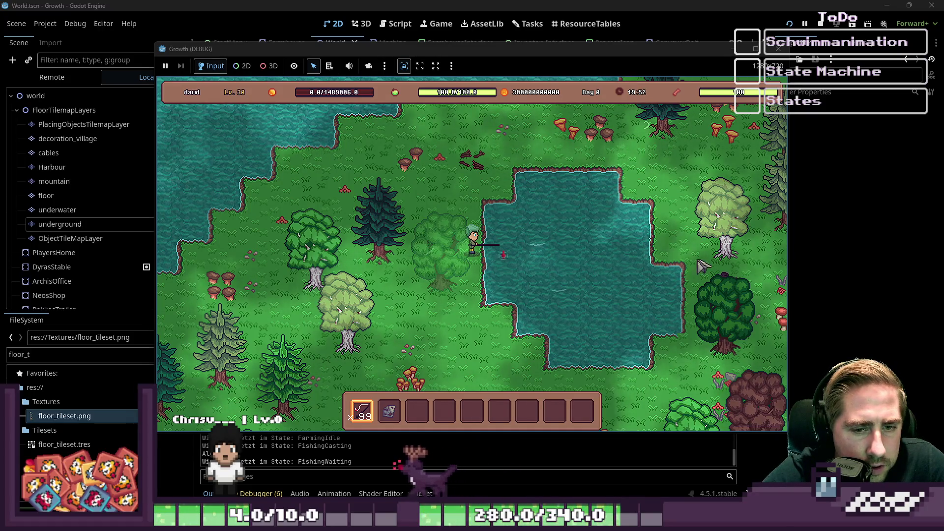
Try the tree's action options, walk away from the pond, and close the running game.
right_click(727, 275)
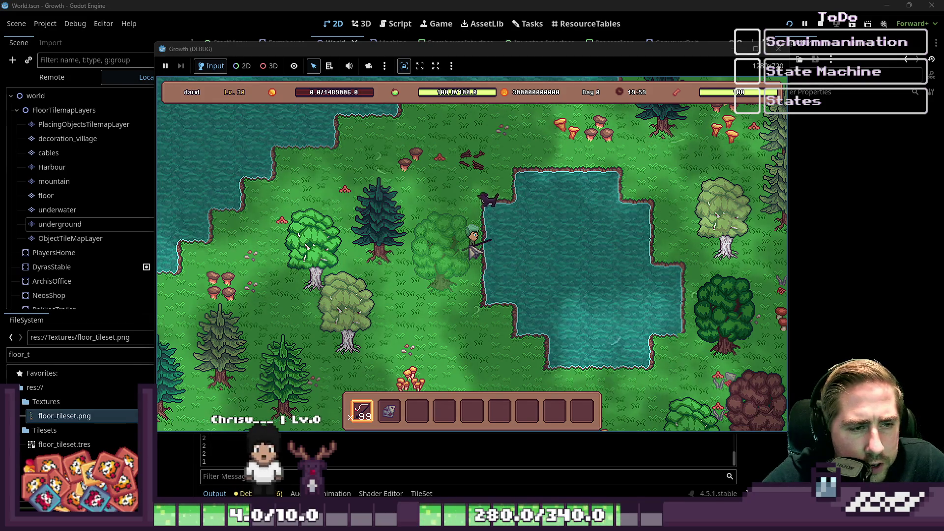
key(w)
key(a)
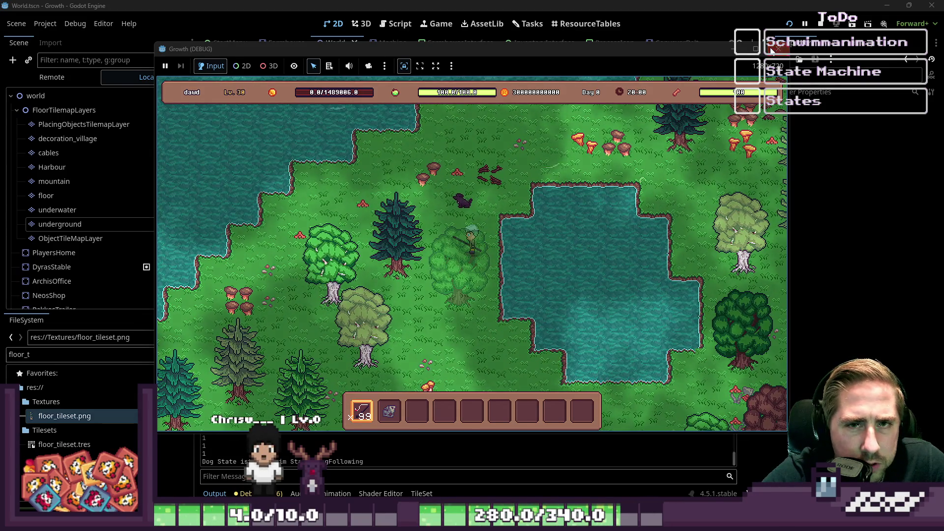
click(773, 49)
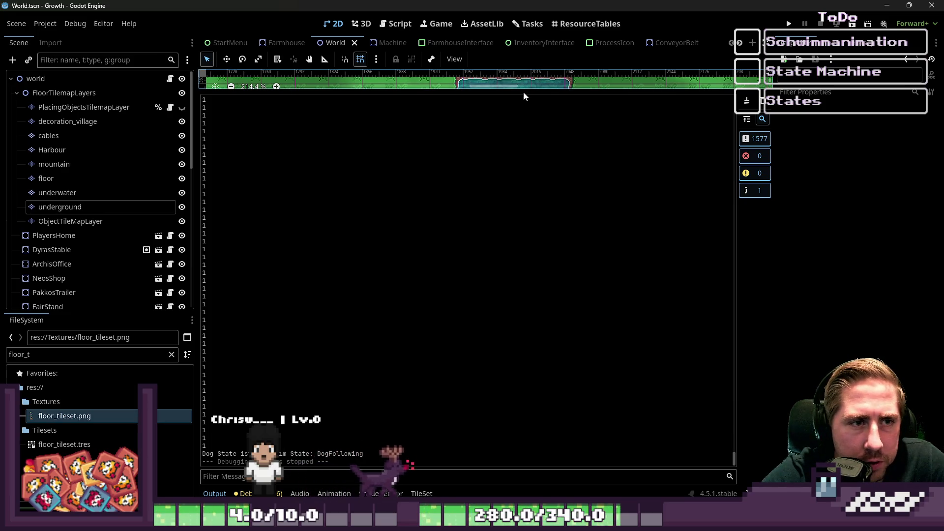
Shrink the output panel and bring up PlayersDog.png in Aseprite.
drag(523, 91, 526, 443)
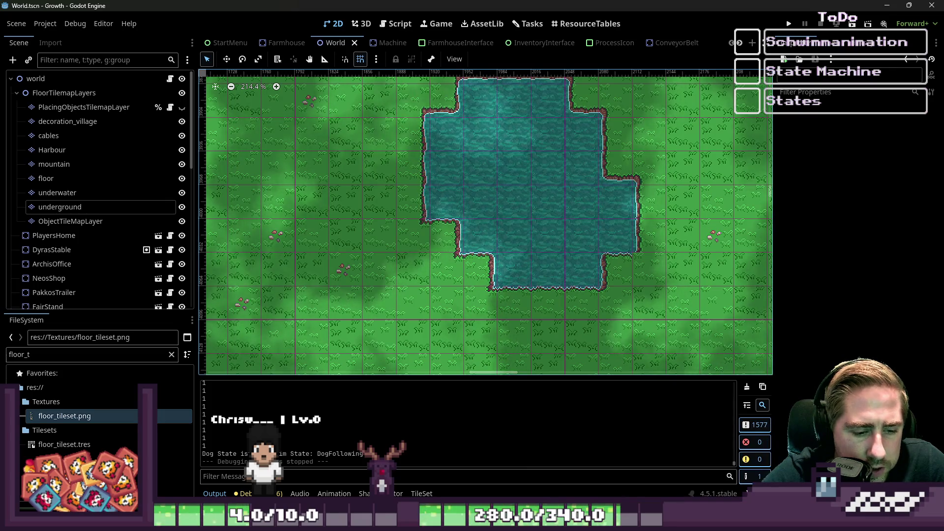
mouse_move(475, 523)
click(369, 462)
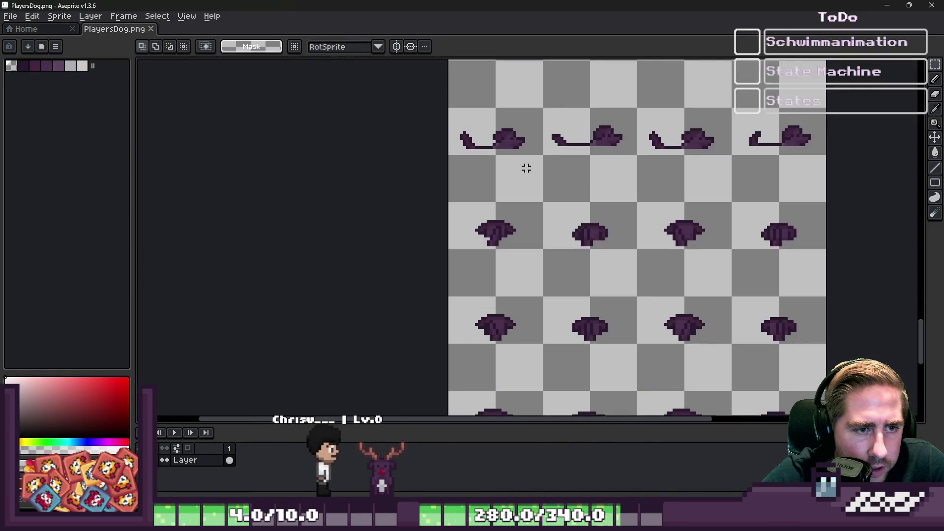
Zoom around the dog sprite sheet, glance at the Godot window, and open the New Sprite dialog.
scroll(526, 168, down, 2)
scroll(501, 177, up, 2)
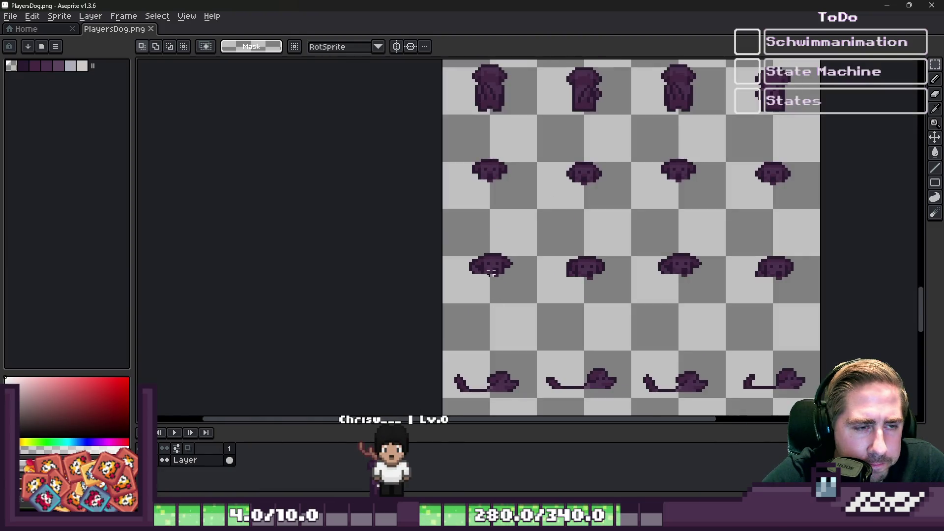
scroll(485, 232, down, 2)
scroll(512, 226, up, 3)
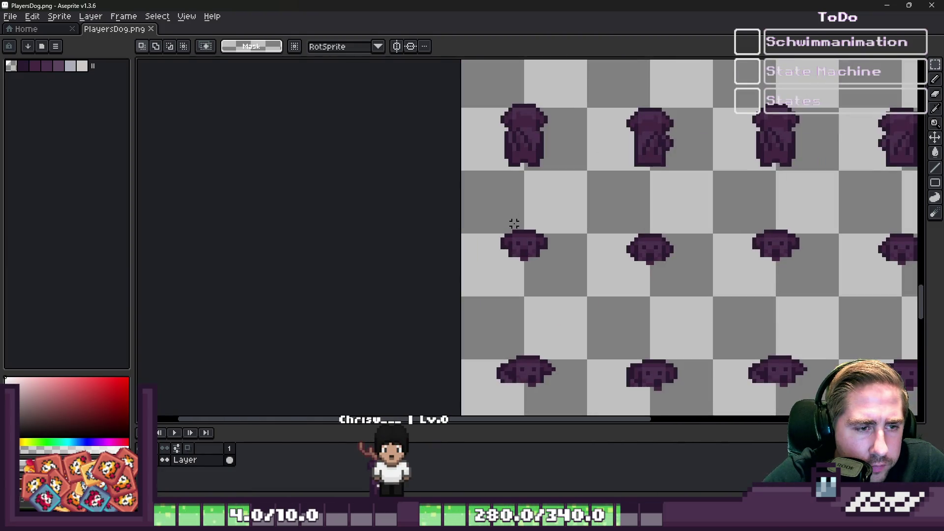
mouse_move(605, 508)
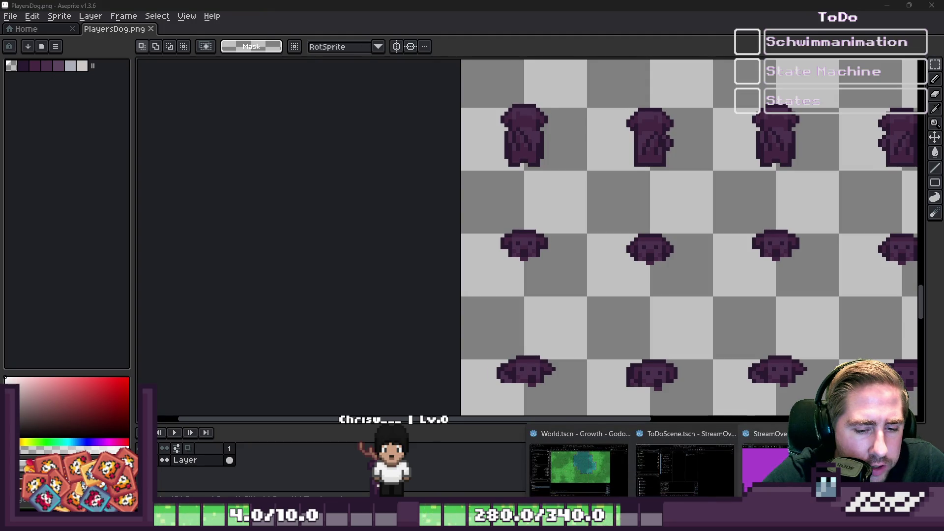
click(613, 479)
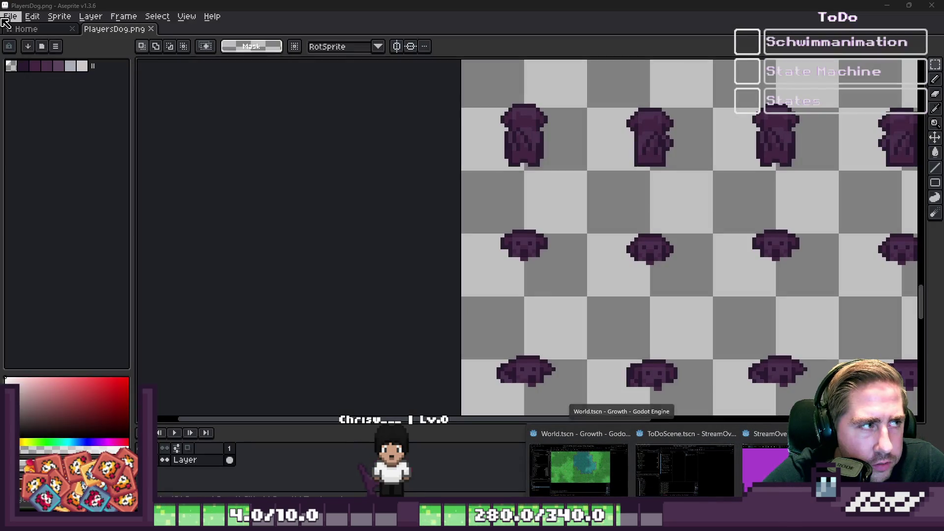
key(alt+f)
key(n)
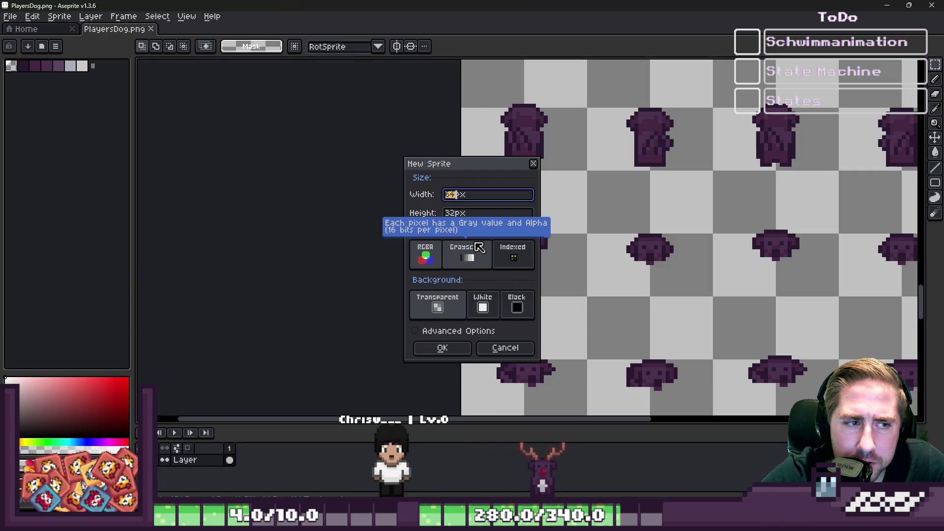
Create an 8×8 px sprite and pick cyan with the Pencil tool.
text(8)
text(8)
key(Return)
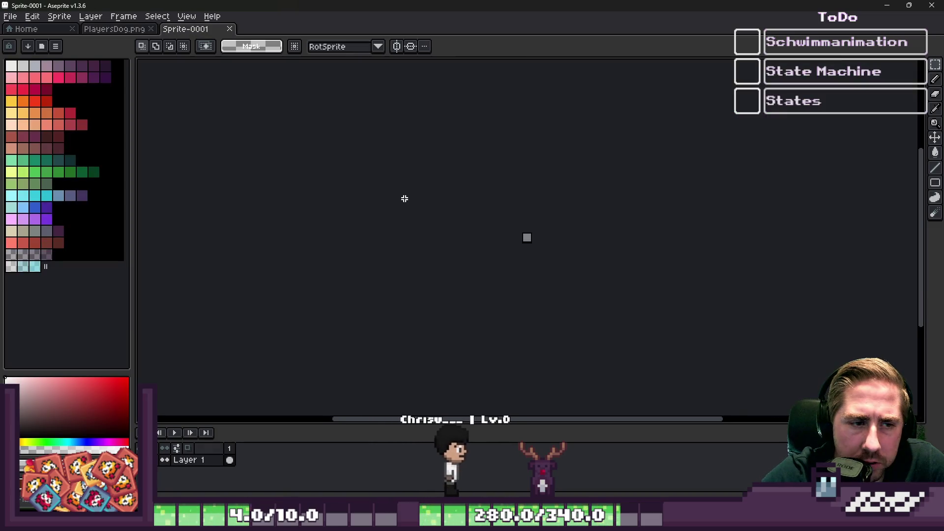
key(v)
click(35, 266)
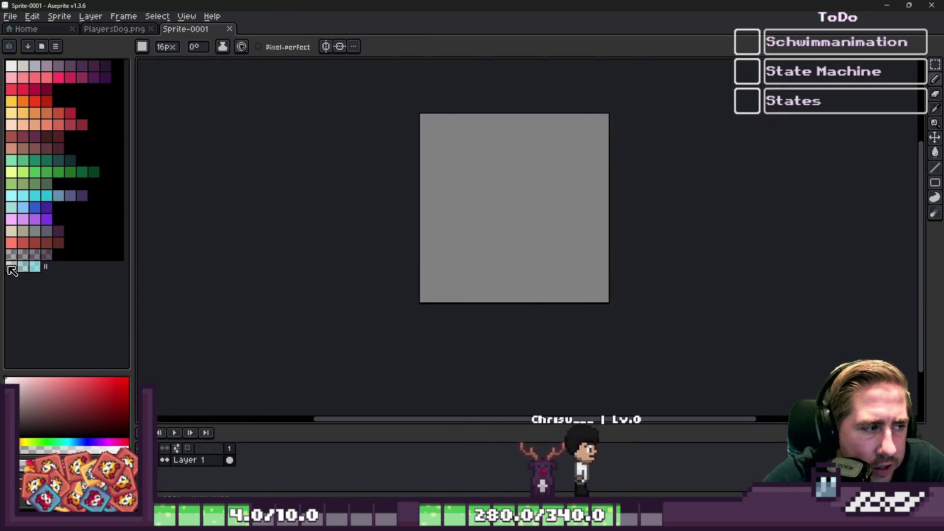
key(b)
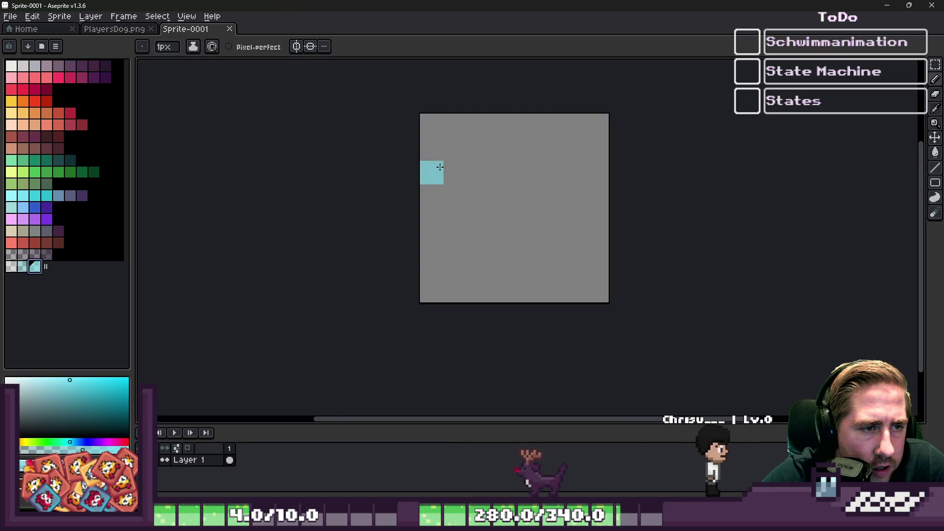
Draw the cyan ring's left side, bottom edge, lower-right corner and right side.
scroll(434, 171, down, 1)
scroll(433, 160, up, 2)
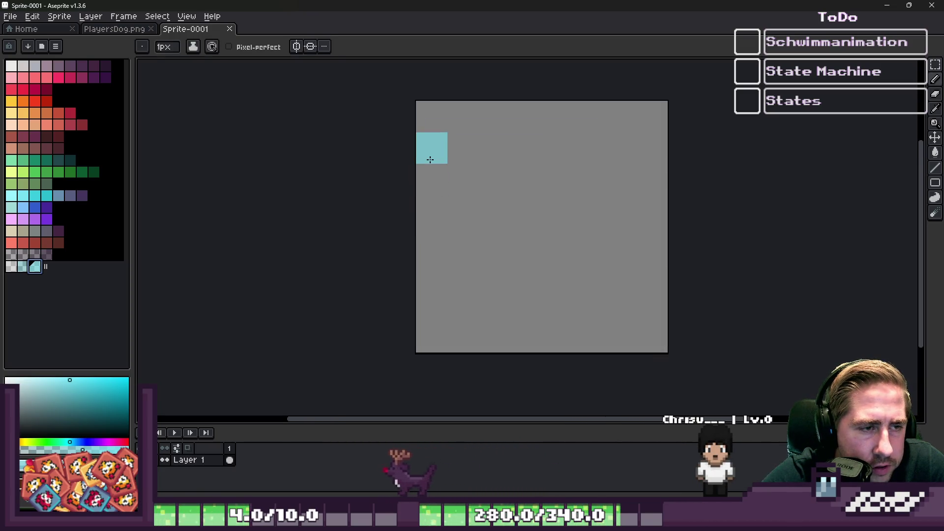
click(431, 179)
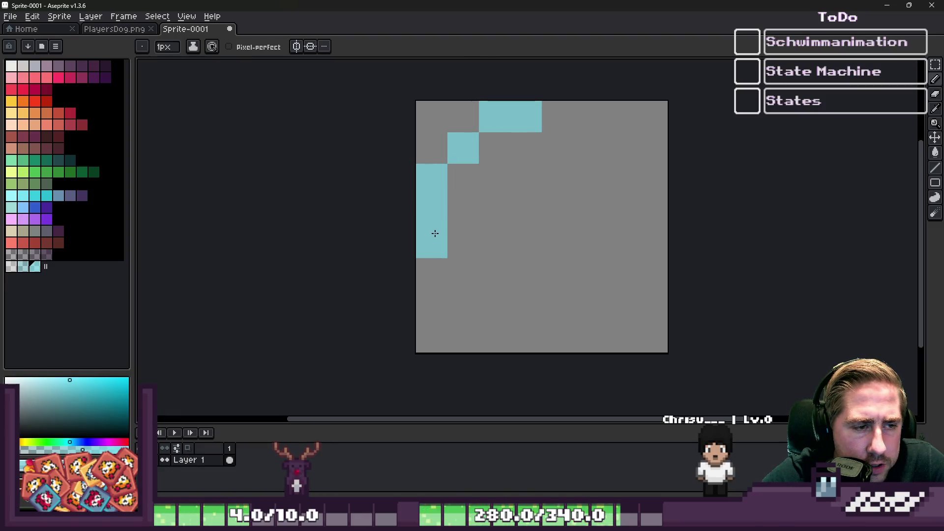
click(426, 277)
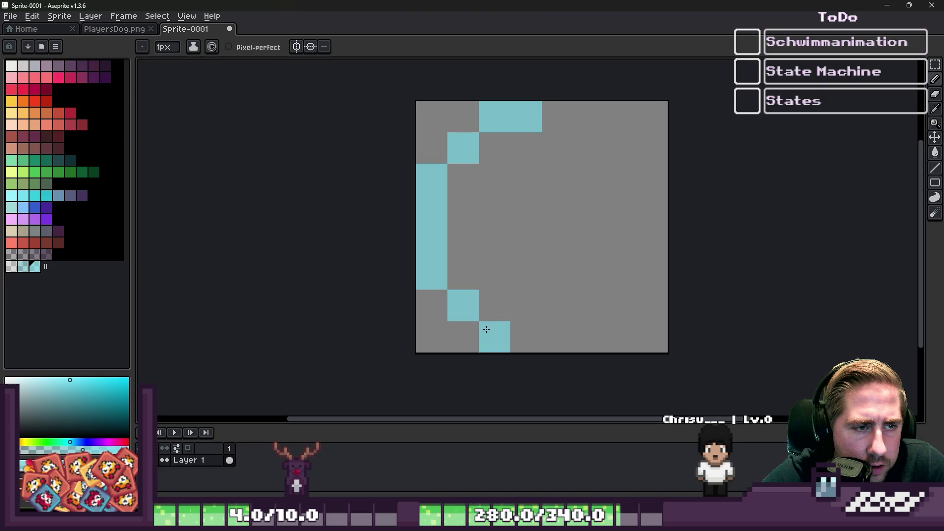
drag(524, 327, 575, 325)
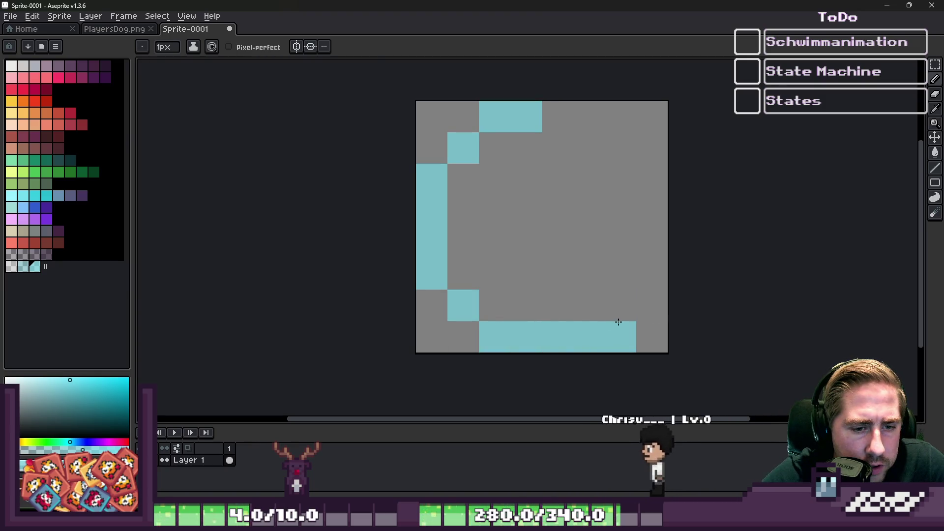
drag(624, 305, 647, 247)
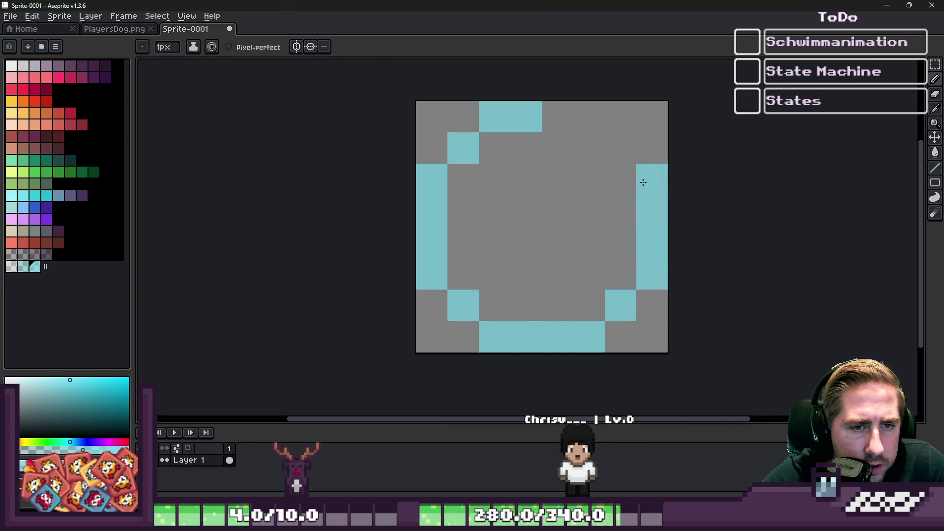
Remove the stray cyan pixel inside the ring and return to the Move tool.
scroll(566, 124, down, 8)
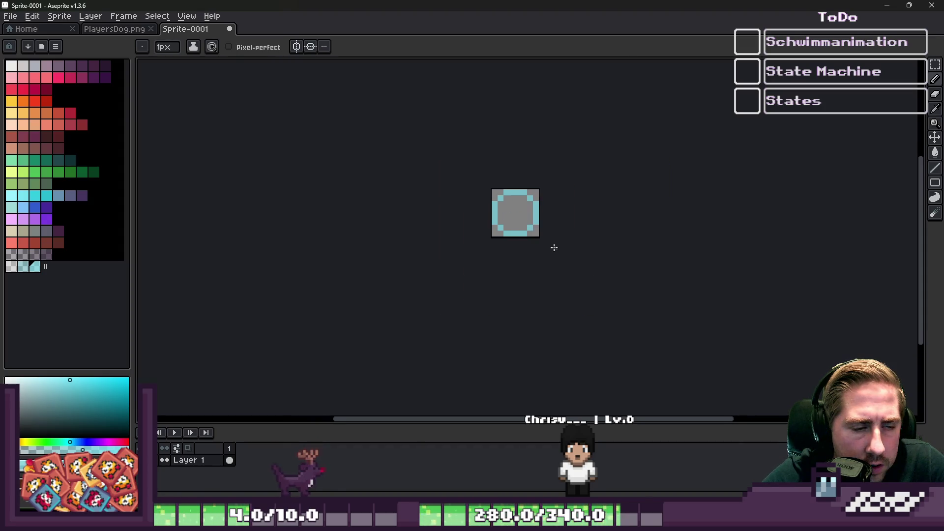
scroll(540, 147, up, 4)
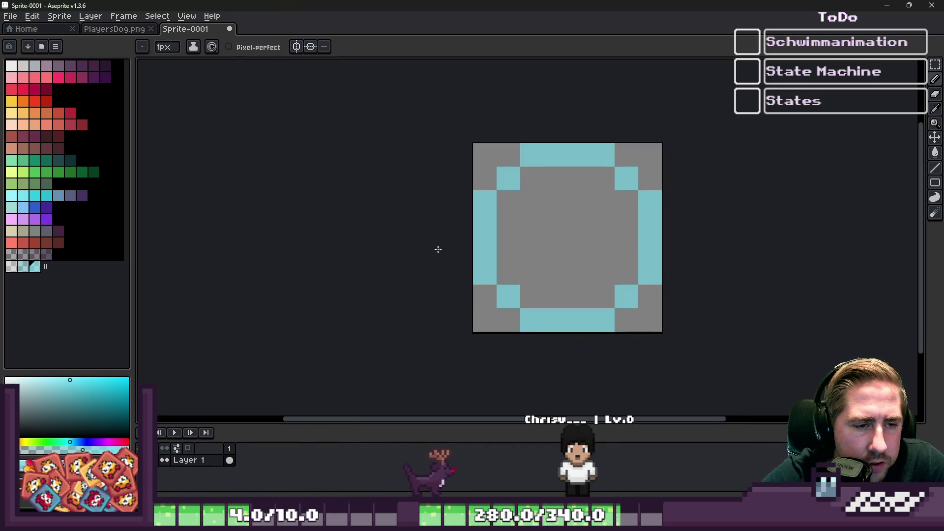
scroll(528, 217, up, 4)
click(528, 218)
scroll(530, 222, down, 2)
scroll(530, 221, up, 1)
key(ctrl+z)
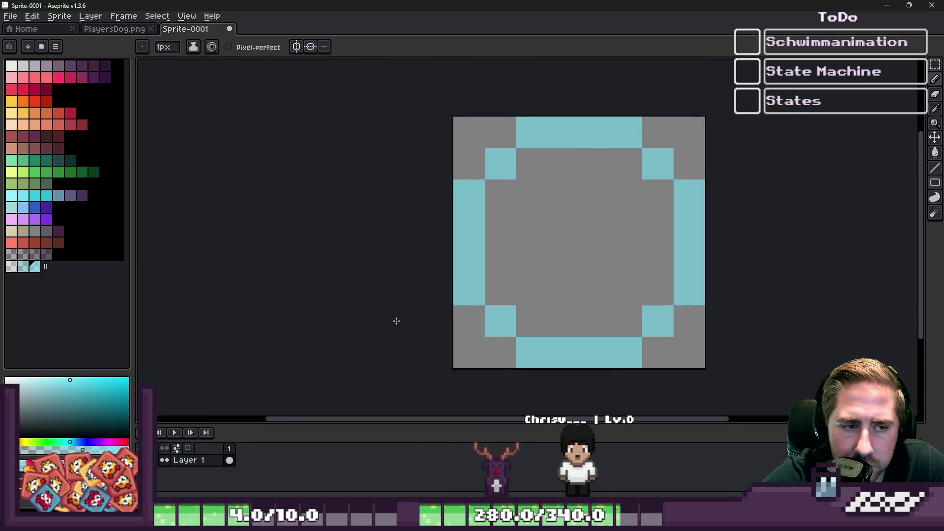
key(ctrl+z)
key(ctrl+y)
key(shift+n)
key(v)
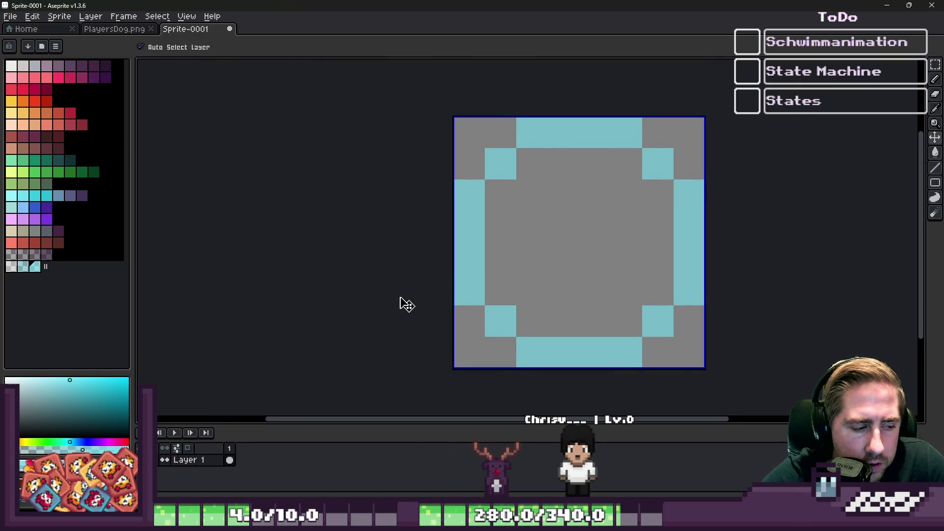
Save the cyan ring as a PNG named swimming_particle.png in Textures, then minimize Aseprite.
key(b)
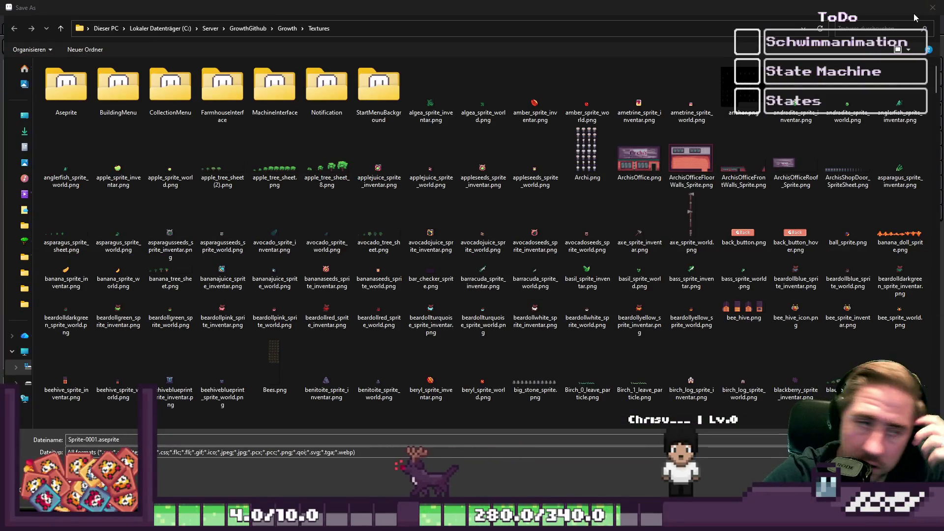
click(163, 452)
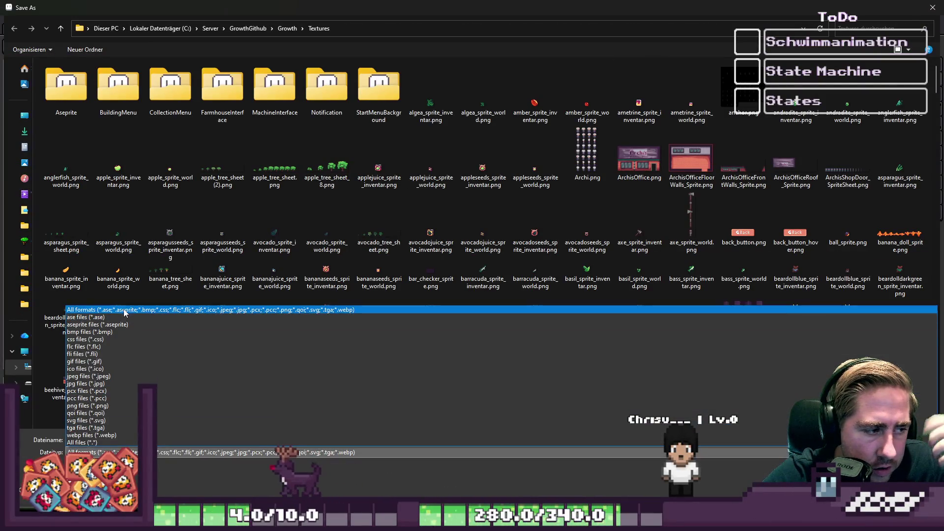
click(86, 317)
click(108, 452)
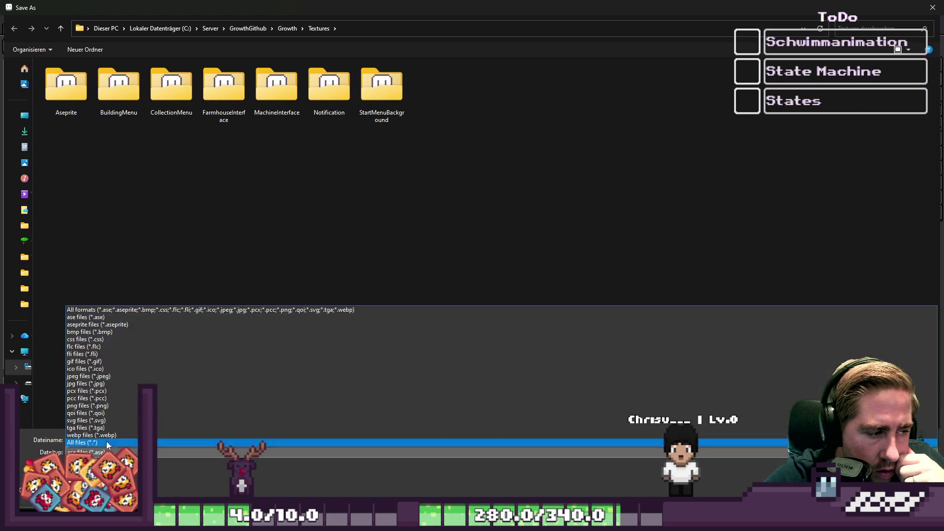
click(105, 406)
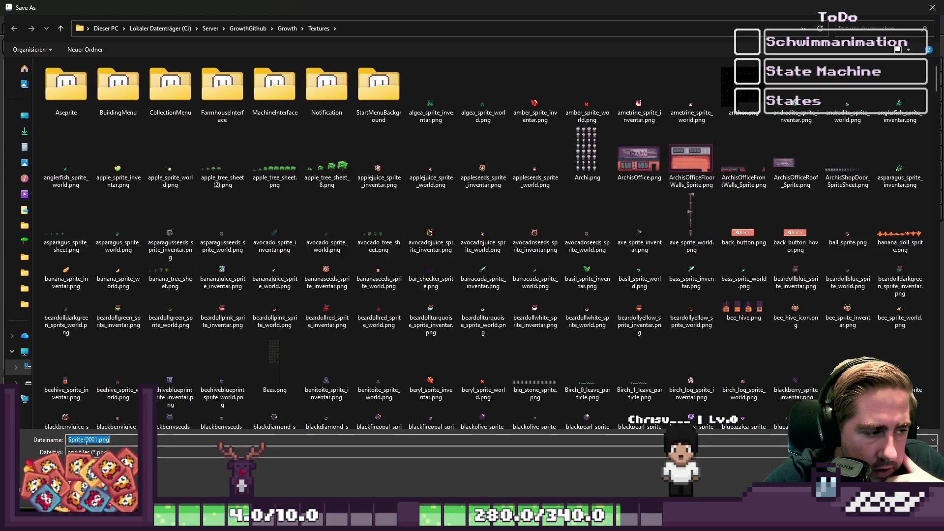
click(95, 440)
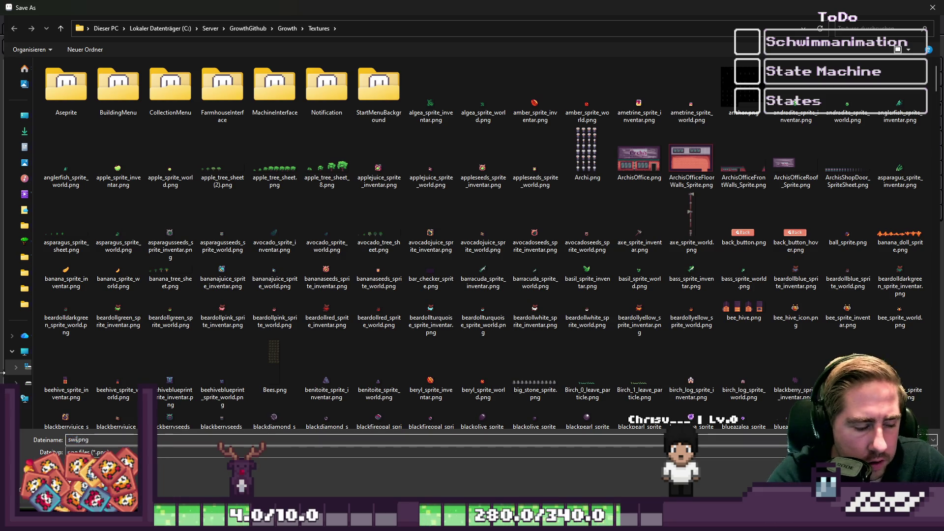
text(_pa)
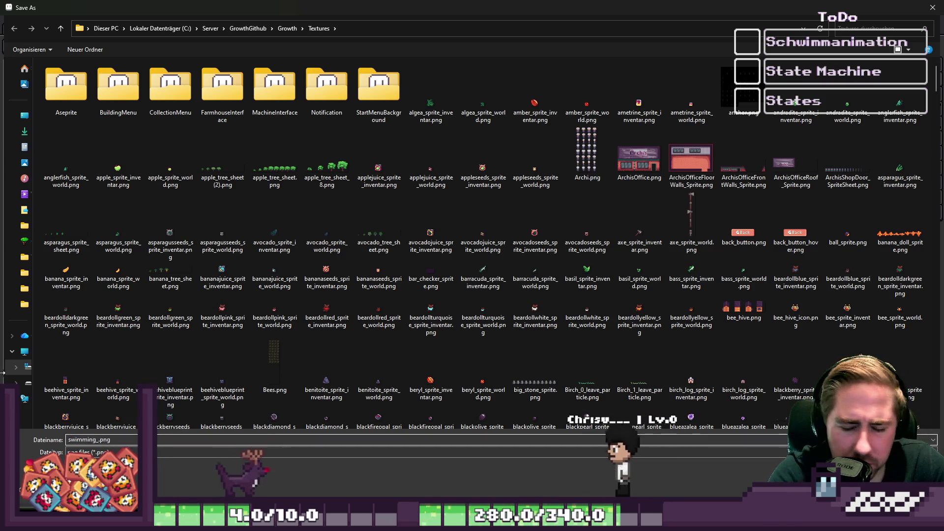
text(rticle)
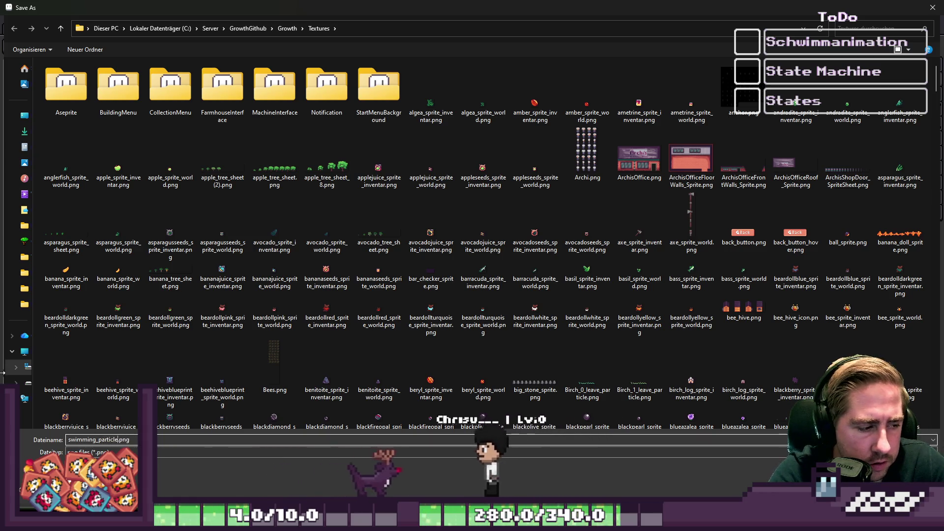
key(Return)
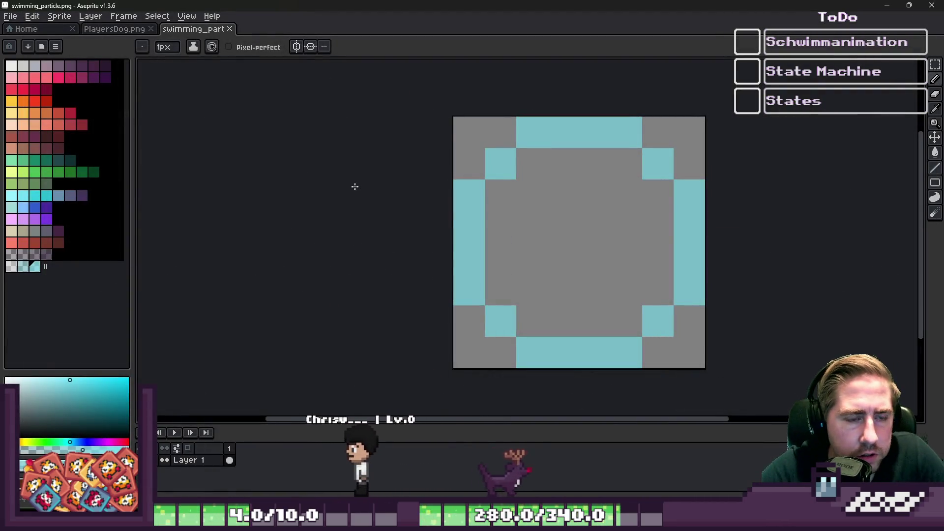
scroll(453, 190, down, 1)
key(v)
click(888, 5)
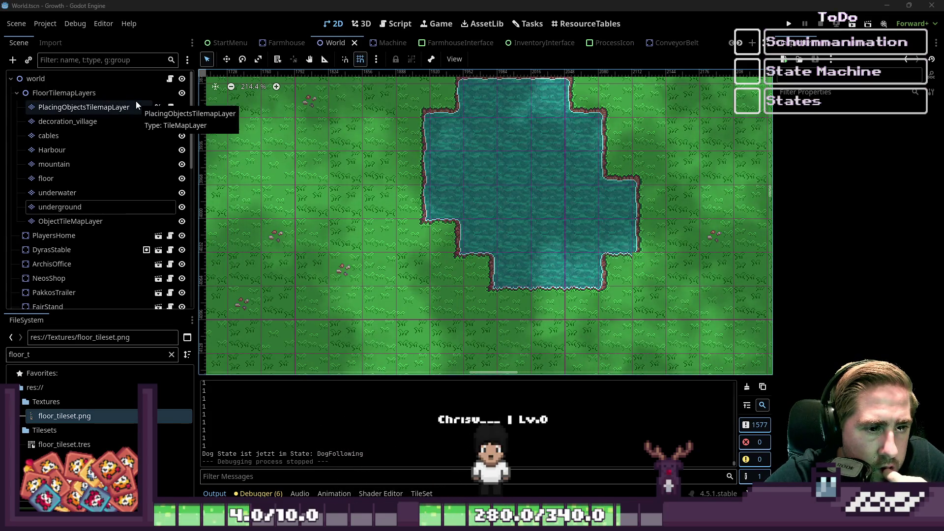
scroll(114, 235, down, 10)
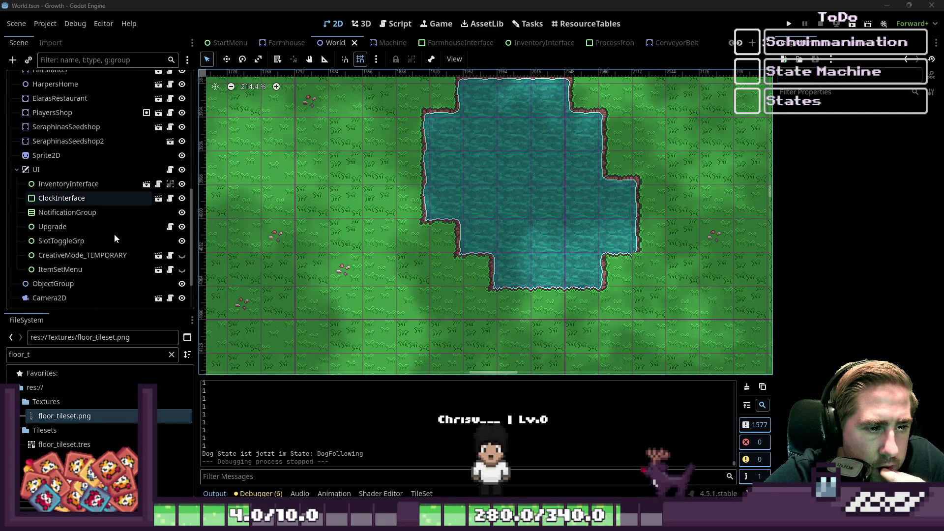
scroll(98, 269, down, 4)
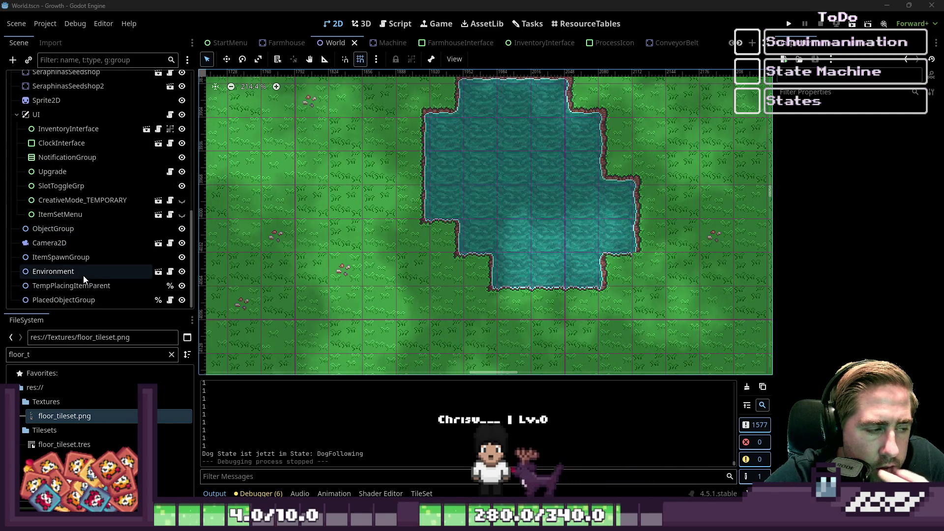
scroll(81, 269, up, 15)
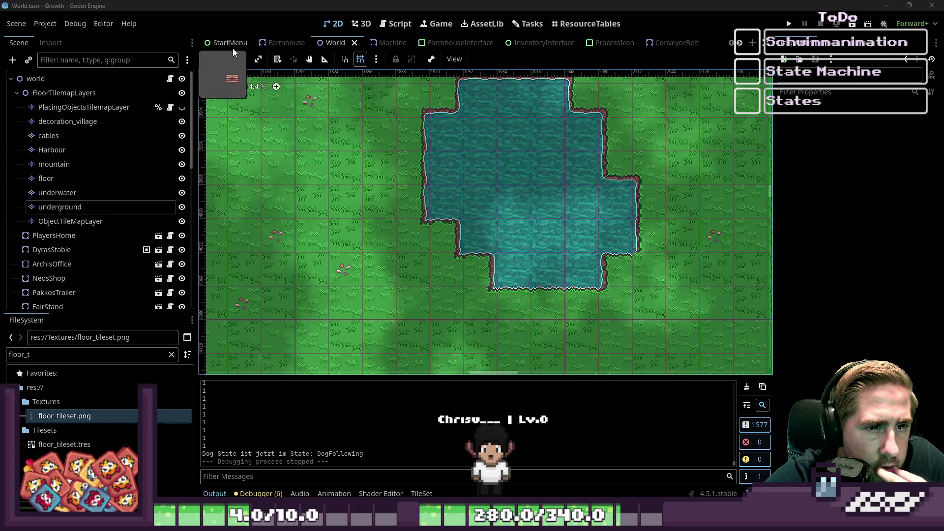
scroll(236, 44, down, 5)
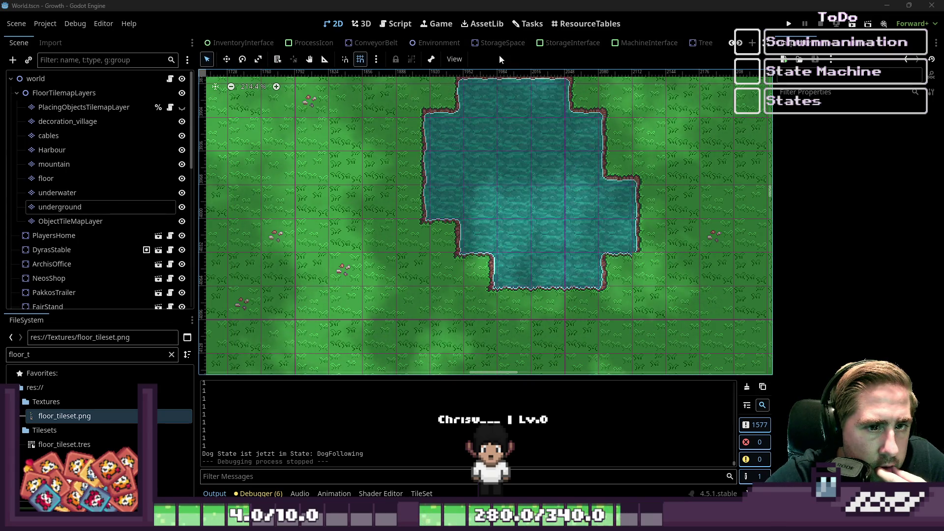
scroll(383, 43, up, 3)
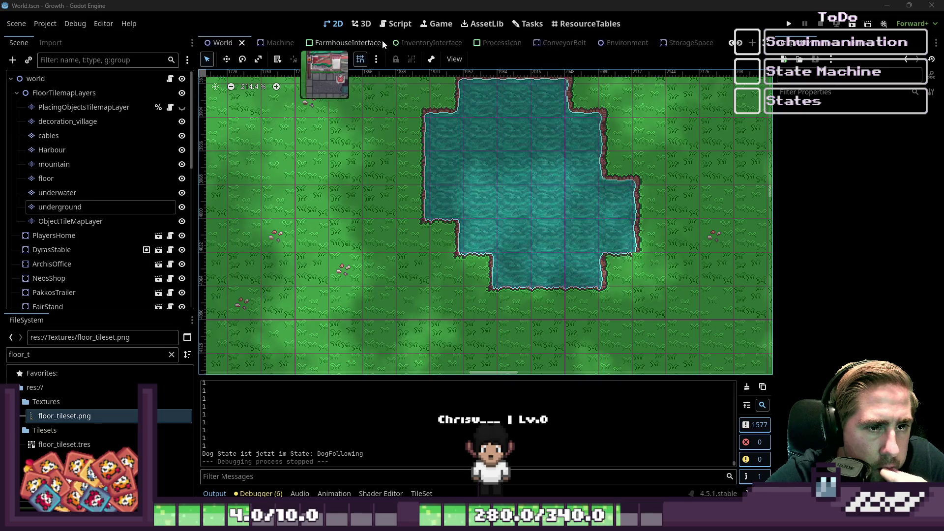
scroll(344, 43, down, 2)
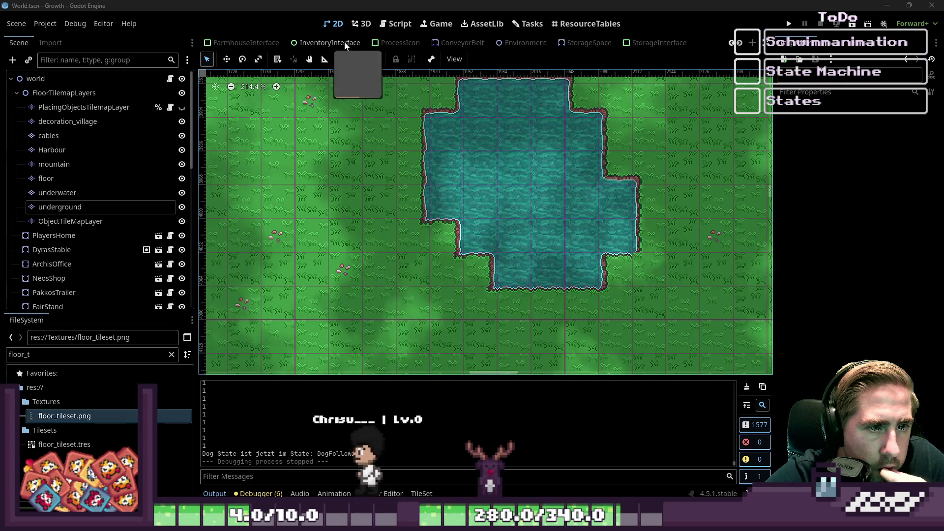
scroll(344, 43, down, 4)
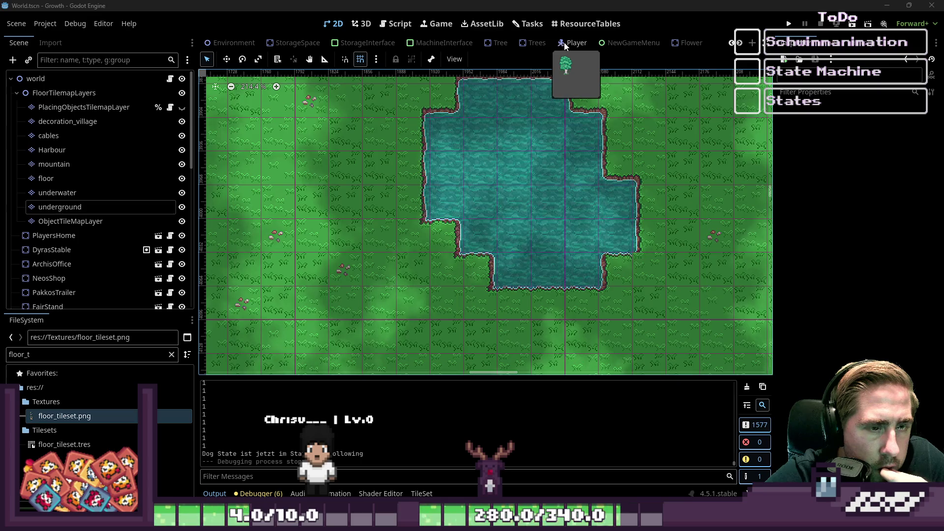
scroll(566, 43, down, 5)
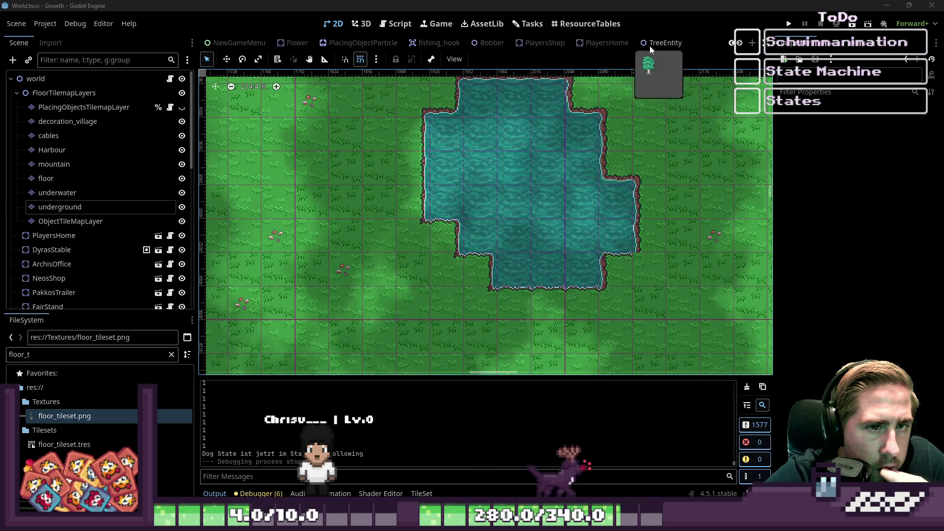
scroll(644, 47, down, 3)
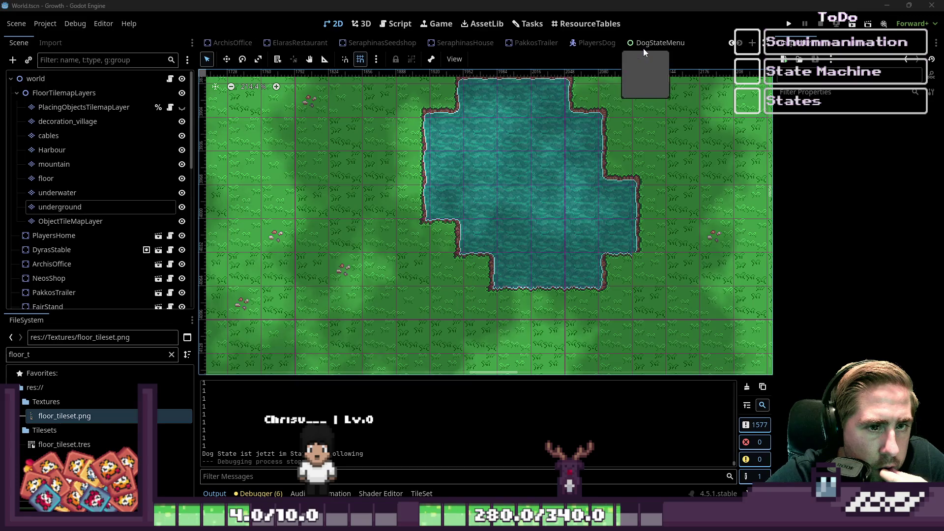
Open the PlayersDog scene and add a CPUParticles2D child under DogStateMachine.
click(593, 43)
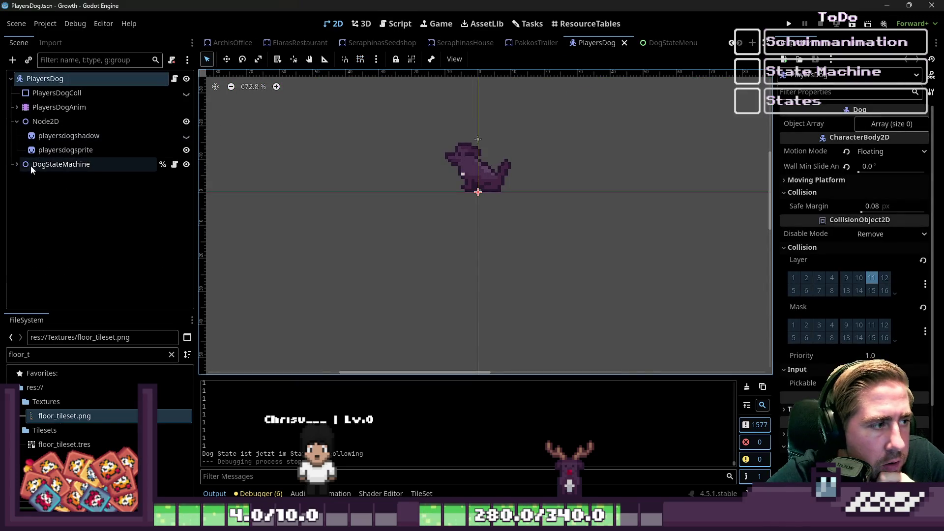
click(17, 164)
click(44, 163)
key(ctrl+a)
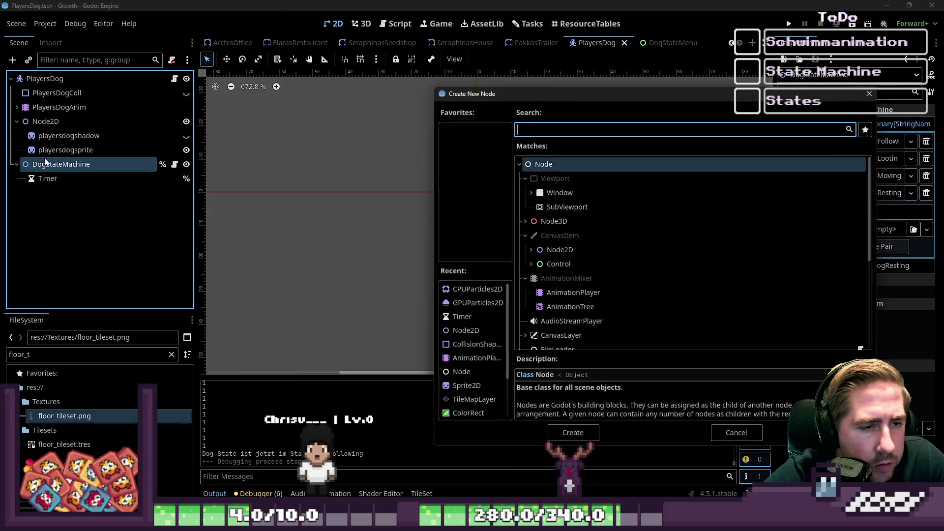
text(CPU)
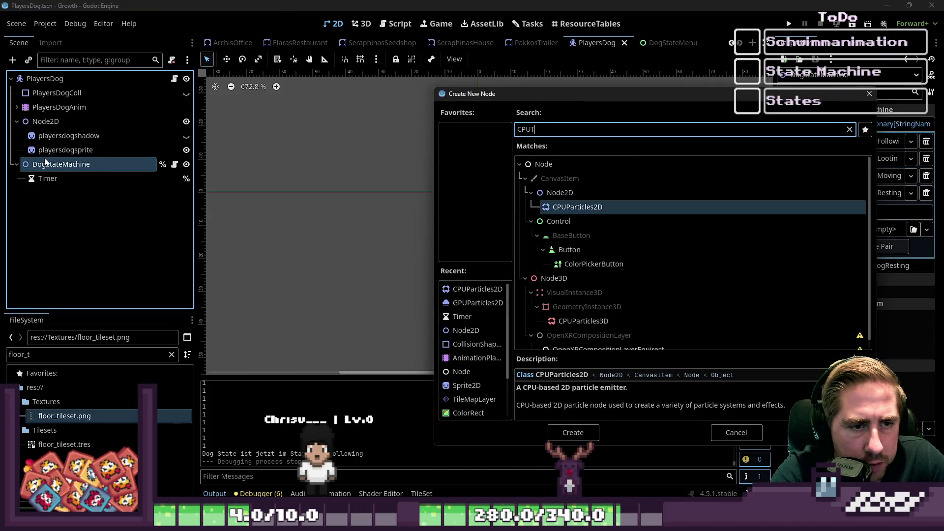
key(Return)
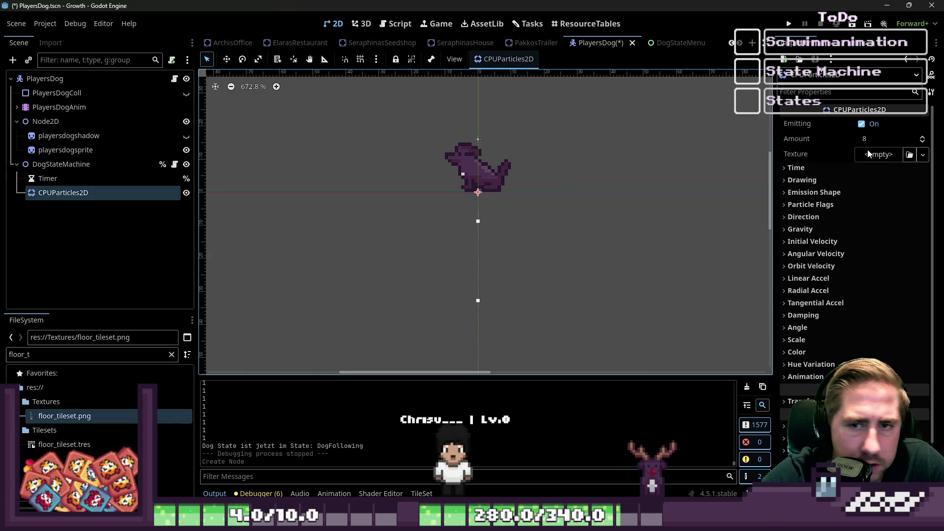
Filter the FileSystem for 'swimming' and assign swimming_particle.png as the particles' Texture.
double_click(133, 354)
text(sw)
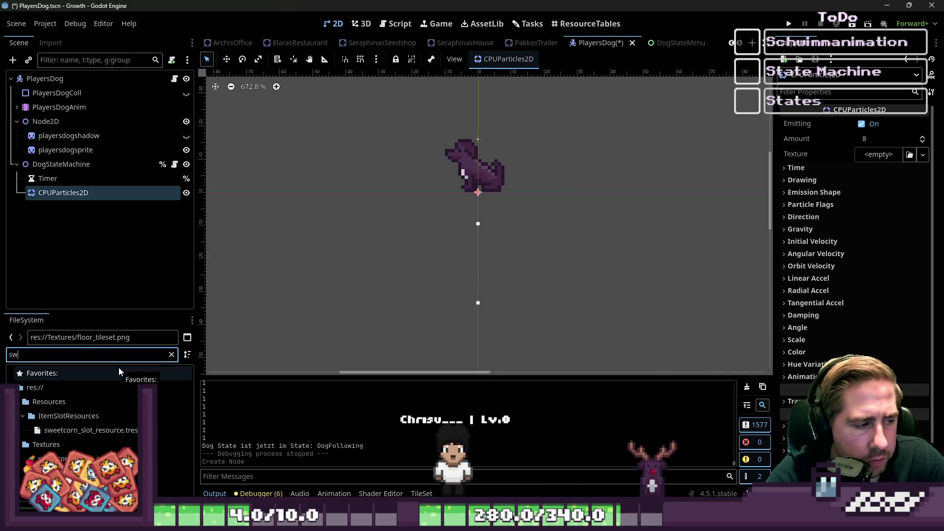
text(imming)
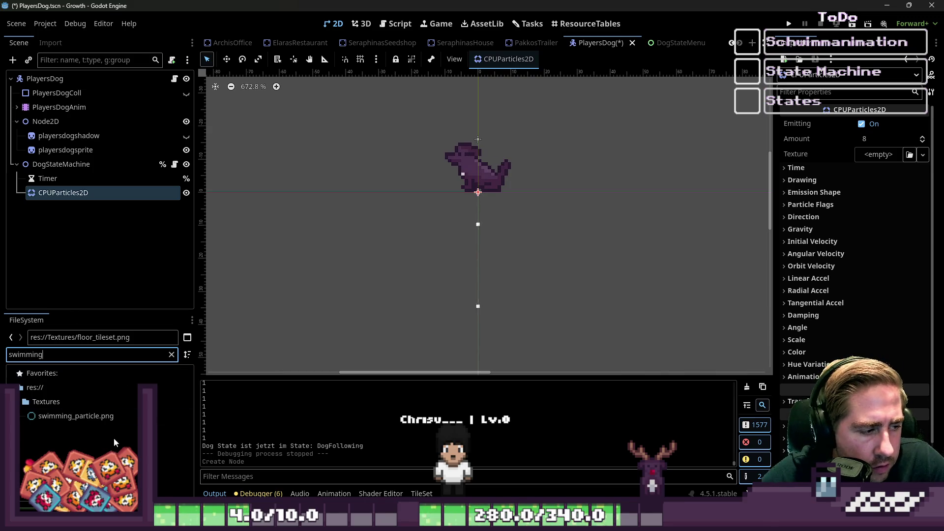
click(113, 417)
mouse_move(112, 417)
mouse_down()
mouse_move(140, 347)
mouse_move(105, 193)
mouse_up()
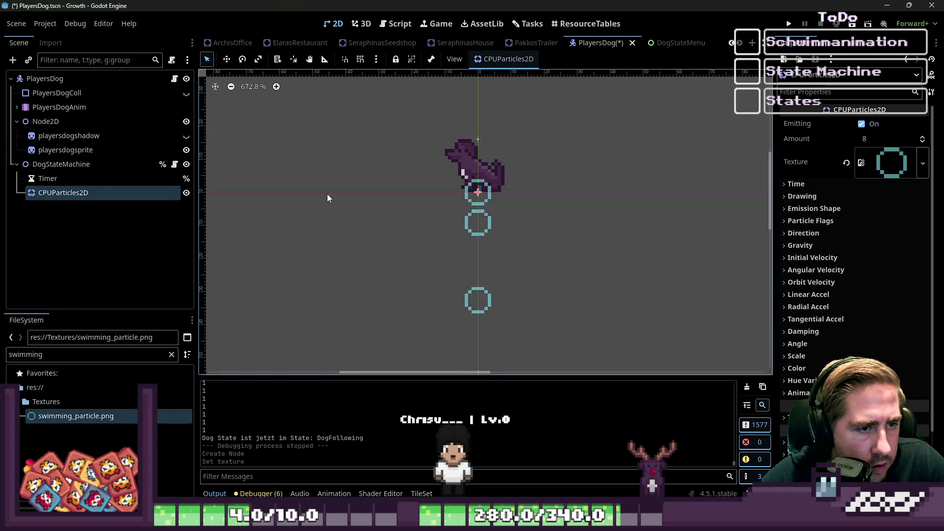
Set the particles' vertical gravity to 0 so the rings stay put.
click(819, 246)
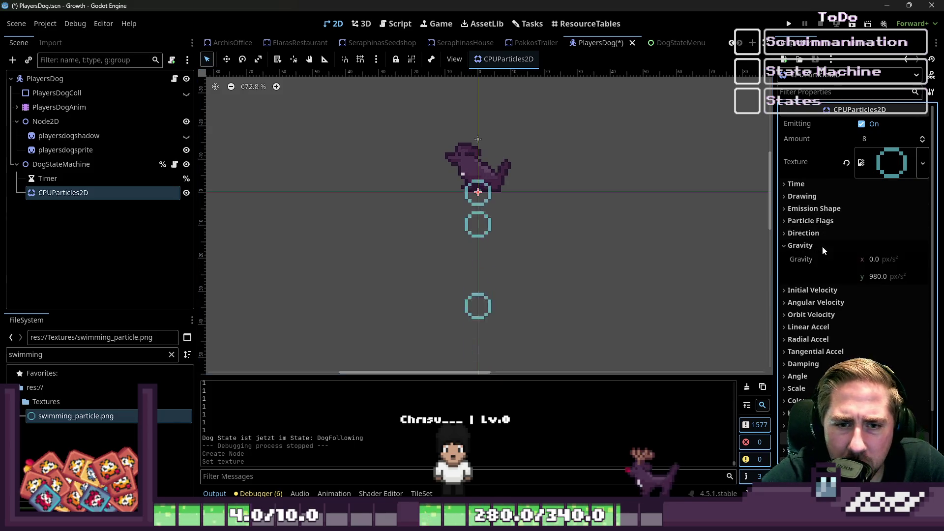
click(878, 276)
text(0)
key(Return)
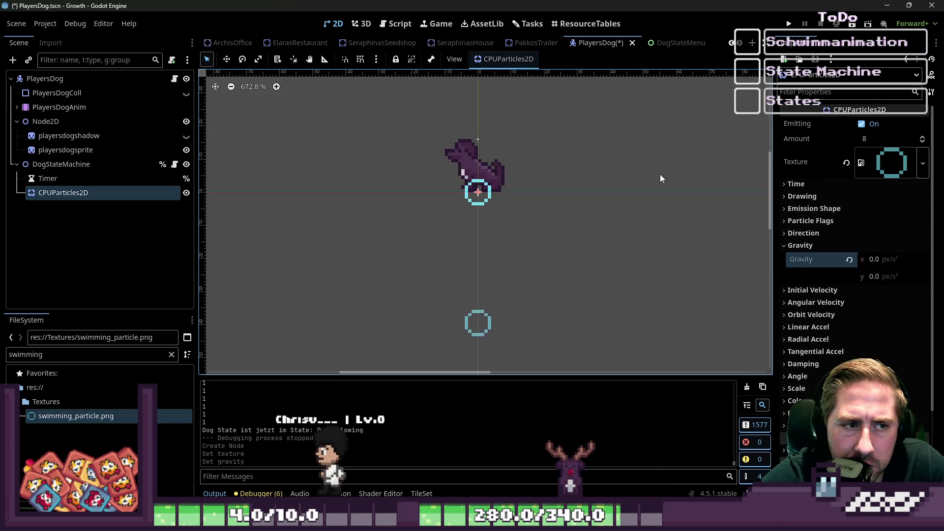
Test-move the dog and undo it, then set the particle Amount to 4.
click(54, 78)
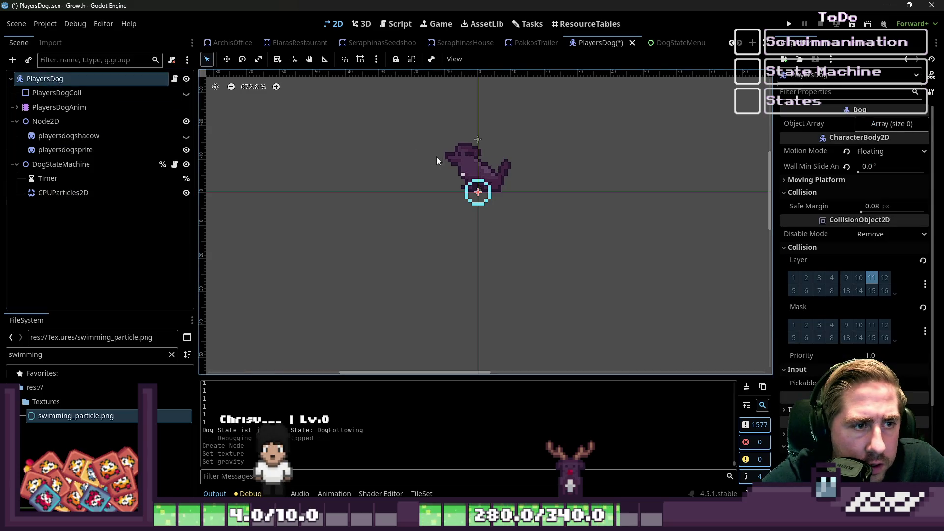
click(227, 59)
mouse_move(473, 151)
mouse_down()
mouse_move(218, 194)
mouse_move(560, 190)
mouse_move(684, 127)
mouse_move(557, 92)
mouse_move(467, 147)
mouse_up()
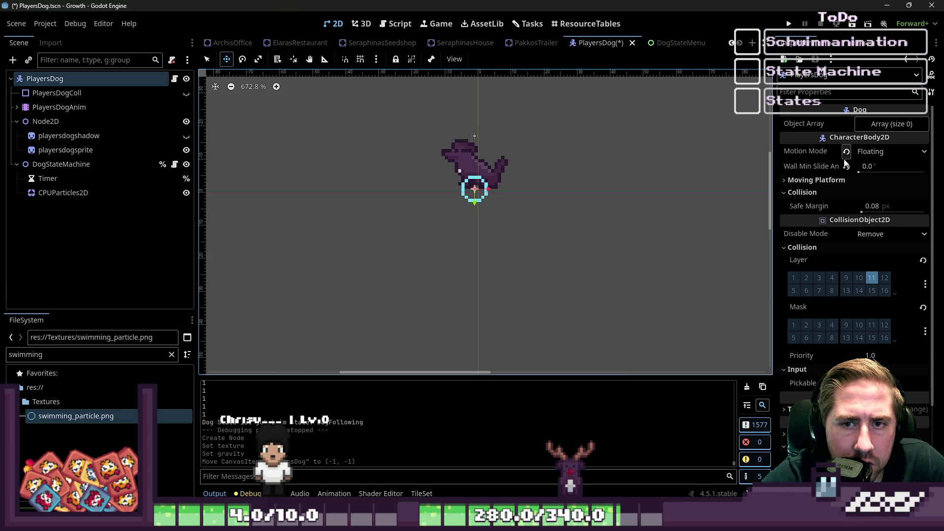
click(826, 180)
click(824, 181)
click(824, 192)
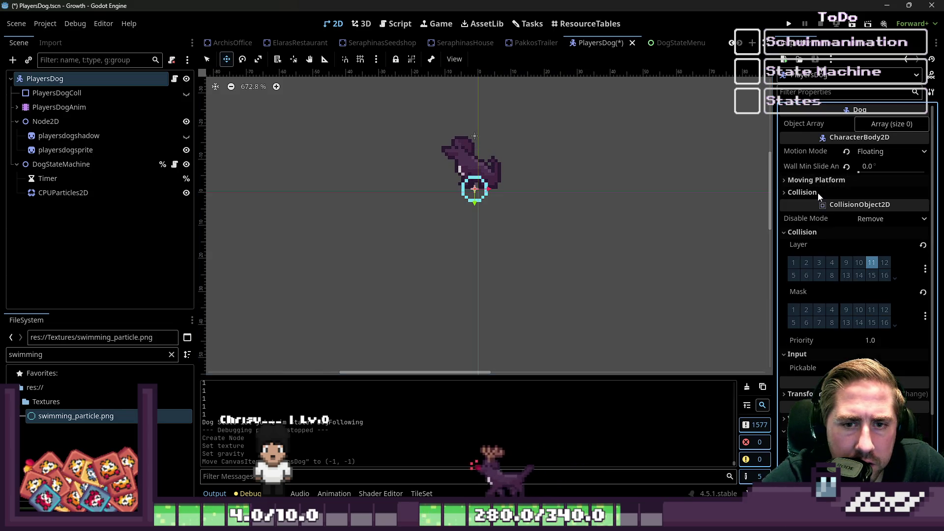
click(830, 192)
click(820, 192)
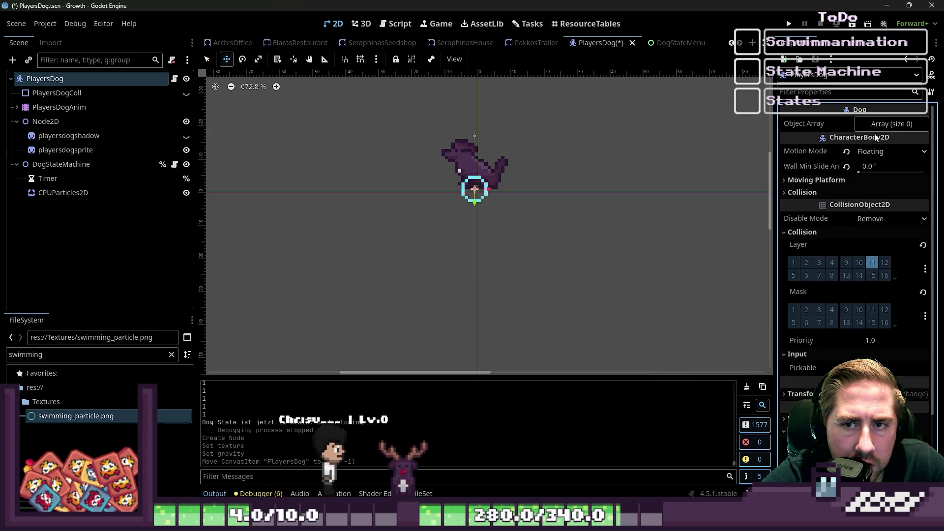
click(89, 193)
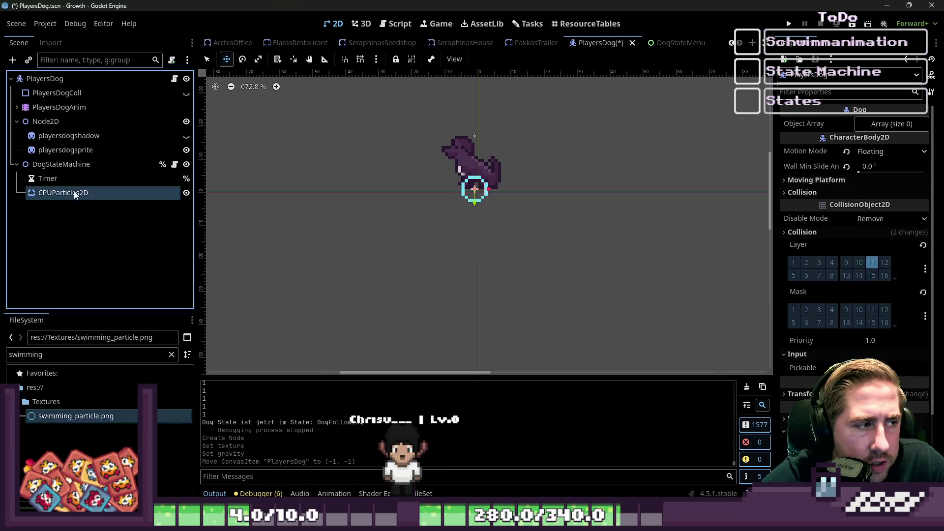
key(ctrl+z)
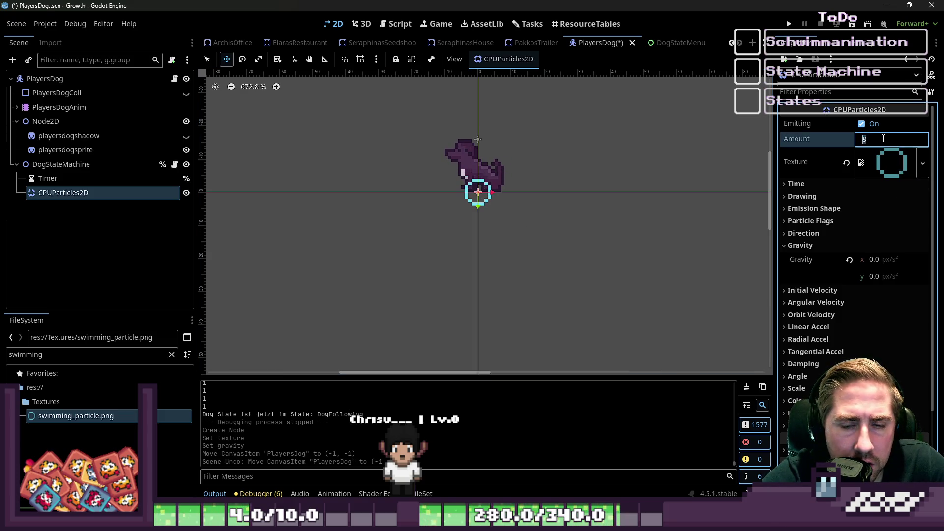
text(4)
key(Return)
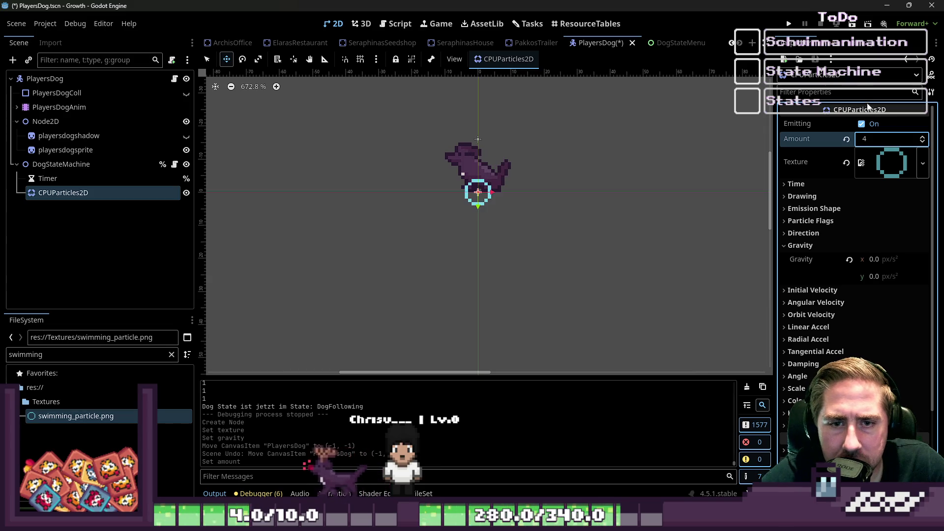
Save and run the game, start a new game, walk the dog downward, then close it.
click(789, 24)
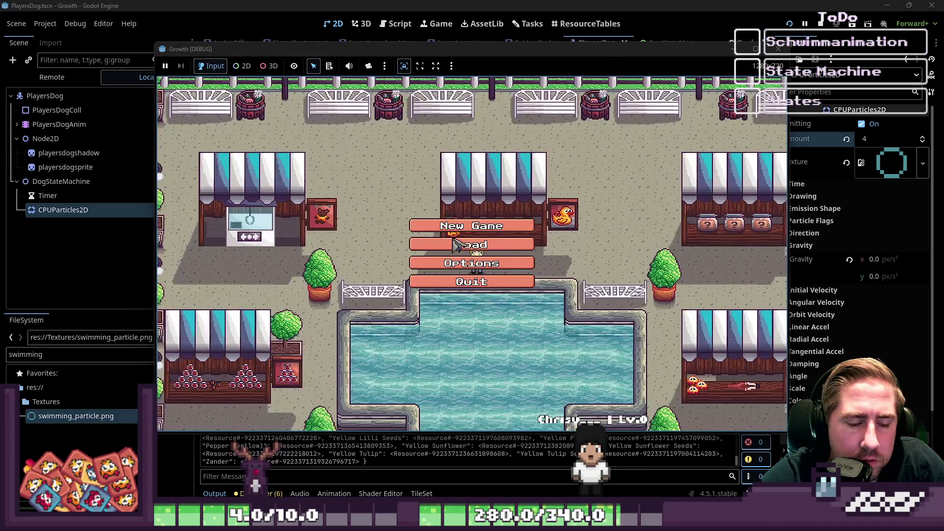
click(472, 223)
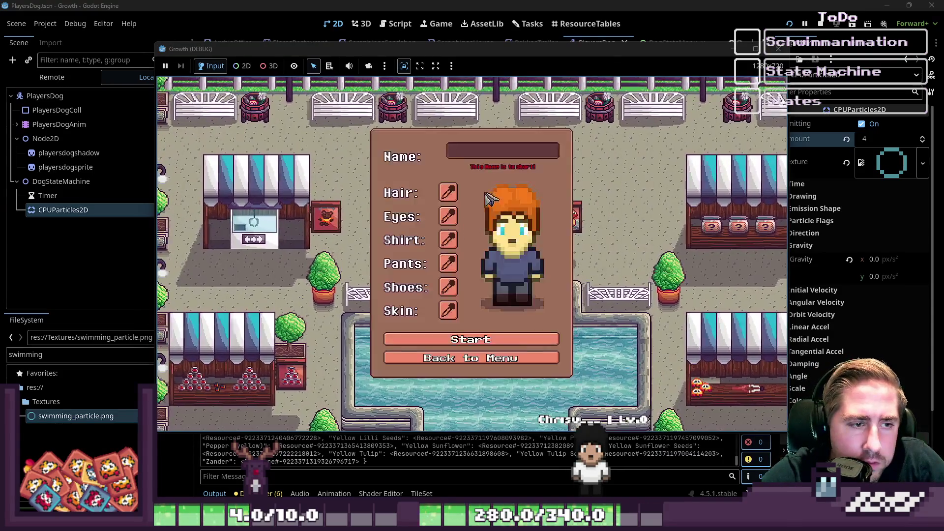
text(ds)
click(445, 336)
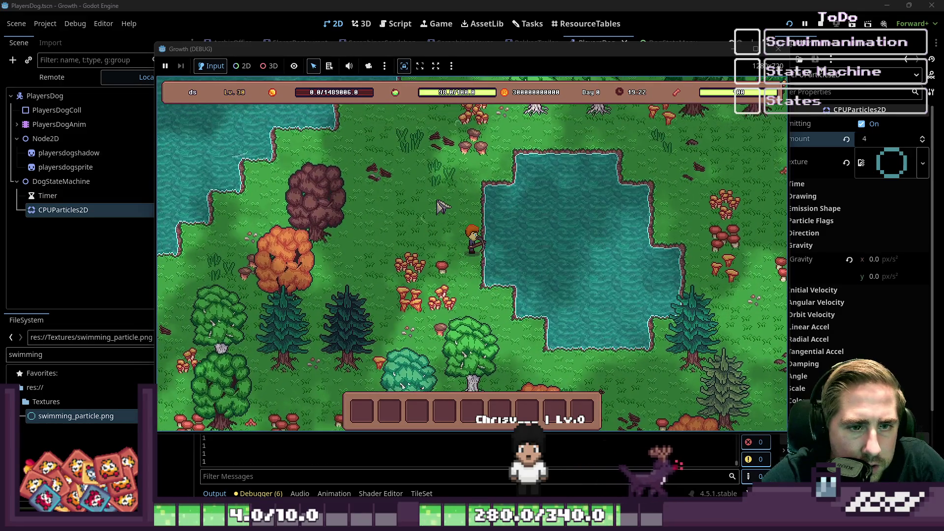
key(s)
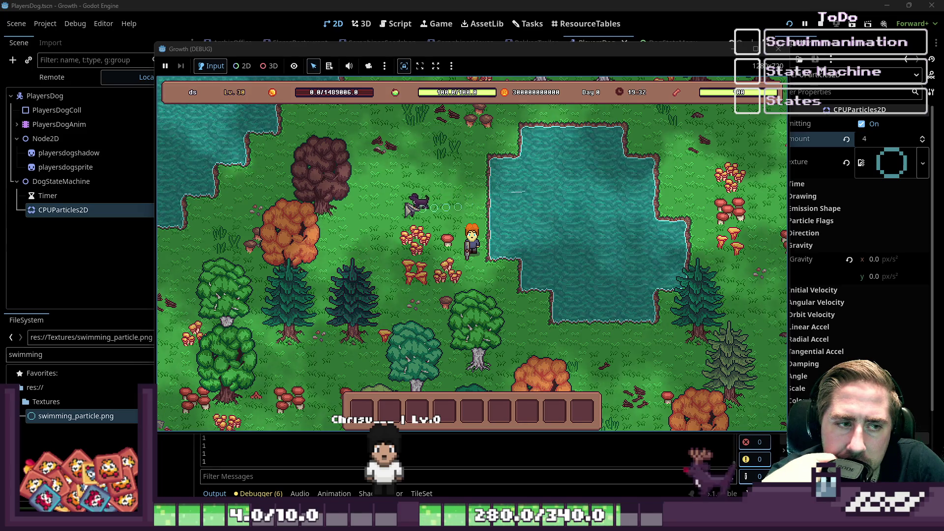
click(785, 51)
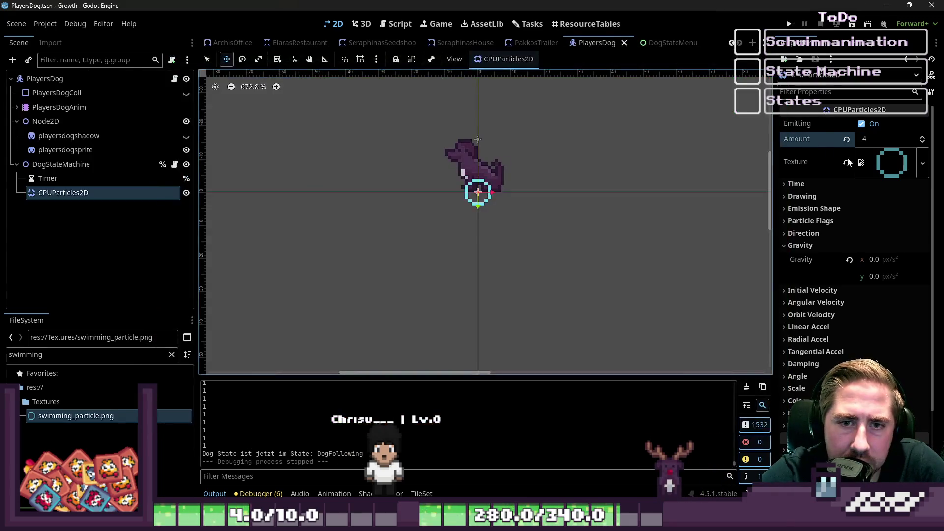
Reselect the CPUParticles2D node and enlarge the ring particles in its Scale settings.
click(893, 157)
click(893, 157)
click(846, 244)
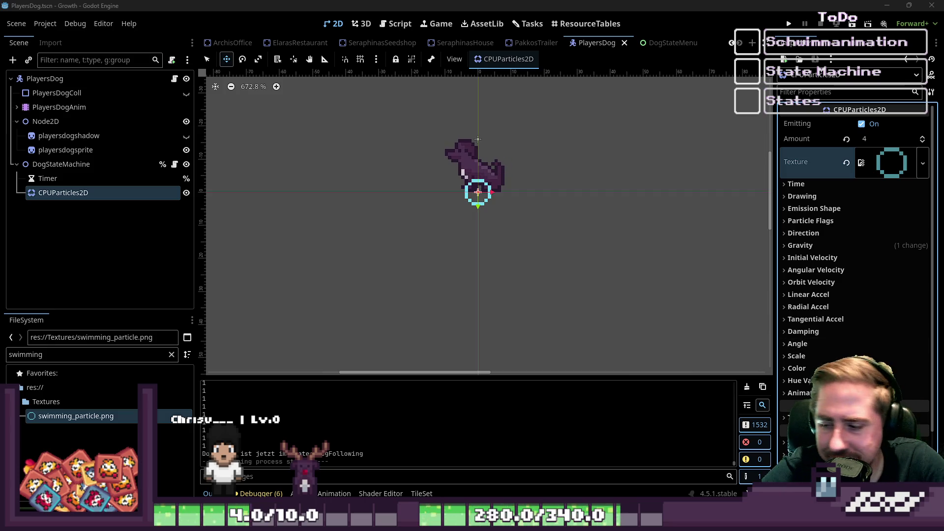
click(90, 181)
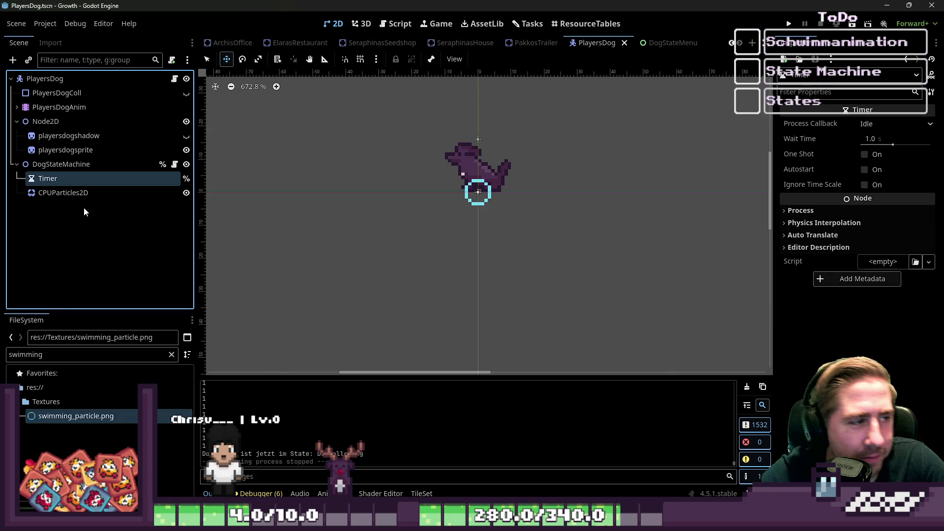
click(93, 193)
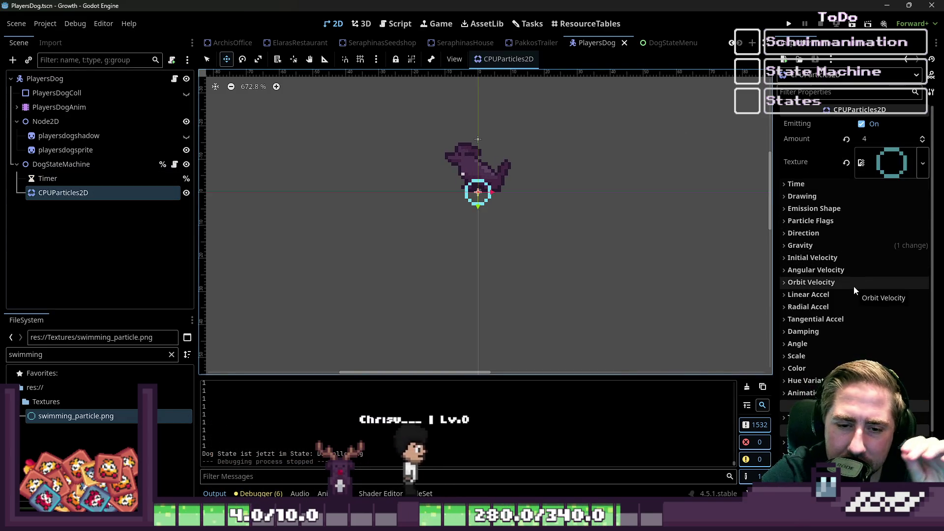
click(807, 358)
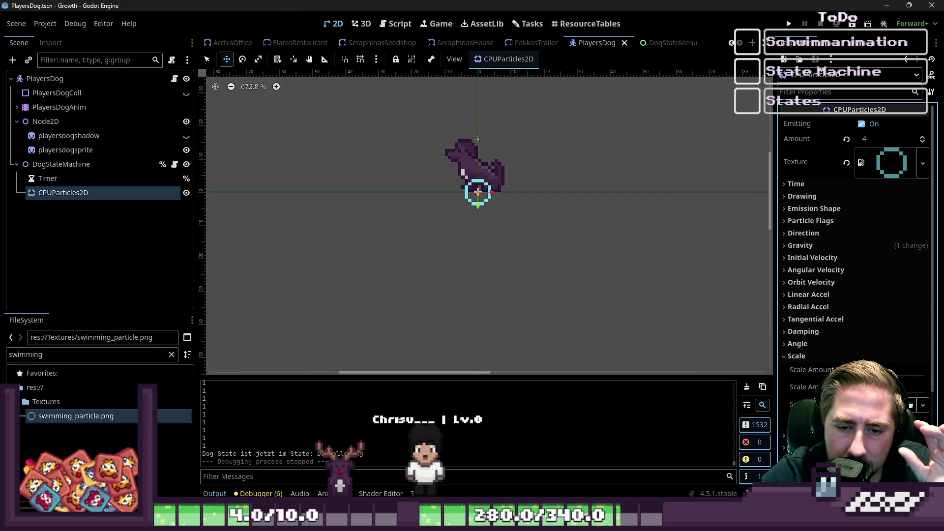
key(Return)
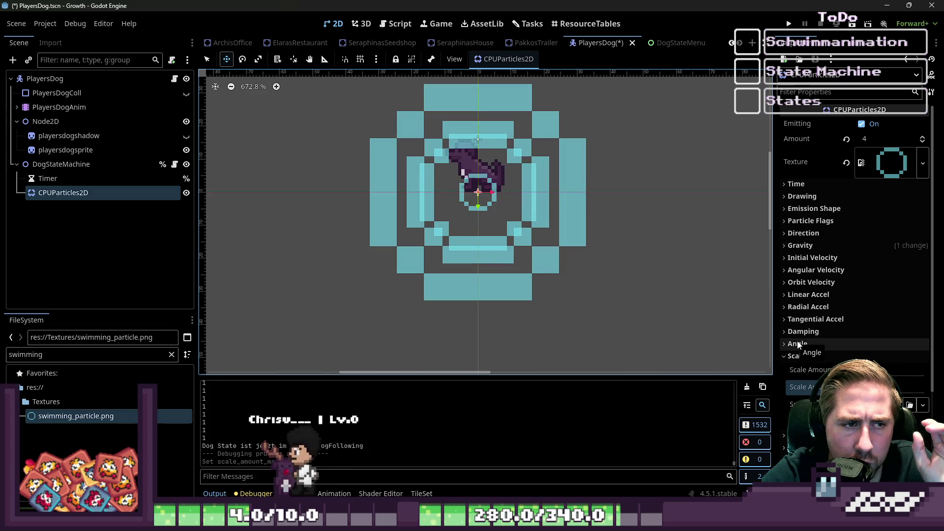
Shrink the rings by entering a new Scale Amount Min, then test-move the dog.
drag(865, 387, 836, 387)
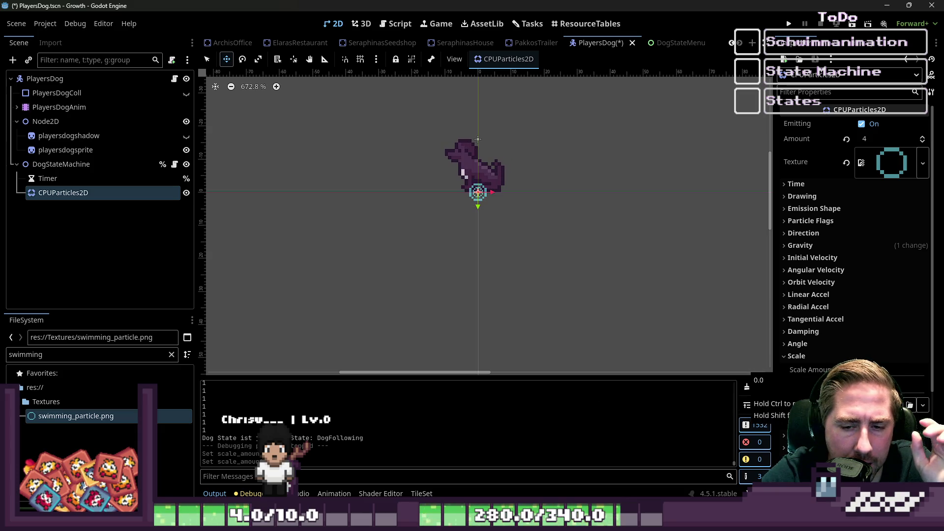
click(882, 368)
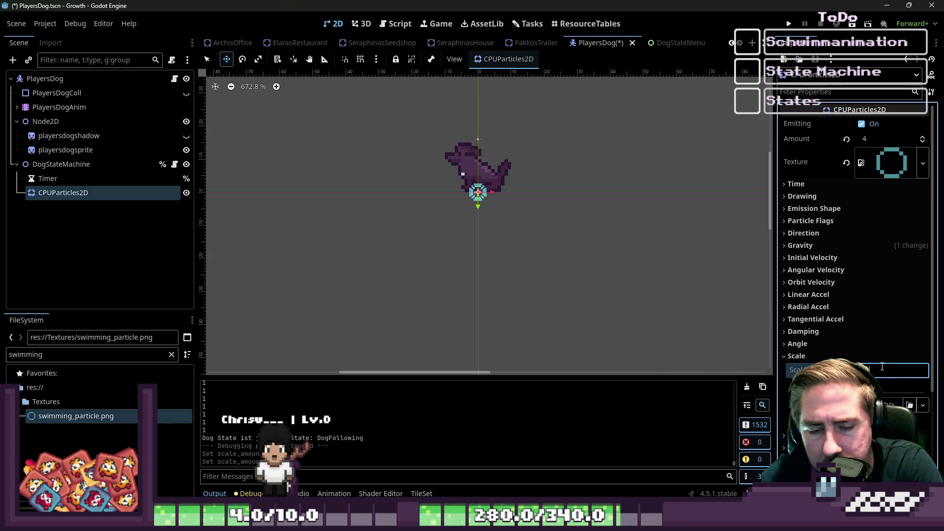
key(Return)
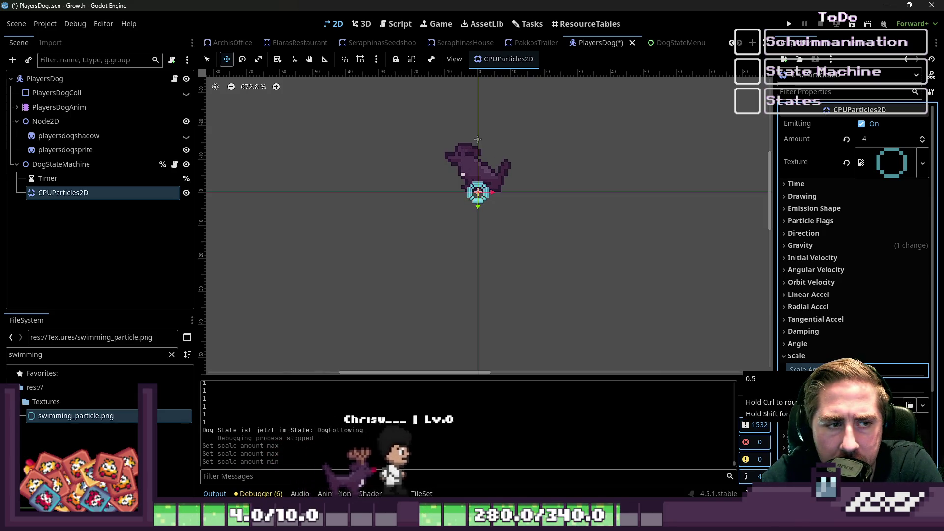
mouse_move(498, 188)
mouse_down()
mouse_move(696, 162)
mouse_move(532, 146)
mouse_up()
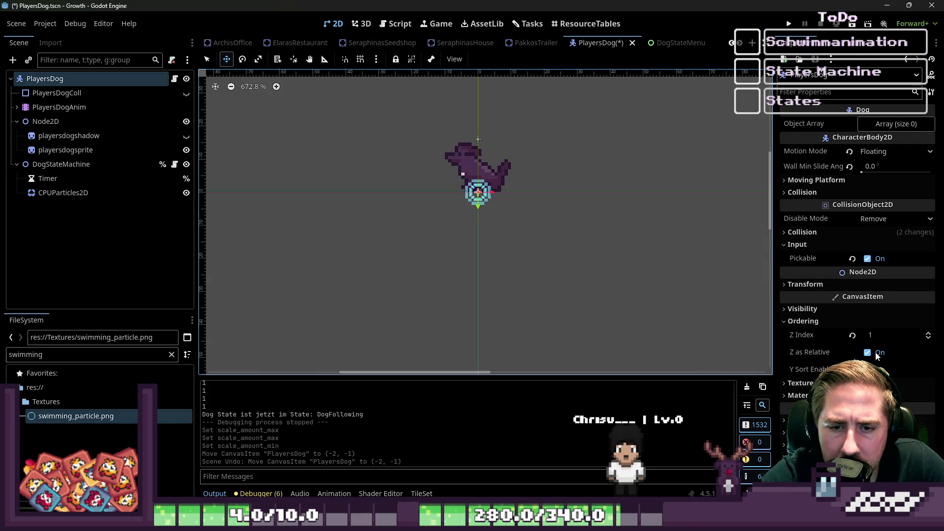
Reselect the CPUParticles2D node and reset its Texture to empty.
click(806, 285)
click(807, 285)
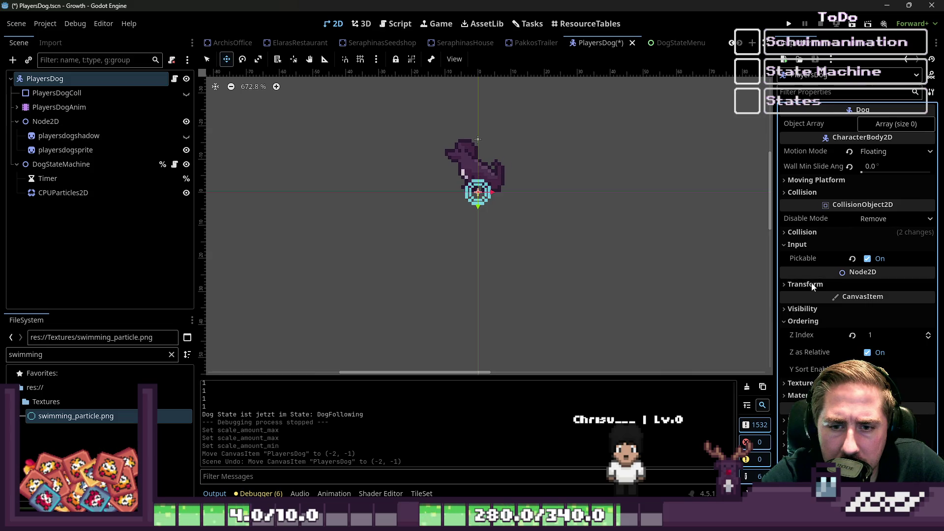
click(93, 199)
click(93, 196)
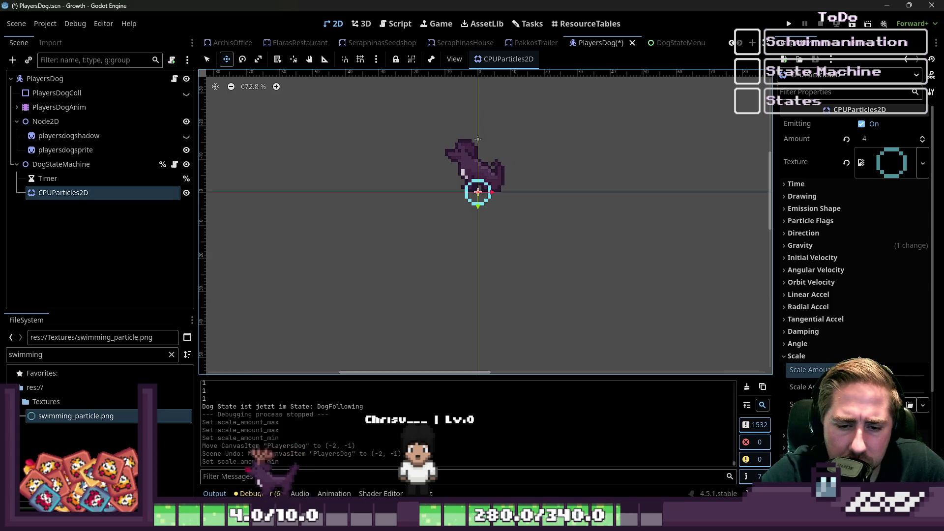
scroll(860, 358, down, 3)
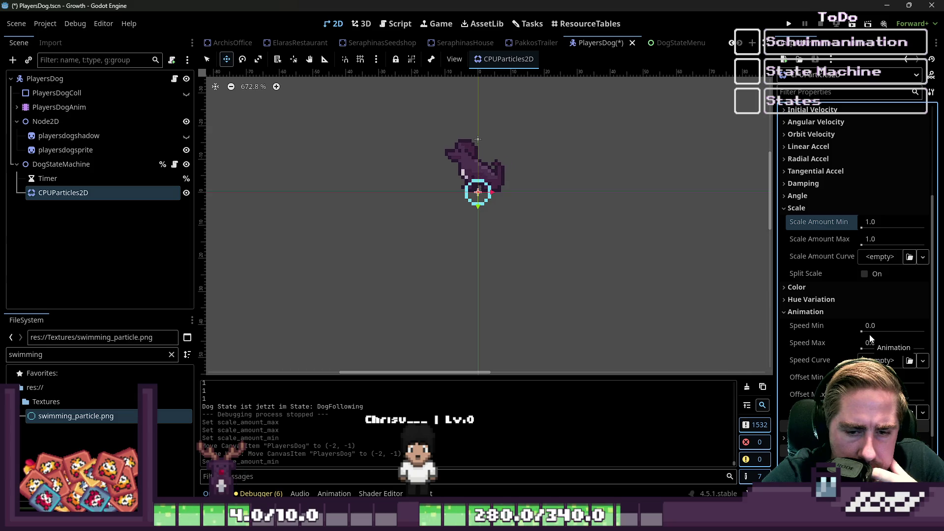
click(823, 313)
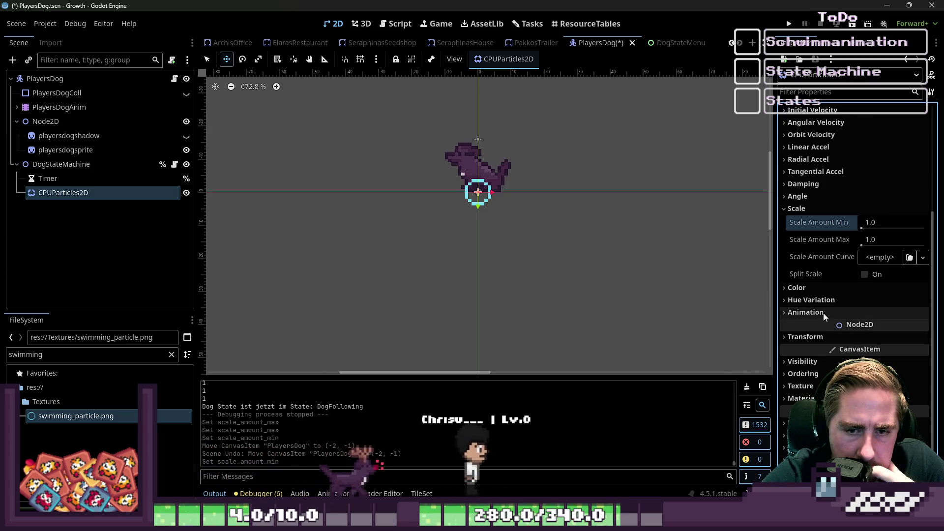
scroll(824, 313, up, 2)
scroll(824, 313, up, 1)
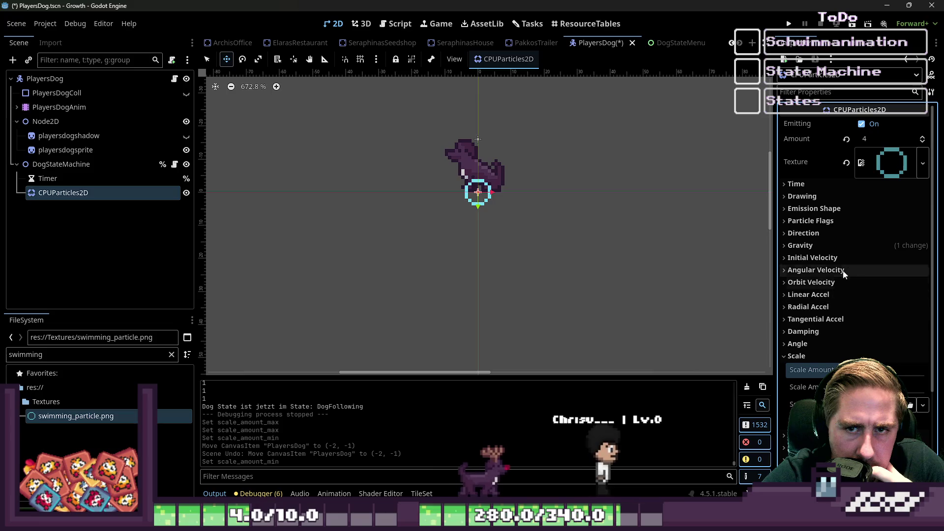
click(846, 163)
Make the texture a new AnimatedTexture with swimming_particle.png as its Frame 0.
click(879, 154)
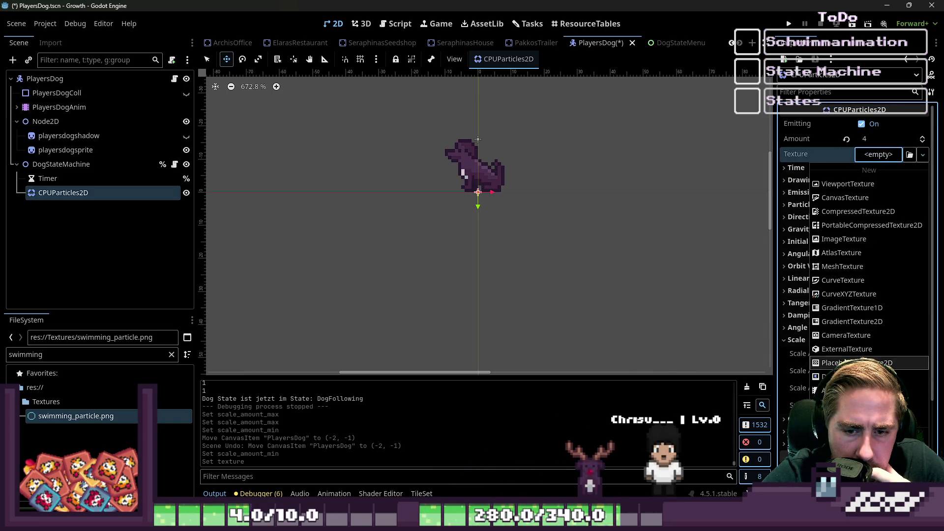
click(845, 390)
click(877, 157)
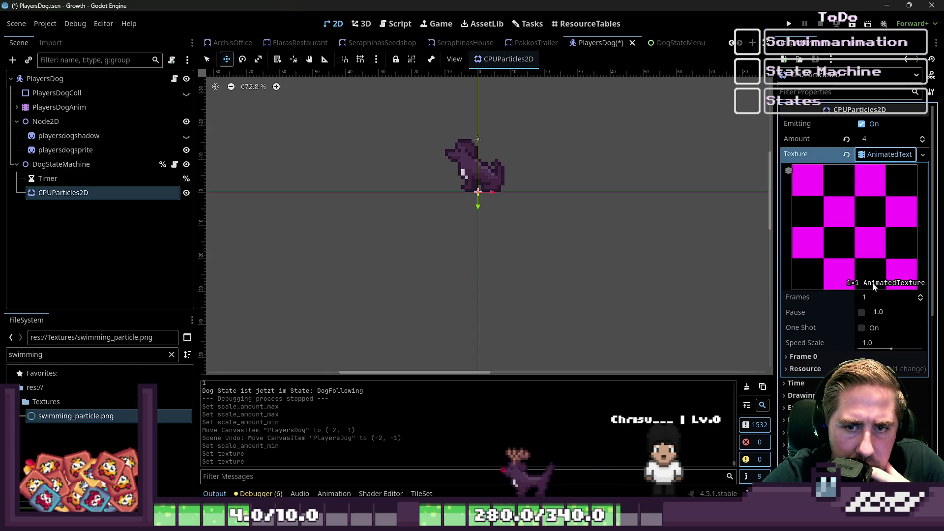
mouse_move(71, 418)
mouse_down()
mouse_move(692, 340)
mouse_move(838, 217)
mouse_up()
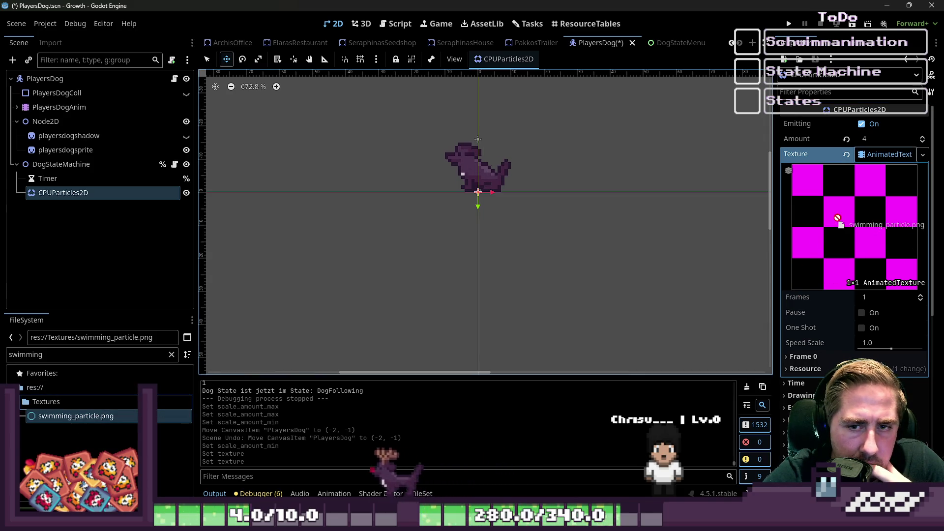
mouse_move(76, 416)
mouse_down()
mouse_move(190, 418)
mouse_move(791, 333)
mouse_move(867, 224)
mouse_move(806, 364)
mouse_up()
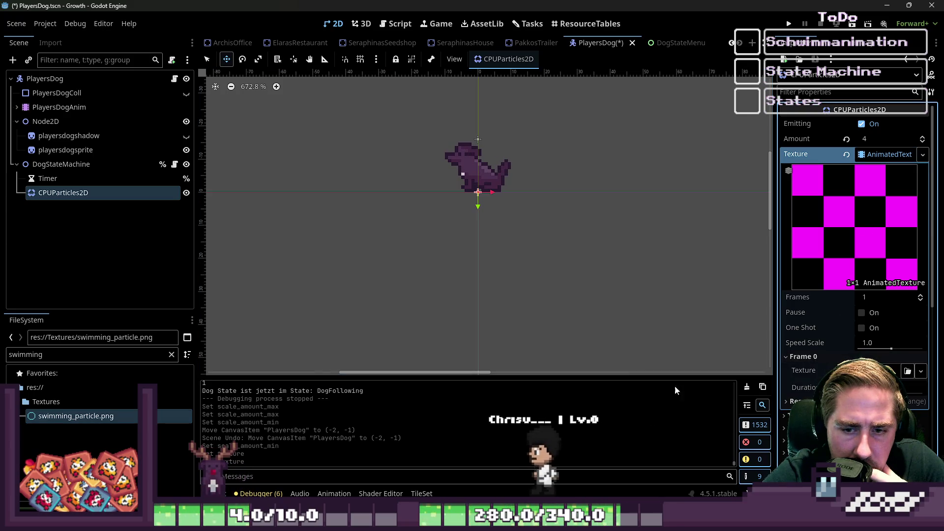
drag(114, 421, 846, 391)
drag(893, 373, 893, 375)
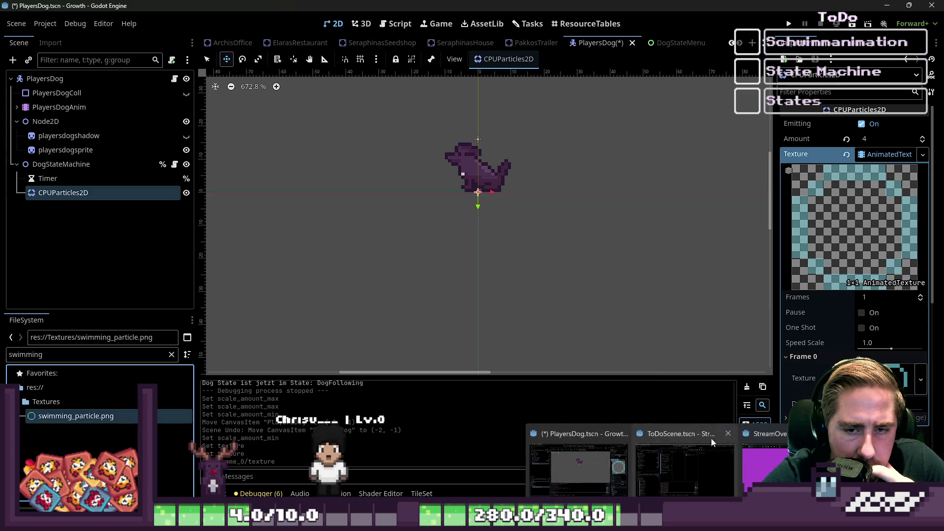
click(907, 378)
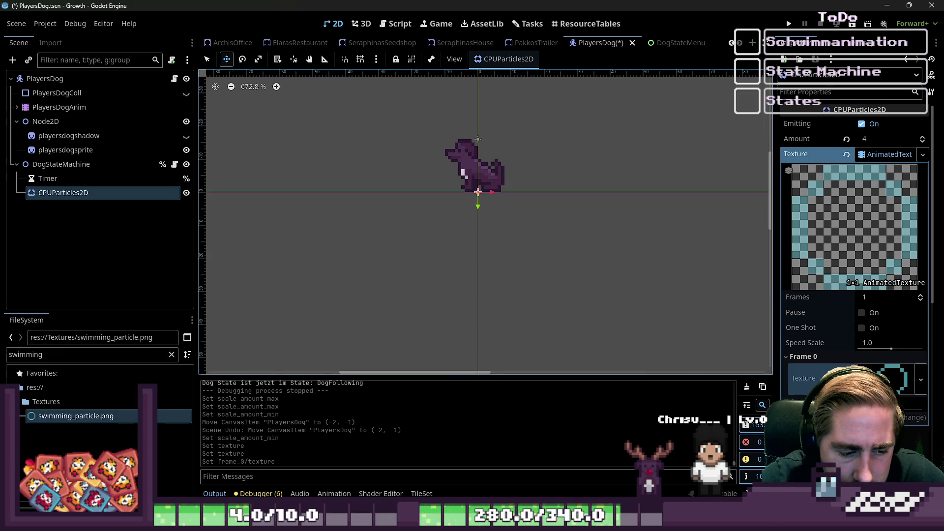
Return to the ring sprite in Aseprite and select its pattern with the rectangular marquee.
mouse_move(492, 522)
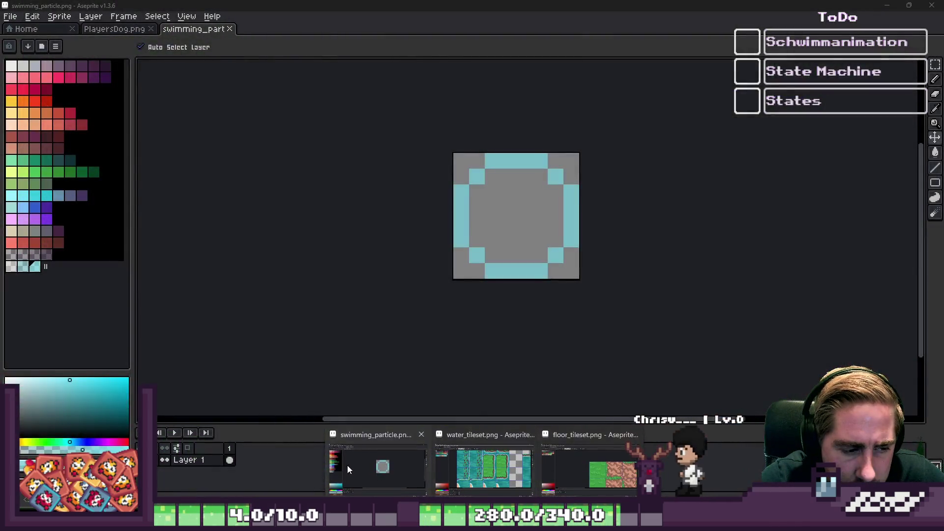
click(348, 465)
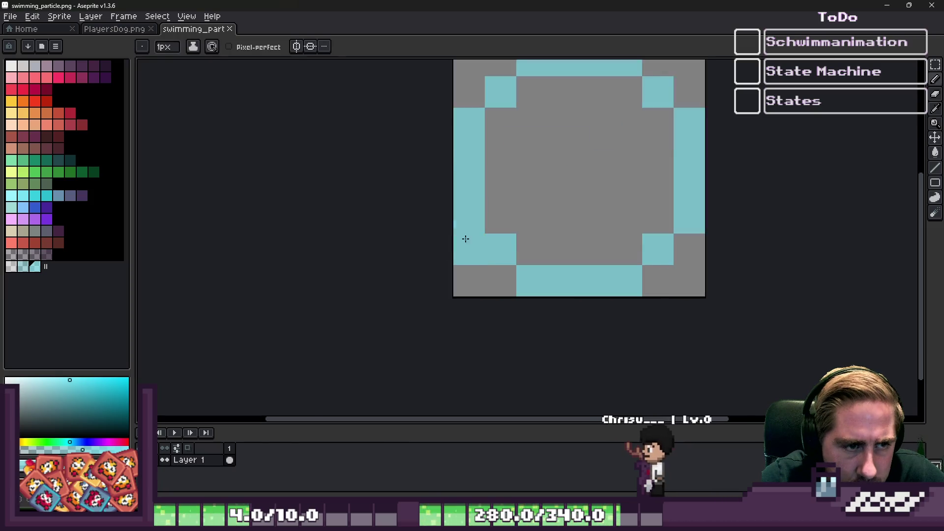
scroll(466, 238, down, 2)
key(m)
scroll(469, 197, up, 3)
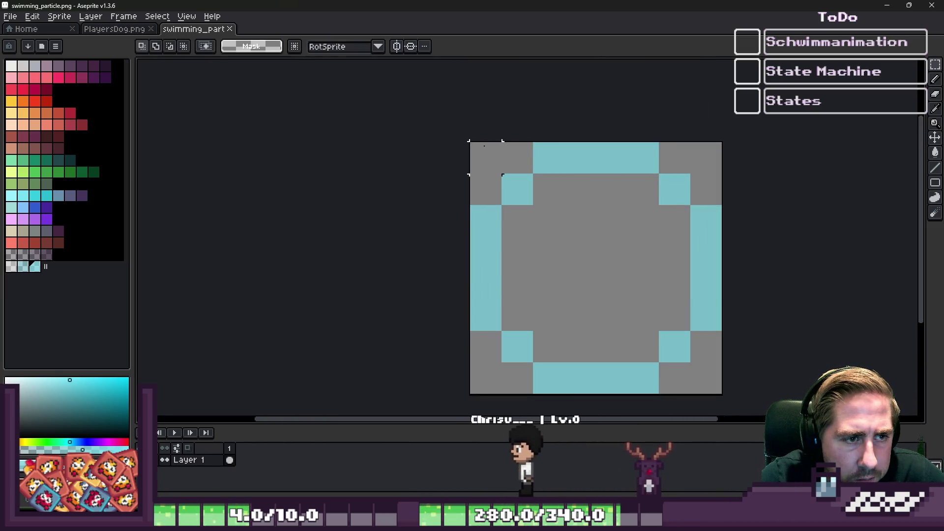
scroll(486, 158, down, 4)
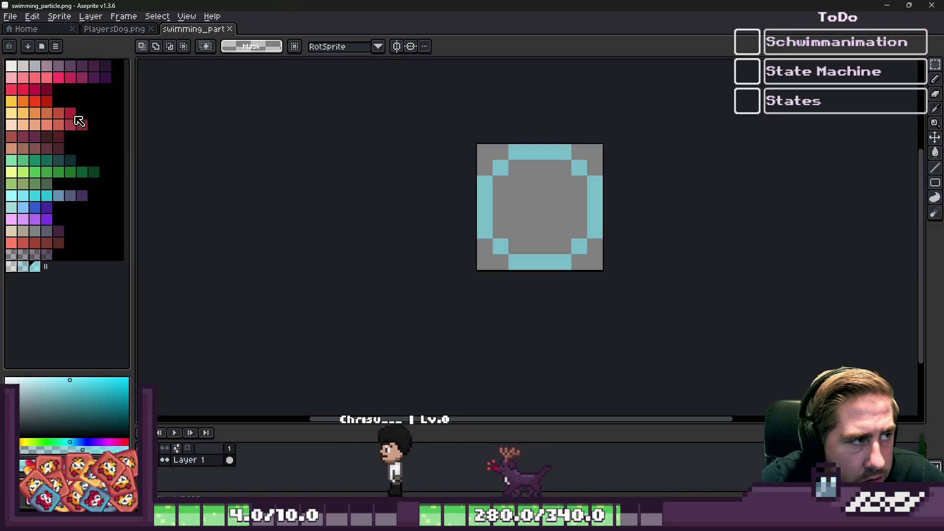
key(ctrl+shift+s)
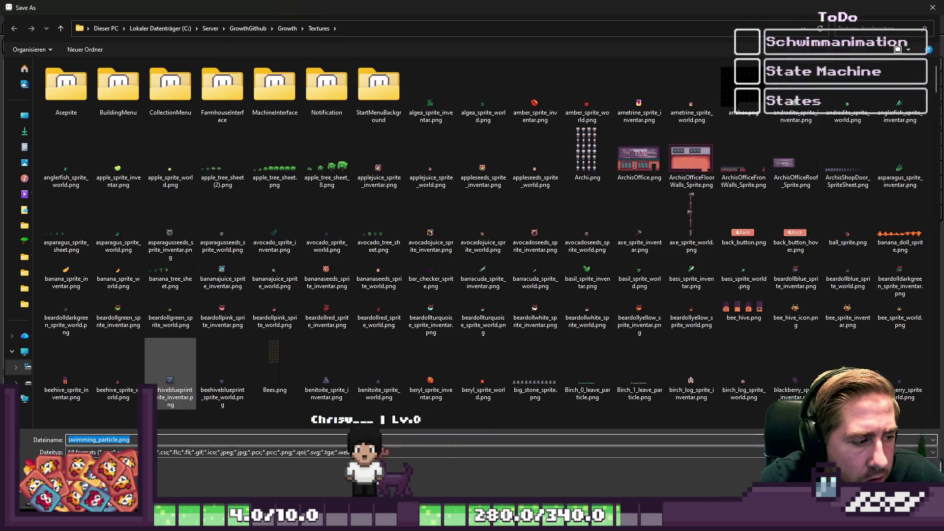
key(Return)
Create a new 4-pixel square sprite.
click(10, 17)
click(20, 26)
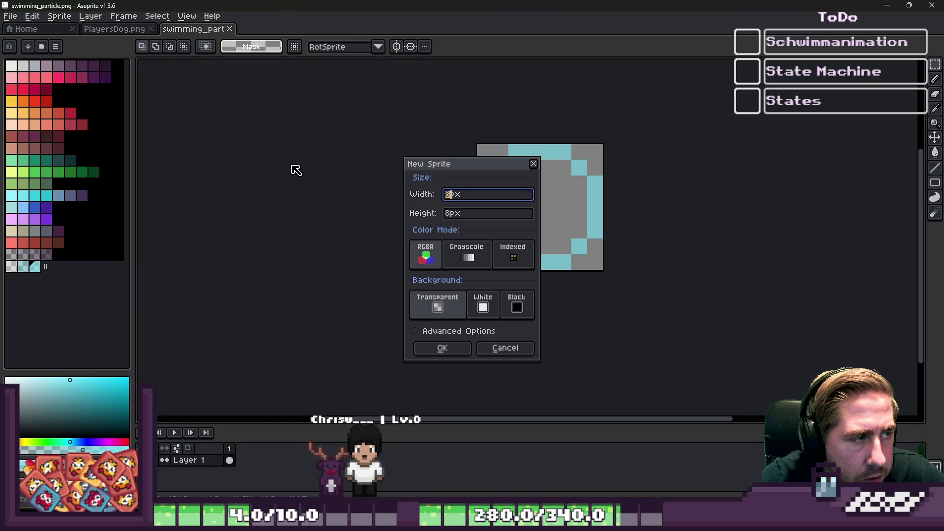
key(Tab)
text(4)
key(Return)
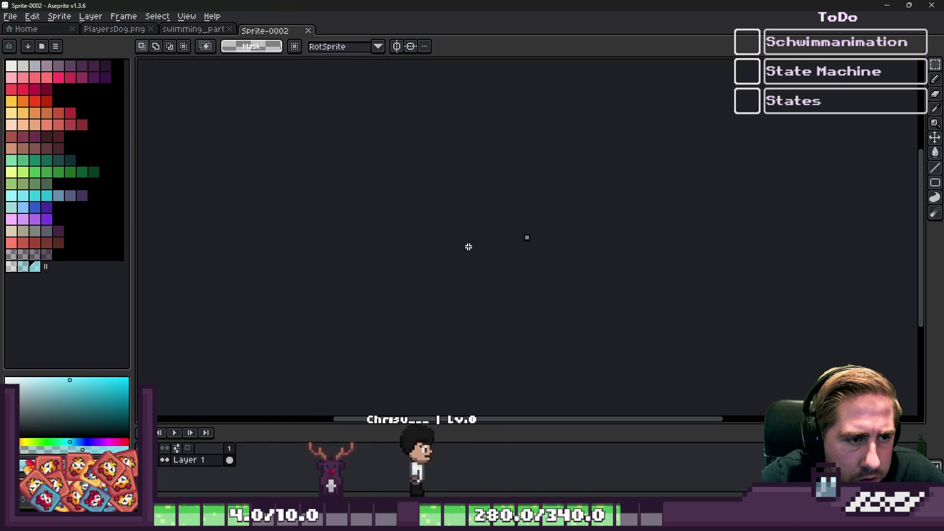
Paste the ring pattern and repaint it with cyan pixels along the top and bottom rows.
key(ctrl+v)
scroll(534, 262, up, 3)
scroll(576, 253, down, 3)
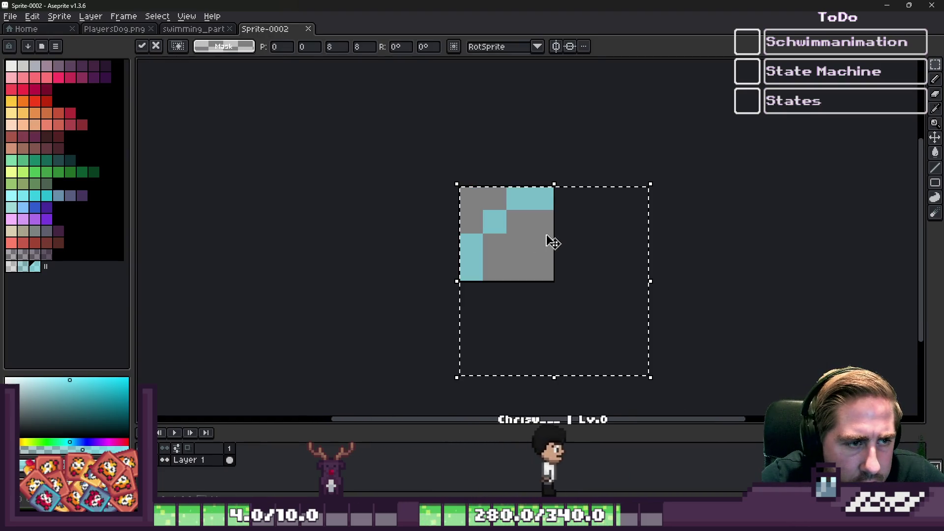
key(b)
scroll(470, 226, up, 3)
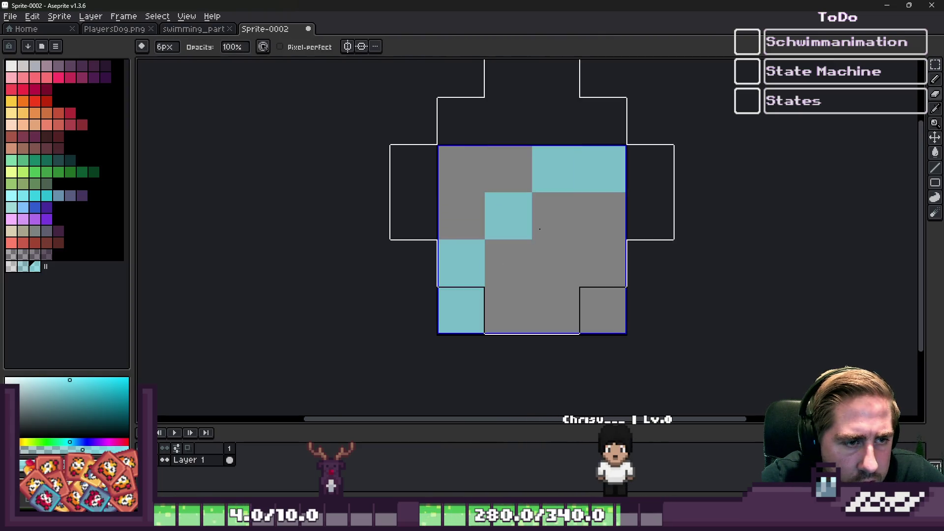
drag(531, 243, 508, 253)
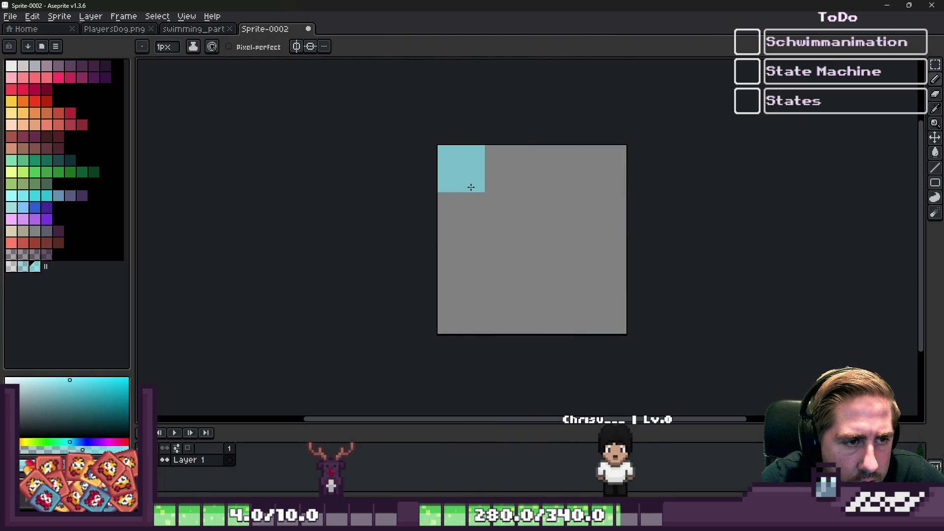
click(508, 168)
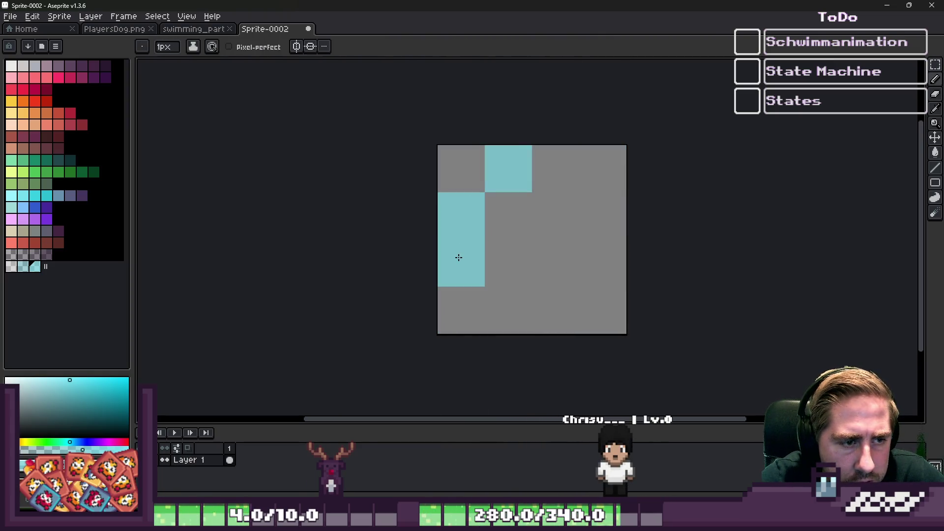
drag(509, 310, 581, 300)
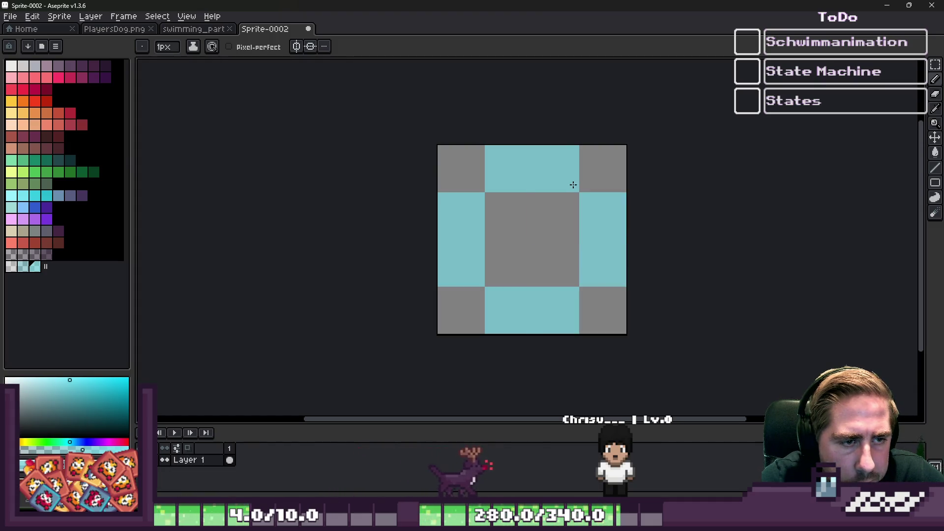
Save the new sprite as swimming_particle_4x4.png in the Textures folder.
key(ctrl+s)
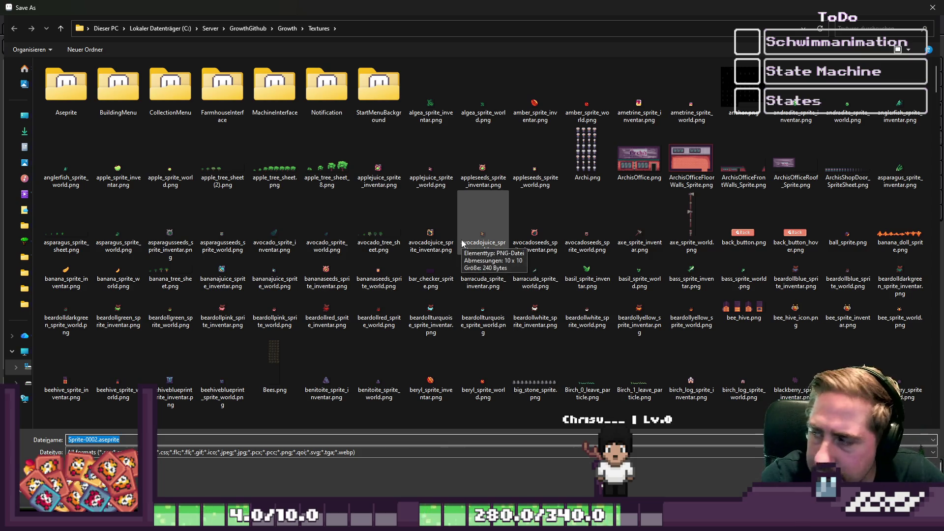
click(120, 449)
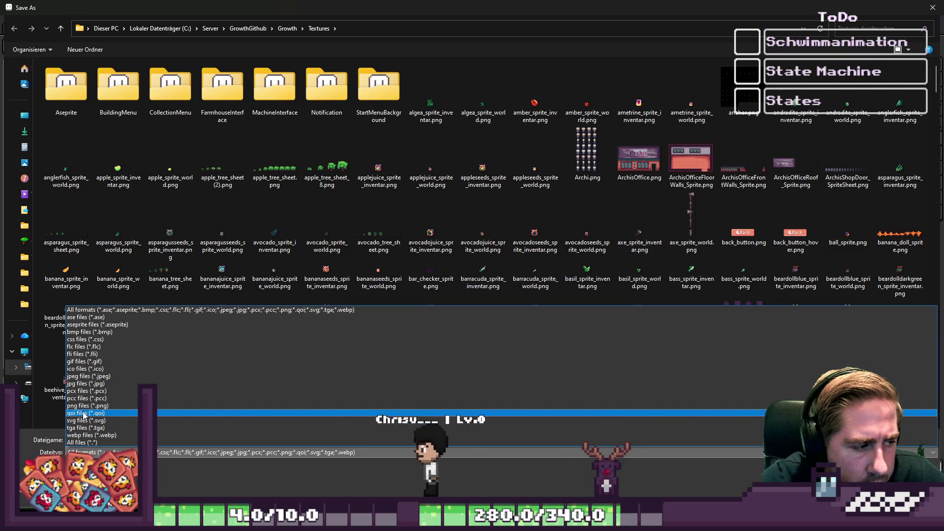
click(84, 406)
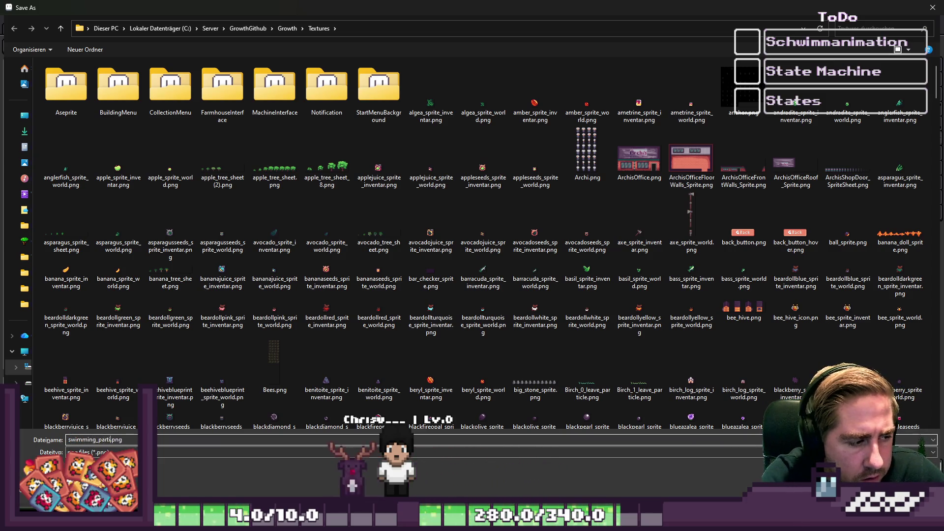
text(icle_4x4)
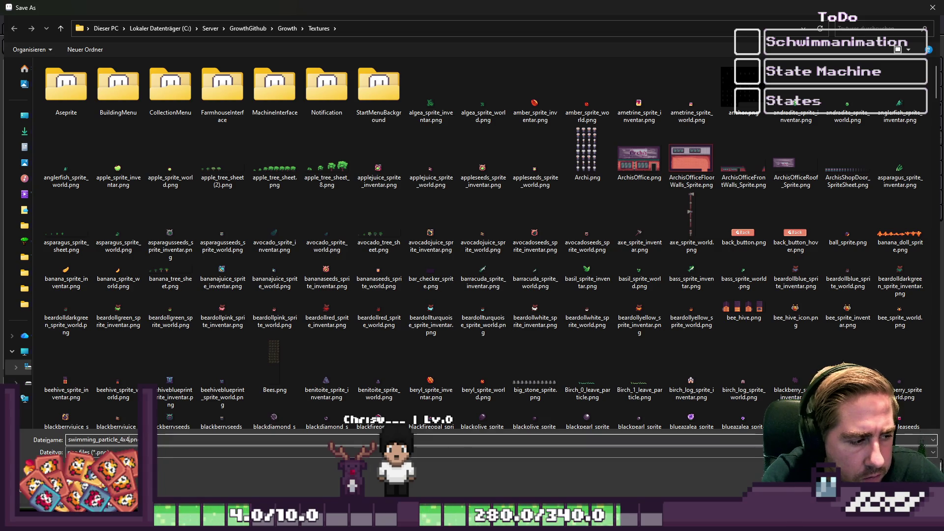
key(Return)
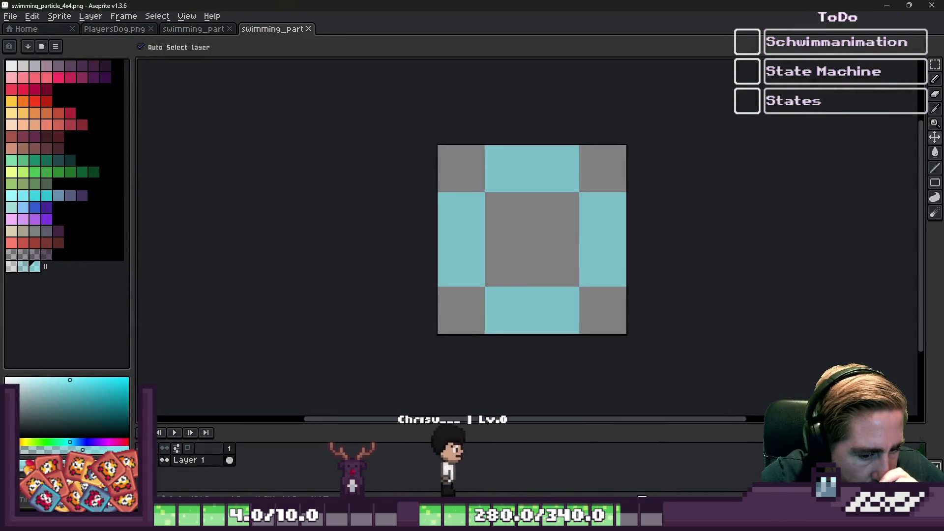
Back in Godot, rename swimming_particle.png to swimming_particle8x8.png in the FileSystem dock.
mouse_move(705, 486)
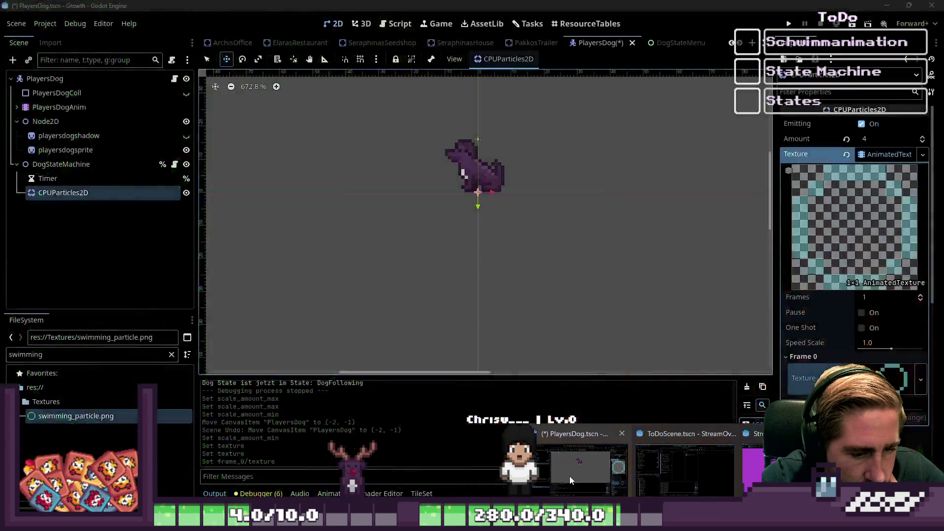
click(570, 475)
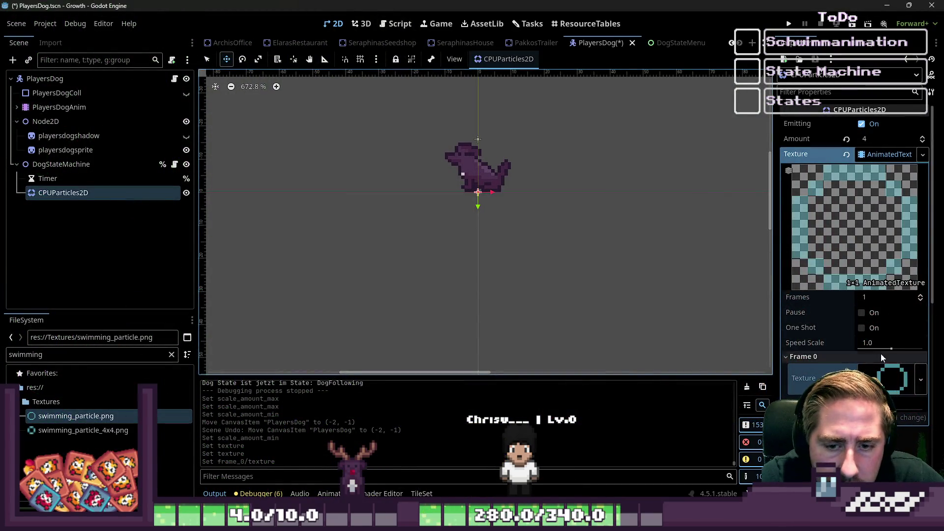
click(98, 430)
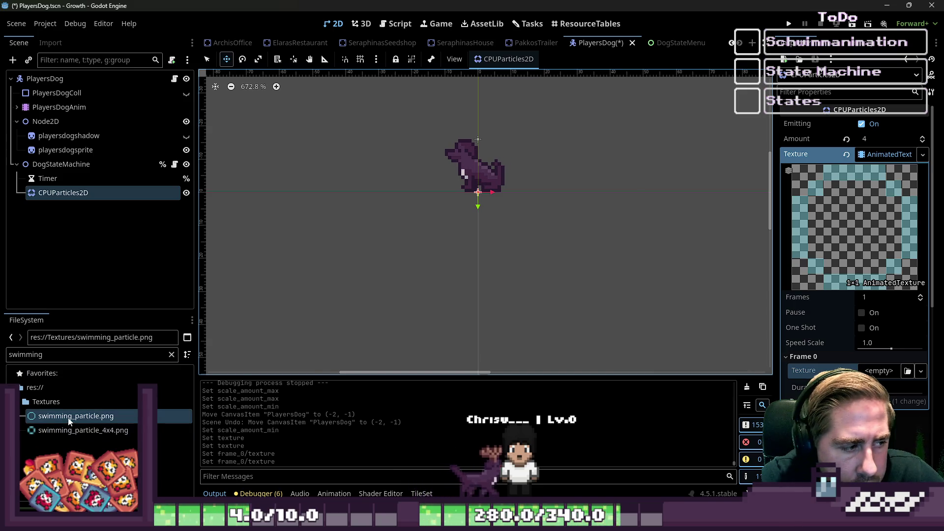
click(108, 415)
right_click(108, 416)
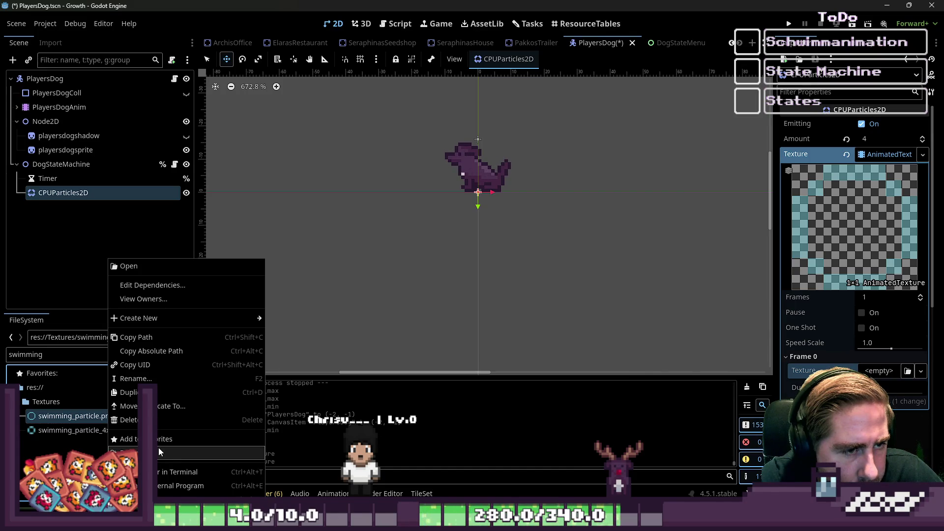
key(Escape)
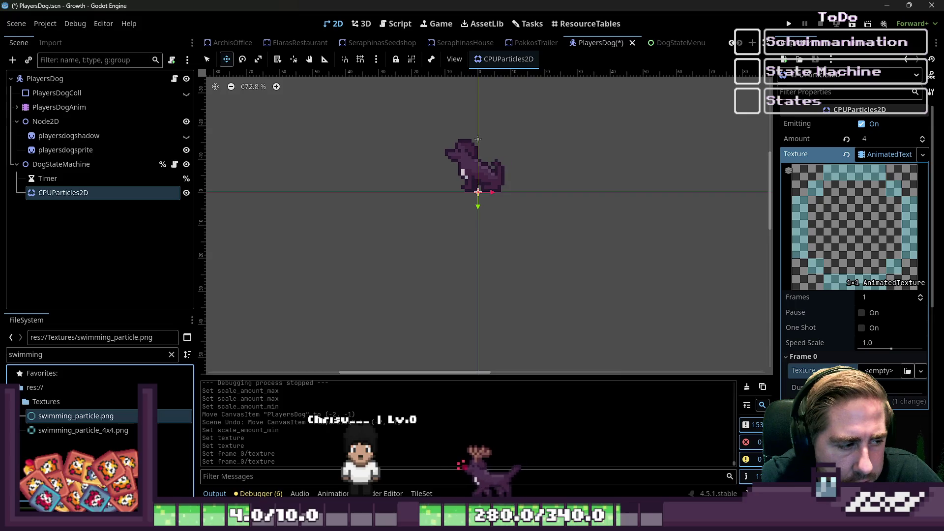
right_click(99, 421)
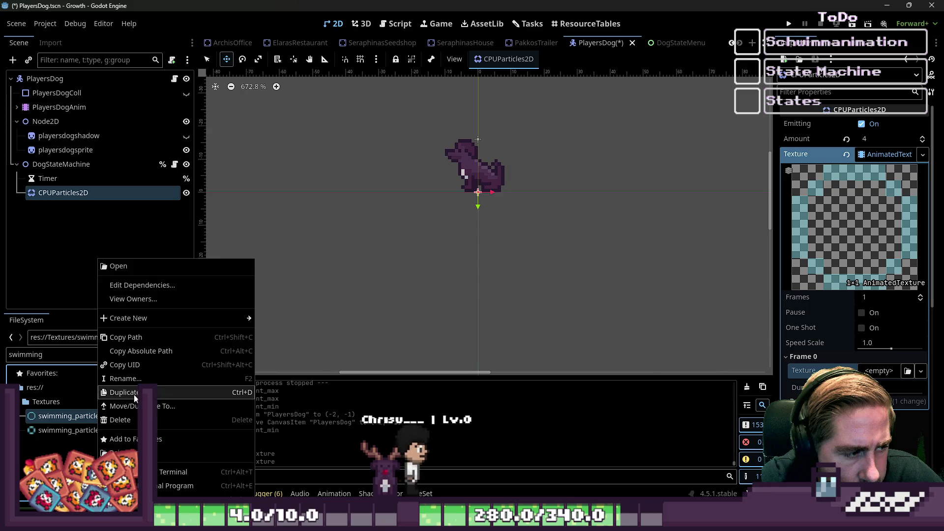
click(126, 379)
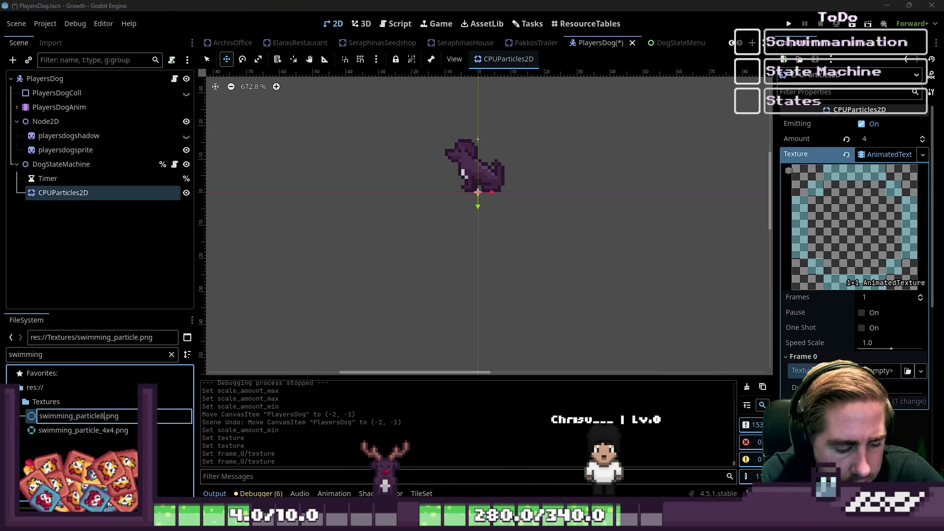
text(x8)
key(Return)
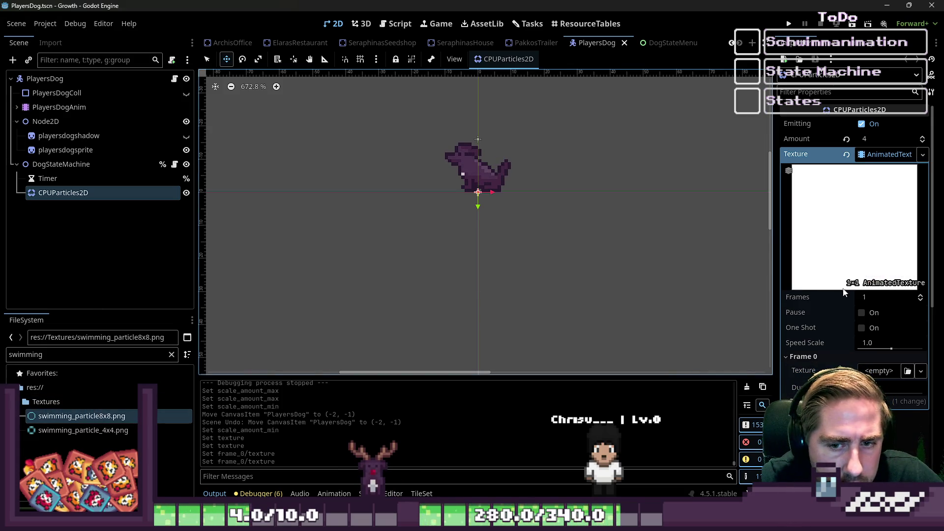
Try dragging swimming_particle_4x4.png onto the AnimatedTexture's Frame 0.
click(873, 155)
click(875, 155)
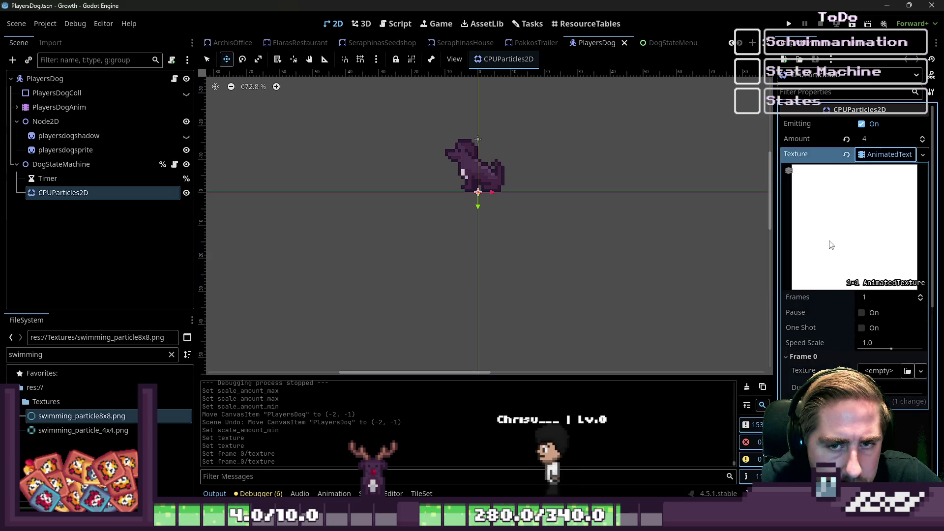
scroll(837, 289, down, 2)
mouse_move(83, 430)
mouse_down()
mouse_move(850, 378)
mouse_move(850, 337)
mouse_move(879, 322)
mouse_up()
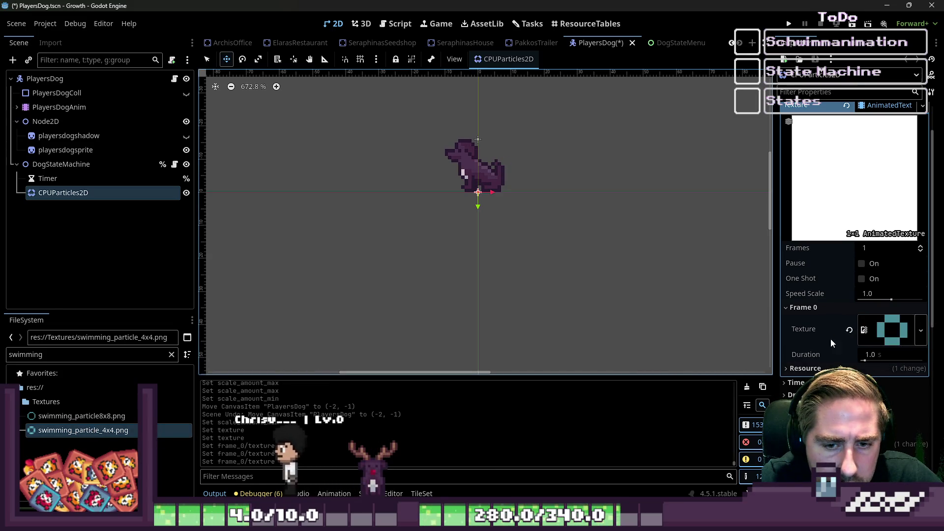
scroll(506, 200, up, 10)
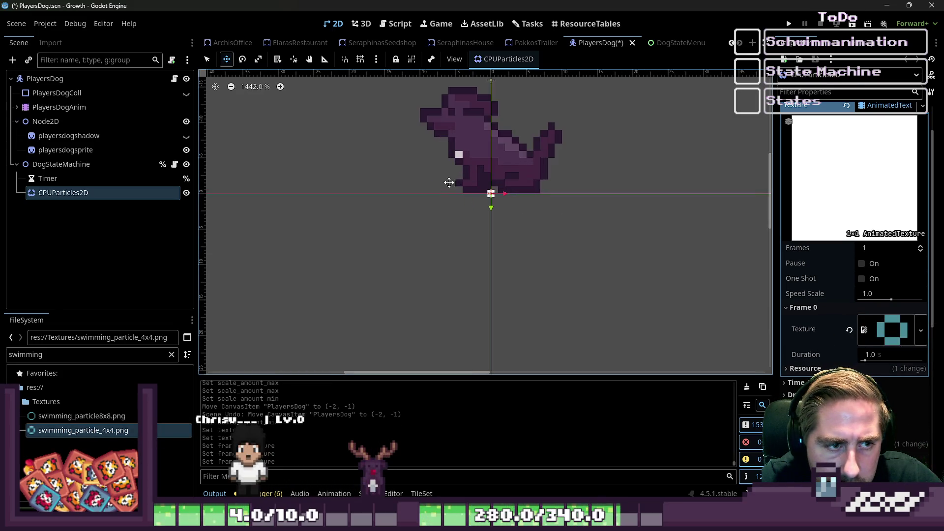
scroll(856, 196, up, 2)
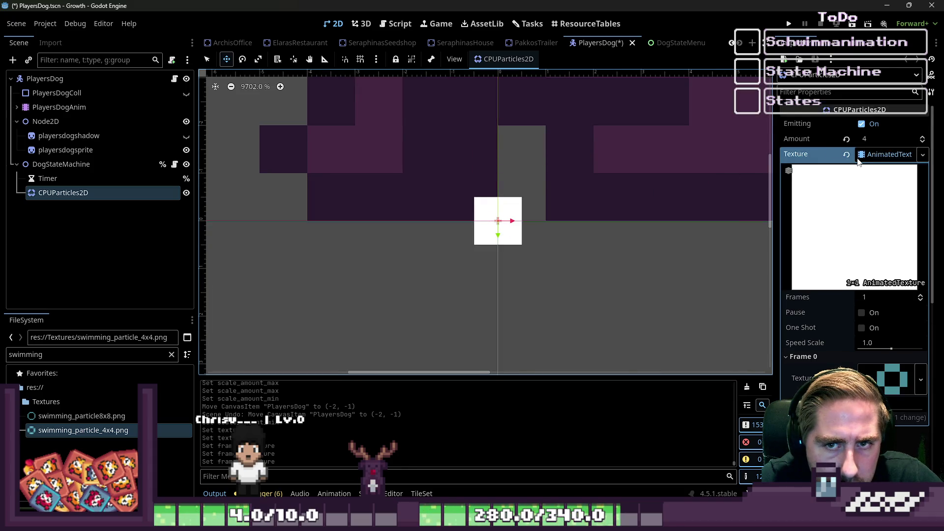
Reset the texture to a fresh AnimatedTexture with swimming_particle_4x4.png as Frame 0.
click(846, 154)
click(869, 156)
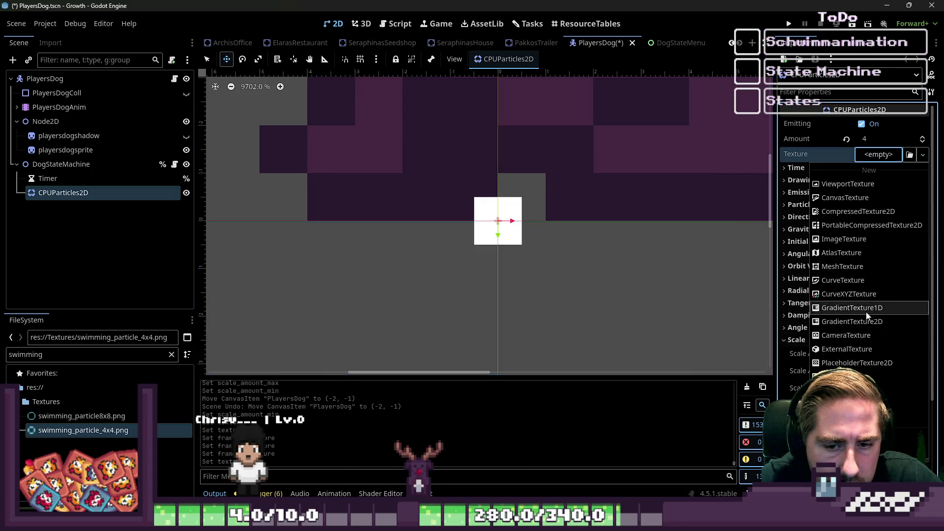
click(868, 185)
scroll(845, 284, down, 2)
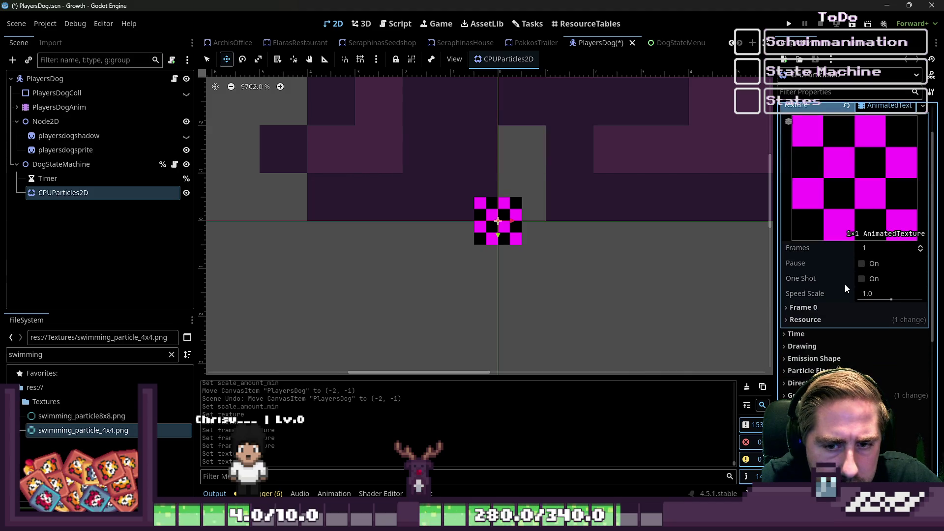
click(830, 308)
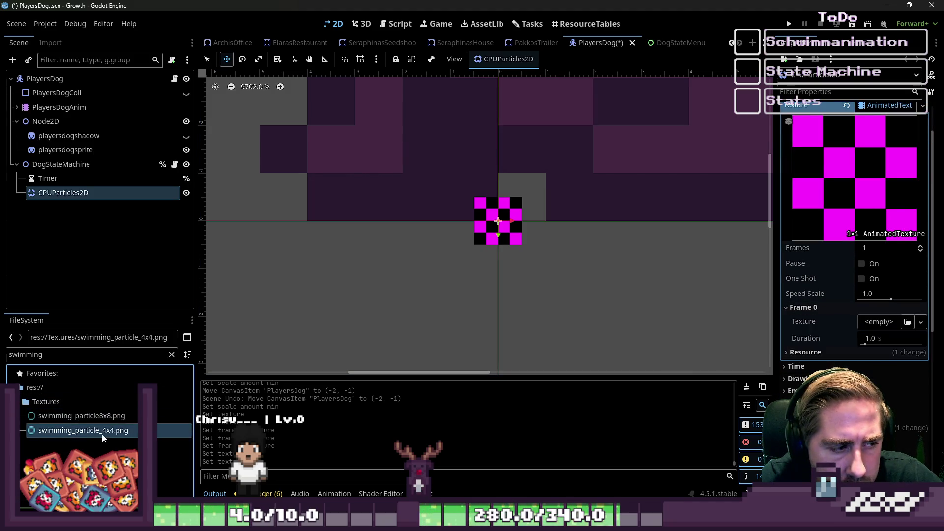
drag(89, 430, 873, 322)
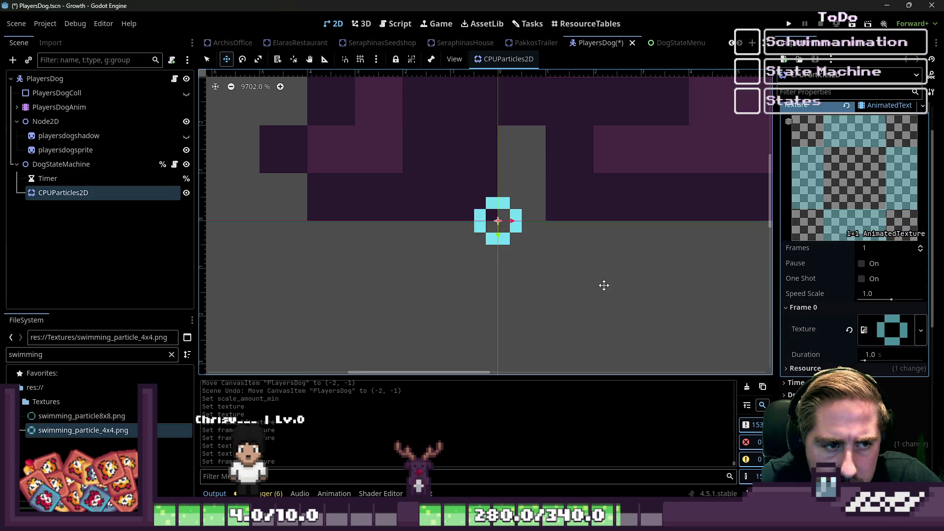
click(805, 368)
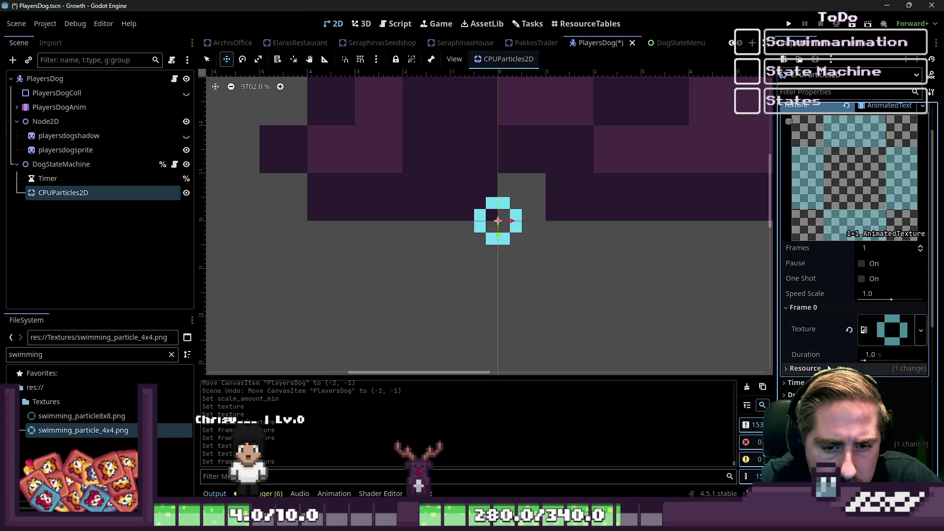
click(851, 307)
click(867, 309)
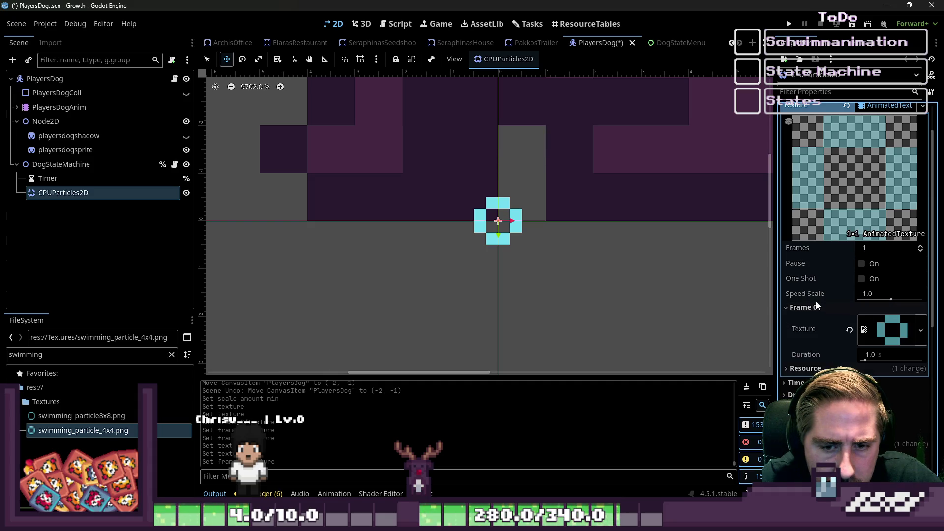
Raise the frame count to 2 and assign swimming_particle8x8.png to Frame 1.
click(921, 247)
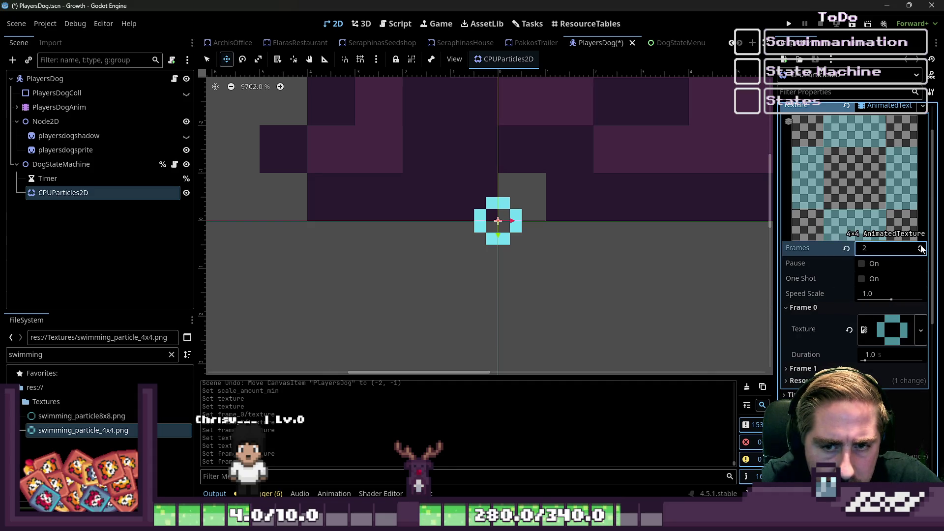
click(802, 368)
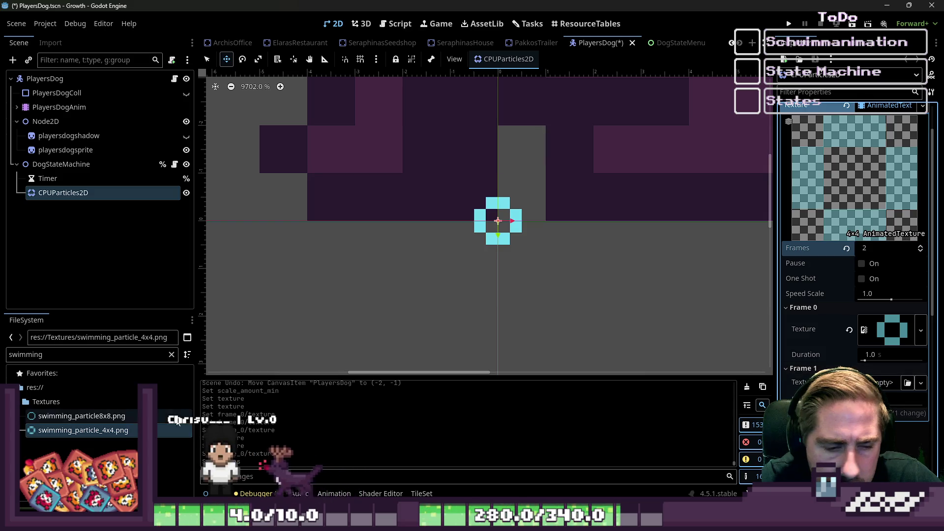
click(131, 417)
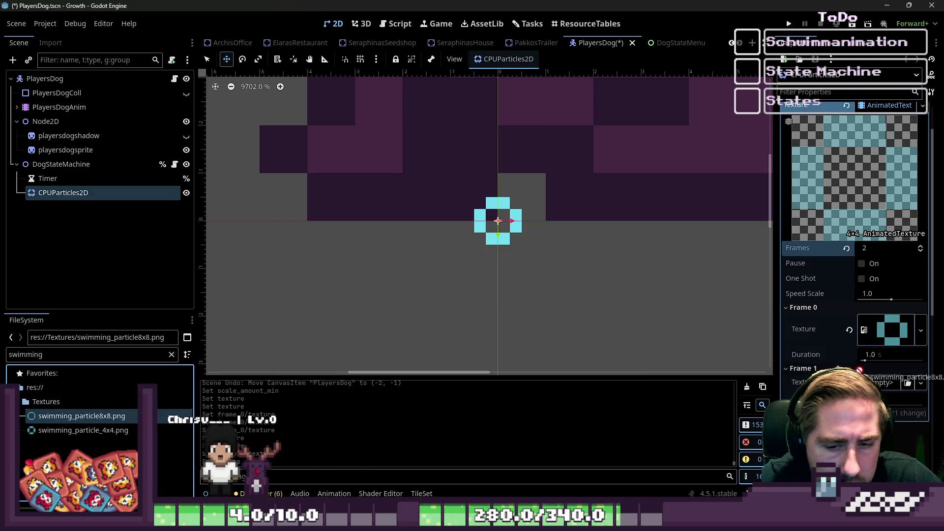
drag(880, 388, 883, 390)
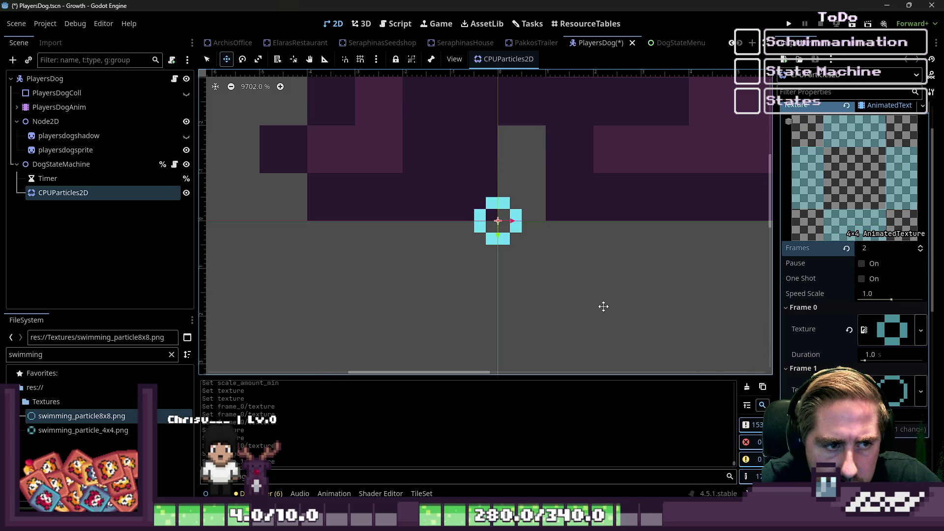
scroll(568, 294, down, 2)
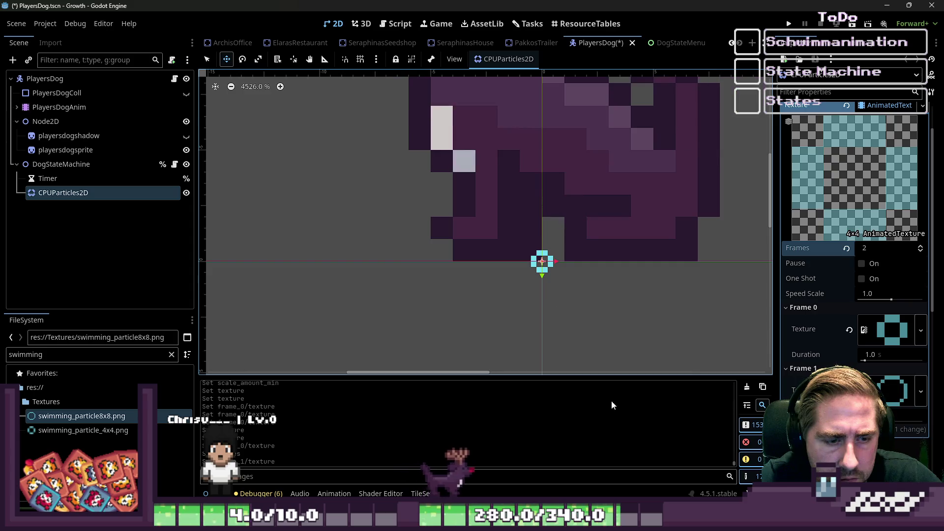
Open swimming_particle_4x4.png in Aseprite from the FileSystem dock.
mouse_move(635, 526)
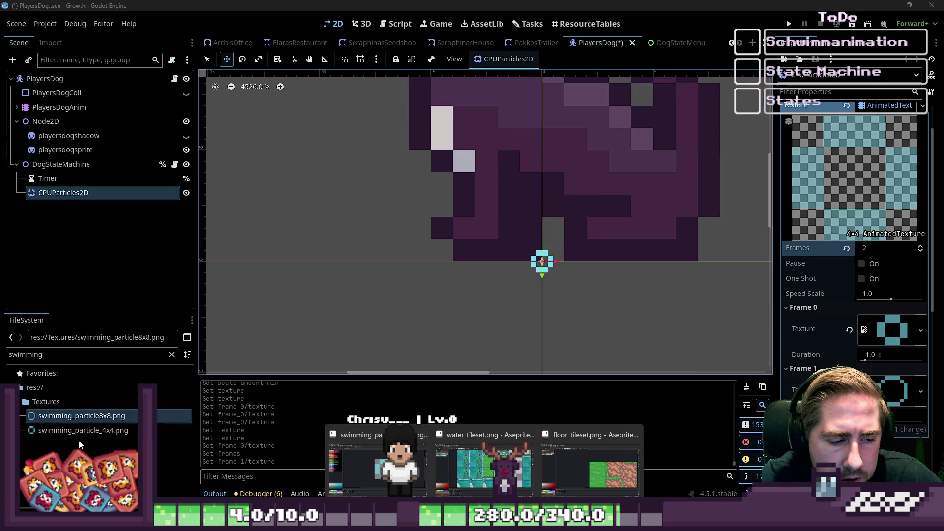
right_click(68, 416)
click(54, 427)
right_click(54, 427)
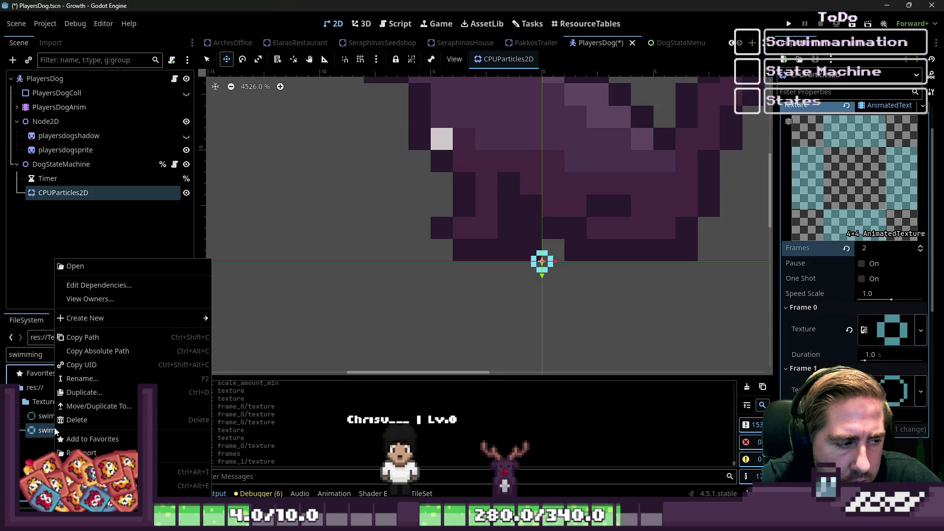
click(108, 486)
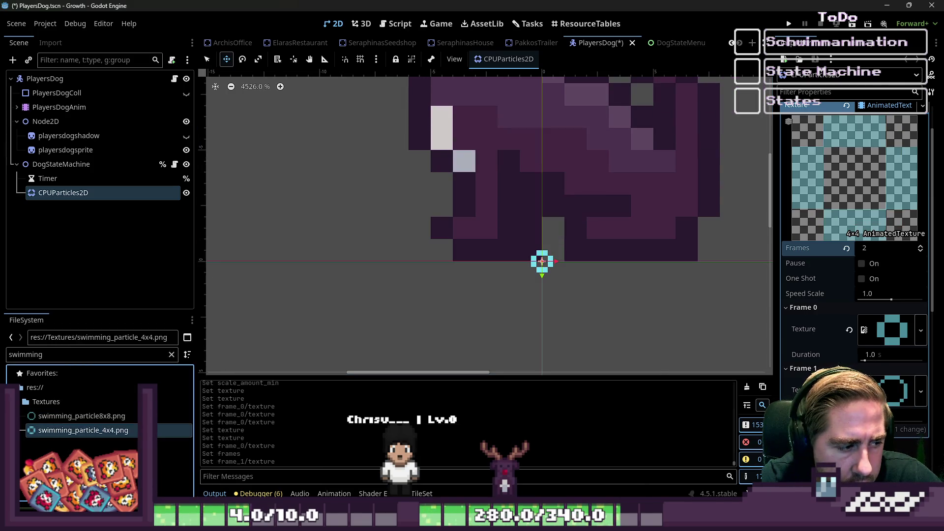
scroll(524, 229, up, 5)
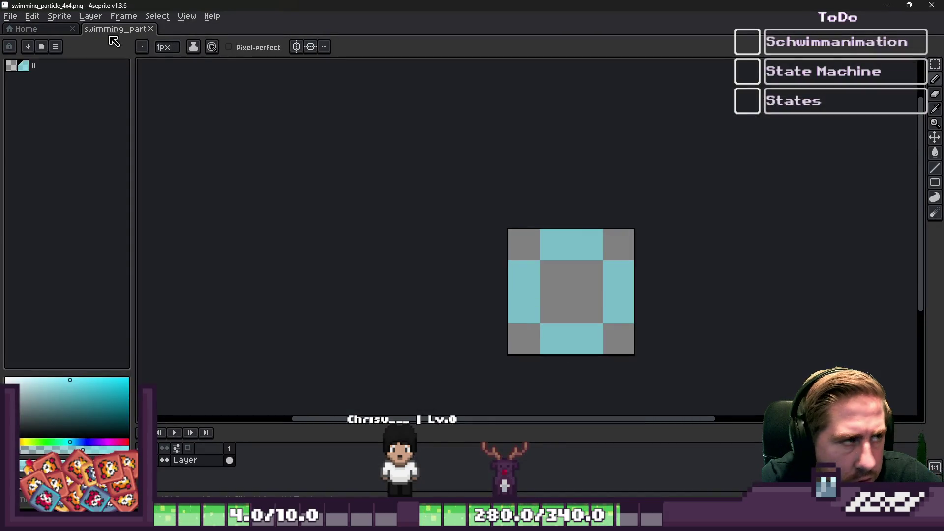
Enlarge the 4x4 ring's canvas to 12x12 pixels, keeping the ring centred.
click(86, 19)
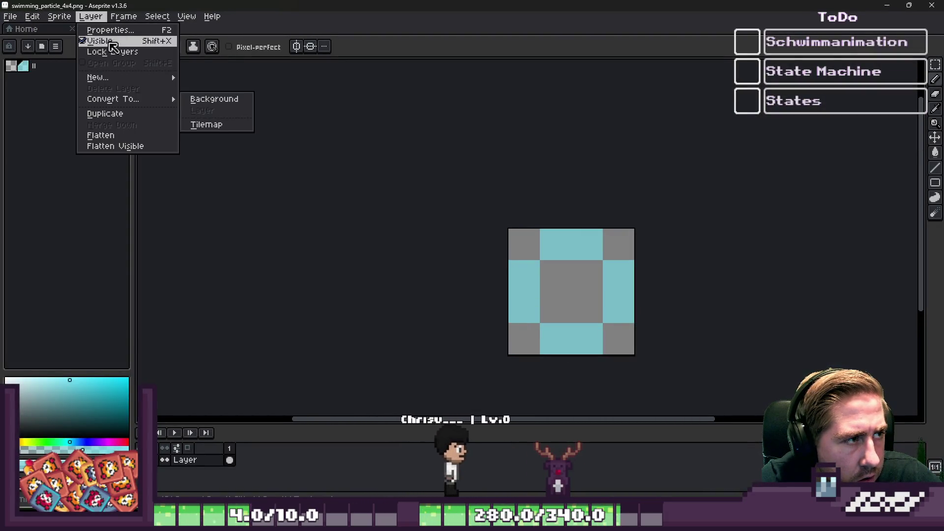
mouse_move(59, 14)
click(83, 82)
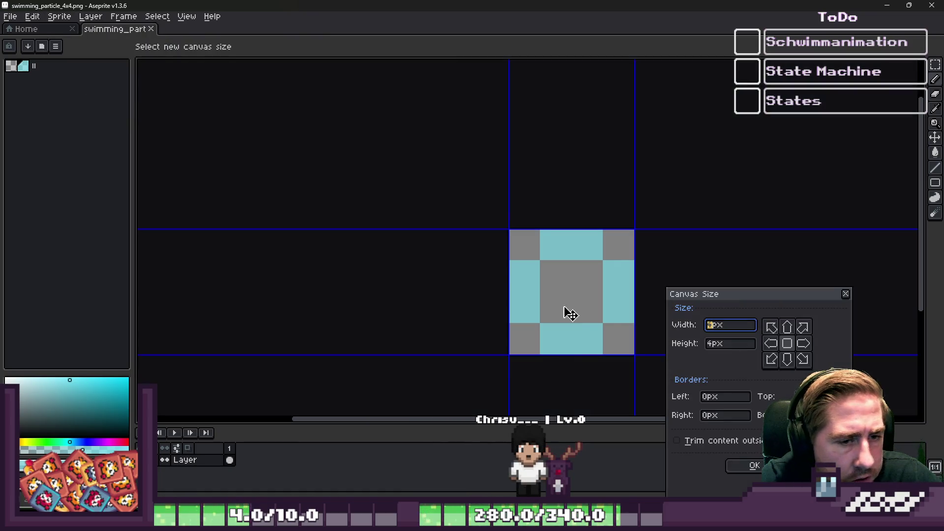
text(2)
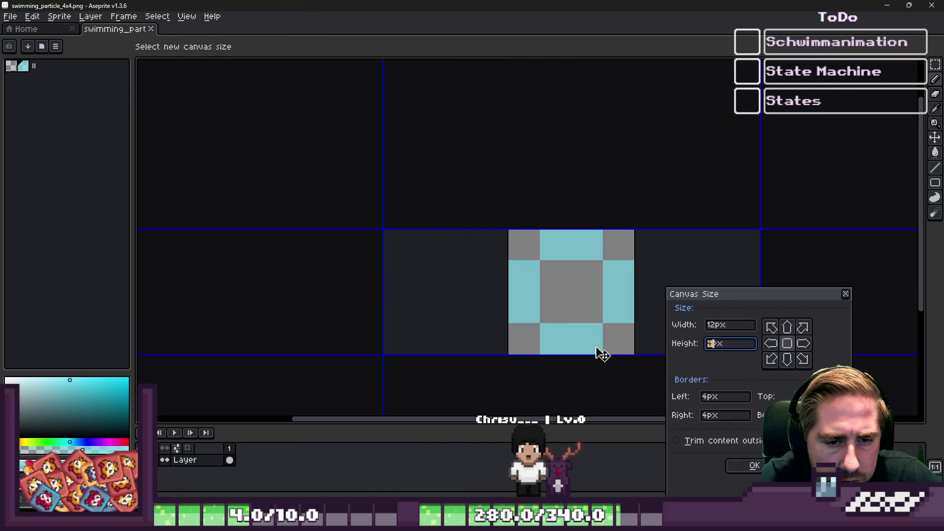
text(12)
key(Return)
scroll(673, 223, down, 3)
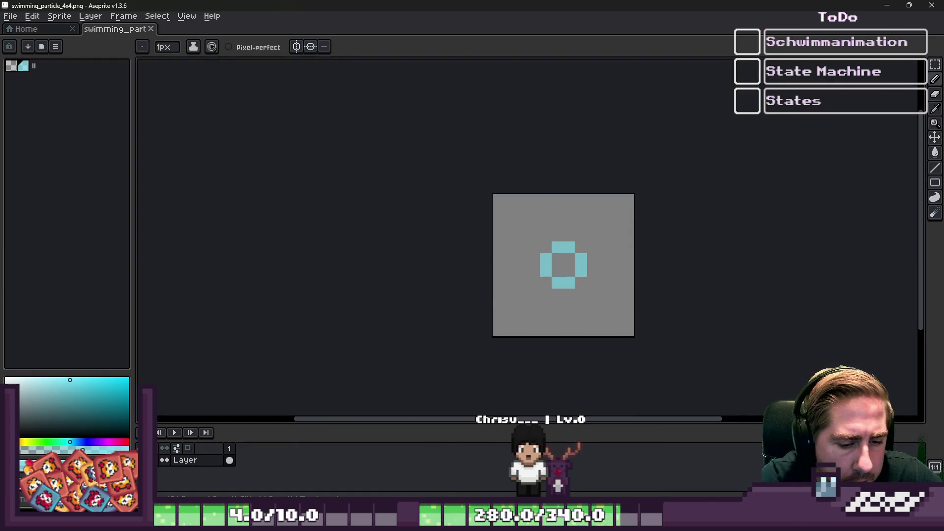
Back in Godot, open swimming_particle8x8.png for editing in the image editor.
click(586, 465)
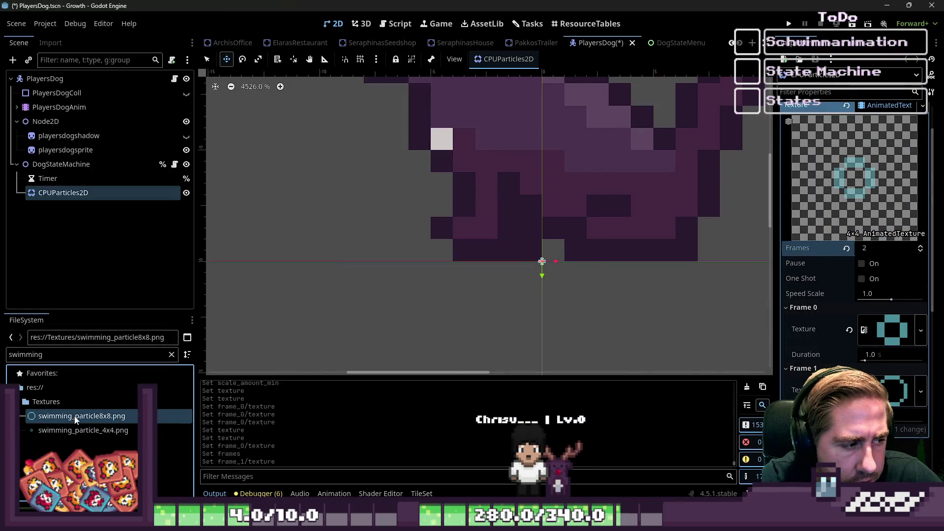
right_click(75, 416)
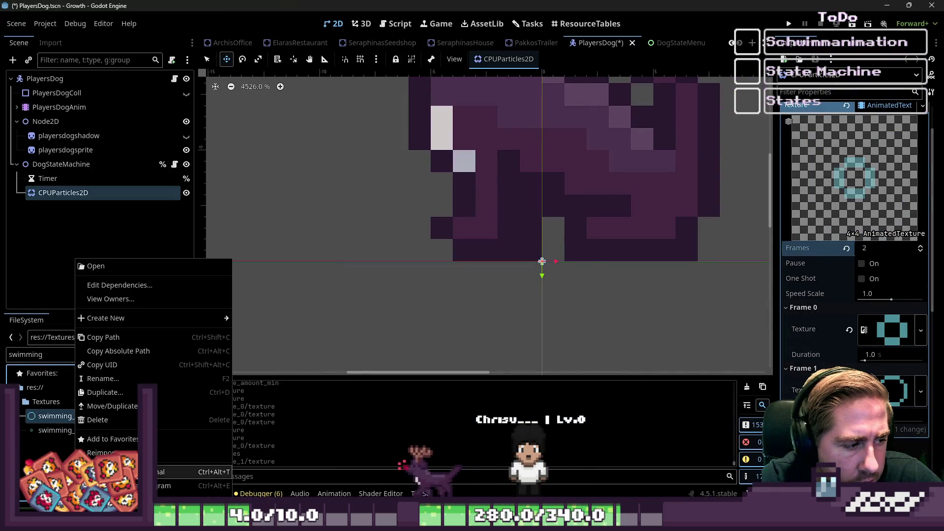
click(147, 486)
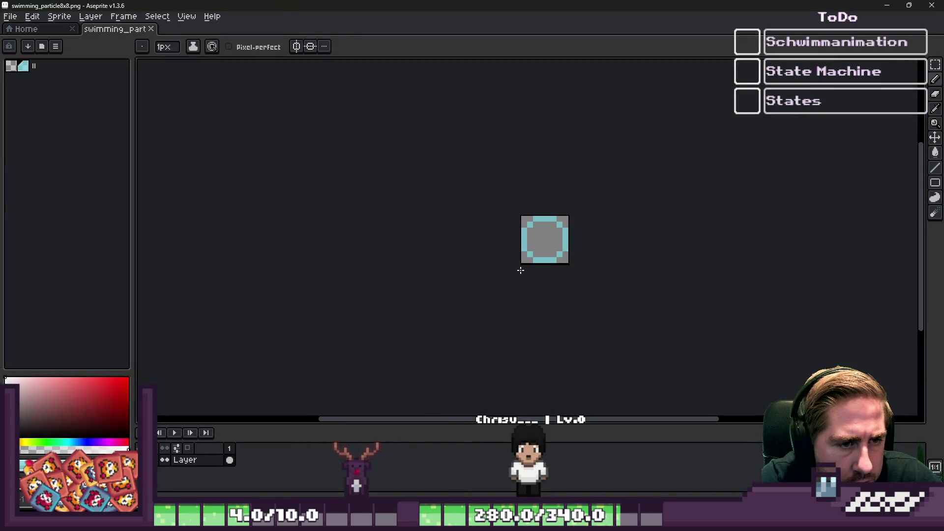
Set the 8x8 ring sprite's canvas width and height to 12 pixels.
scroll(521, 271, up, 1)
click(59, 16)
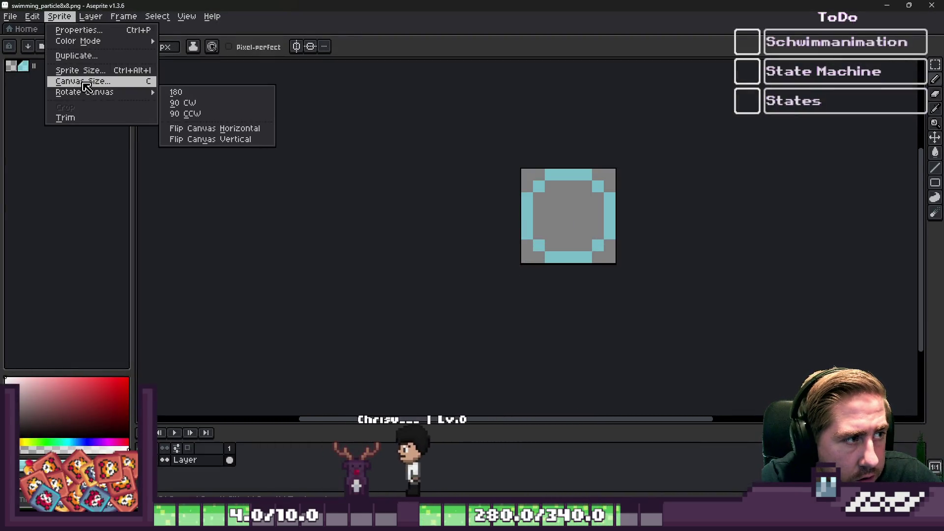
click(86, 81)
text(12)
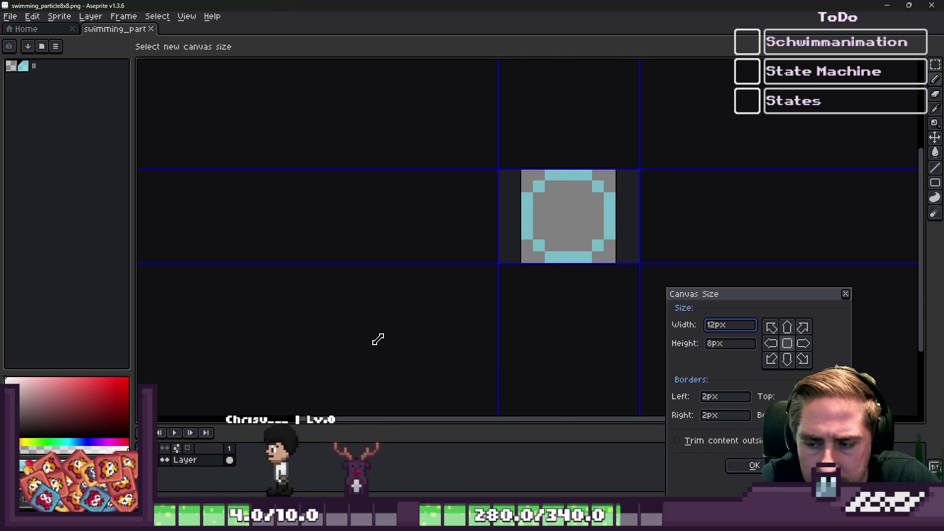
key(Tab)
text(2)
text(12)
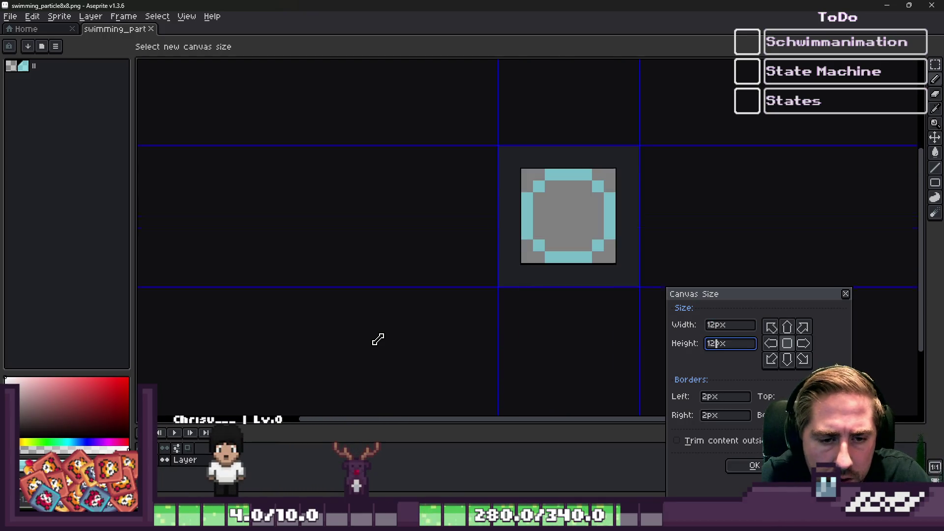
key(Return)
Start a new sprite from the File menu.
scroll(419, 241, up, 2)
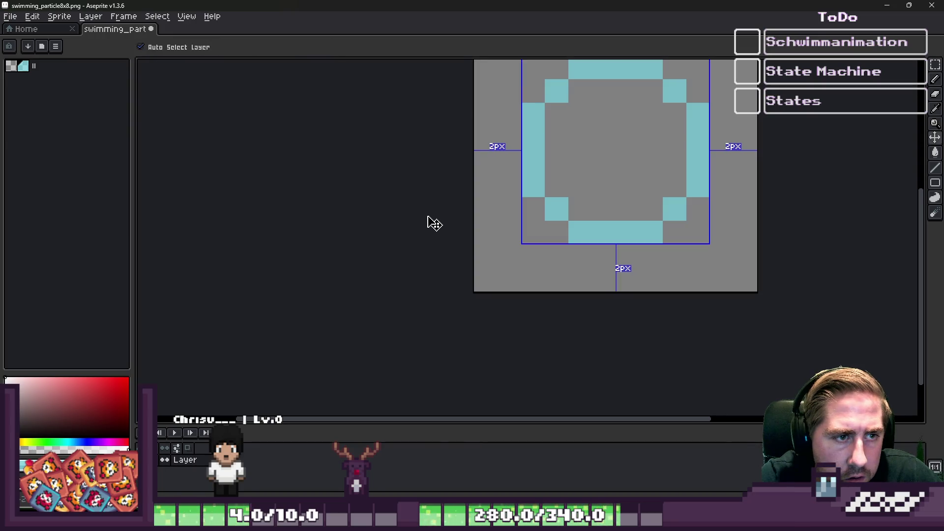
click(3, 14)
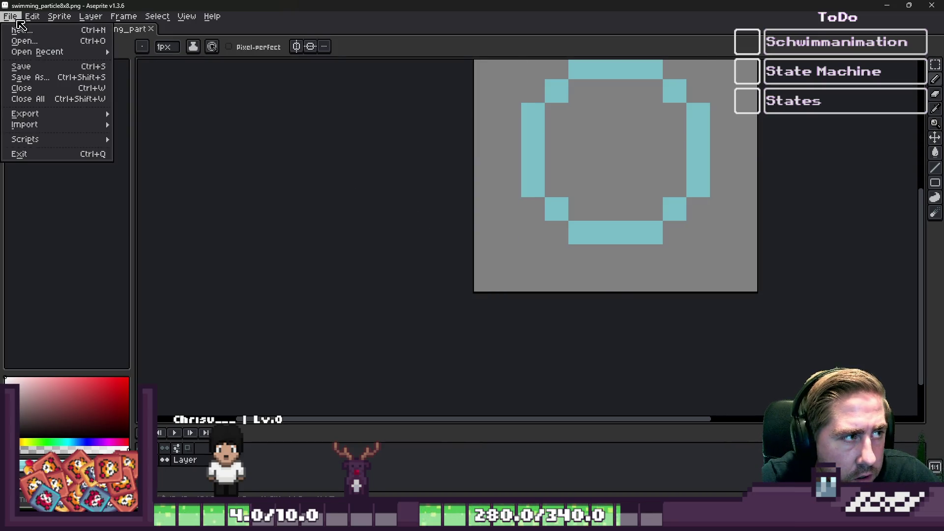
click(19, 28)
Create the new sprite, paste the ring into it, and pick its cyan colour.
key(Return)
key(ctrl+v)
scroll(504, 246, up, 4)
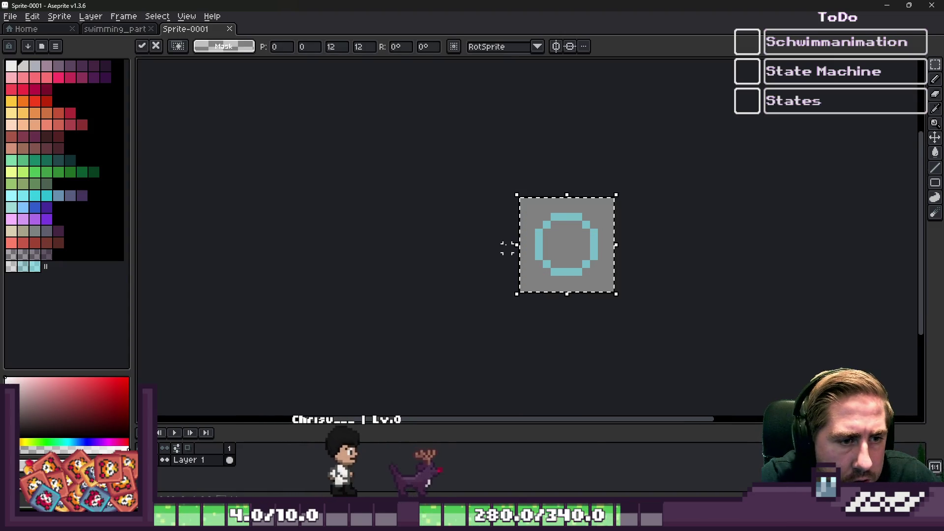
key(Return)
alt+click(553, 246)
Draw the larger ring's cyan top row and clean up stray pixels.
scroll(541, 236, up, 3)
scroll(520, 120, down, 2)
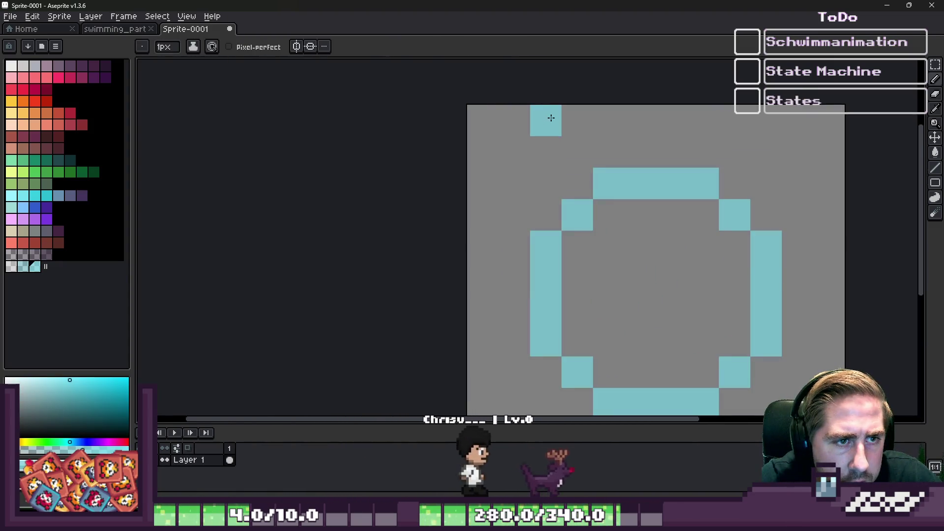
drag(581, 110, 760, 118)
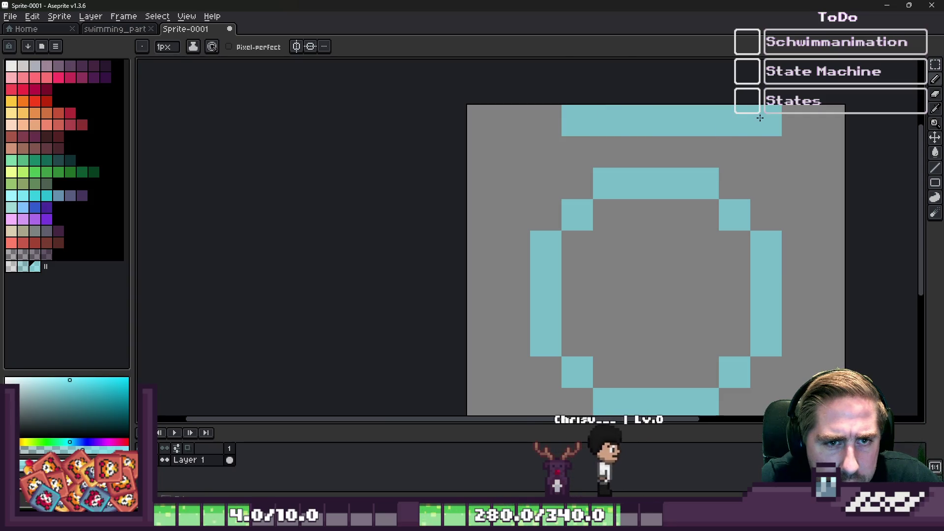
right_click(755, 118)
click(546, 147)
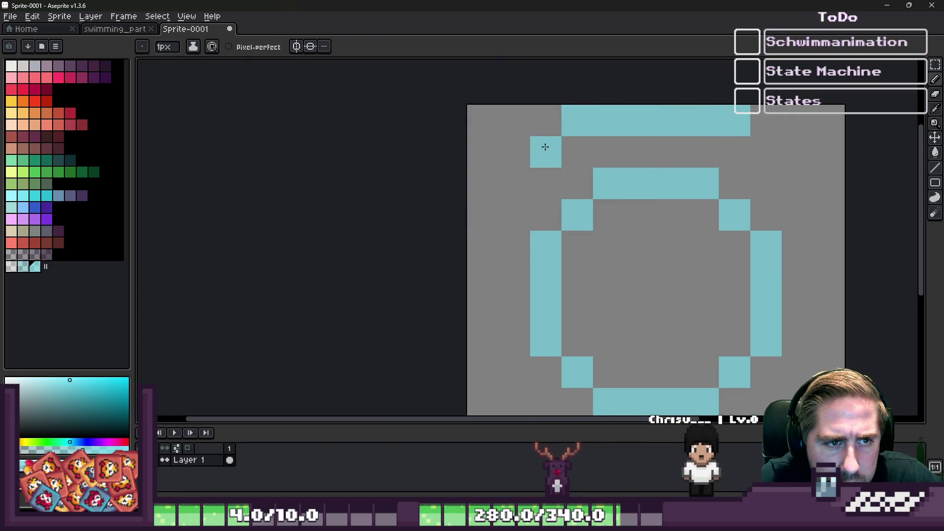
key(e)
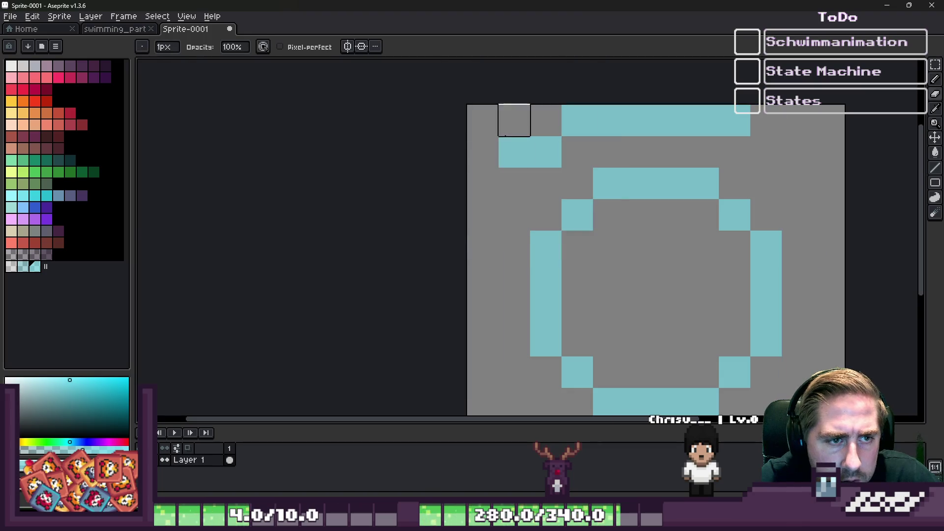
key(ctrl+z)
key(b)
click(564, 134)
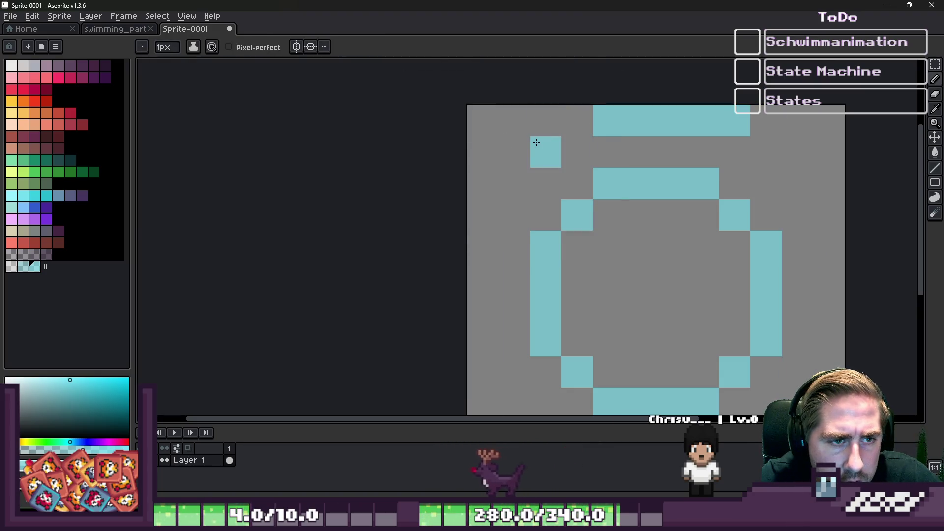
key(ctrl+z)
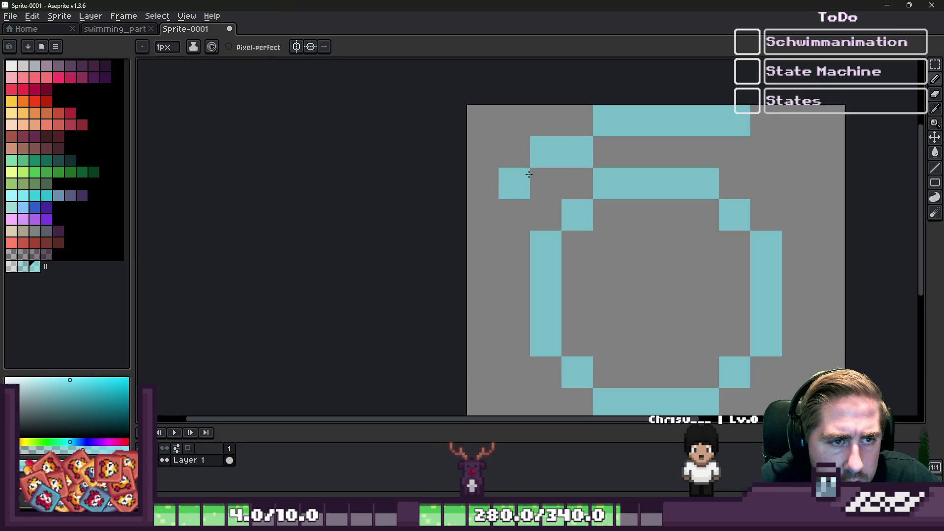
Draw the outer ring's left edge and lower-left diagonal in cyan.
click(512, 215)
click(483, 246)
scroll(491, 176, down, 1)
drag(485, 199, 485, 289)
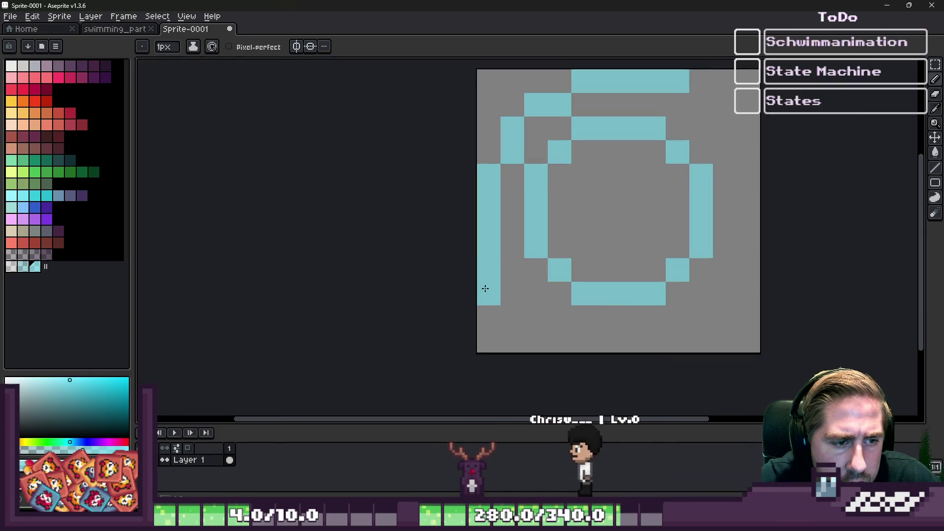
key(ctrl+z)
click(501, 276)
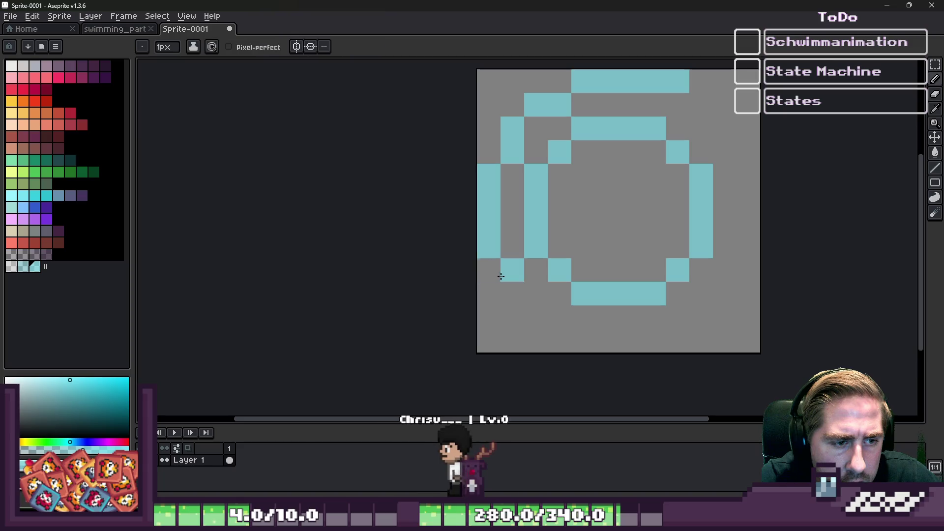
click(529, 313)
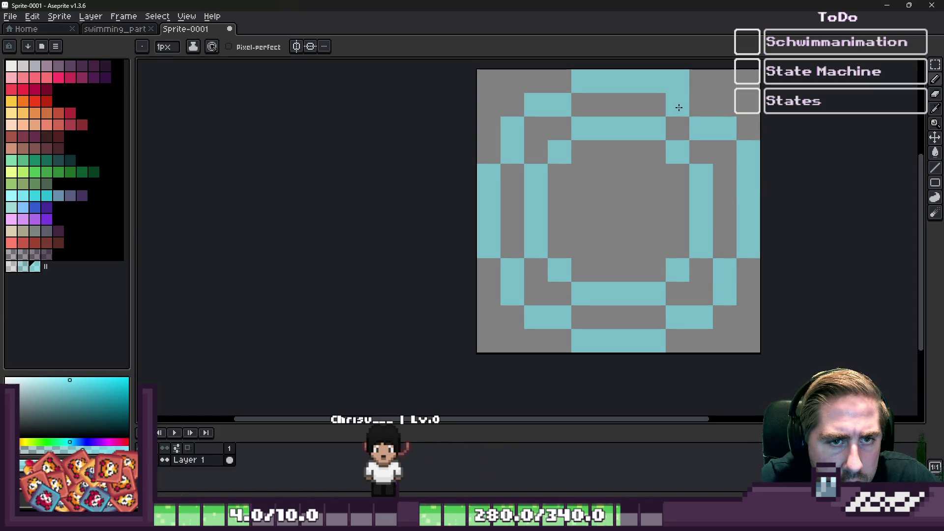
Adjust the top-right pixels, then save the new ring sprite with Ctrl+S.
click(724, 105)
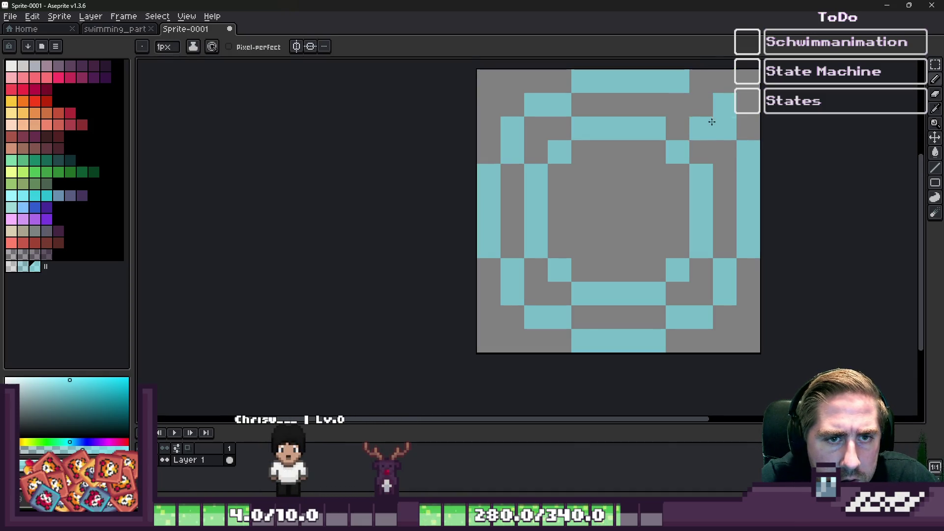
key(ctrl+z)
key(e)
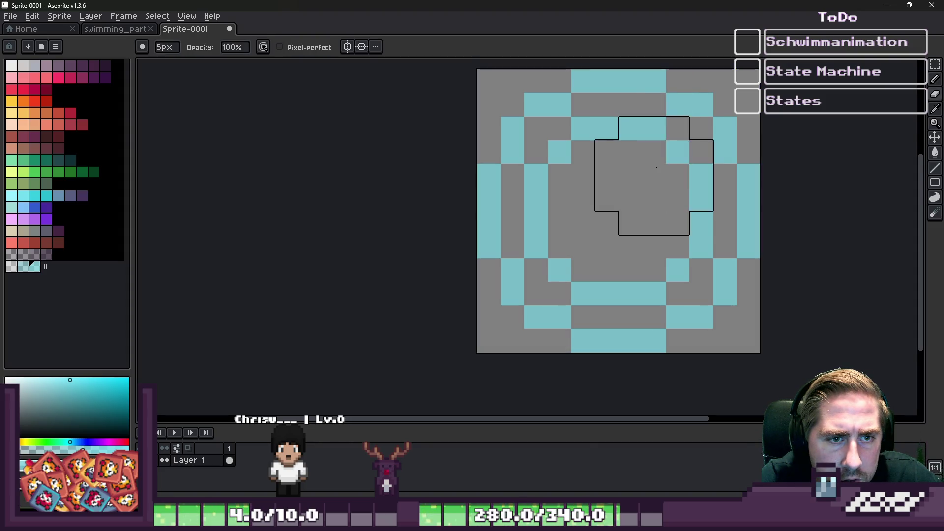
scroll(627, 214, down, 3)
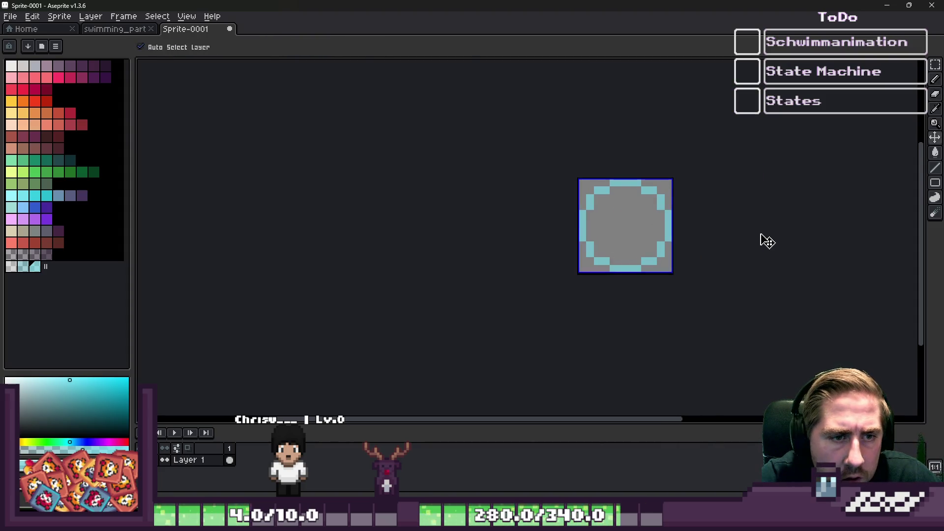
key(ctrl+s)
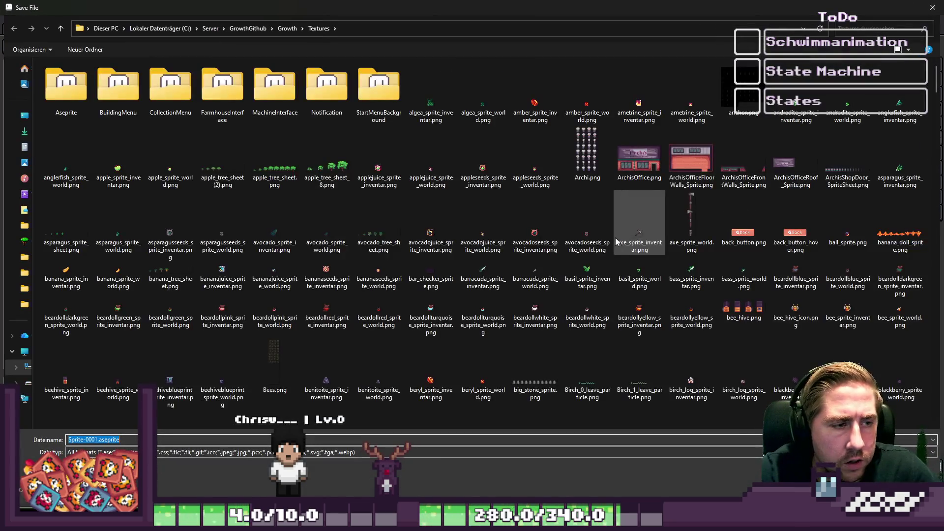
Save the larger ring as swimming_particle12x12.png in PNG format and return to Godot.
text(swimmk)
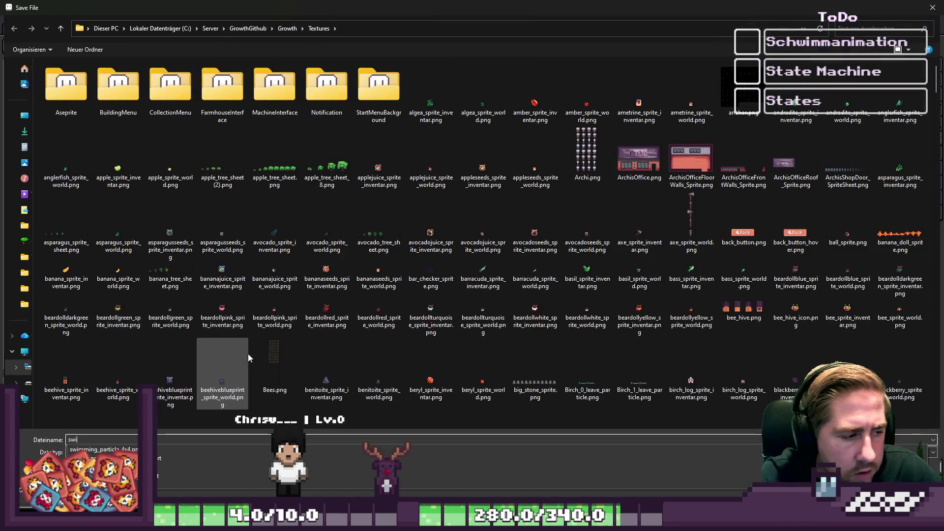
key(BackSpace)
text(ming)
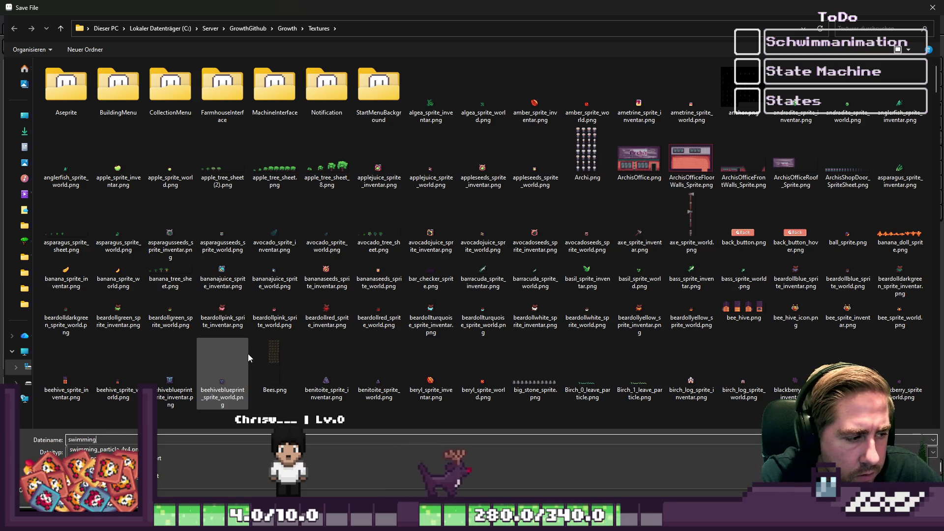
text(_particle)
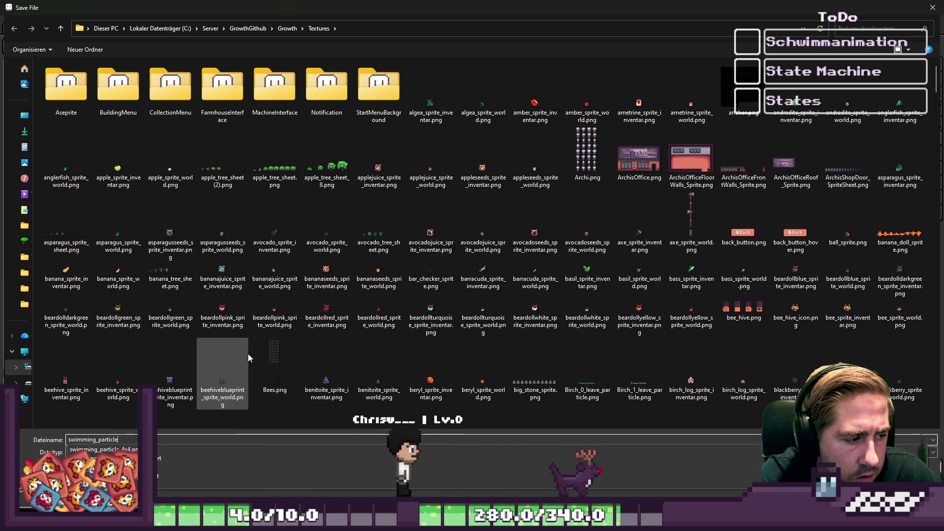
text(12x12)
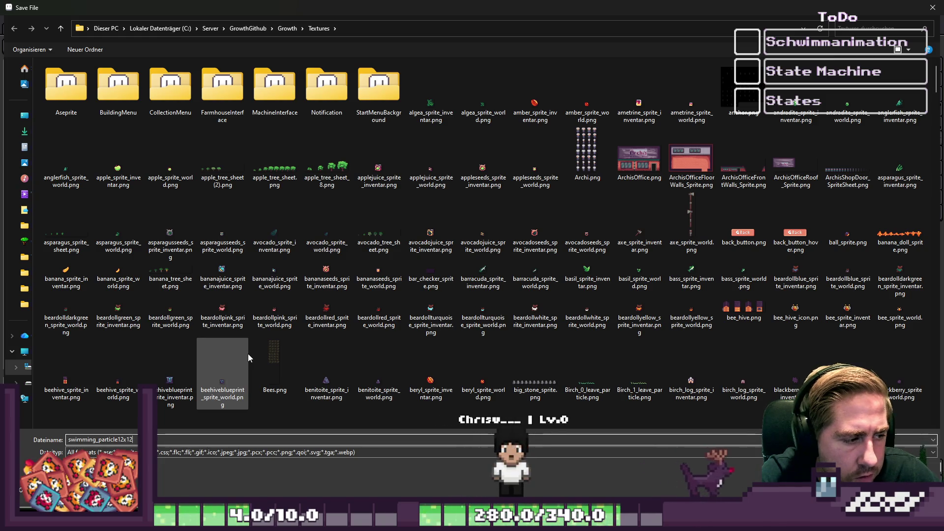
click(167, 452)
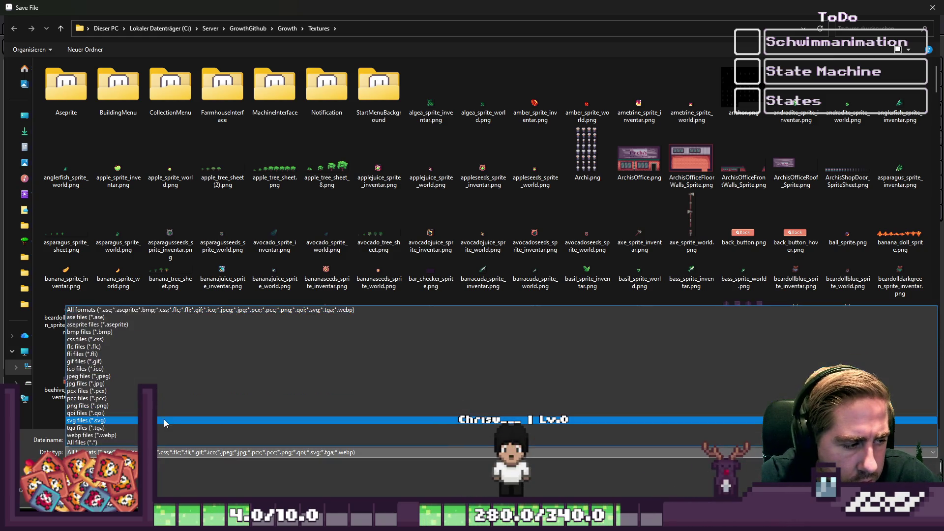
click(132, 405)
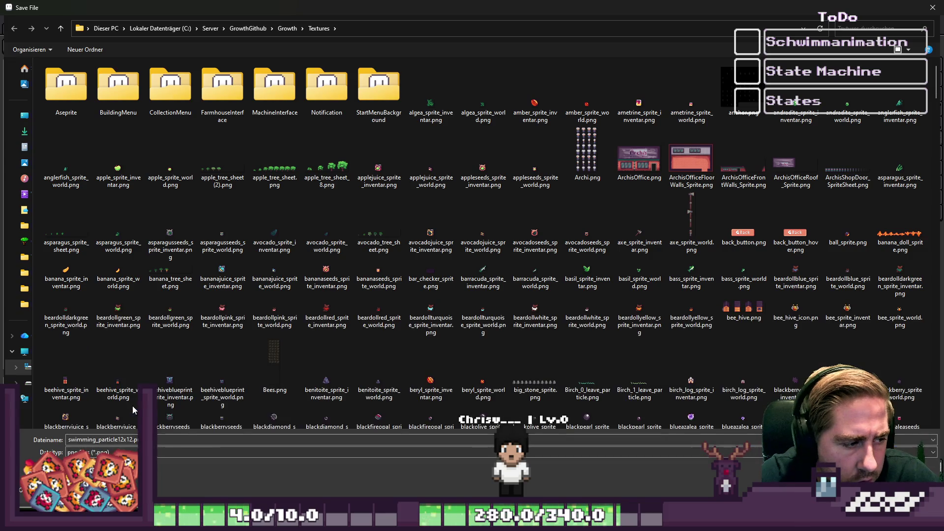
key(Return)
click(688, 522)
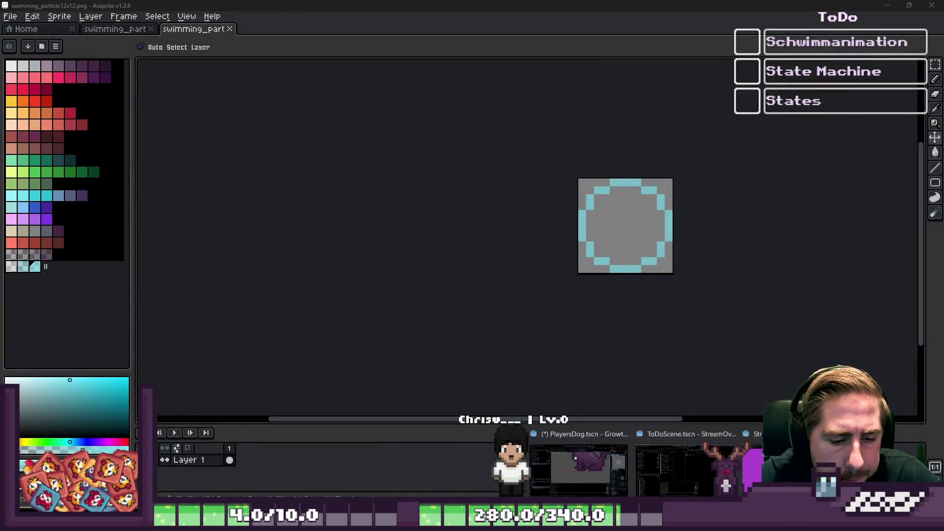
click(545, 487)
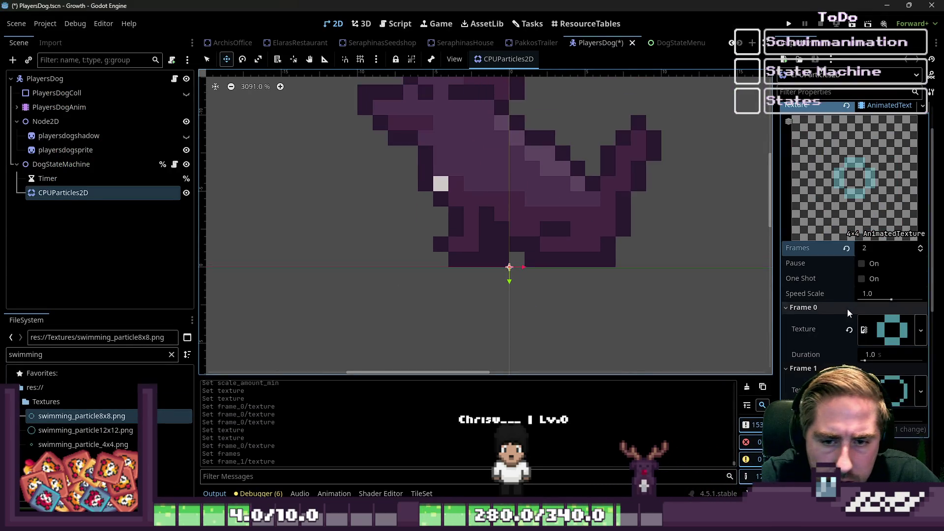
Replace Frame 0's texture with swimming_particle_4x4.png.
scroll(875, 287, down, 2)
click(849, 280)
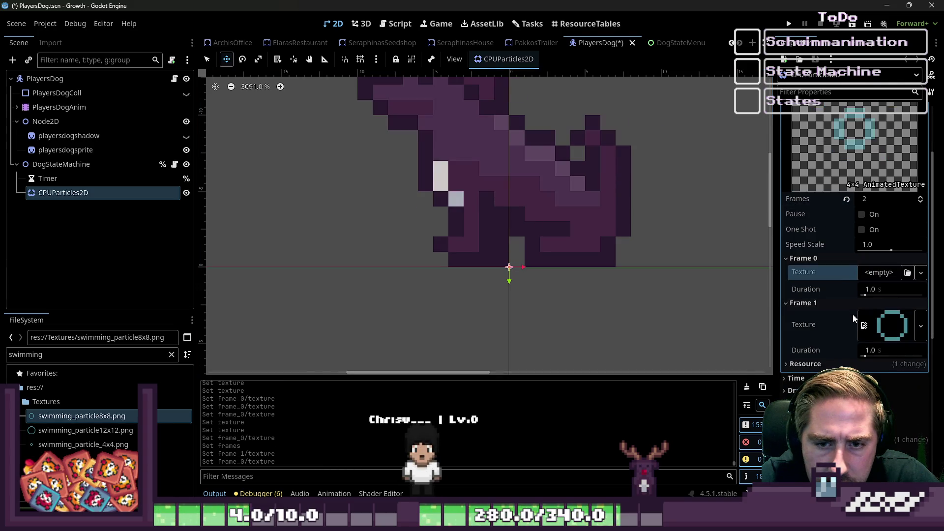
mouse_move(74, 444)
mouse_down()
mouse_move(590, 320)
mouse_move(865, 300)
mouse_move(884, 278)
mouse_up()
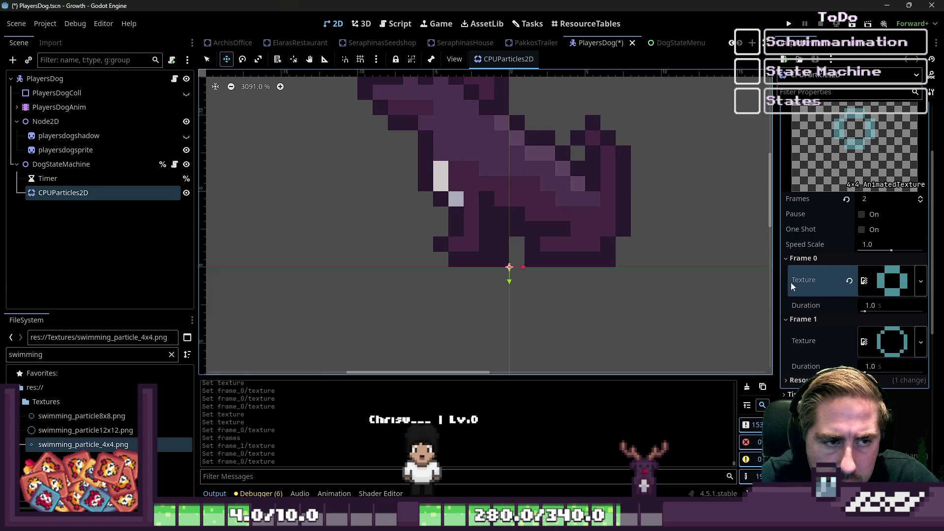
scroll(542, 256, up, 2)
scroll(542, 256, up, 6)
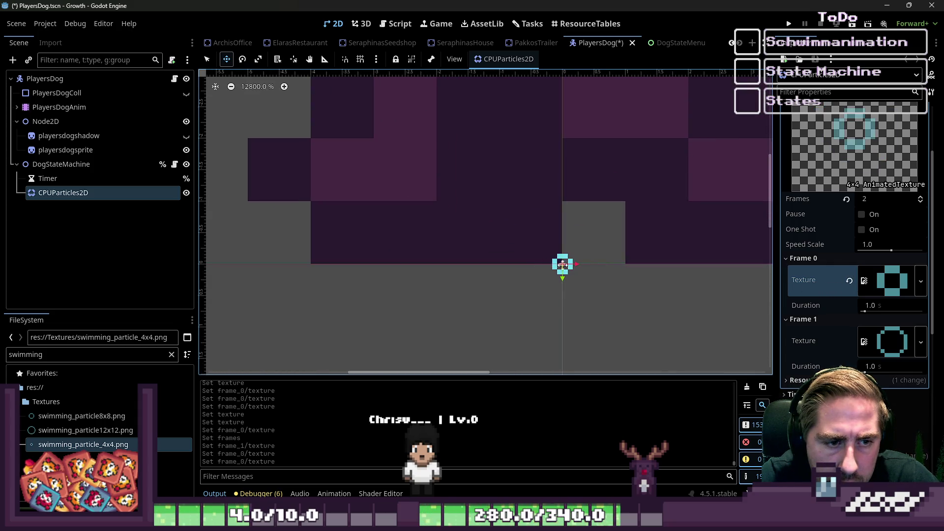
Inspect Frame 1's texture preview and its resource settings.
click(892, 341)
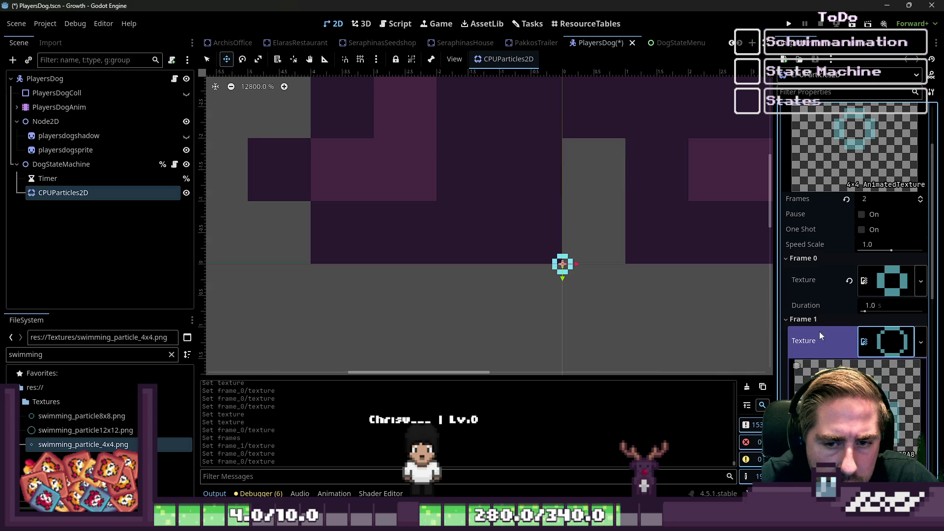
scroll(636, 277, down, 1)
scroll(783, 362, down, 3)
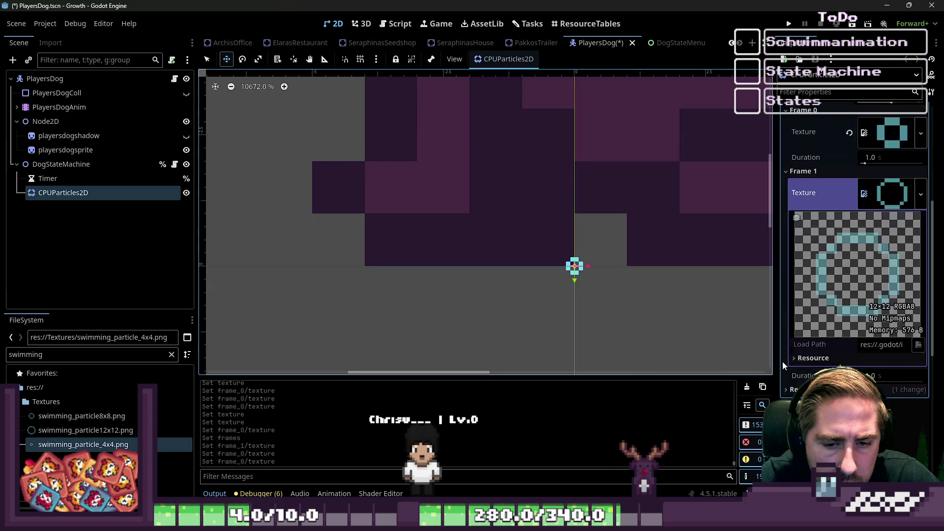
click(888, 199)
scroll(799, 235, up, 2)
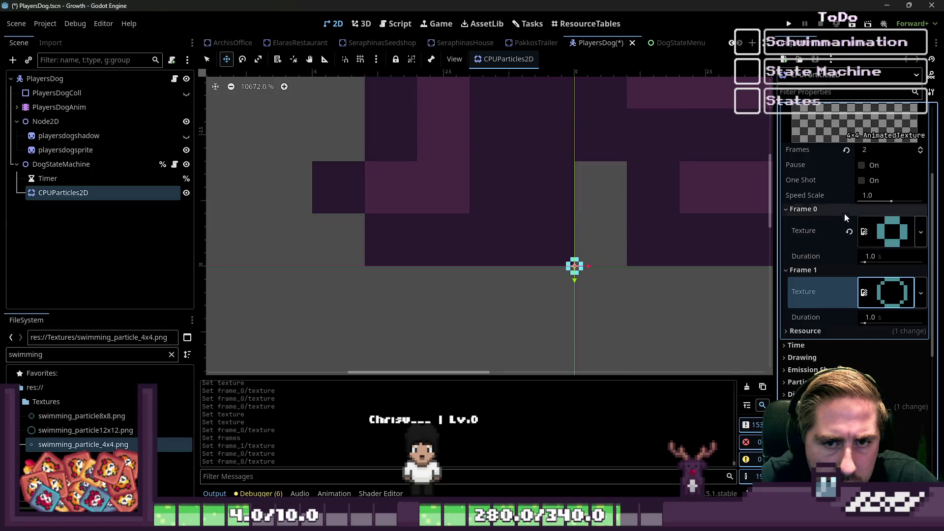
click(830, 333)
click(831, 333)
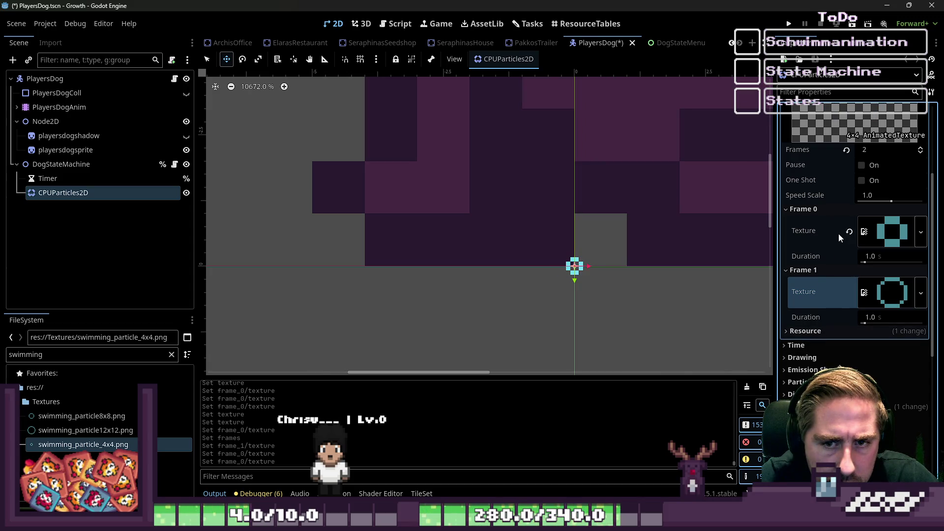
Add a third frame and assign swimming_particle12x12.png to Frame 2's texture.
click(920, 148)
click(843, 332)
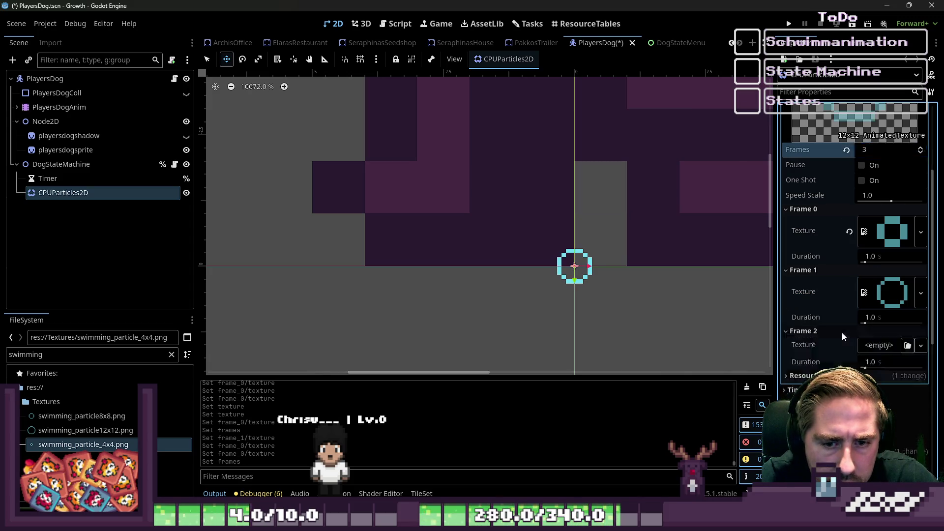
click(99, 431)
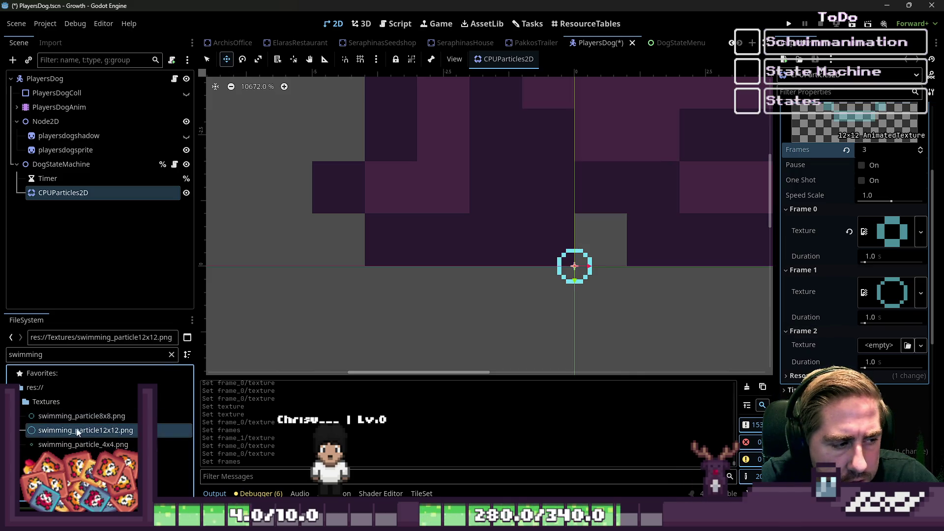
drag(77, 431, 880, 345)
scroll(550, 244, down, 4)
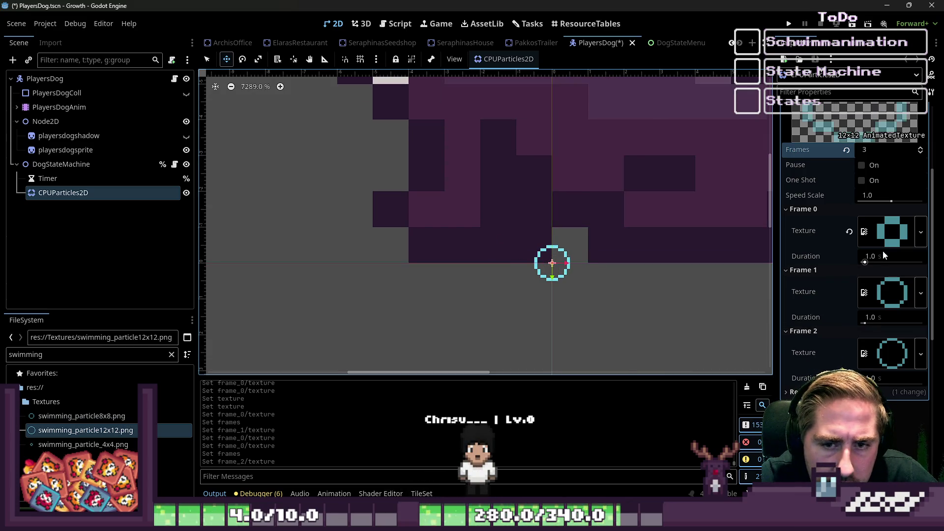
Try speed scale 0.2 and Frame 0 duration 0.4, then reset speed scale to default.
click(874, 196)
text(0)
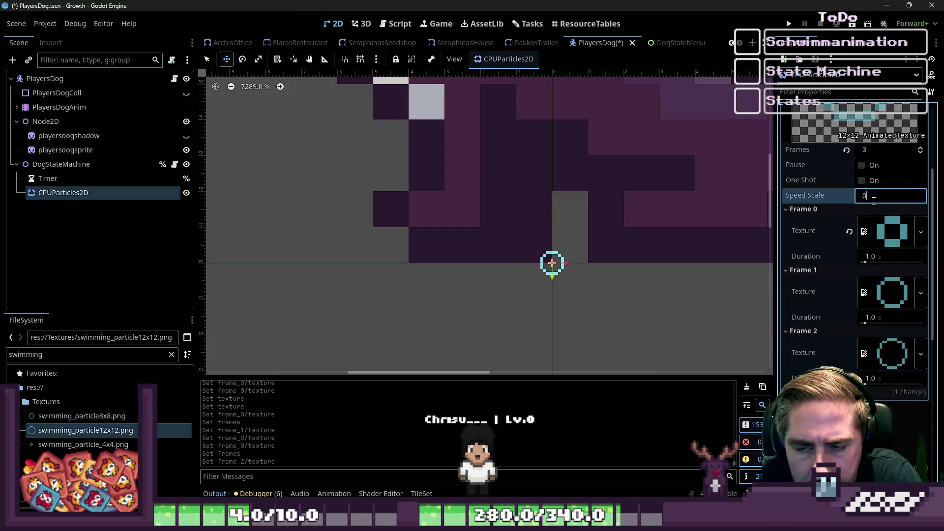
text(.2)
key(Return)
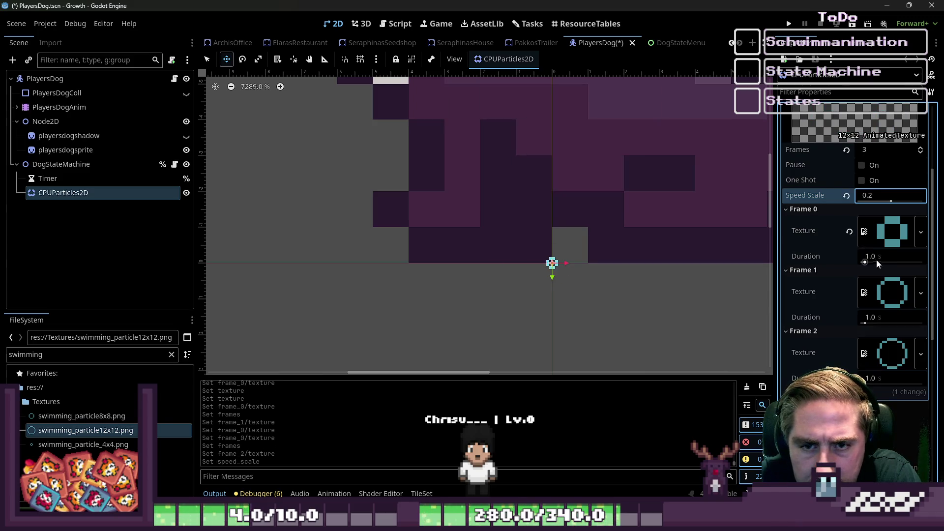
click(878, 264)
text(0.4)
key(Return)
click(870, 318)
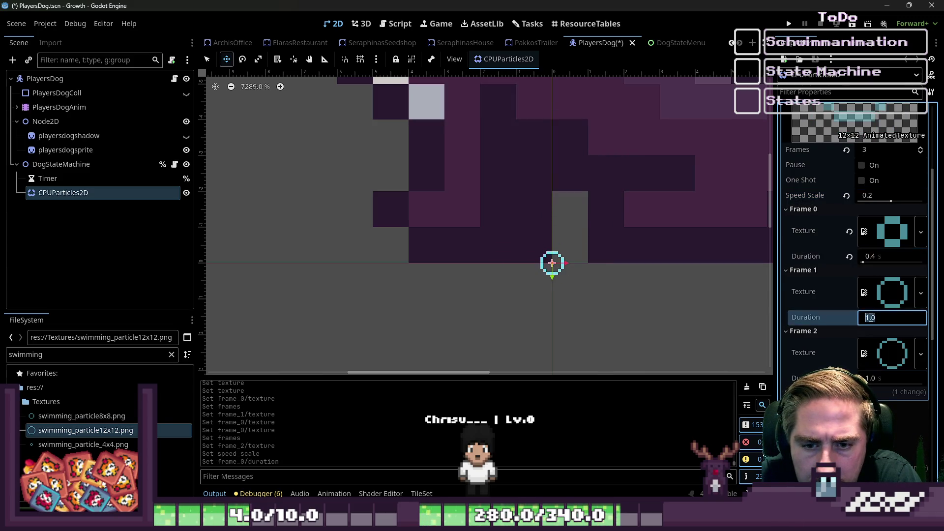
click(845, 195)
Set the Frame 0, Frame 1 and Frame 2 durations to 0.2 s each.
click(881, 377)
text(0.4)
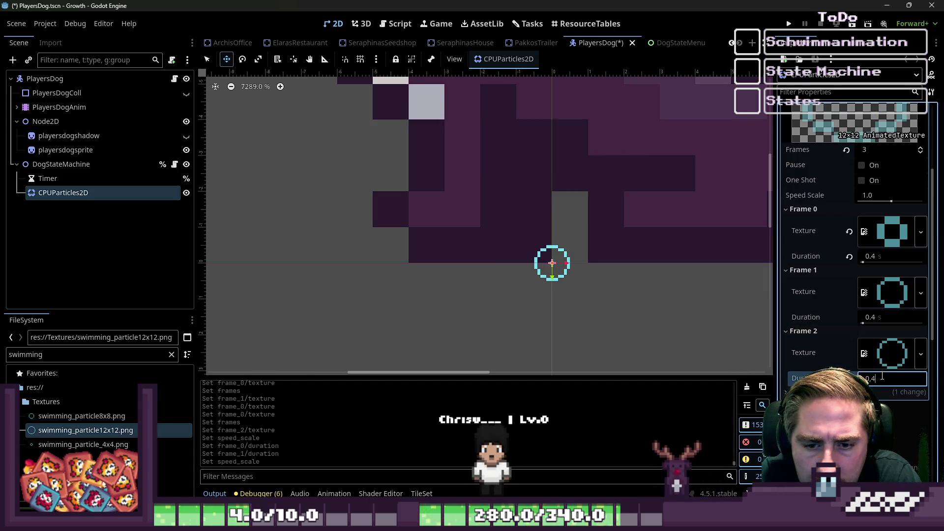
key(Return)
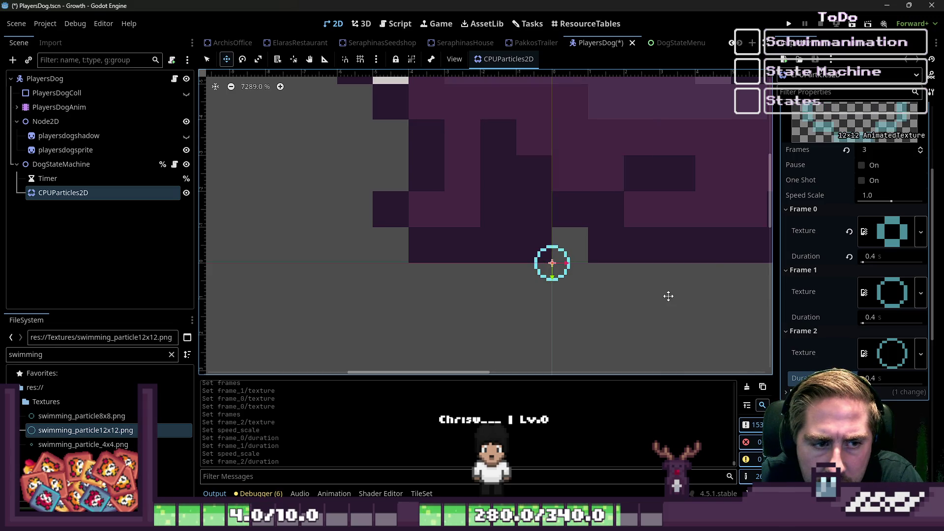
click(868, 255)
text(0,2)
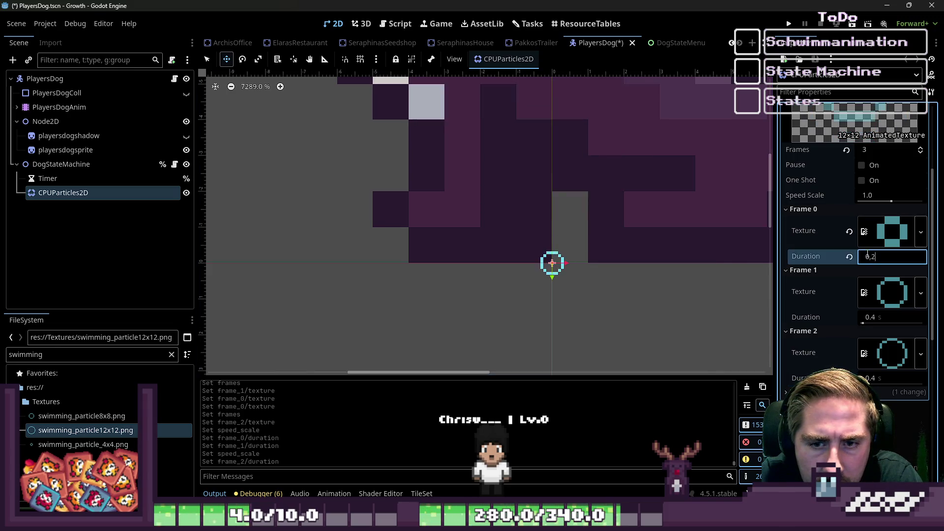
click(878, 319)
text(0,2)
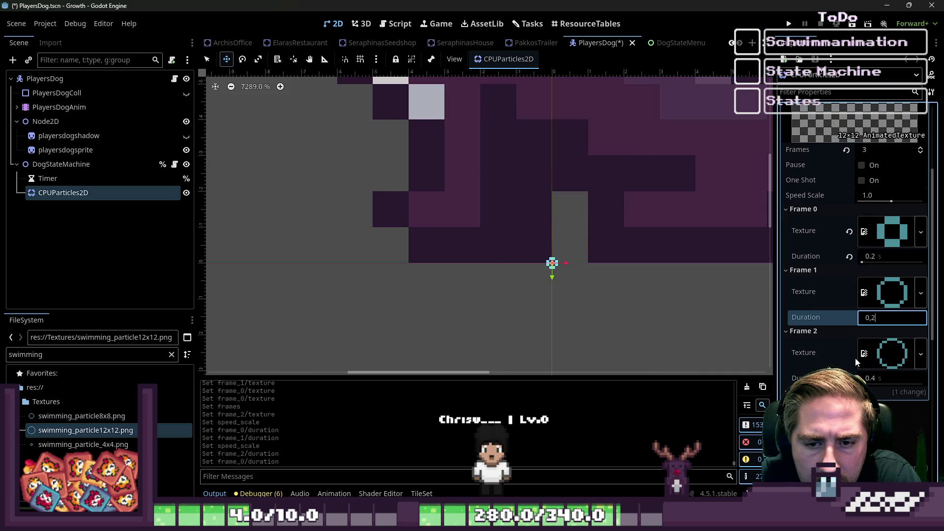
click(876, 377)
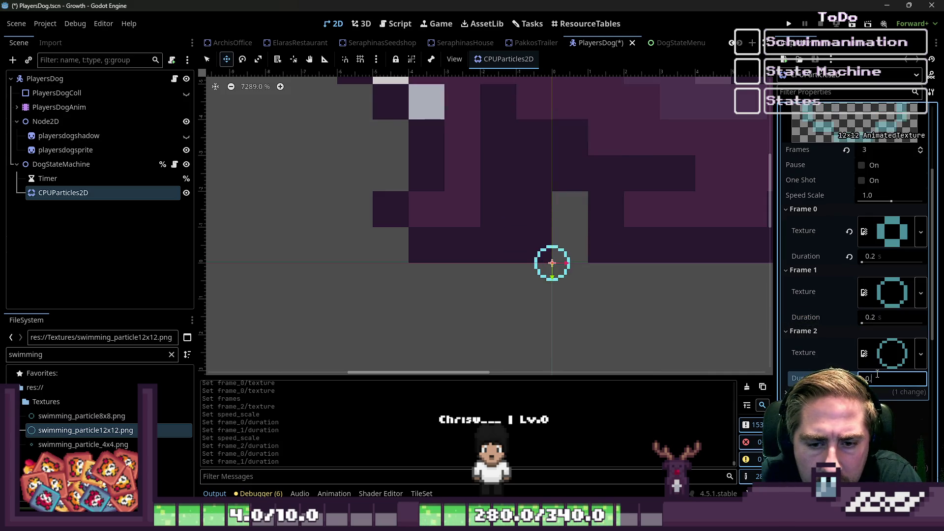
text(2)
key(Return)
scroll(624, 310, down, 4)
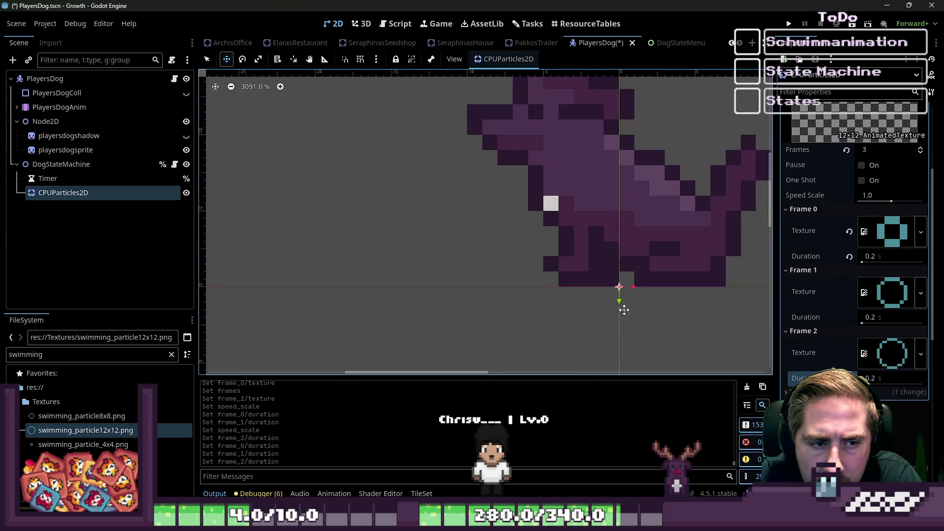
scroll(624, 310, down, 5)
scroll(822, 265, up, 2)
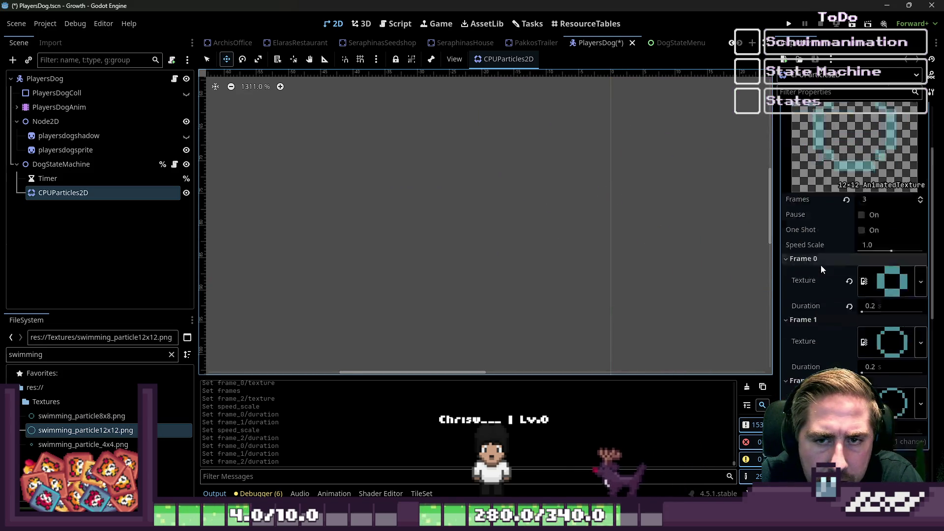
scroll(821, 265, up, 4)
click(878, 297)
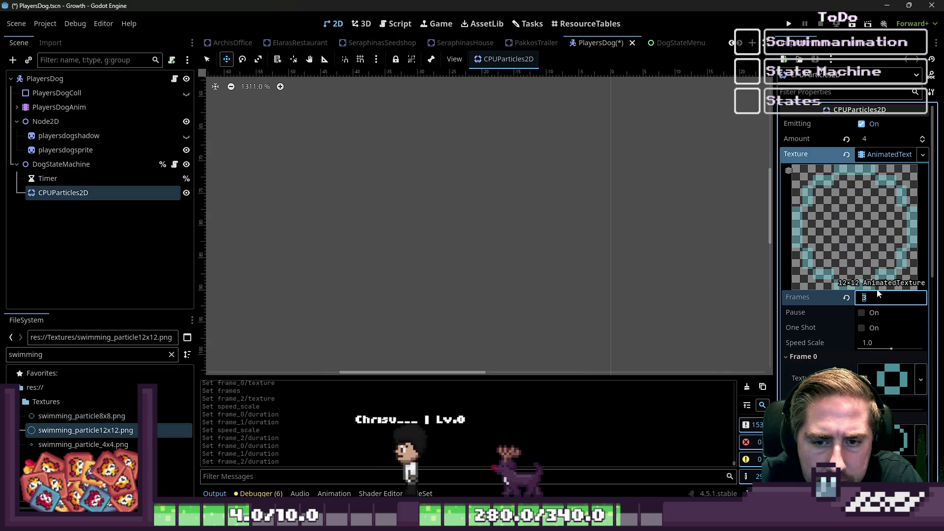
Set the particles' Scale Amount Min to 12.
click(879, 156)
scroll(525, 208, down, 2)
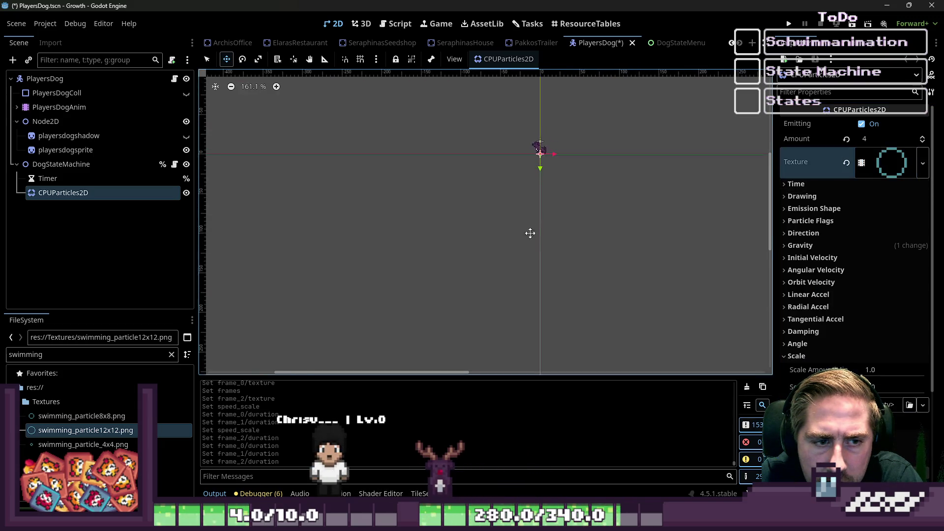
scroll(523, 180, up, 8)
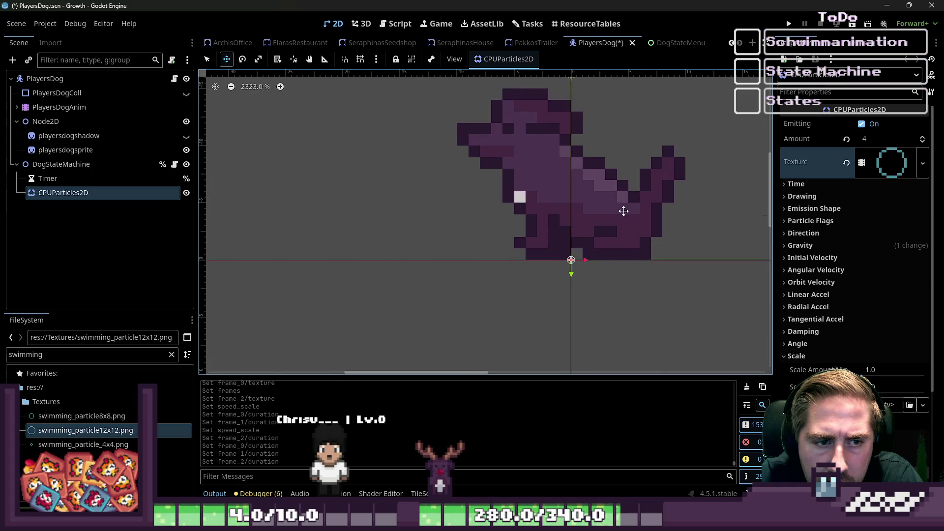
click(882, 168)
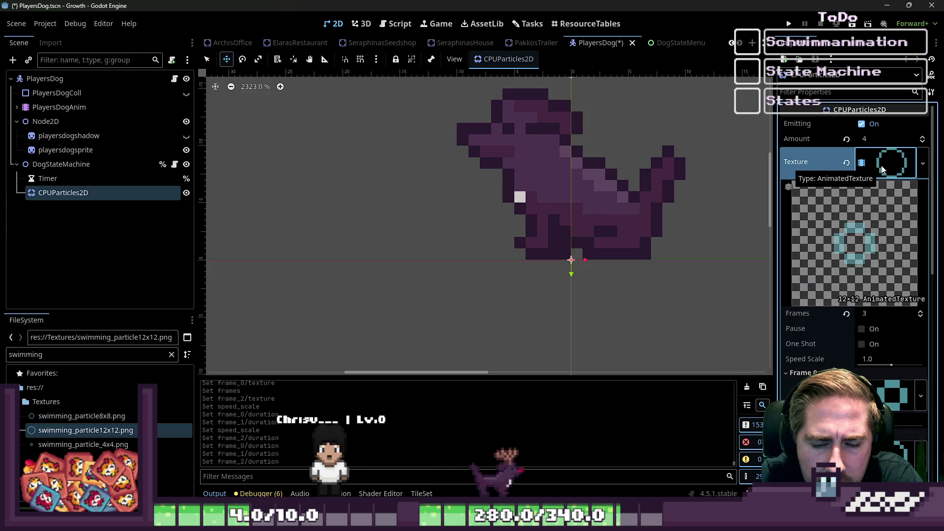
click(882, 168)
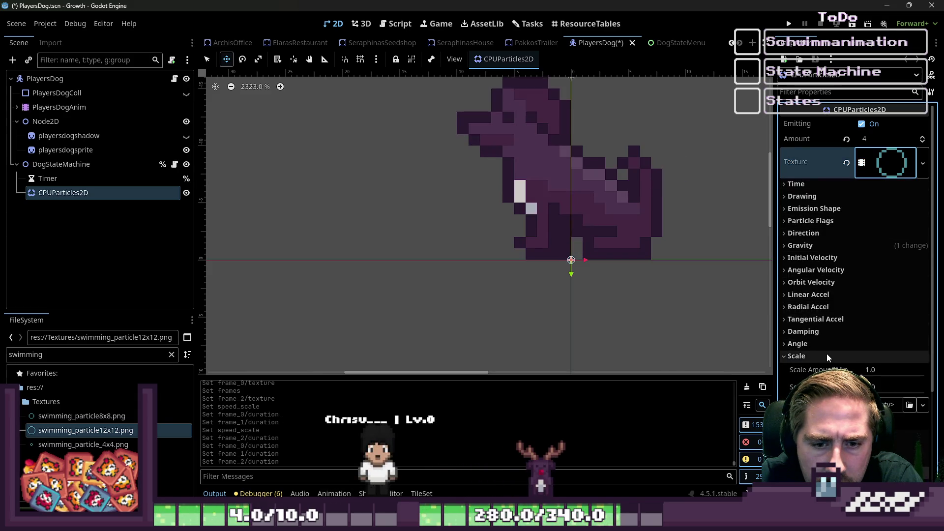
drag(879, 370, 912, 370)
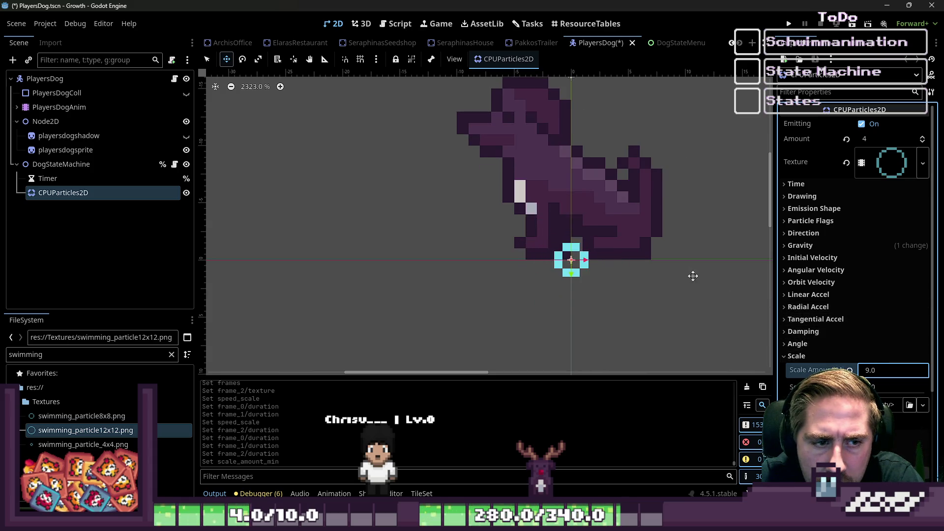
text(12)
key(Return)
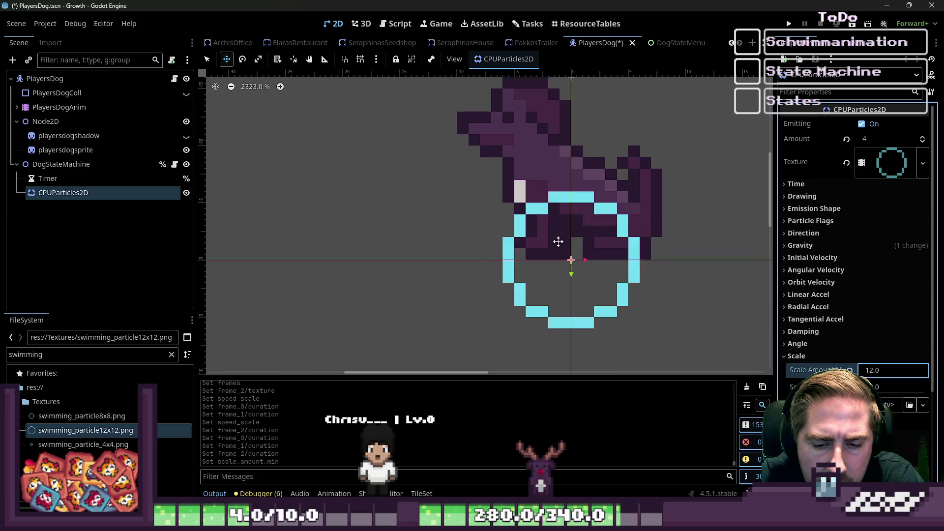
Turn on One Shot for the ring AnimatedTexture and select the PlayersDog node.
scroll(559, 242, down, 6)
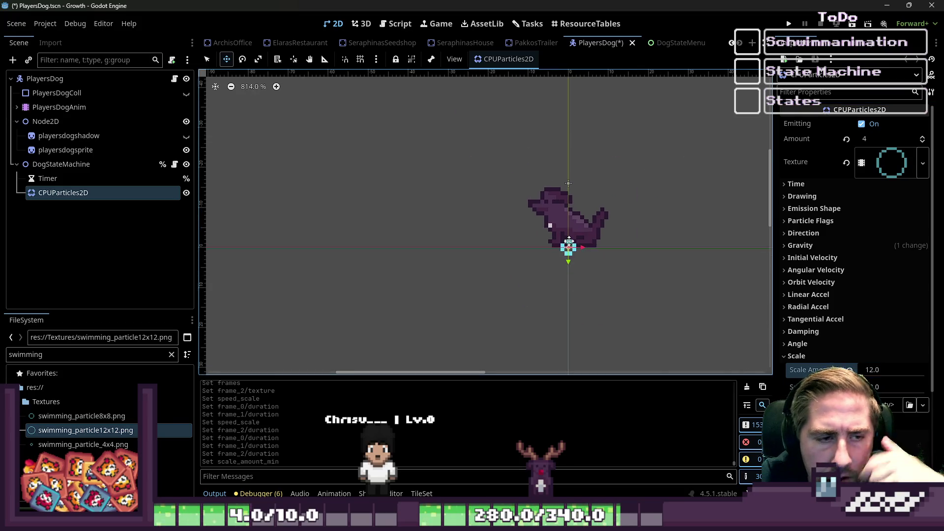
scroll(625, 275, down, 1)
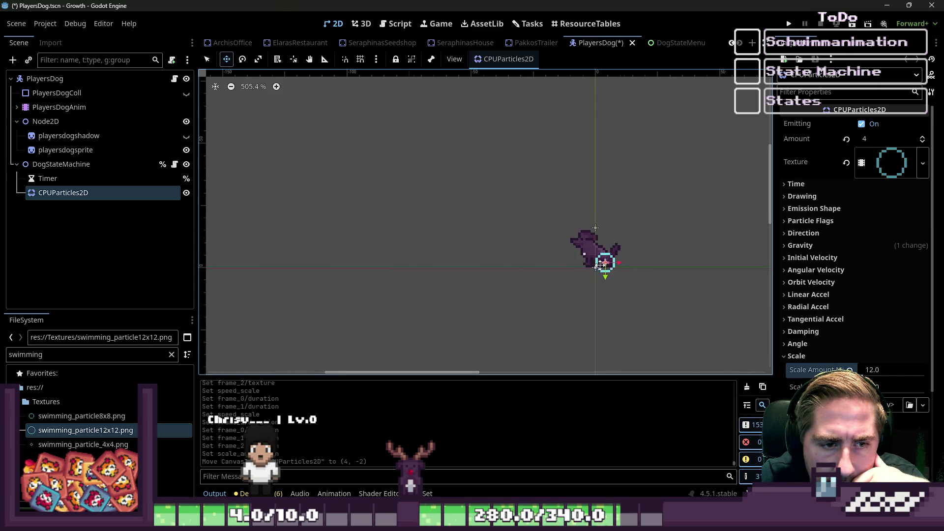
scroll(601, 265, up, 5)
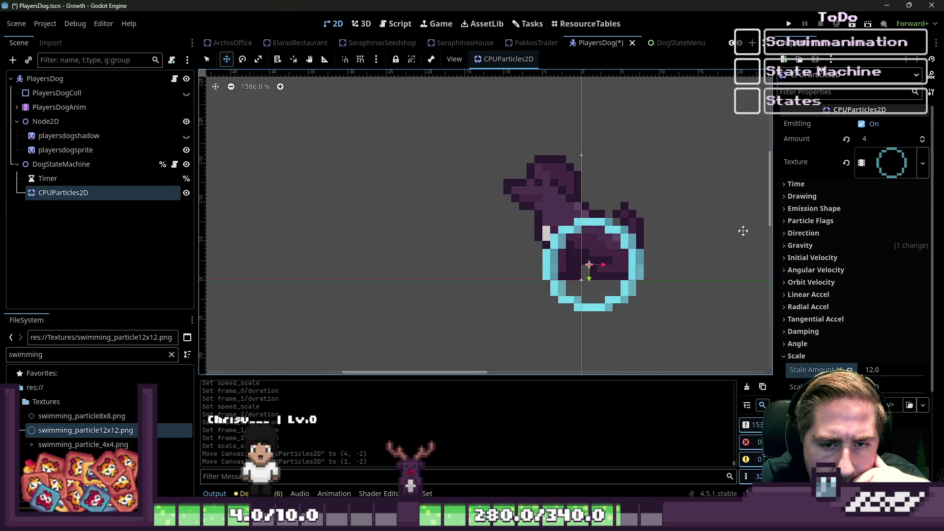
click(891, 162)
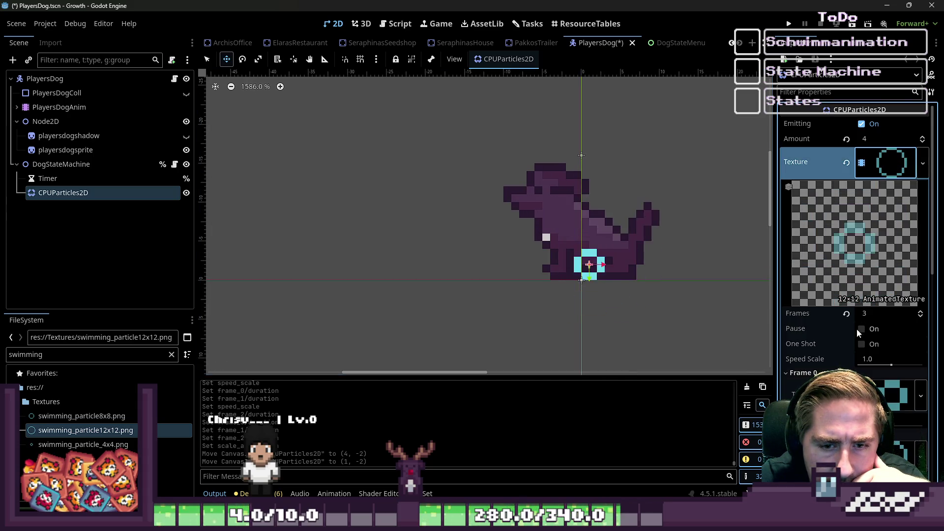
click(862, 344)
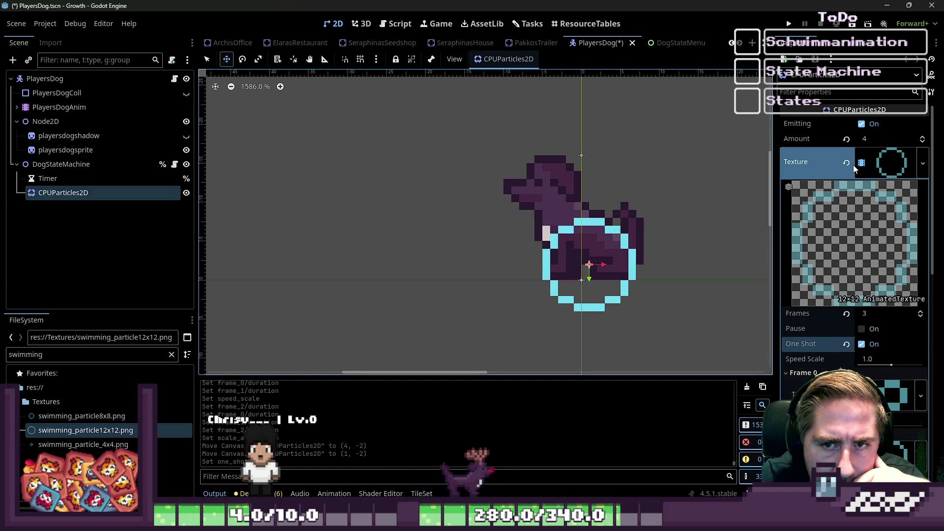
click(891, 163)
scroll(524, 244, down, 1)
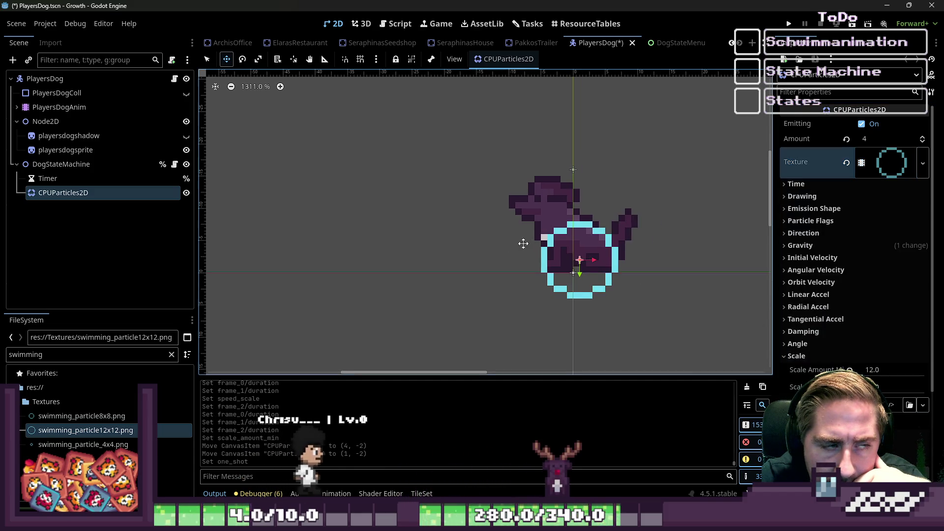
click(49, 78)
Shift the dog, reselect CPUParticles2D, and look through its scale and animation settings.
scroll(512, 226, down, 2)
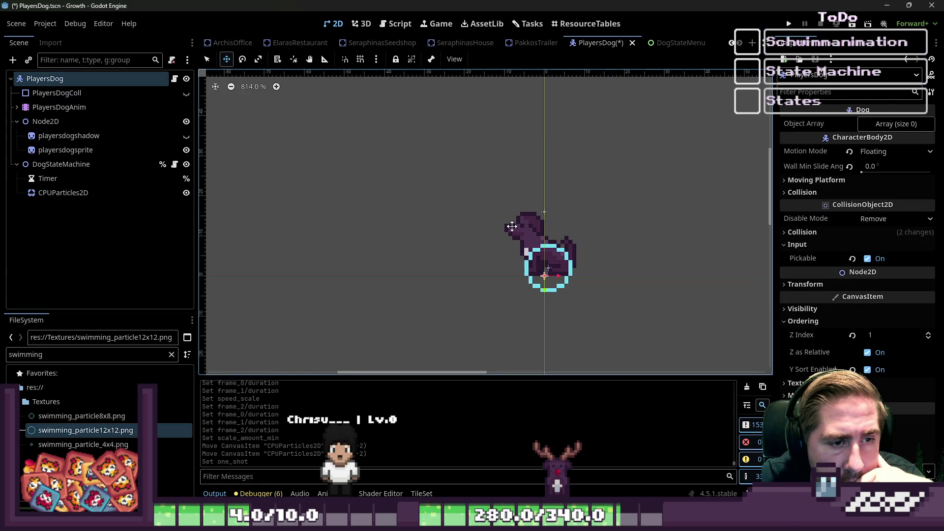
mouse_move(512, 227)
mouse_down()
mouse_move(217, 219)
mouse_move(224, 203)
mouse_move(415, 170)
mouse_move(540, 193)
mouse_up()
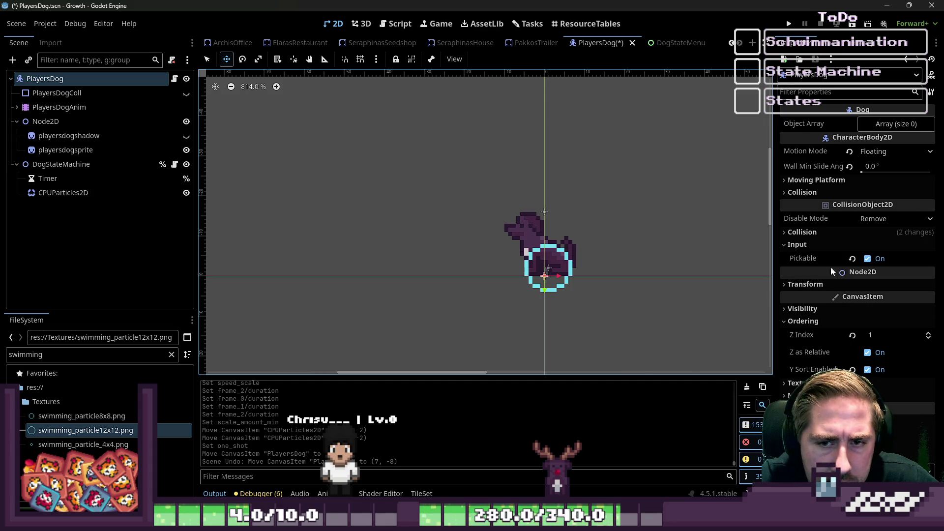
click(61, 195)
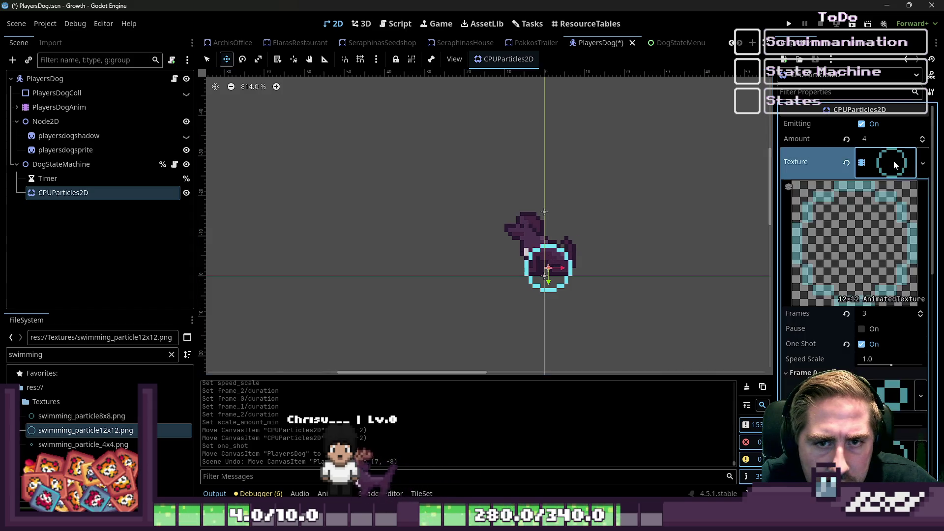
click(893, 160)
click(800, 309)
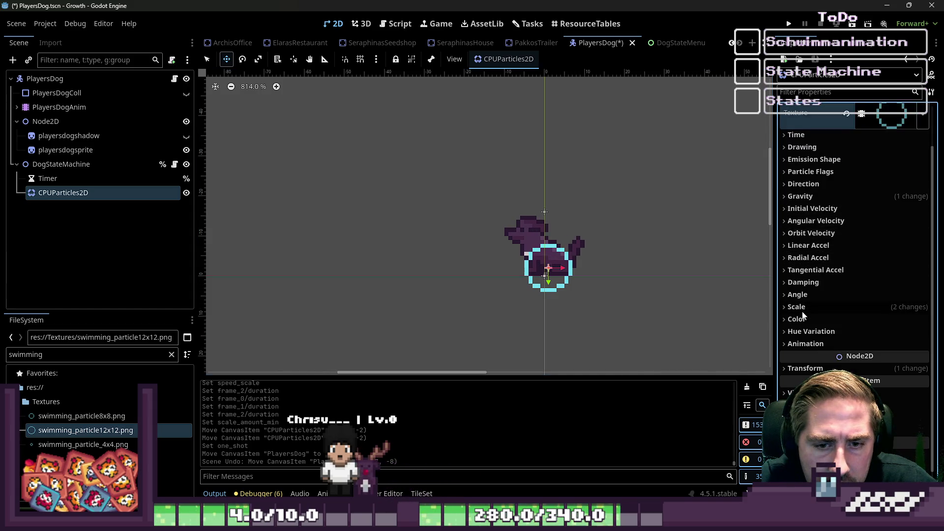
click(814, 345)
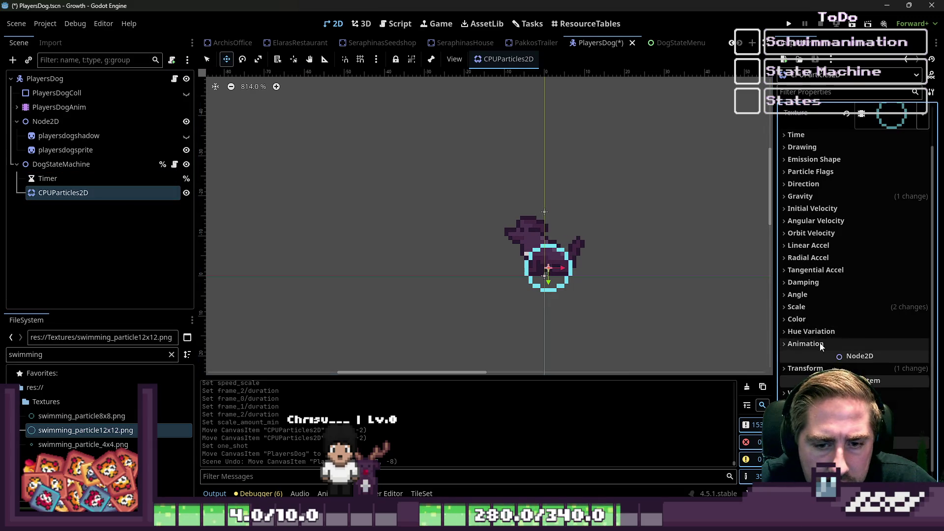
scroll(818, 344, down, 4)
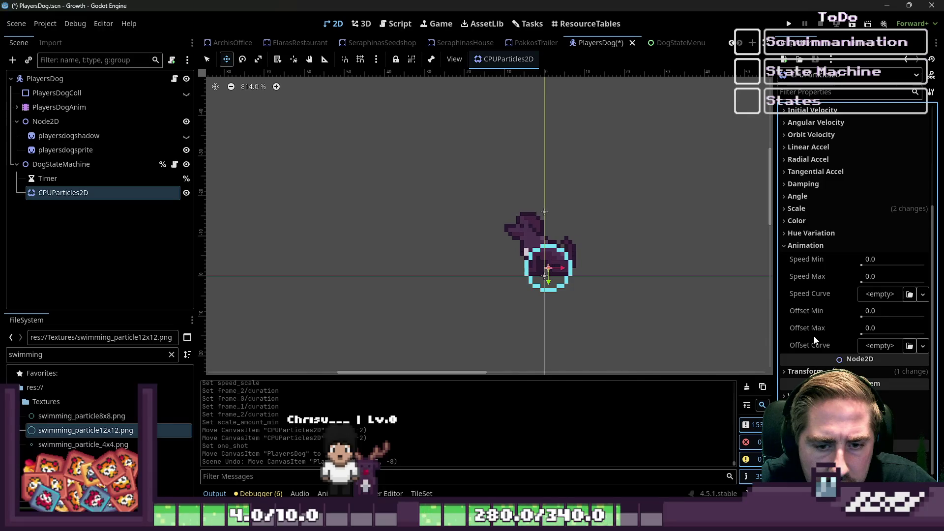
click(803, 246)
click(840, 278)
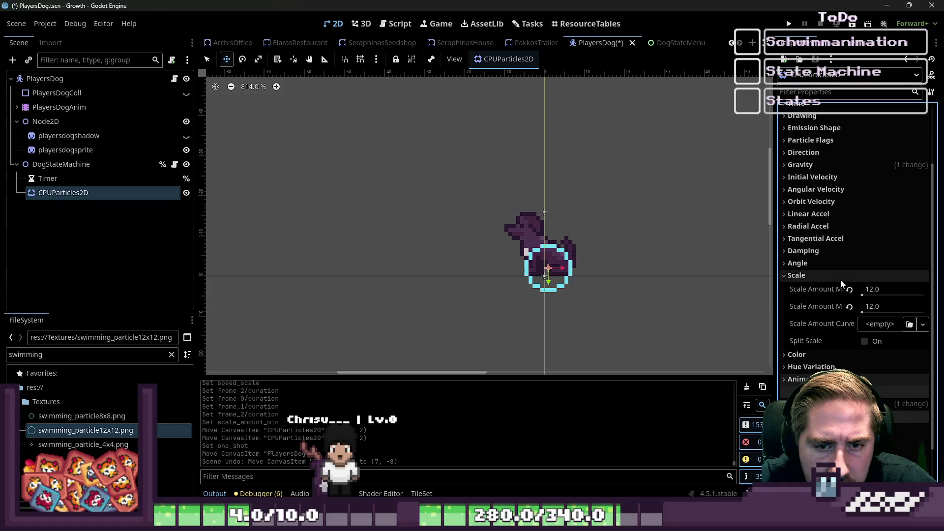
click(840, 278)
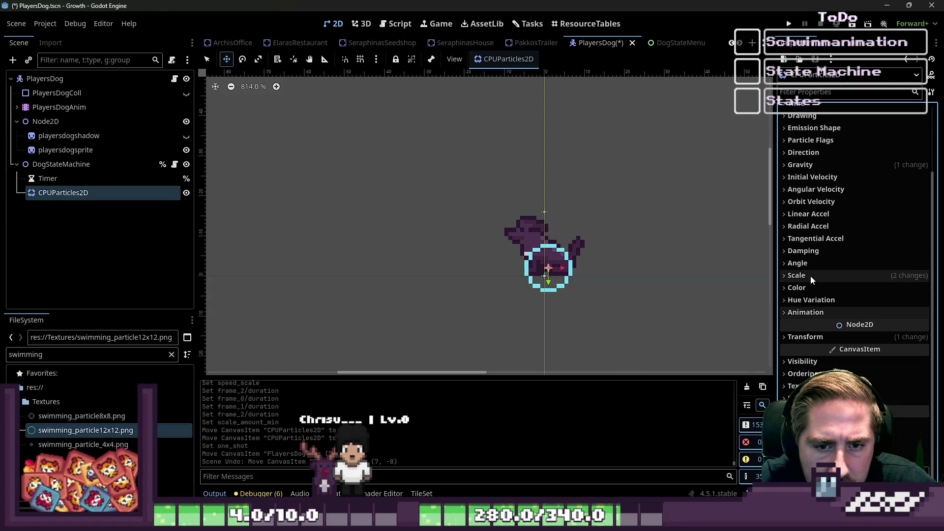
scroll(811, 275, up, 3)
Turn One Shot off on the ring AnimatedTexture so the frames loop.
click(888, 175)
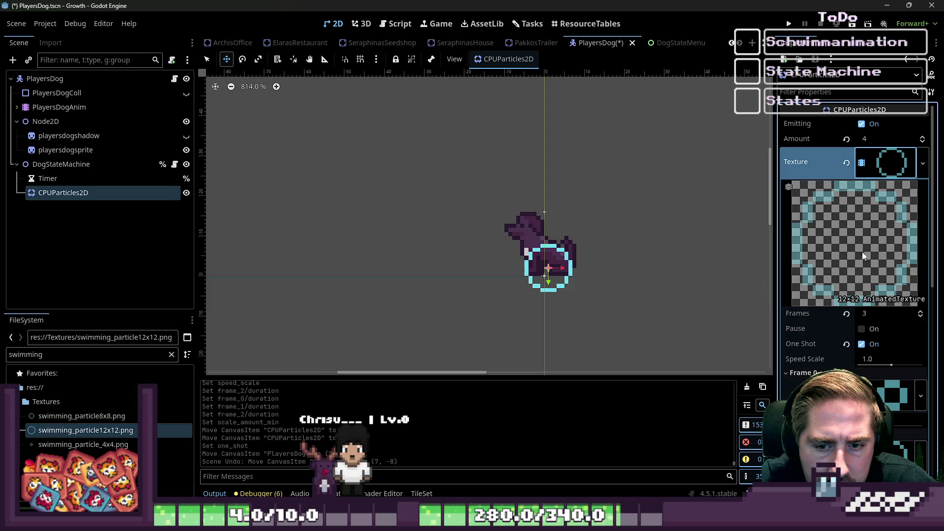
click(861, 344)
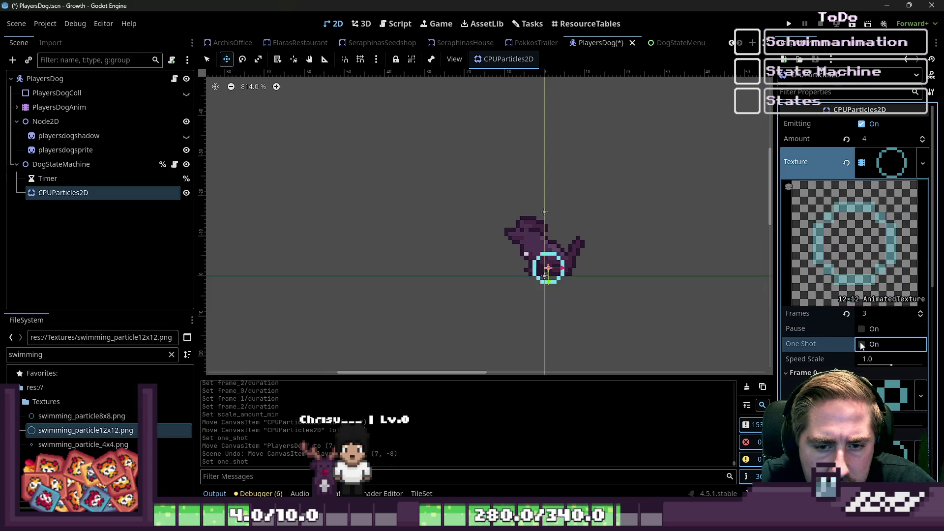
click(861, 344)
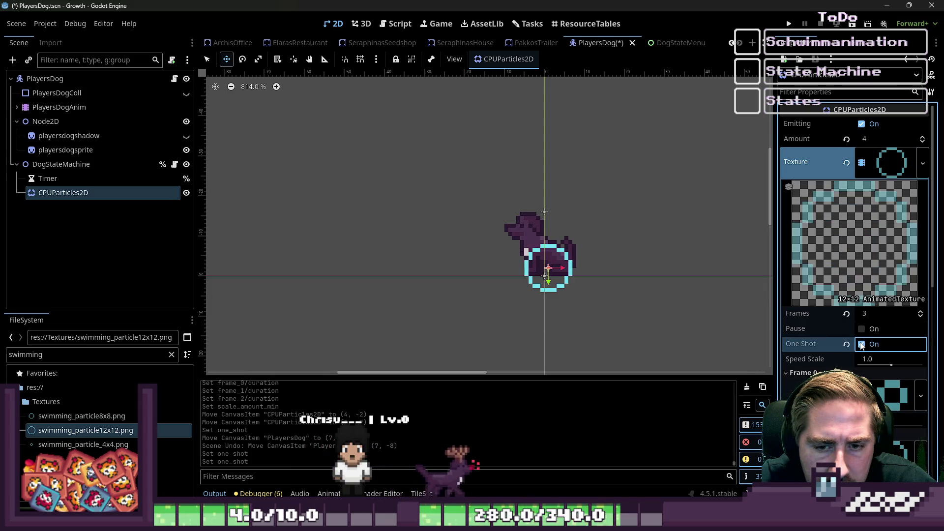
click(861, 344)
Trial-move the particle emitter, undo the move, and select the Timer node.
mouse_move(533, 258)
mouse_down()
mouse_move(457, 246)
mouse_move(352, 164)
mouse_move(477, 126)
mouse_move(647, 209)
mouse_move(649, 284)
mouse_up()
key(ctrl+z)
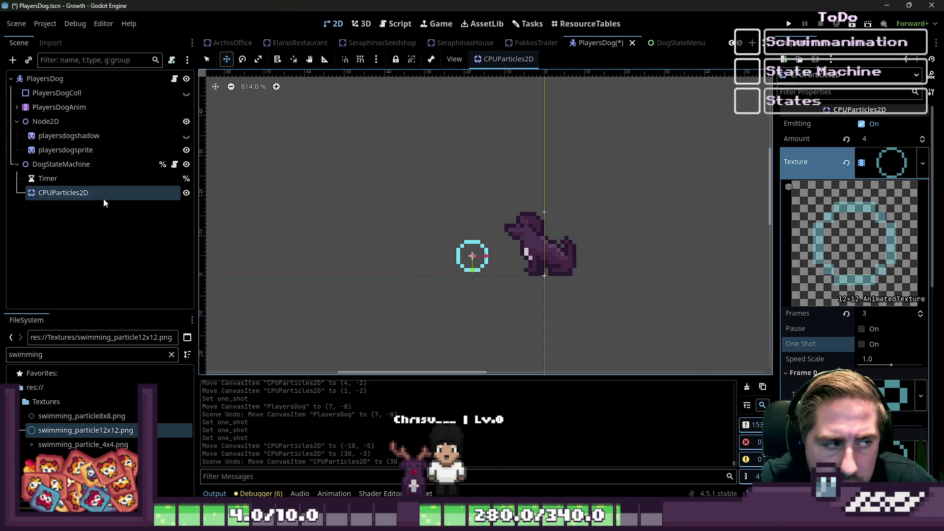
click(87, 177)
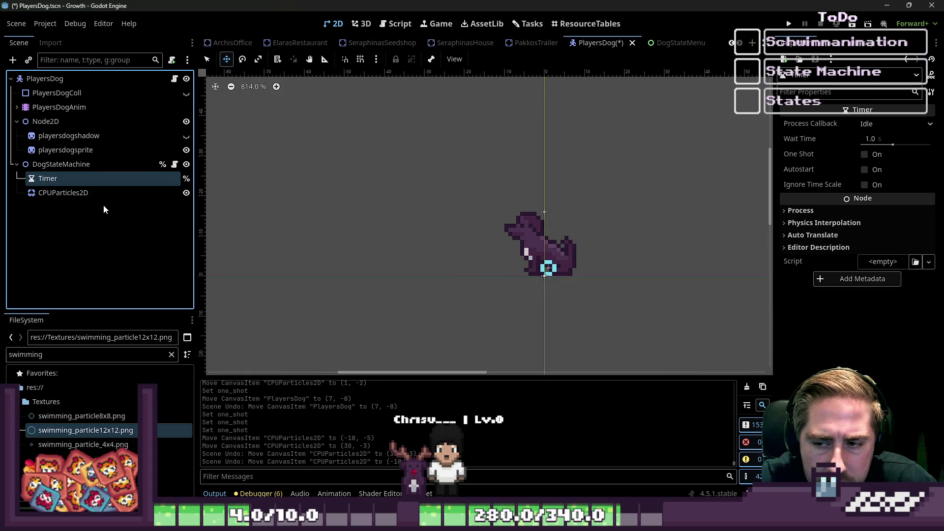
click(12, 59)
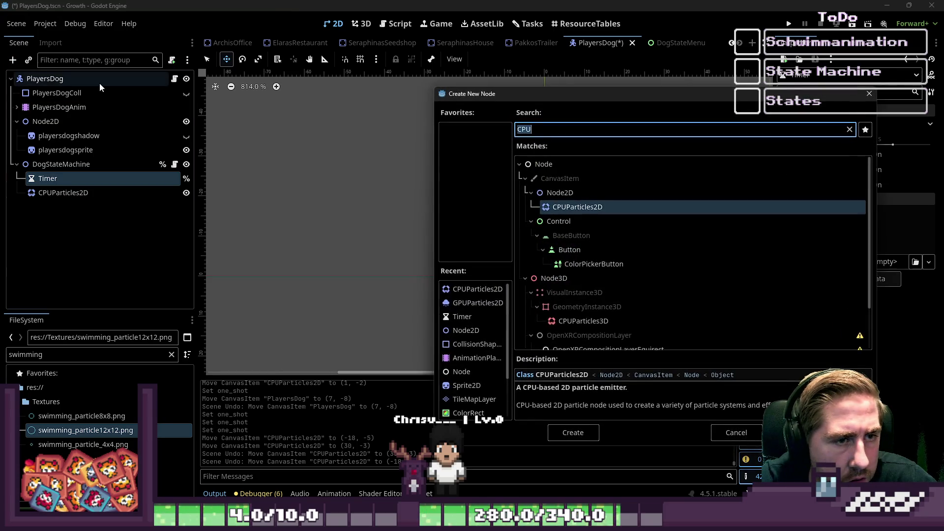
text(GPU)
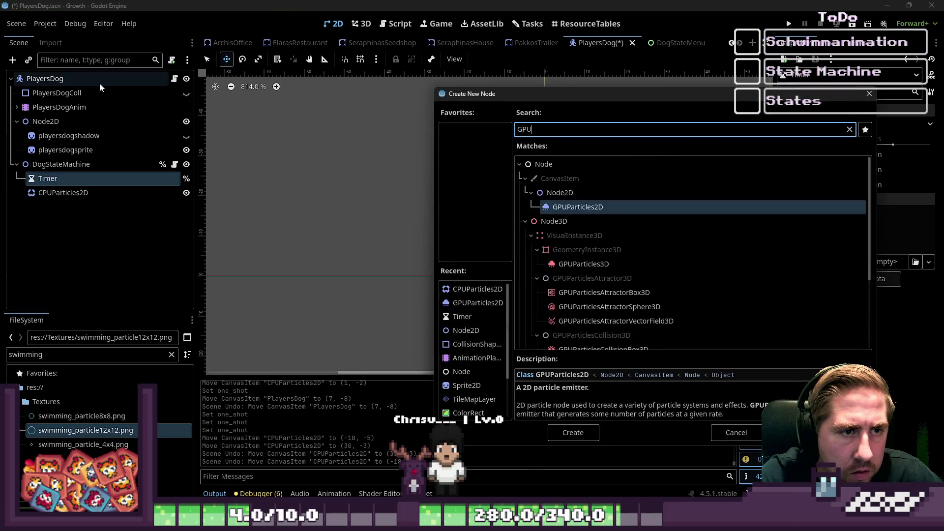
double_click(610, 207)
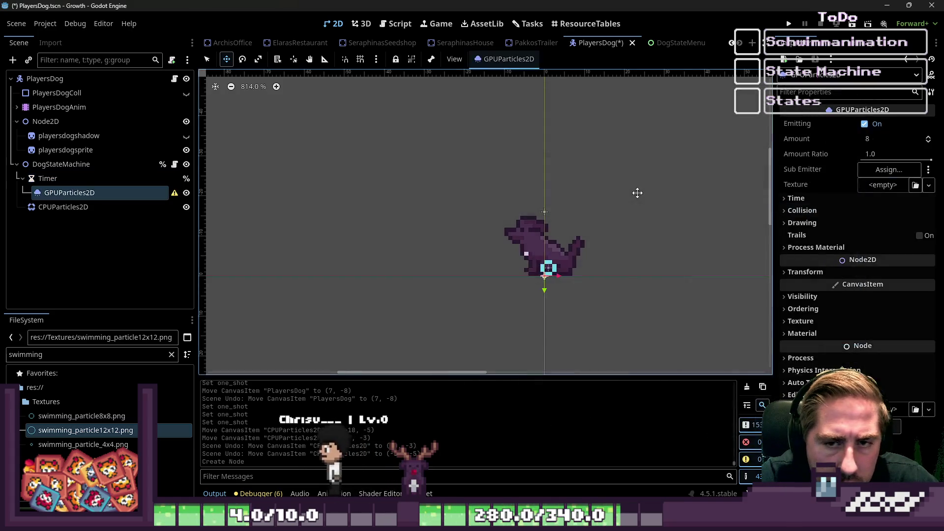
click(877, 186)
click(877, 188)
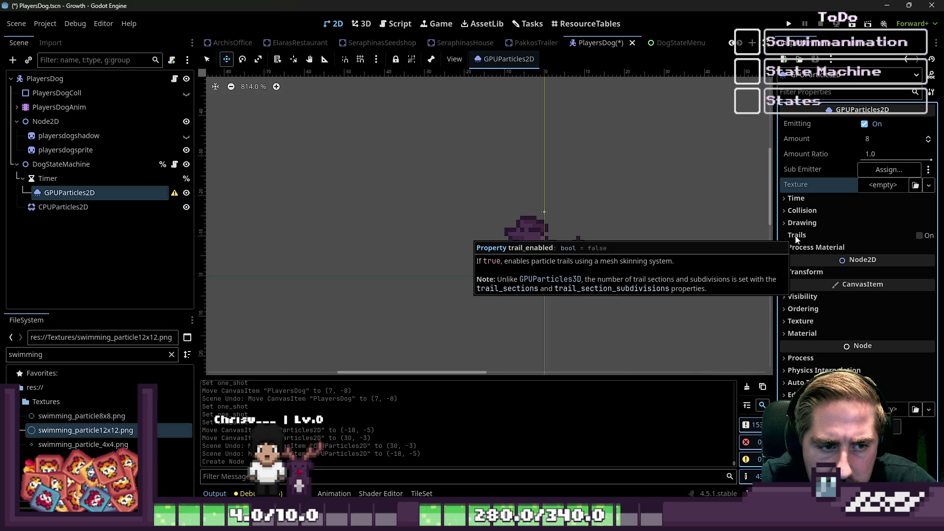
click(919, 236)
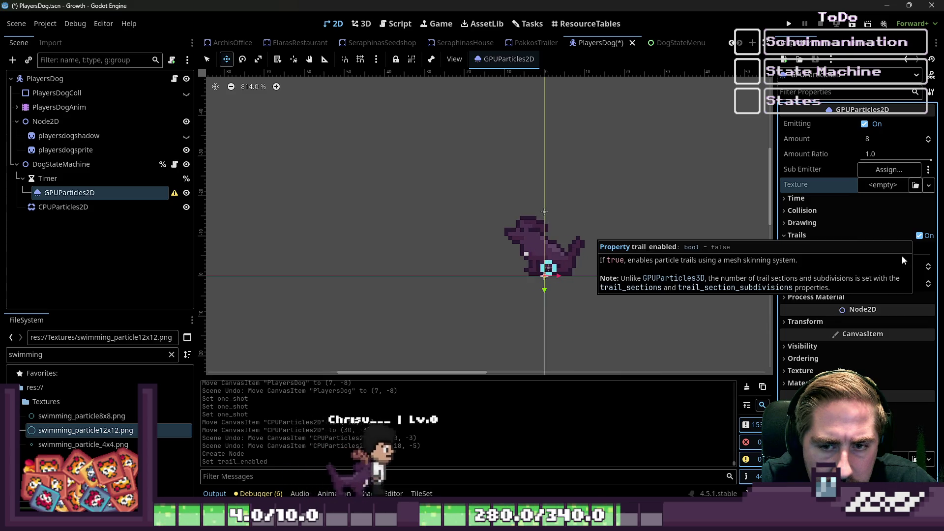
click(919, 236)
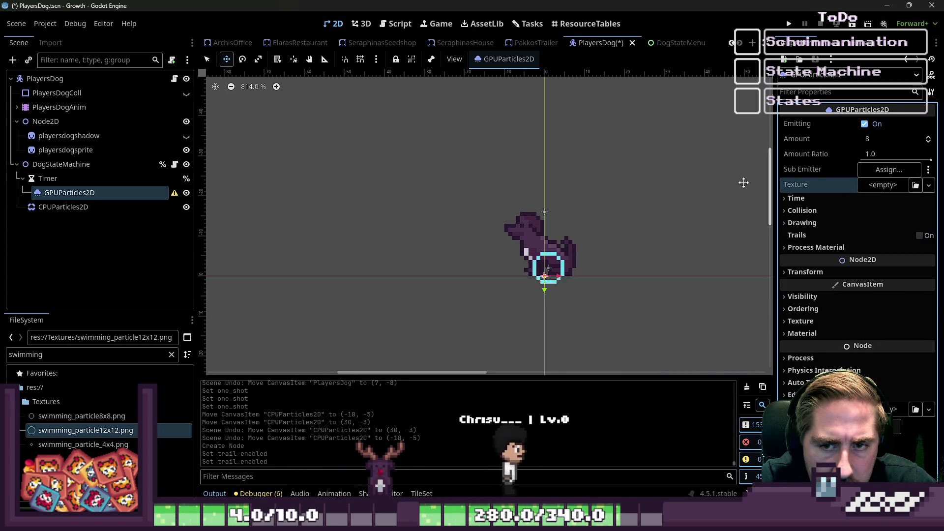
right_click(113, 193)
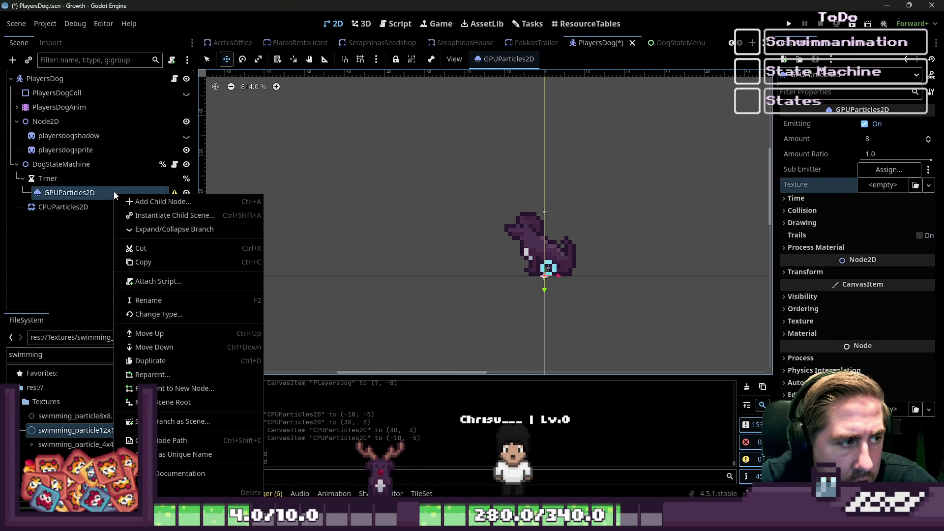
click(156, 493)
click(447, 276)
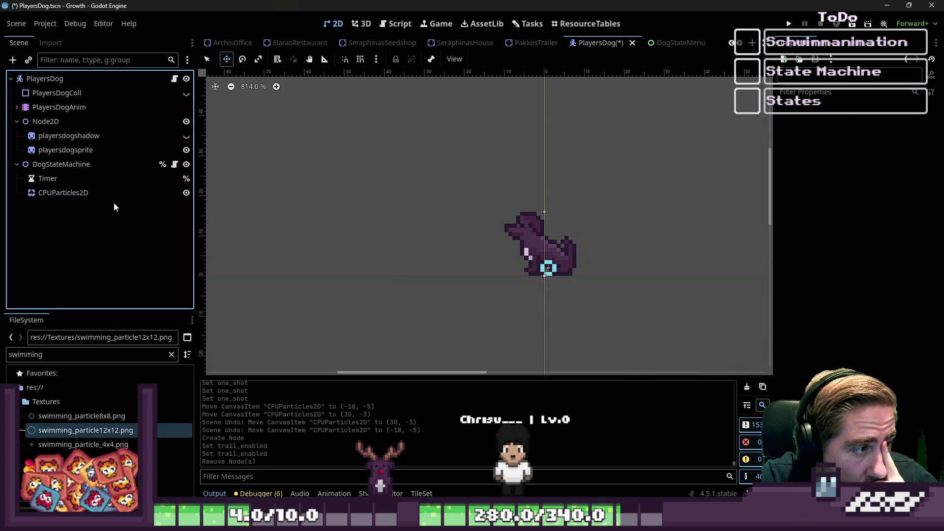
click(122, 196)
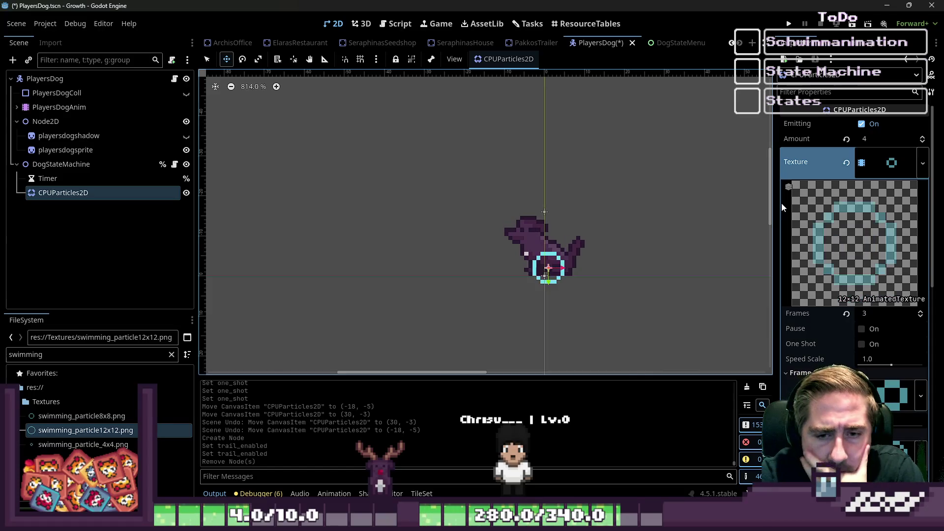
Collapse the AnimatedTexture settings and briefly check the Scale and Gravity sections.
scroll(918, 269, down, 2)
scroll(890, 179, up, 2)
click(889, 172)
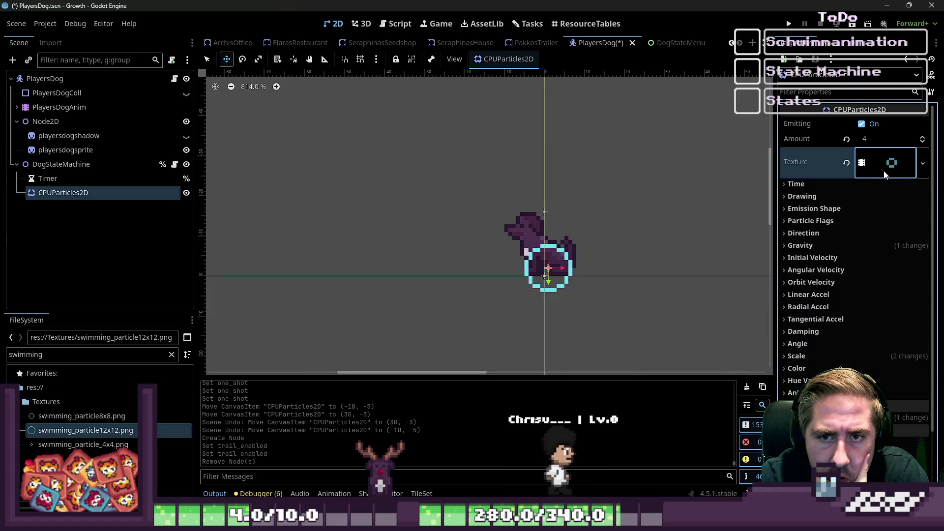
click(826, 356)
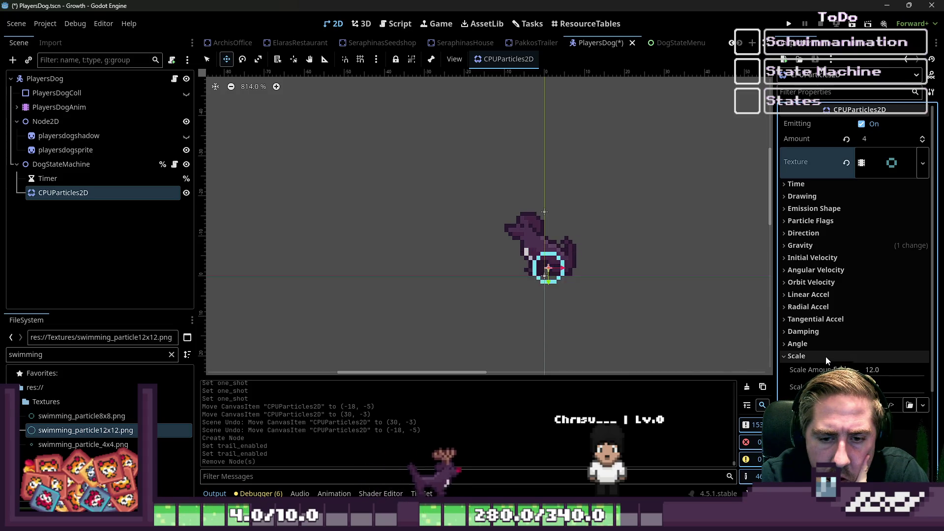
click(825, 356)
click(820, 242)
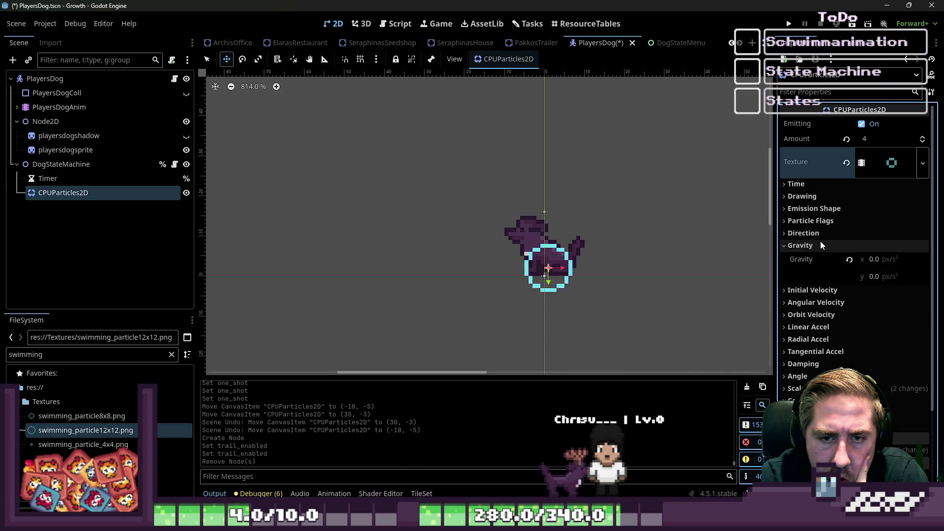
click(821, 241)
Clear the particle texture and replace it with swimming_particle12x12.png from the FileSystem.
click(847, 163)
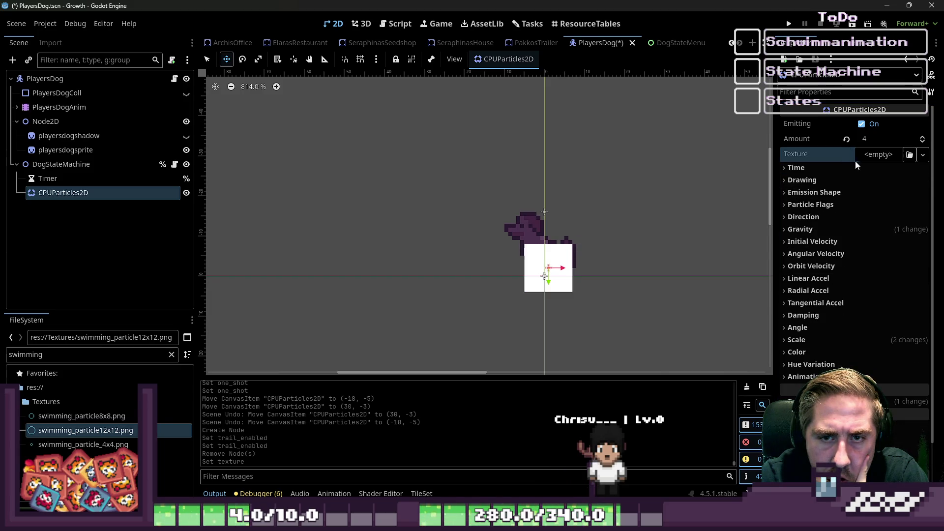
click(868, 155)
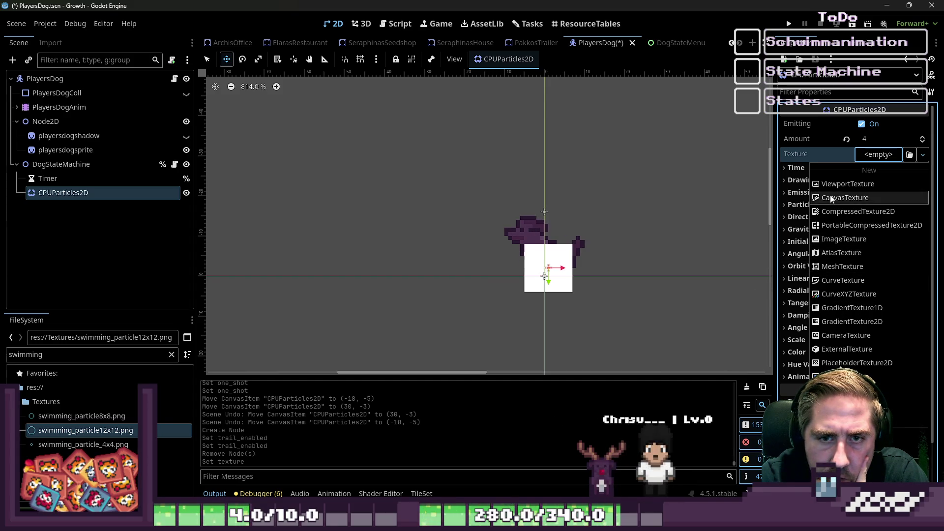
click(609, 267)
click(116, 425)
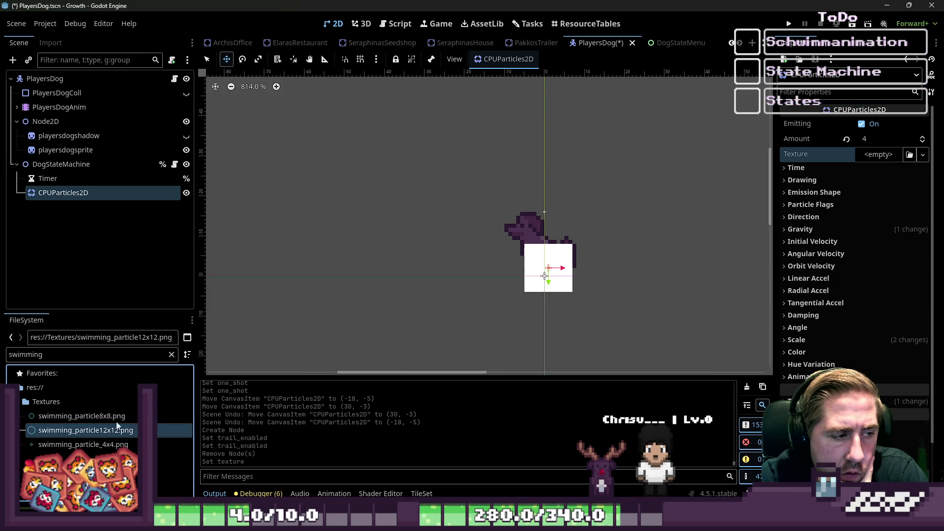
drag(116, 425, 880, 157)
Set Scale Amount Min to 1.0, lower the maximum, and undo an accidental emitter move.
scroll(520, 272, down, 4)
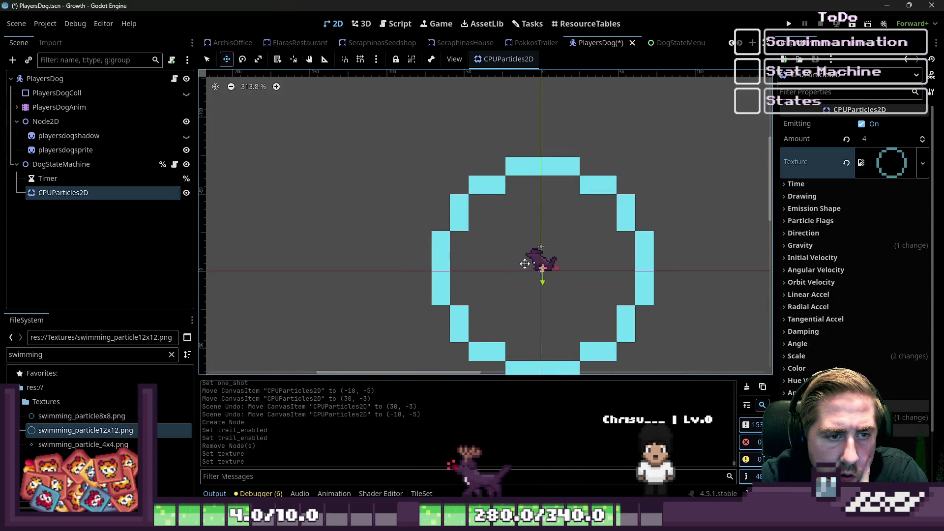
click(817, 354)
mouse_move(881, 369)
mouse_down()
mouse_move(868, 370)
mouse_move(868, 387)
mouse_up()
scroll(518, 251, up, 3)
drag(521, 251, 517, 251)
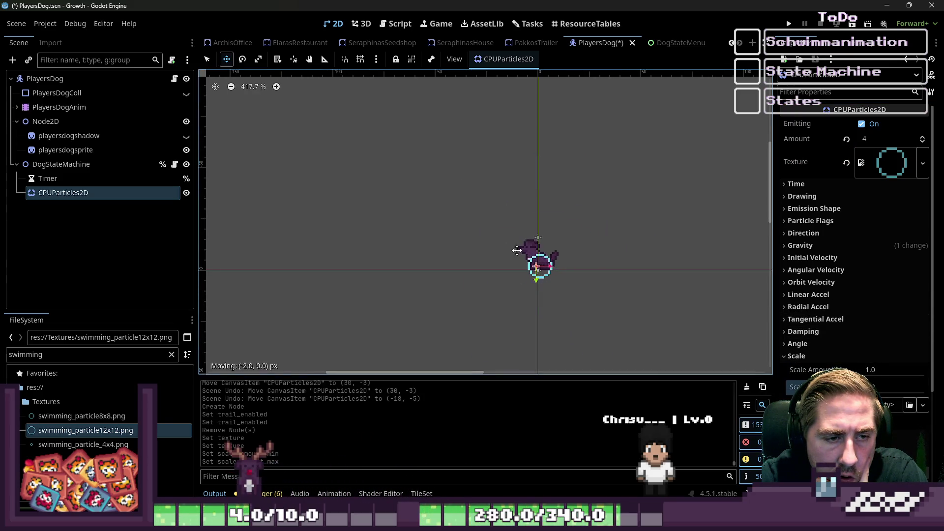
mouse_move(373, 217)
mouse_down()
mouse_move(269, 226)
mouse_move(518, 246)
mouse_up()
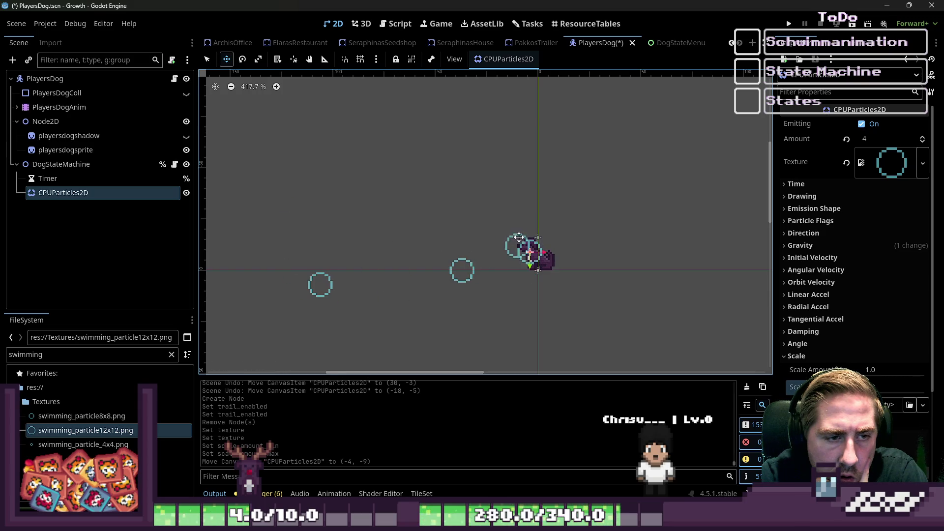
scroll(527, 274, up, 2)
scroll(527, 274, up, 6)
key(ctrl+z)
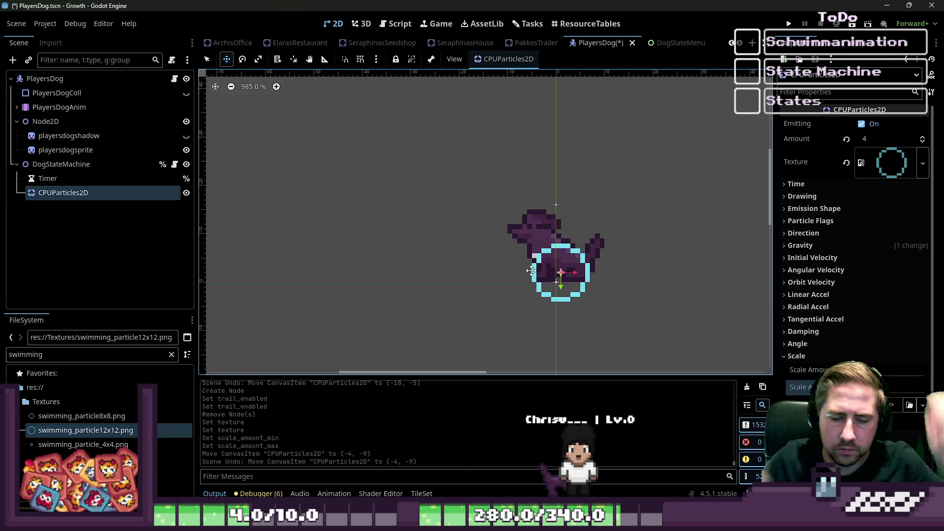
Glance at Emission Shape, then expand the Time section showing Lifetime 1.0 with One Shot off.
click(817, 209)
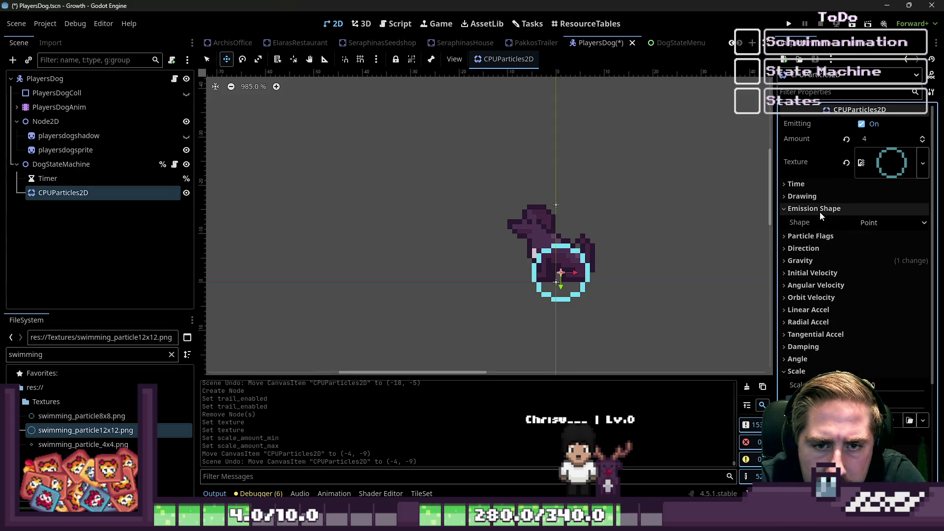
click(819, 210)
click(813, 182)
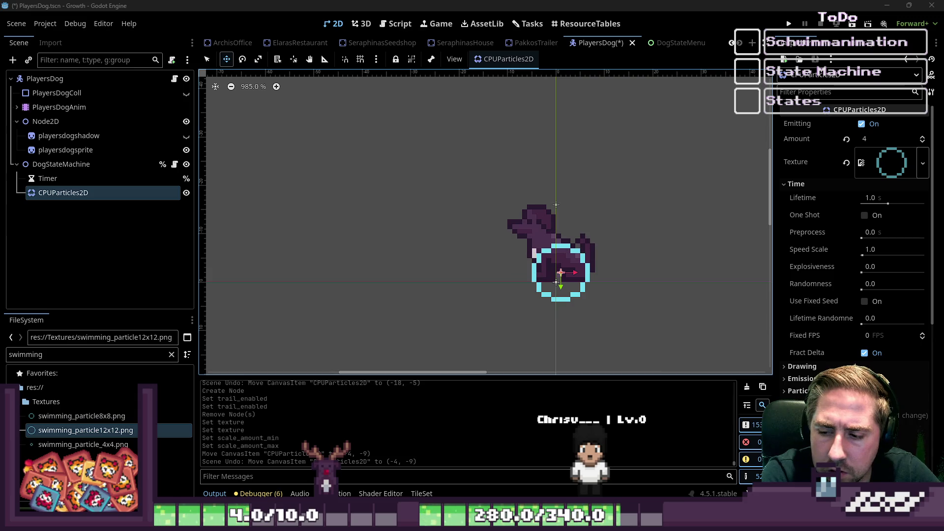
scroll(594, 212, down, 5)
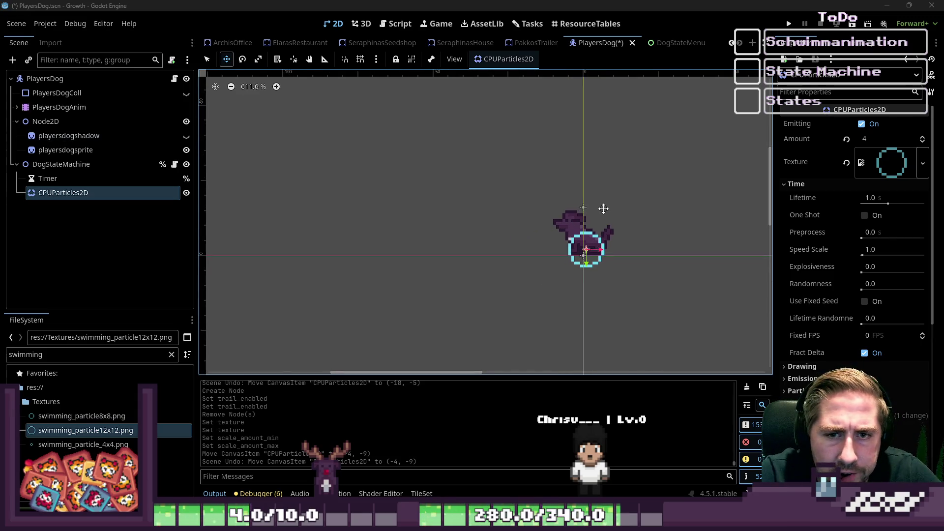
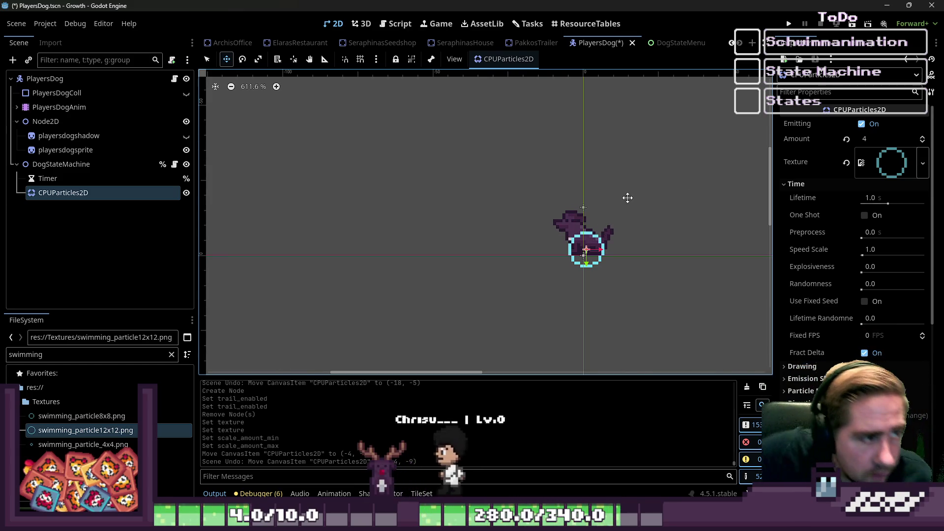
Delete the CPUParticles2D node from the PlayersDog scene.
click(69, 180)
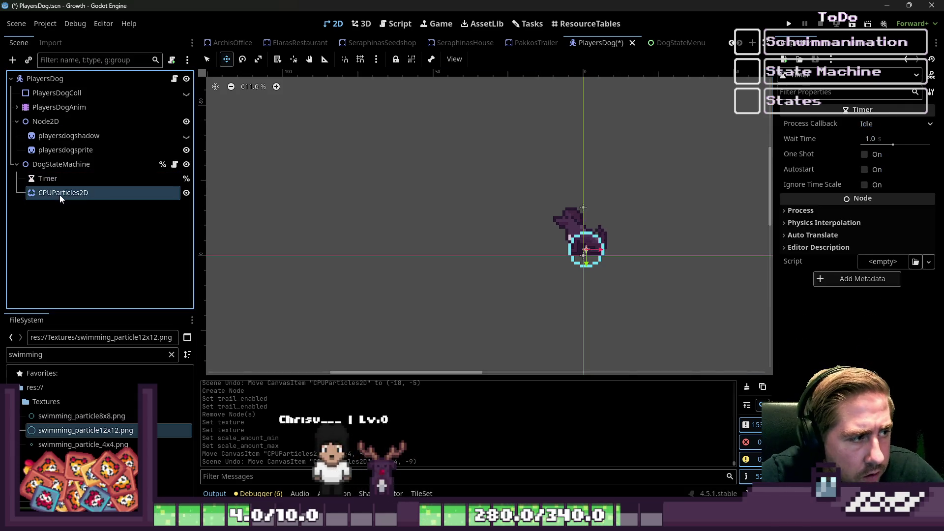
click(60, 196)
key(Delete)
key(Return)
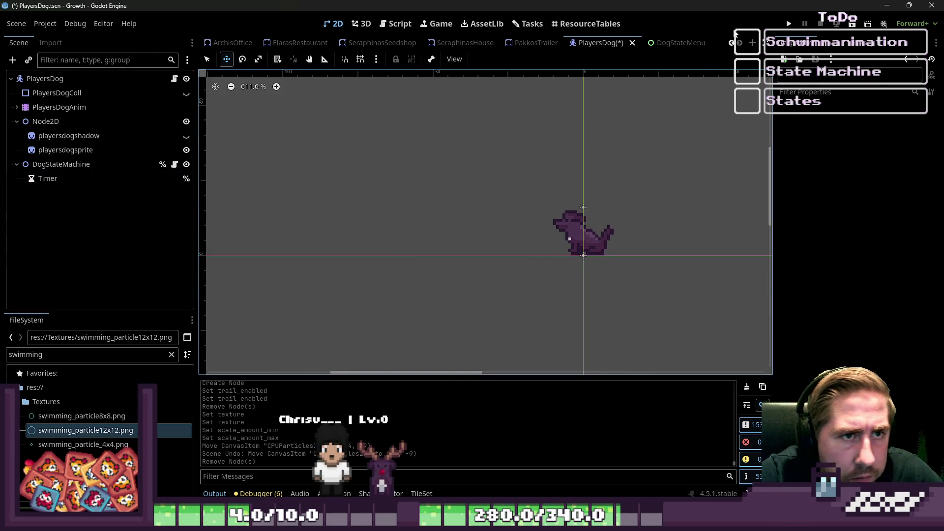
right_click(665, 43)
click(607, 43)
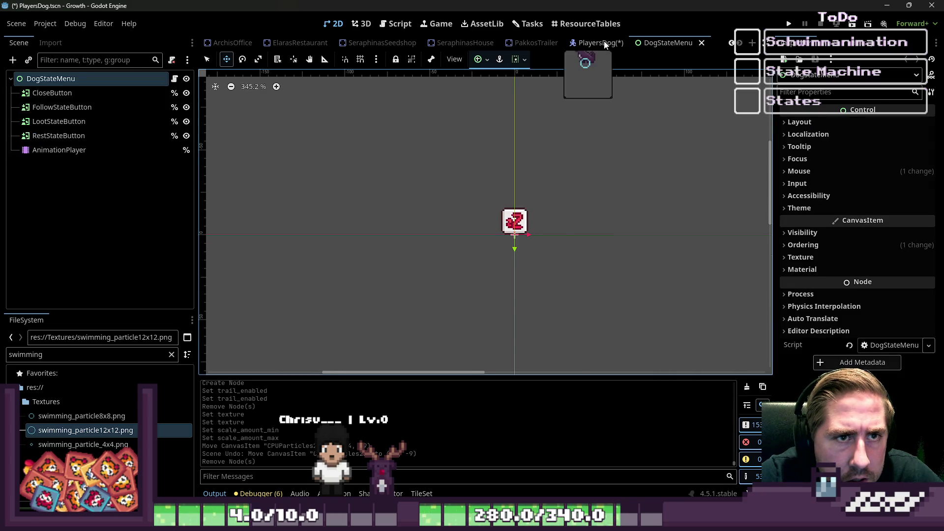
click(604, 42)
Create a new scene whose root is an AnimatedSprite2D node.
click(748, 45)
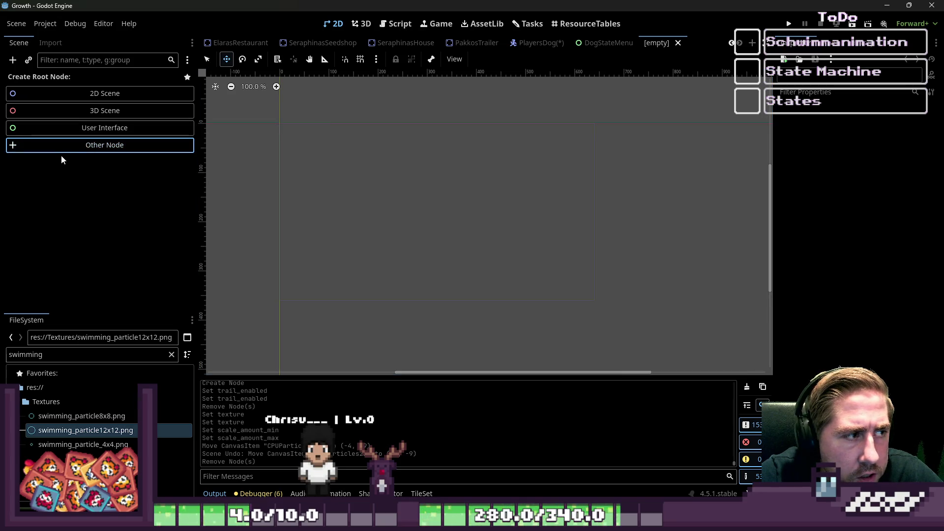
click(76, 144)
text(Animated)
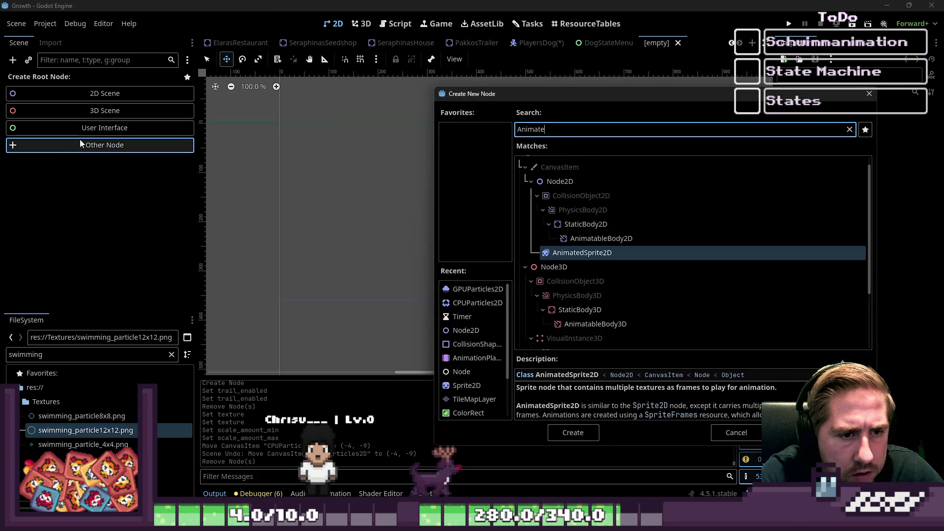
key(Return)
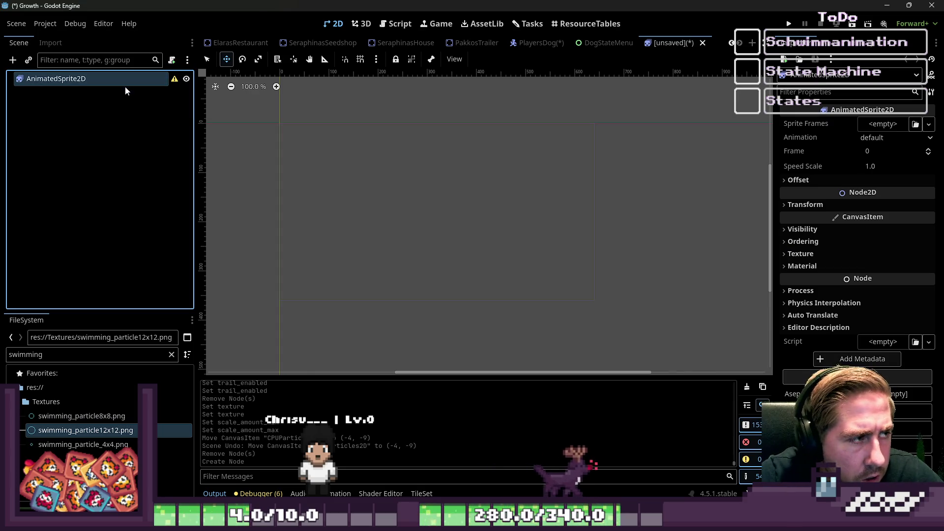
Rename the AnimatedSprite2D root node to SwimmingParticle.
double_click(132, 78)
text(Swimming)
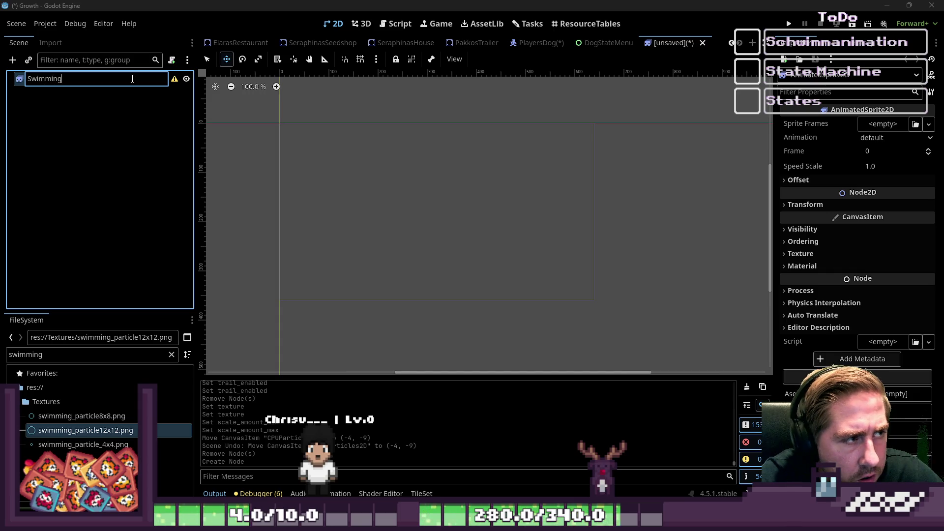
text(Particle)
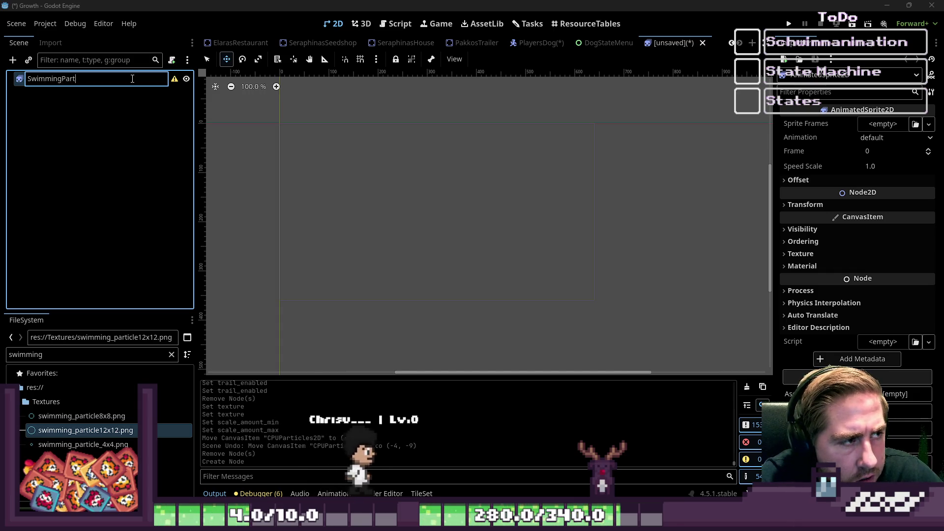
key(Return)
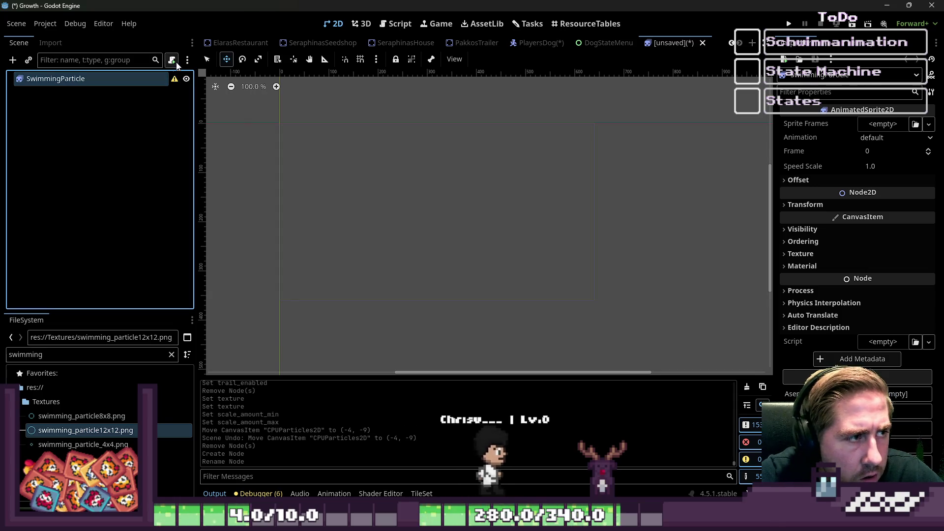
click(296, 268)
click(883, 125)
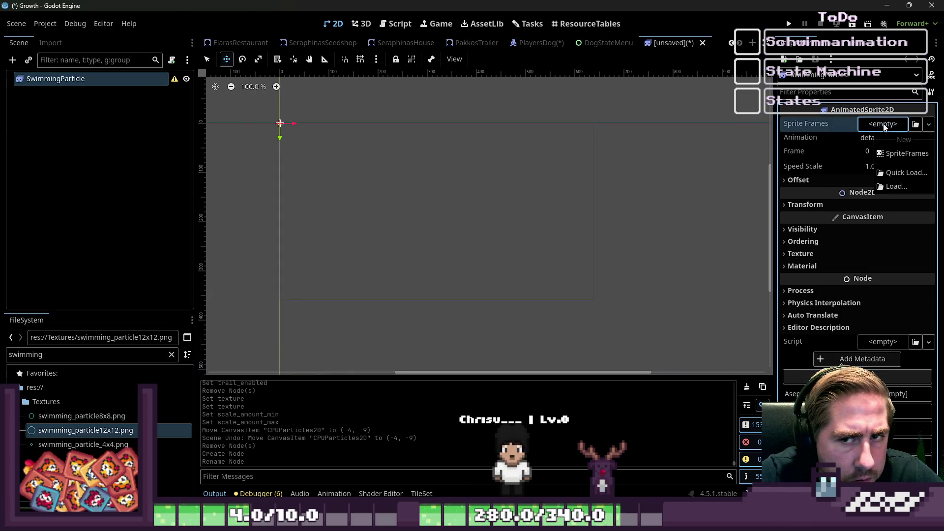
Give the node new SpriteFrames holding the three swimming_particle images, smallest circle first.
click(899, 154)
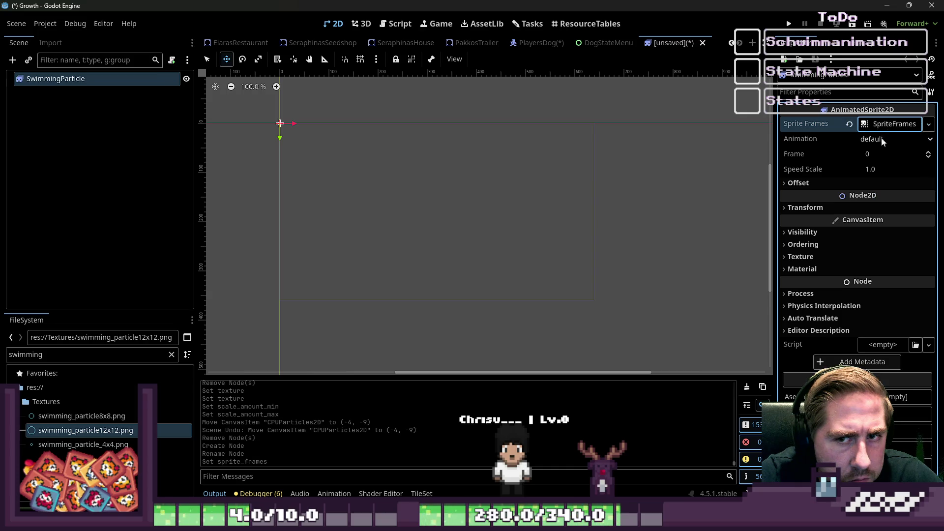
shift+click(63, 416)
shift+click(63, 444)
mouse_move(88, 418)
mouse_down()
mouse_move(273, 415)
mouse_move(226, 408)
mouse_up()
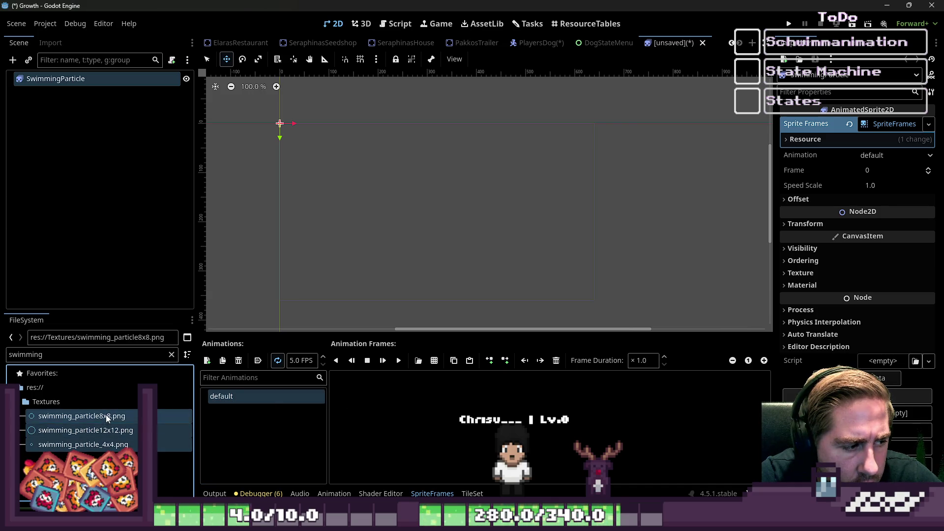
mouse_move(105, 415)
mouse_down()
mouse_move(268, 395)
mouse_move(237, 399)
mouse_up()
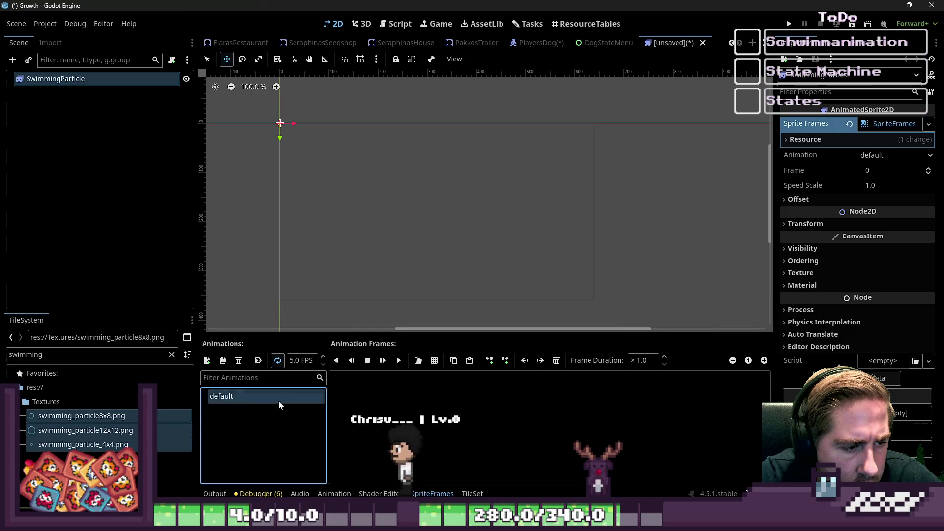
click(108, 416)
mouse_move(115, 417)
mouse_down()
mouse_move(445, 416)
mouse_move(548, 406)
mouse_move(525, 412)
mouse_up()
drag(368, 402, 477, 406)
Preview the three-frame particle animation, framing the sprite in the 2D view.
click(399, 361)
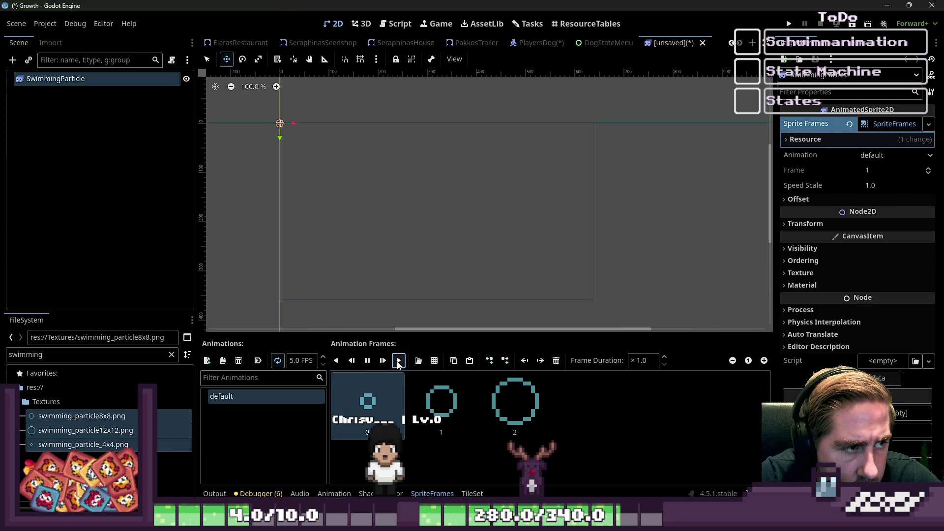
scroll(273, 124, up, 2)
key(shift+f)
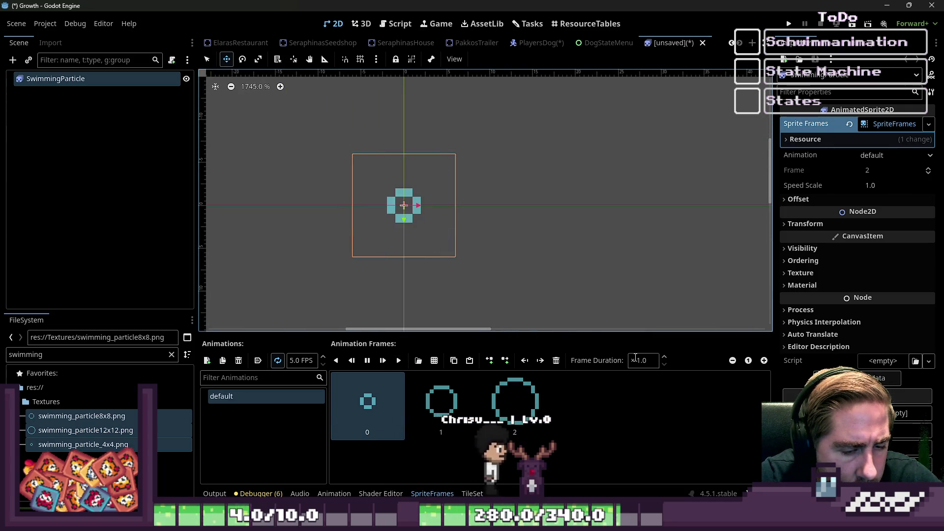
drag(428, 332, 428, 309)
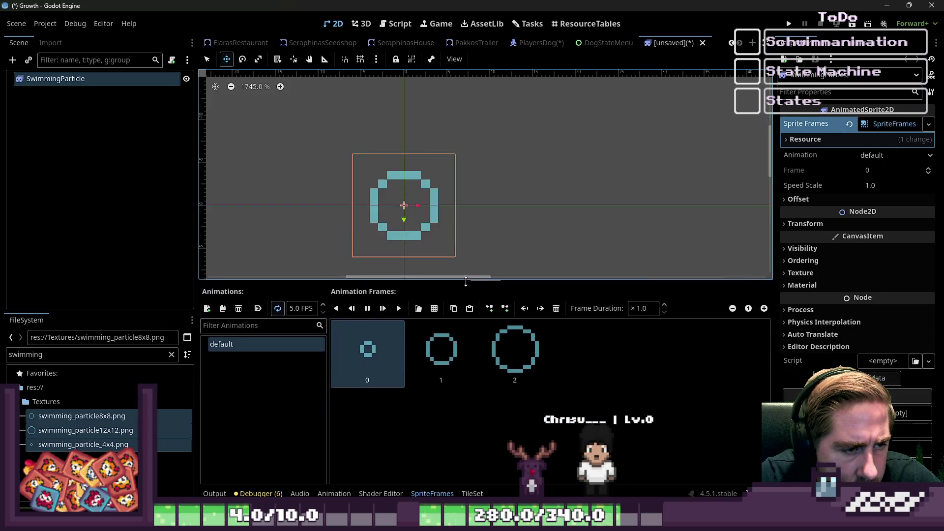
click(527, 385)
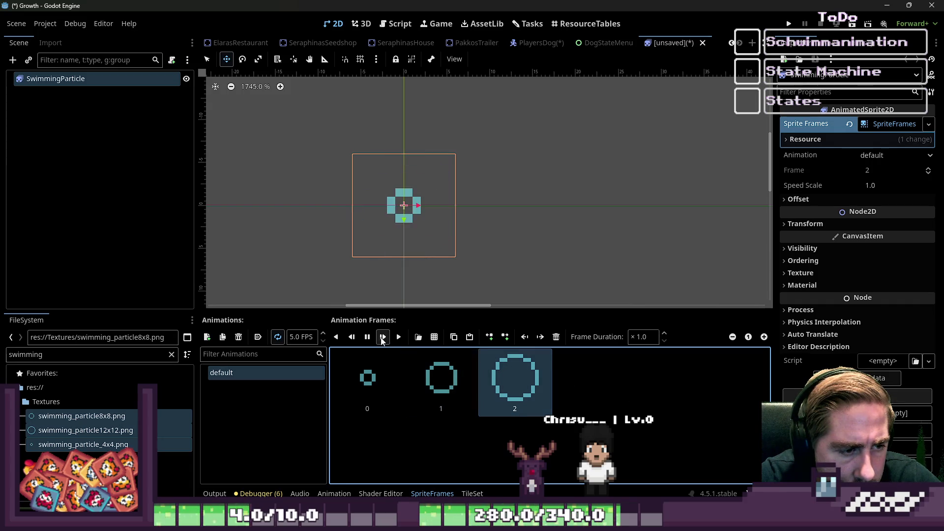
click(368, 337)
click(368, 337)
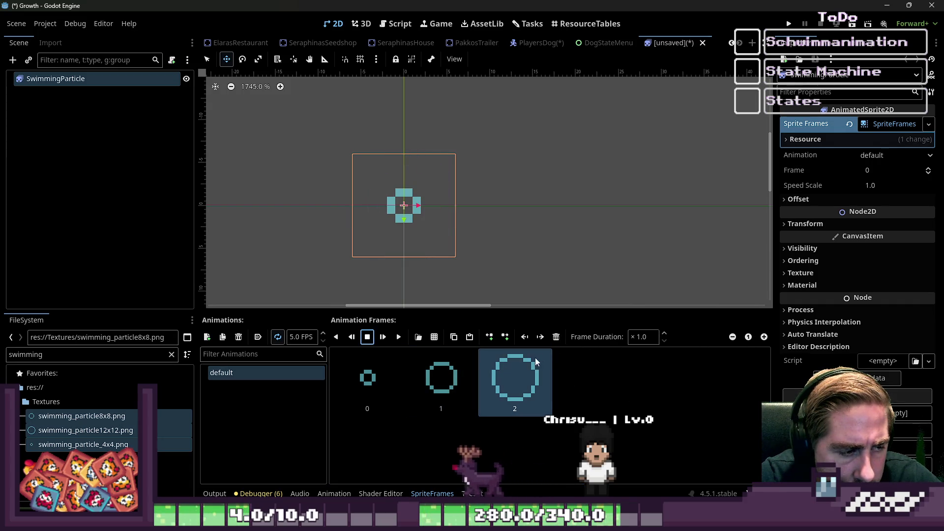
click(442, 377)
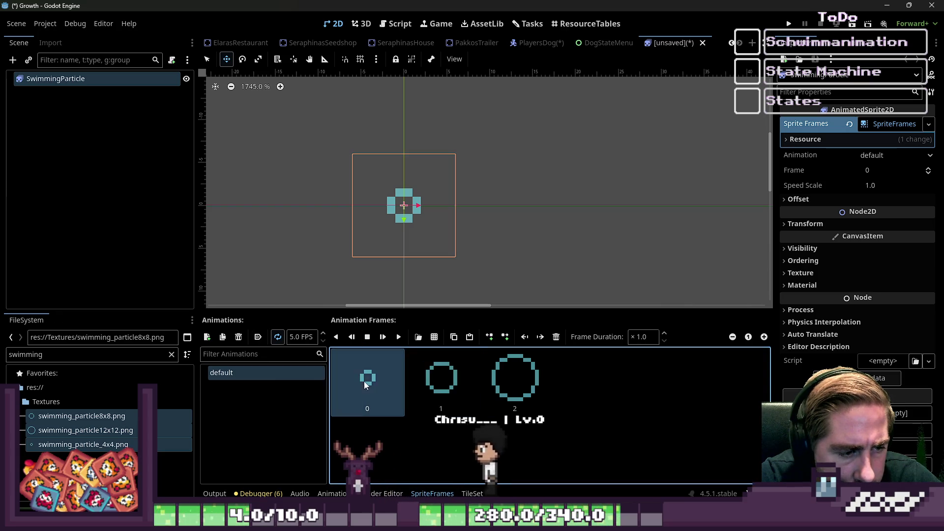
click(497, 377)
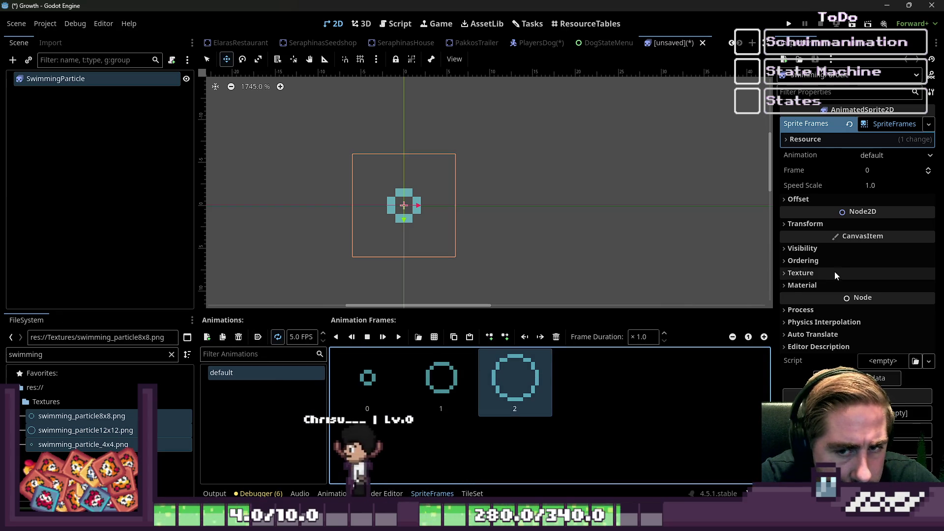
Review the Transform, Offset and Ordering settings and set Visibility Modulate to ffffff.
click(814, 225)
click(814, 224)
click(814, 204)
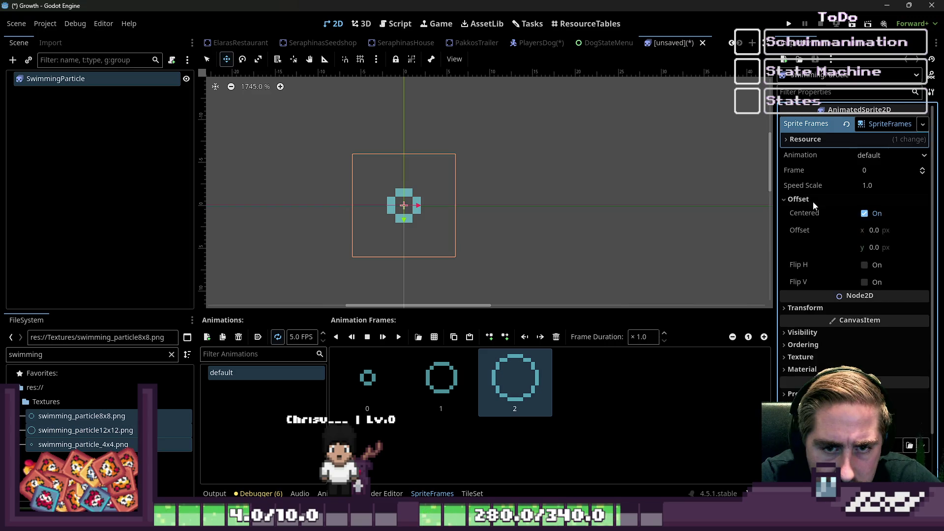
click(814, 204)
click(810, 261)
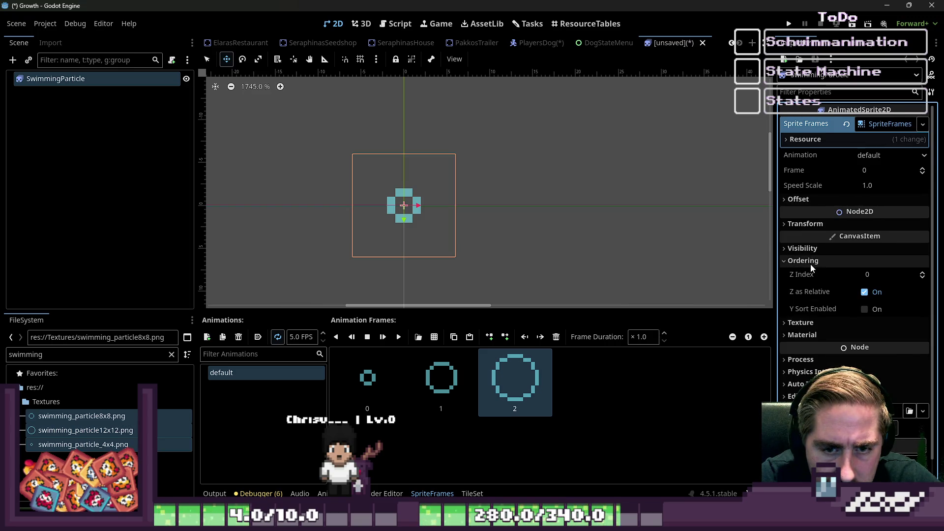
click(811, 260)
click(809, 248)
click(909, 282)
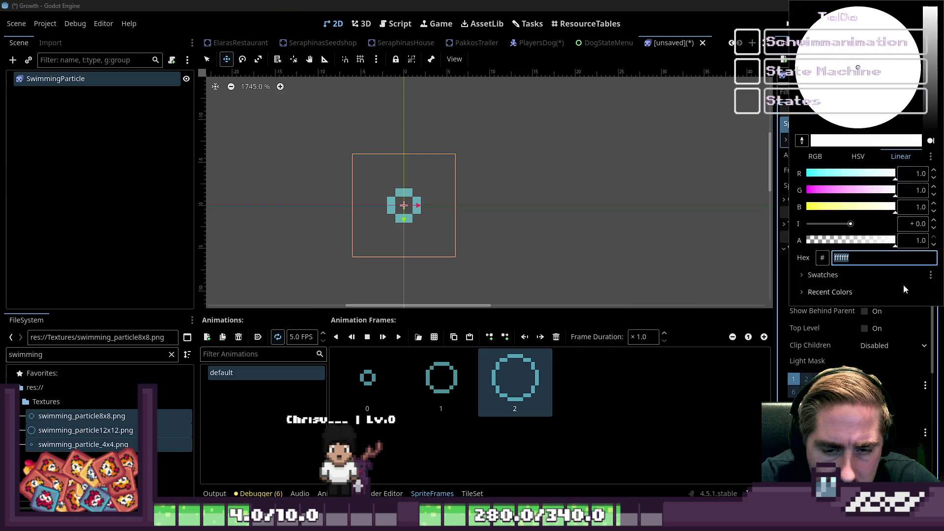
text(ffffff)
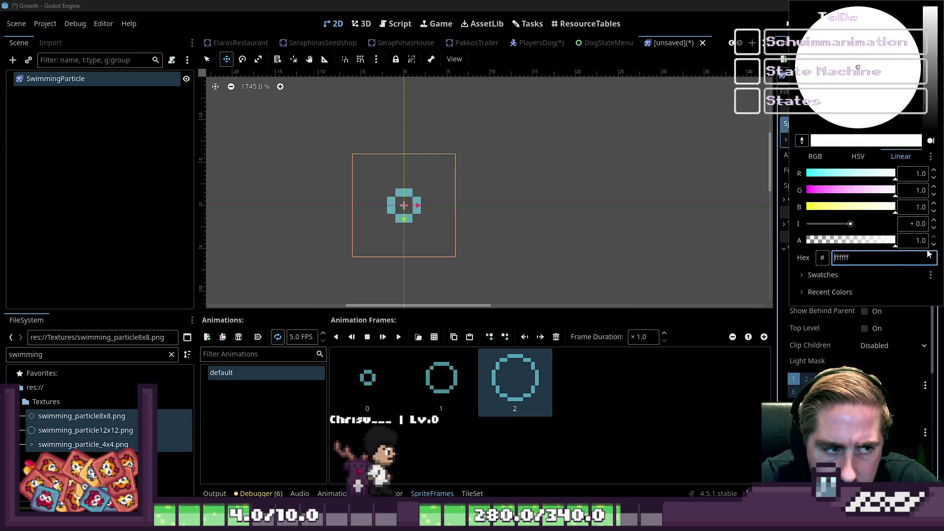
key(Escape)
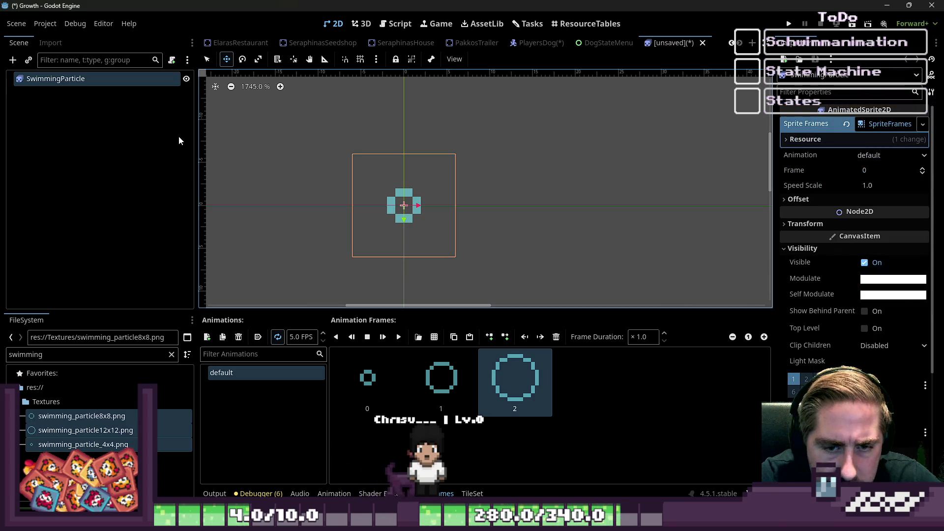
Attach a new SwimmingParticle.gd script stored in the Scripts folder.
click(172, 61)
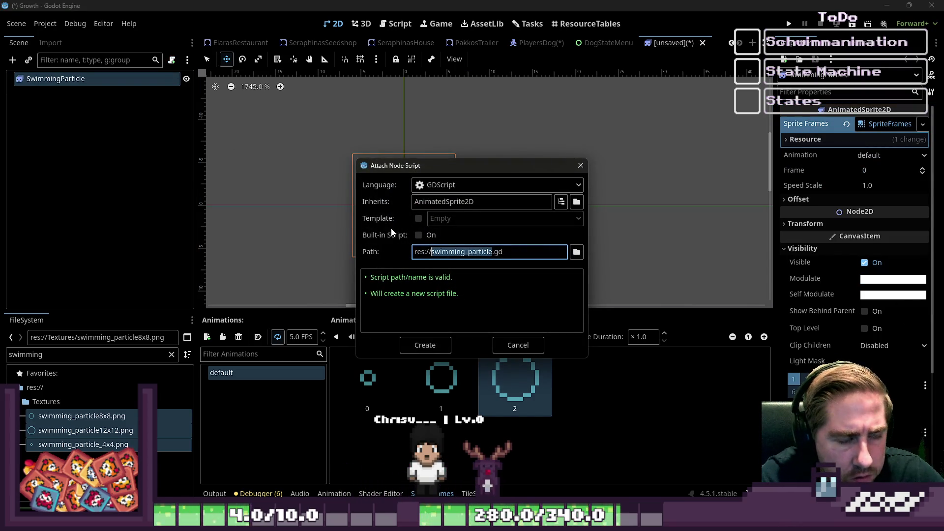
text(SwimmingParticle)
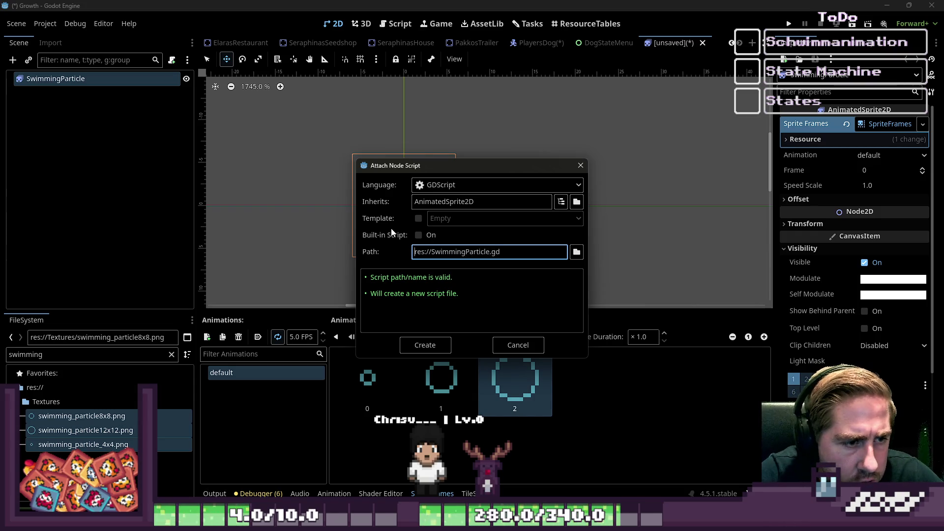
text(Sp/)
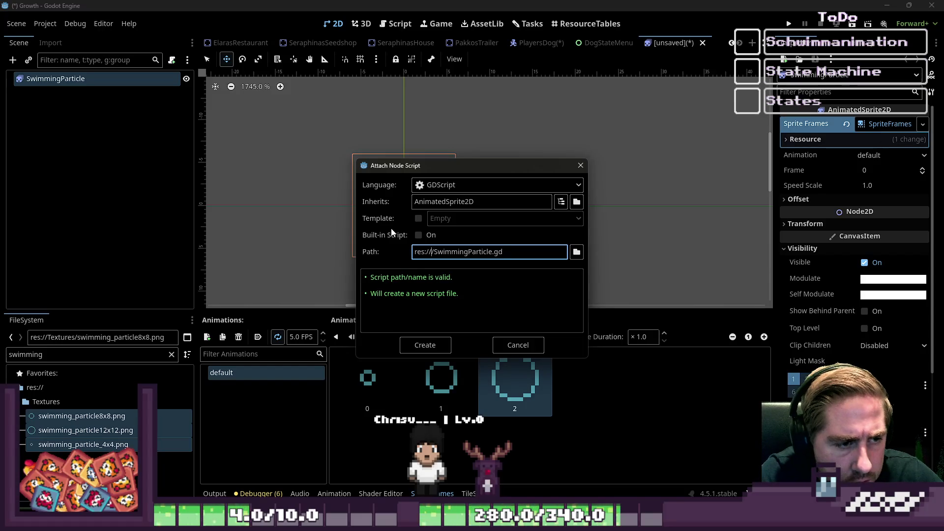
key(BackSpace)
key(BackSpace)
text(cripts/)
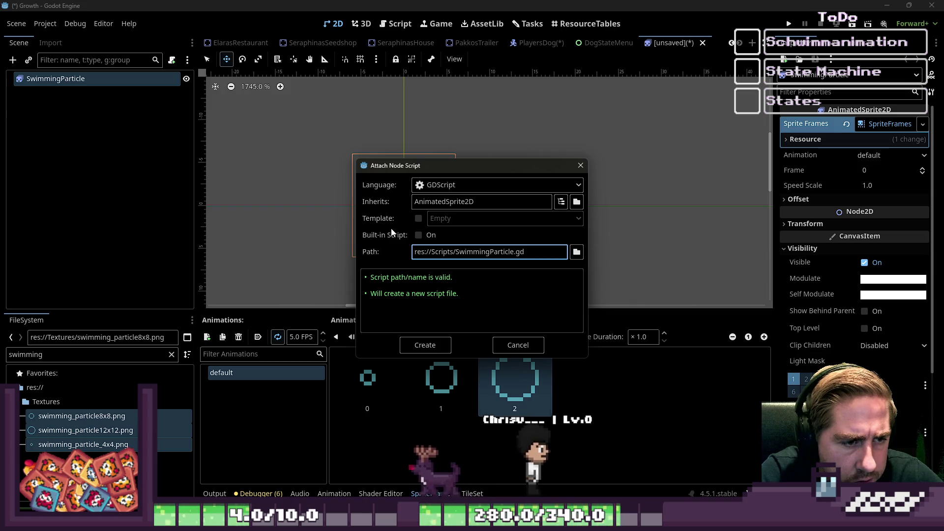
key(Return)
Save the scene as SwimmingParticle.tscn in the Scenes folder.
key(ctrl+s)
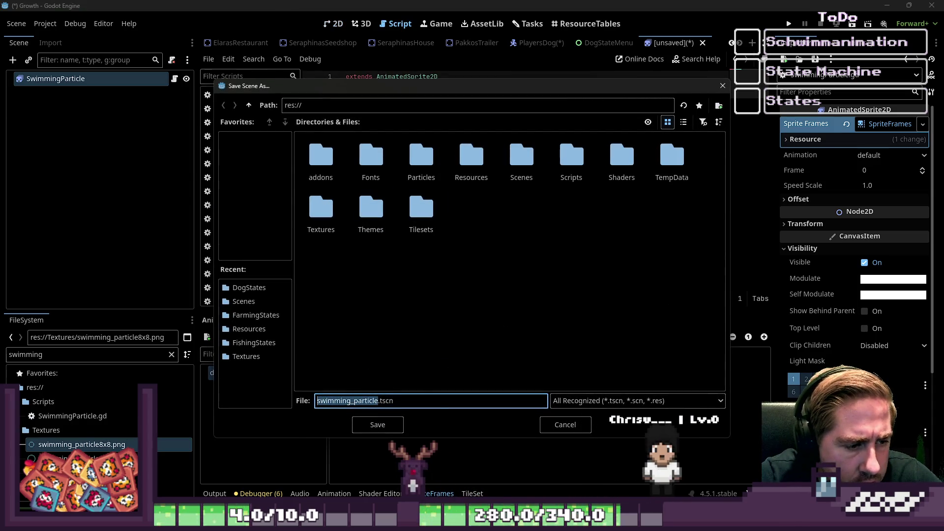
text(wimming)
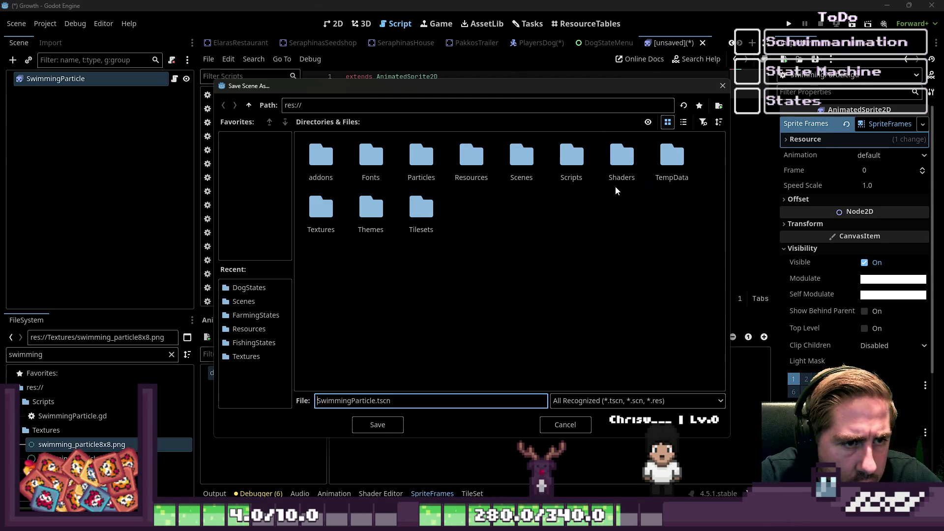
double_click(521, 157)
click(392, 425)
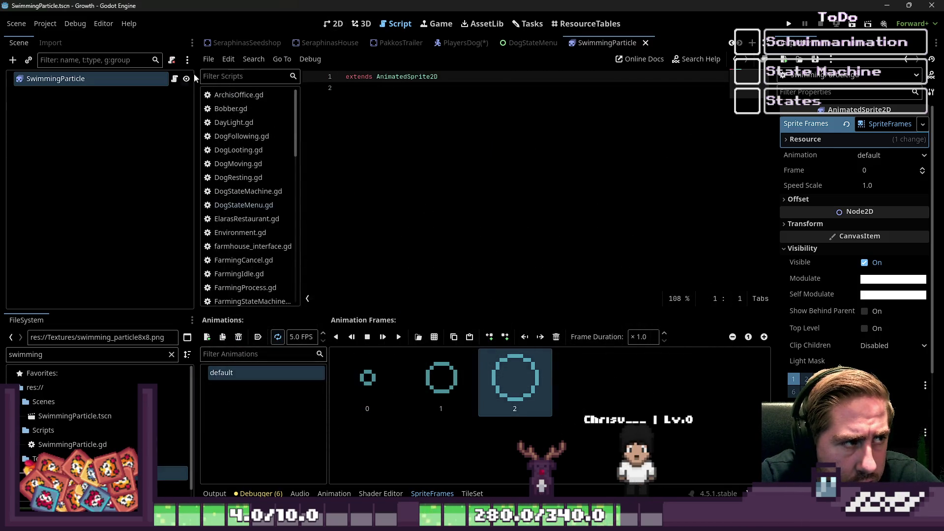
Add class_name SwimmingParticle and an empty _ready function to the script.
click(448, 166)
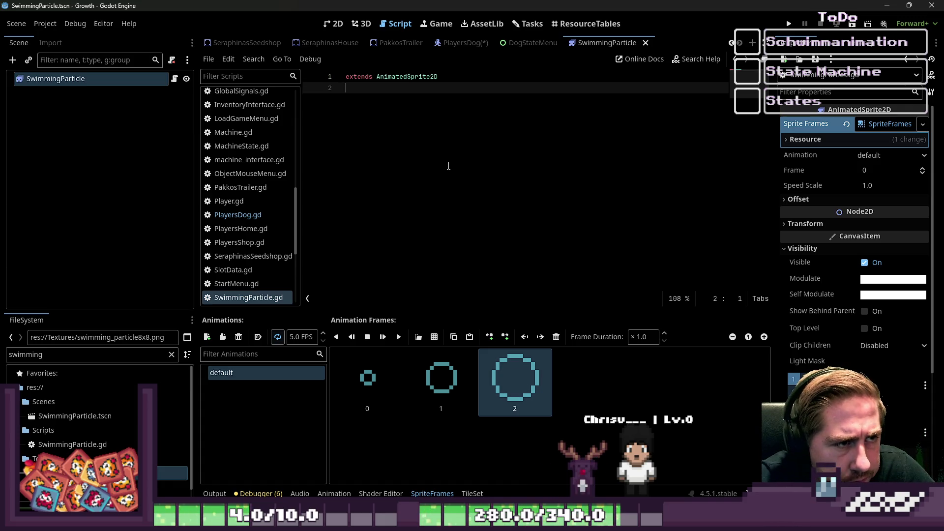
text(class_name Swi)
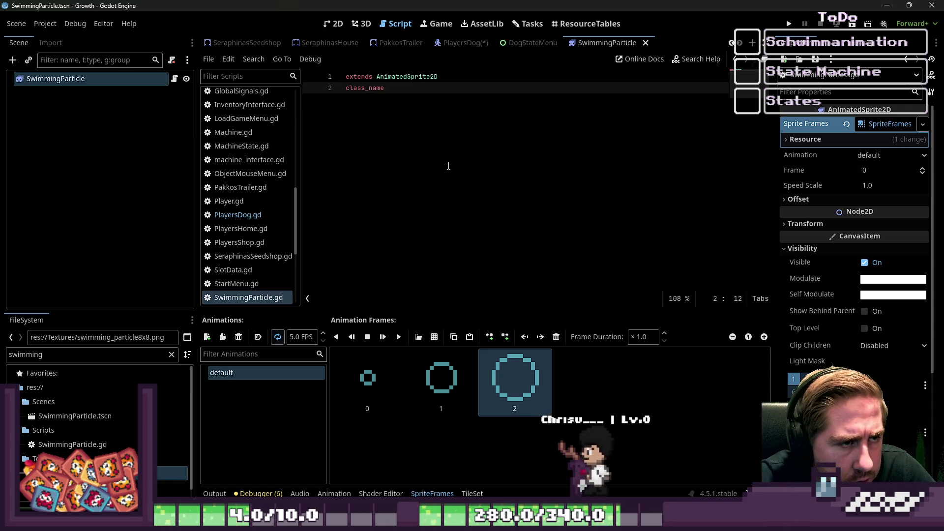
text(mming)
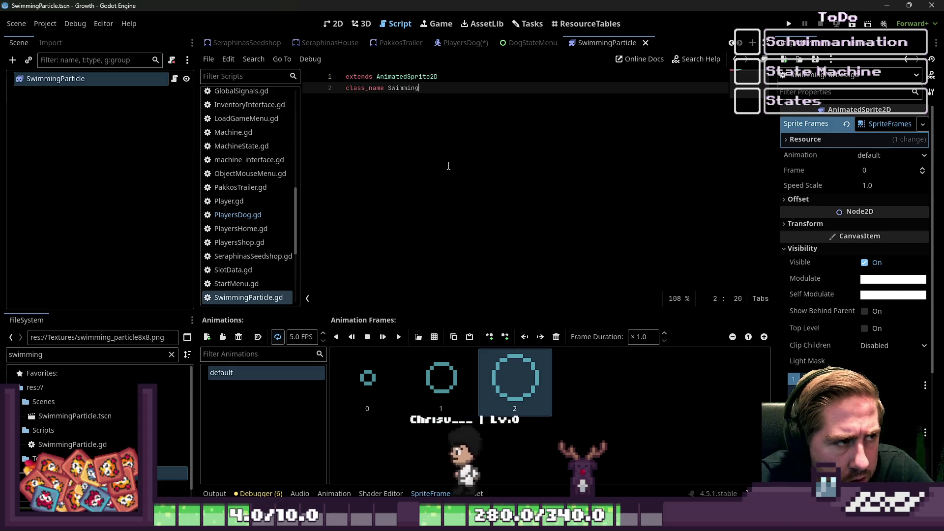
text(Particle)
key(Return)
key(Return)
text(func _read)
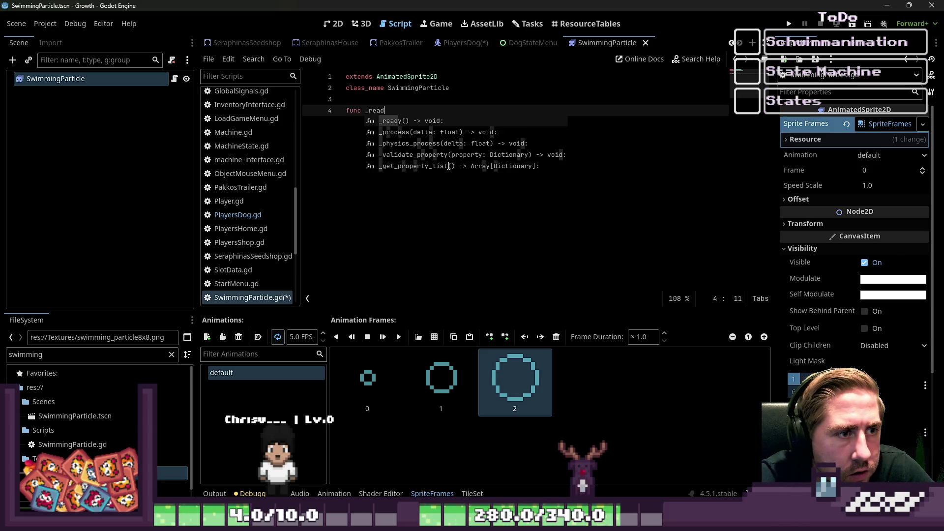
key(Return)
key(Return)
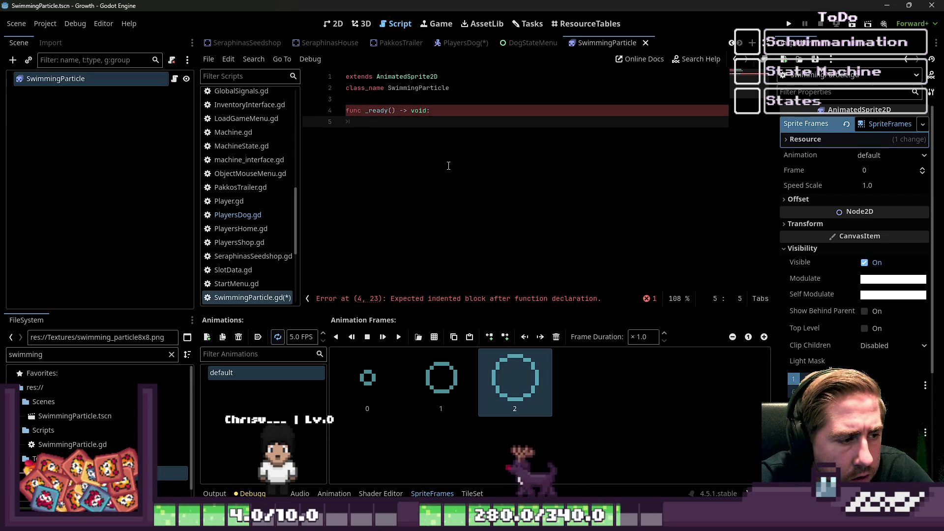
text(st)
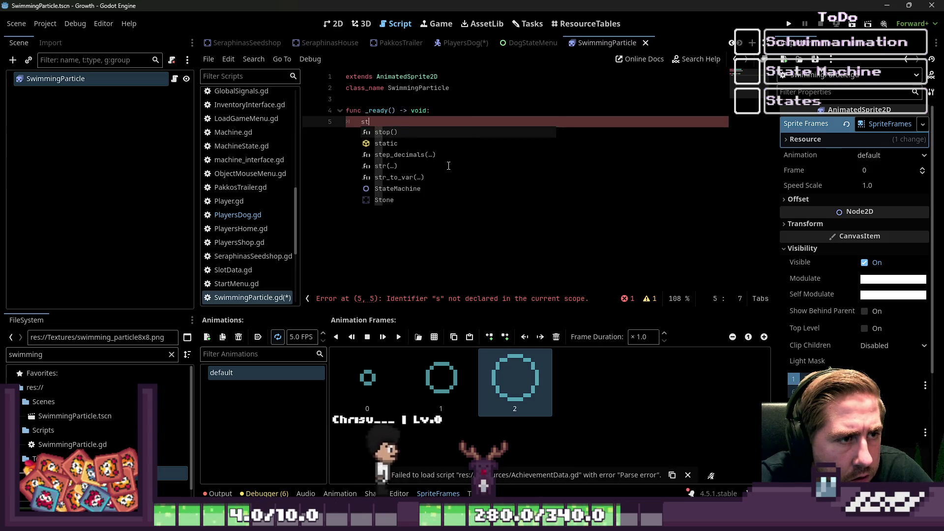
text(art_)
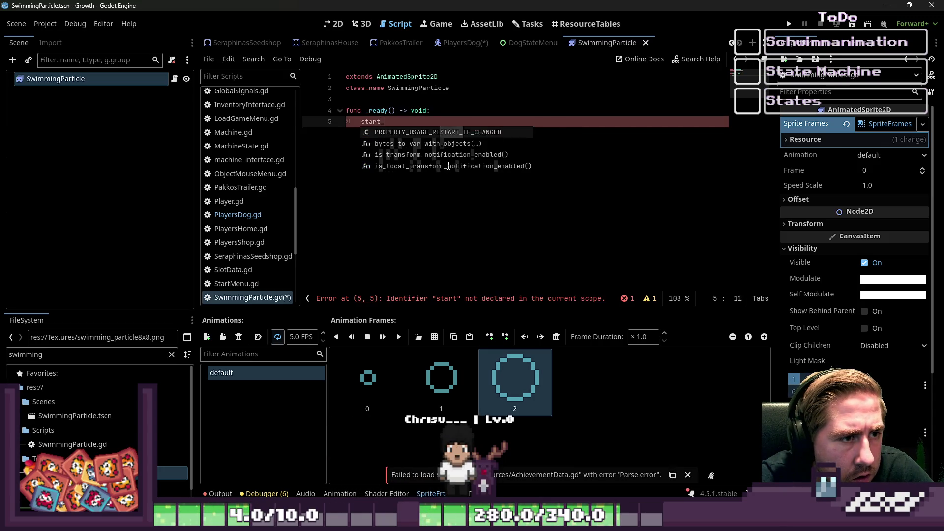
key(BackSpace)
key(BackSpace)
key(BackSpace)
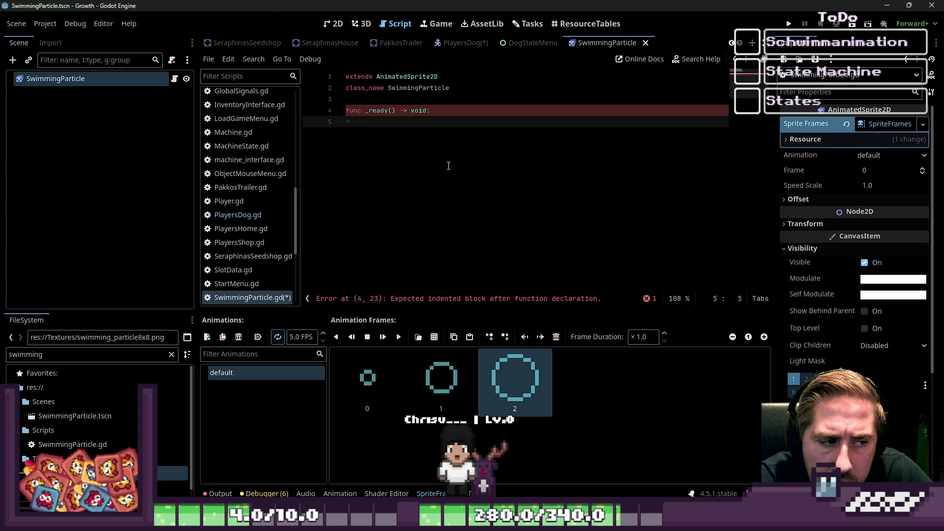
text(st)
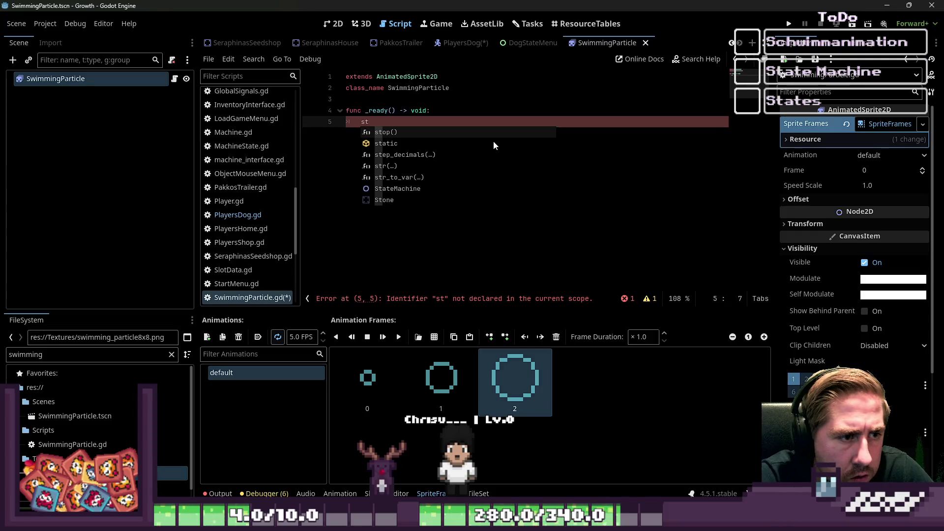
key(BackSpace)
key(BackSpace)
text(A)
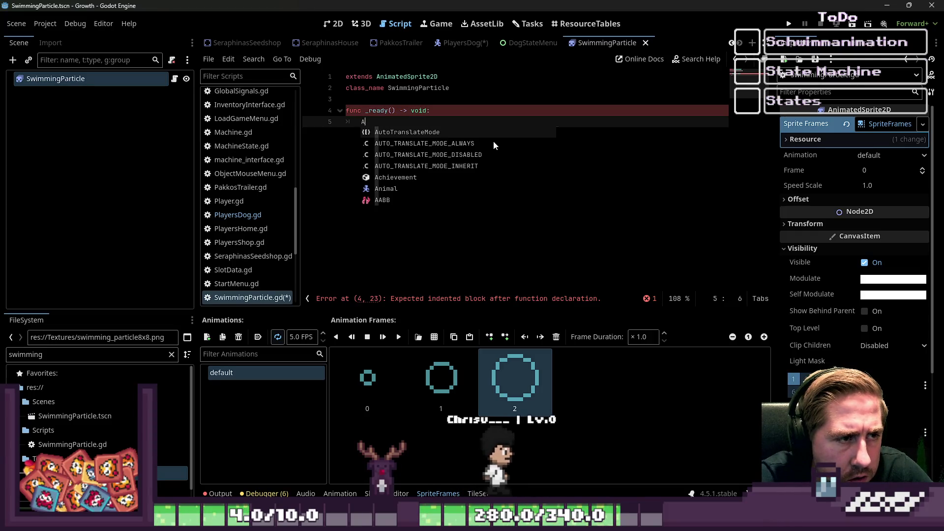
text(nimation)
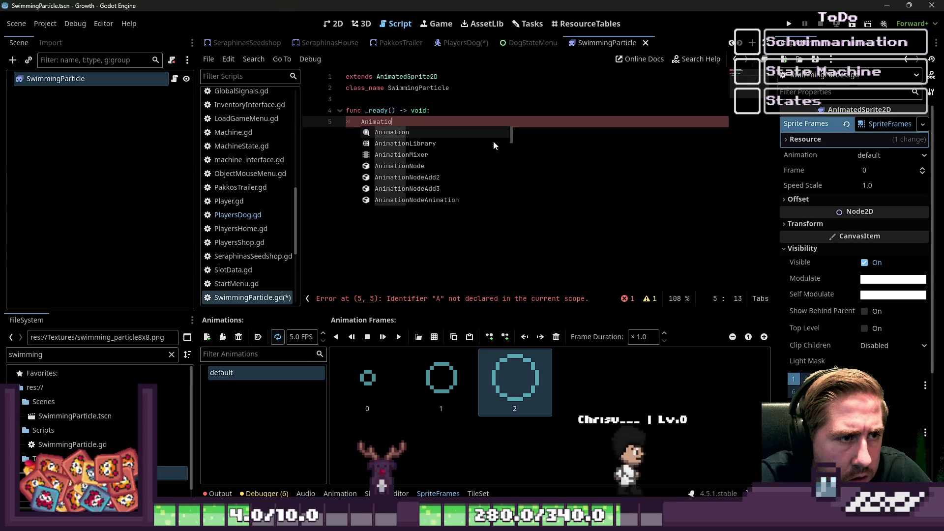
key(ctrl+BackSpace)
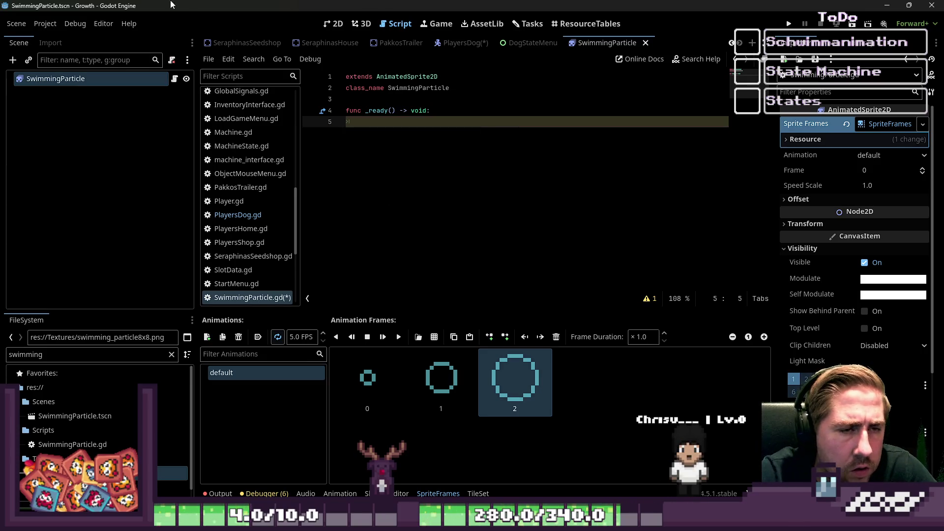
Open the AnimatedSprite2D reference documentation from the SwimmingParticle node.
right_click(110, 79)
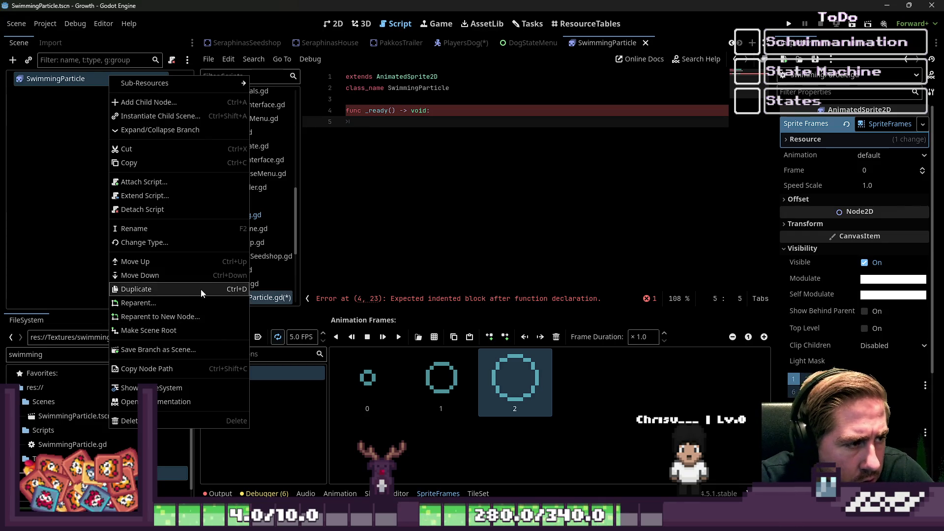
click(170, 402)
scroll(436, 211, down, 5)
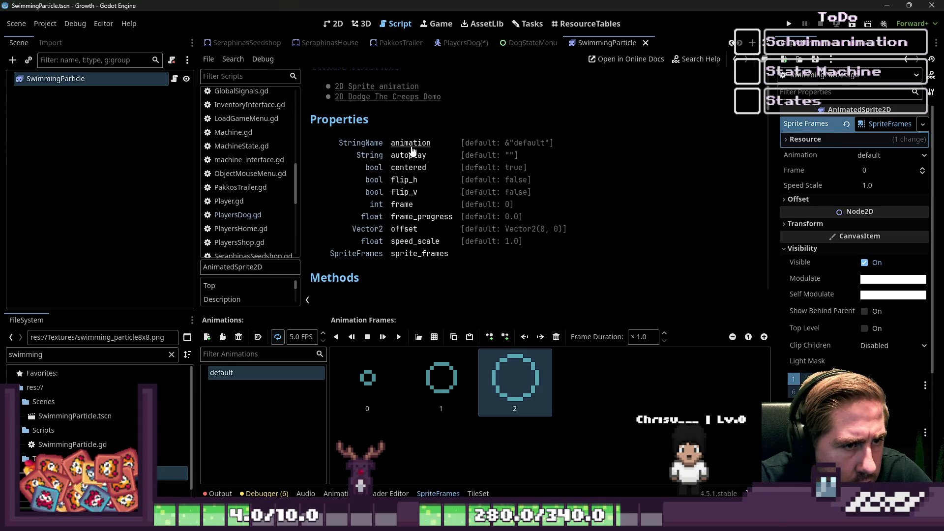
Read the animation property docs and browse SwimmingParticle's signals list.
click(411, 147)
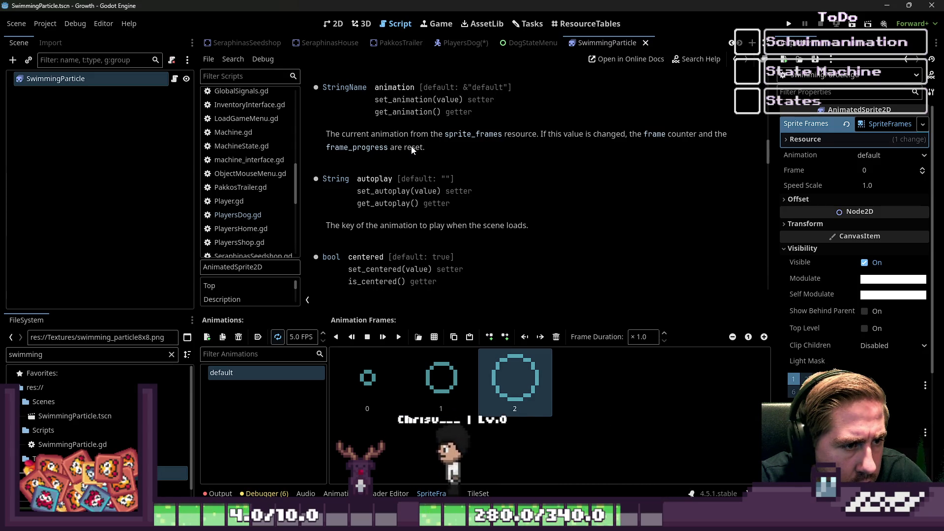
click(823, 43)
click(845, 47)
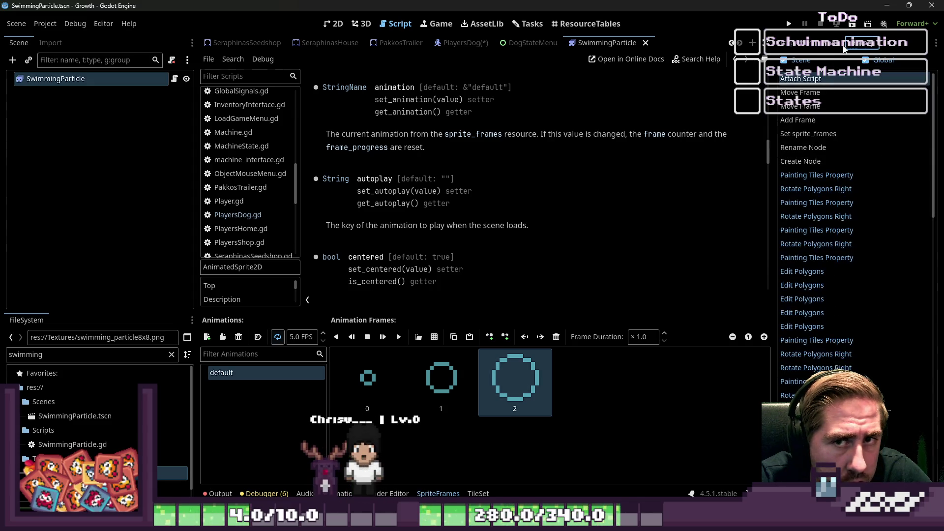
click(831, 49)
click(73, 79)
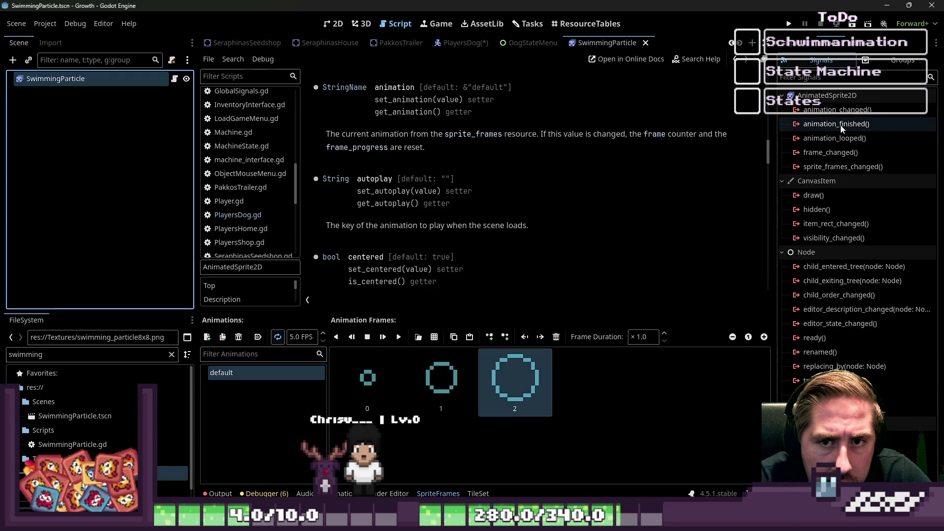
scroll(363, 135, up, 1)
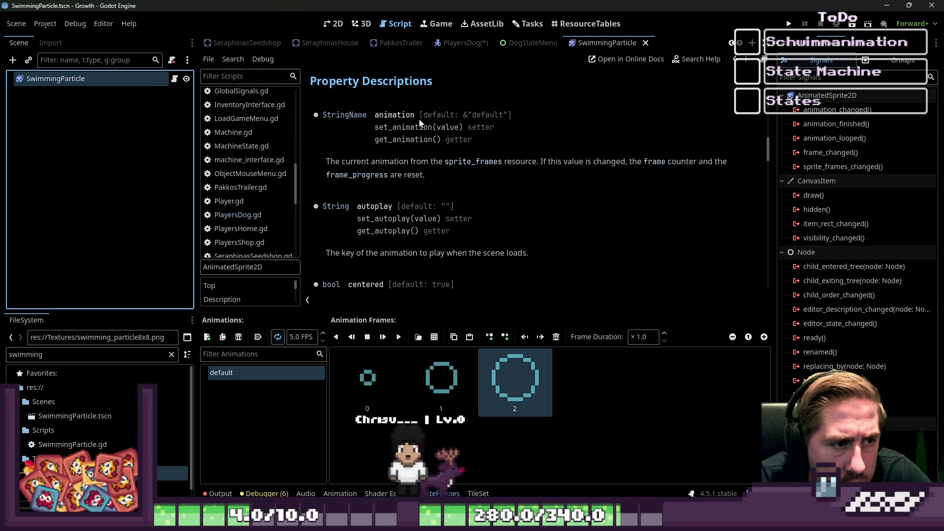
scroll(480, 161, down, 6)
scroll(495, 172, up, 6)
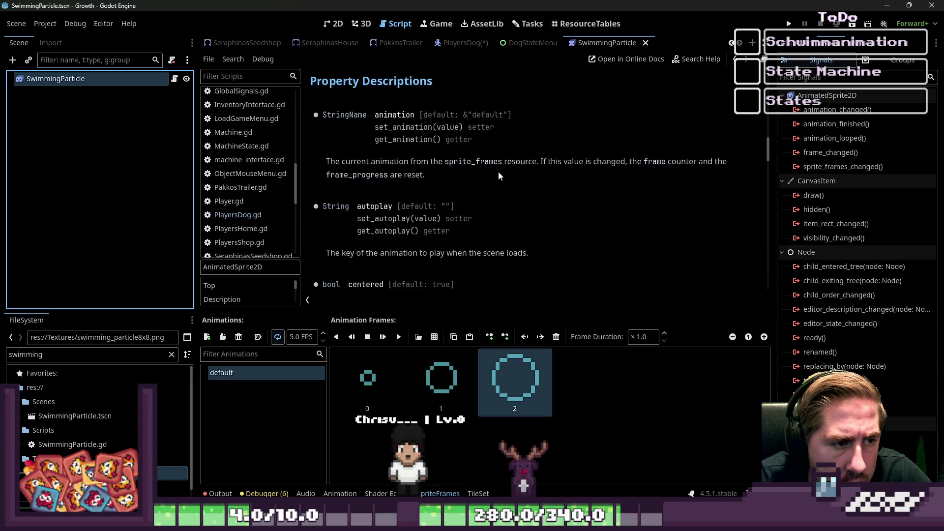
scroll(499, 176, up, 15)
scroll(503, 168, down, 5)
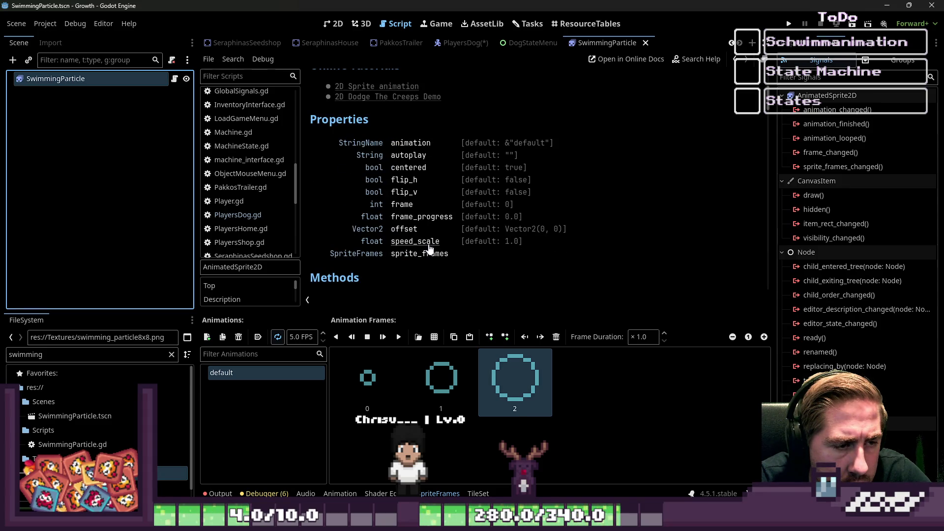
scroll(429, 260, down, 2)
Inspect SwimmingParticle's Animation and Offset properties in the Inspector.
click(802, 47)
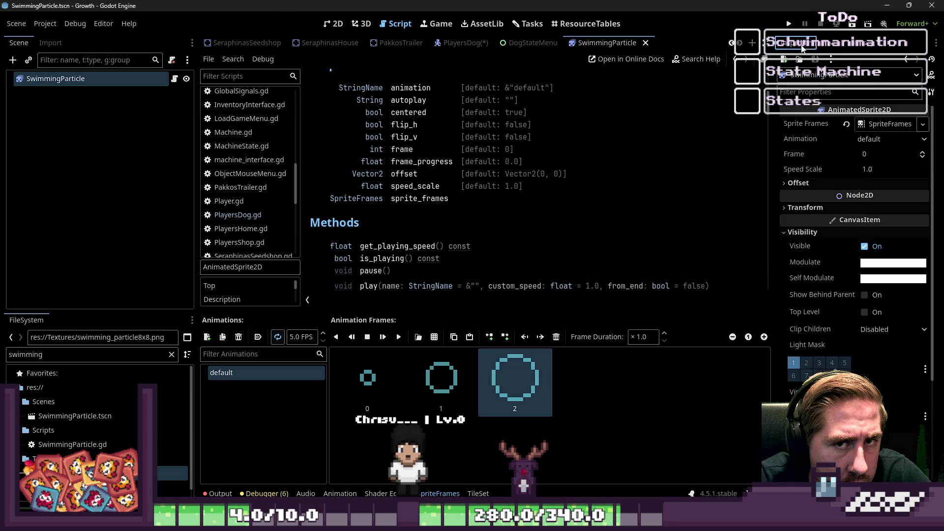
click(872, 145)
click(858, 182)
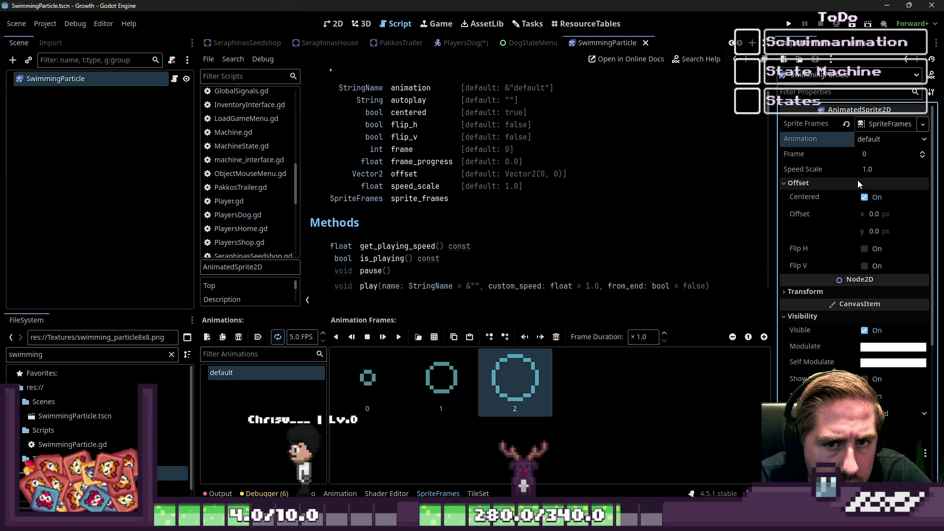
click(858, 182)
click(857, 182)
click(857, 181)
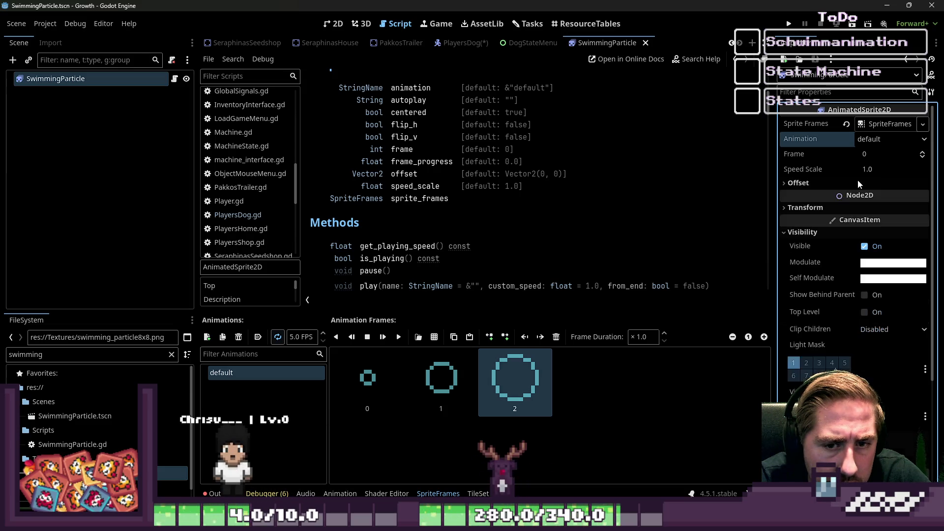
click(90, 117)
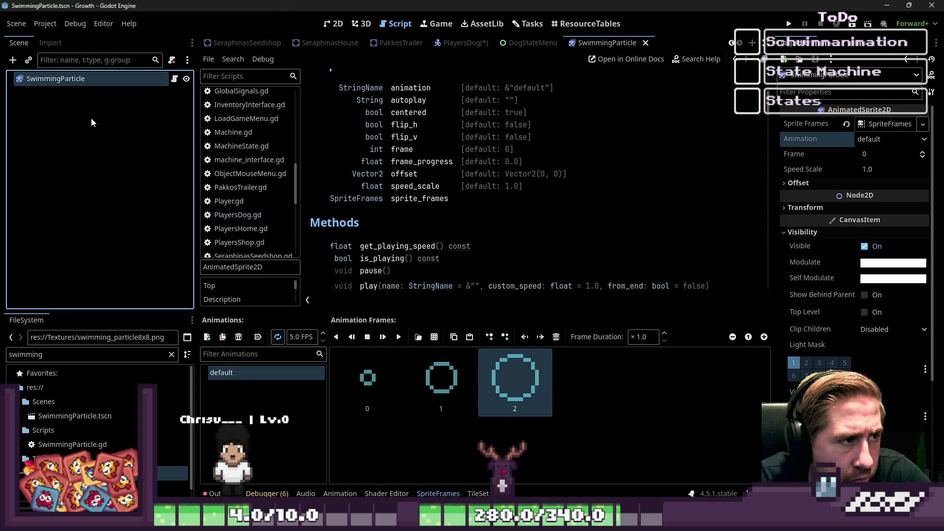
click(94, 80)
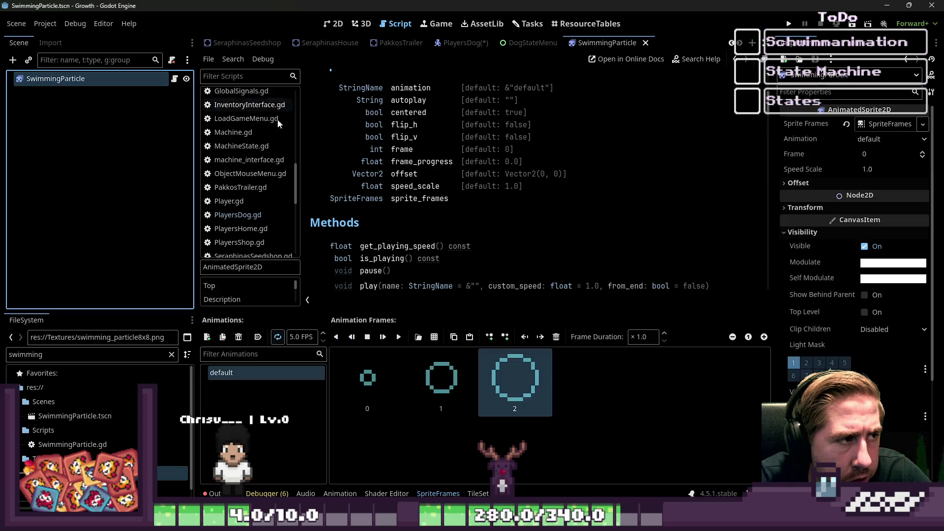
Save all changes and return to the SwimmingParticle scene and script.
click(471, 43)
key(ctrl+s)
scroll(594, 206, down, 2)
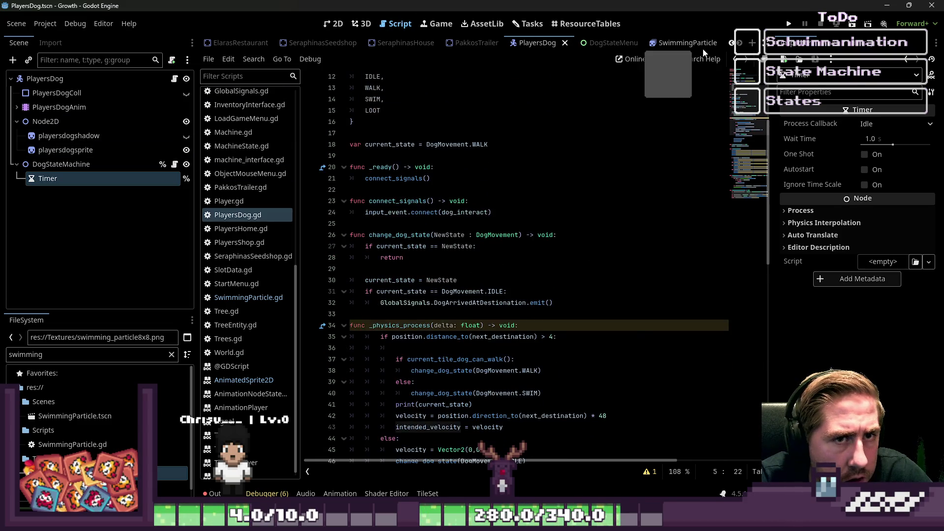
click(686, 43)
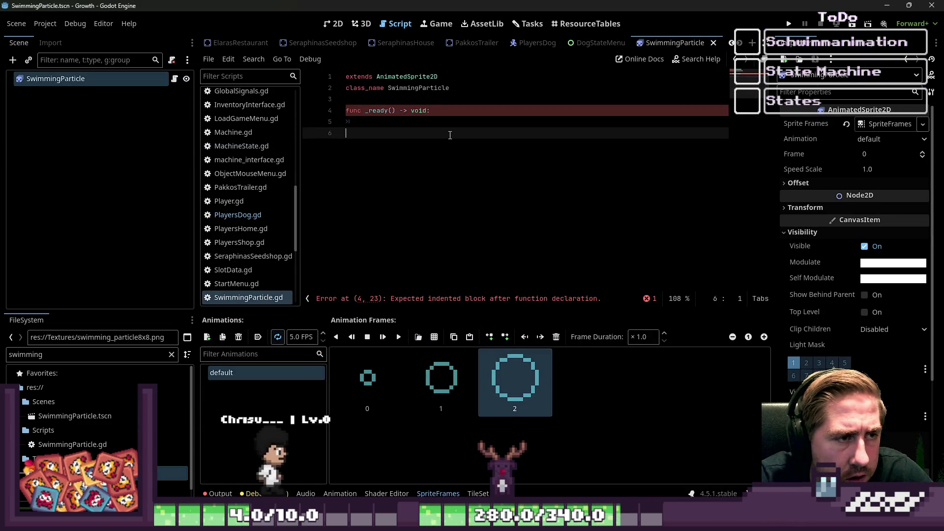
Start an 'animation =' assignment on line 5 of the _ready function.
click(486, 122)
text(ani)
key(Return)
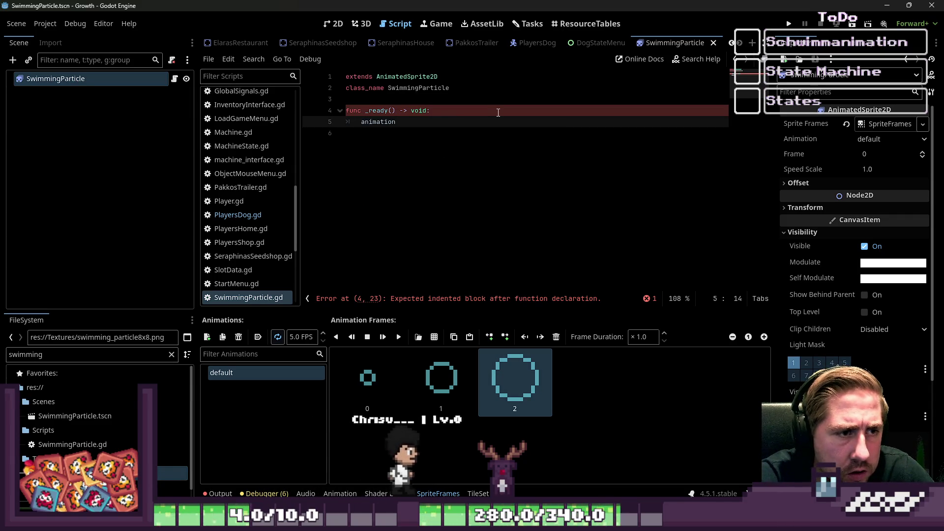
text(.)
key(BackSpace)
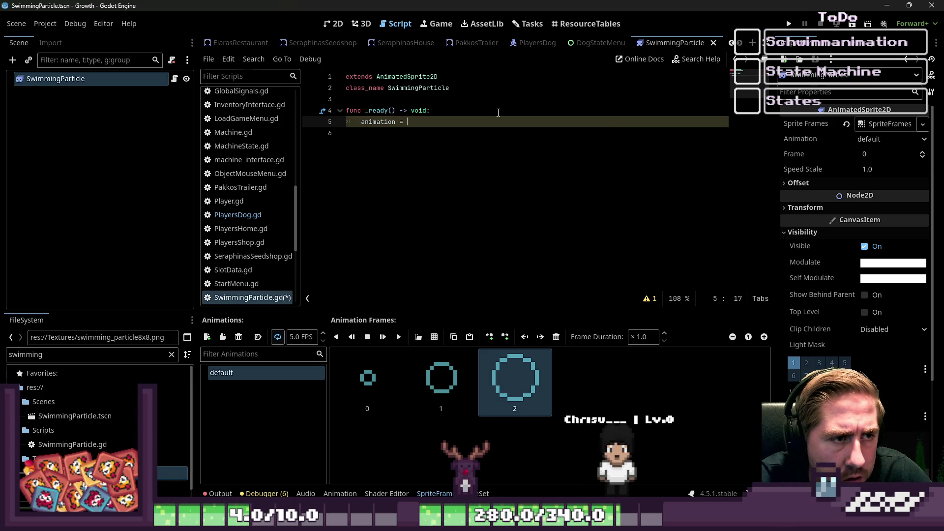
text(d)
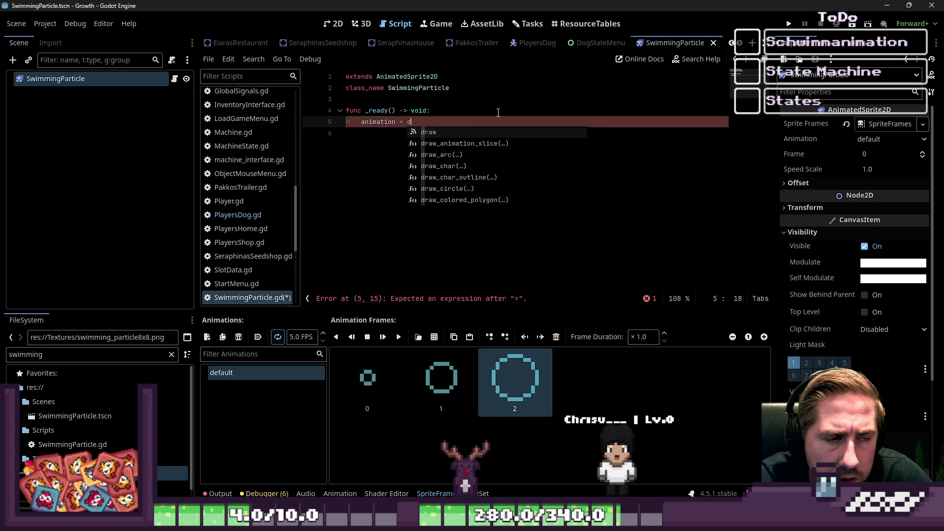
text(efault)
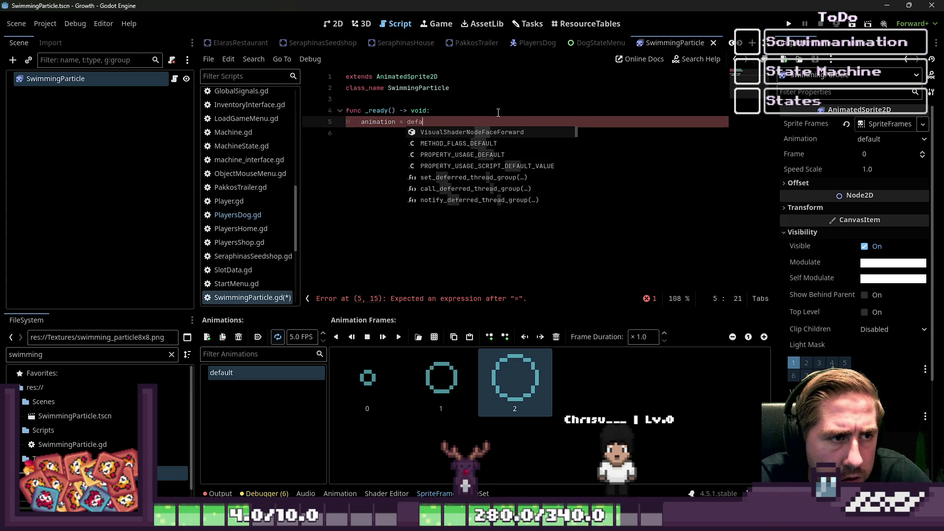
key(Return)
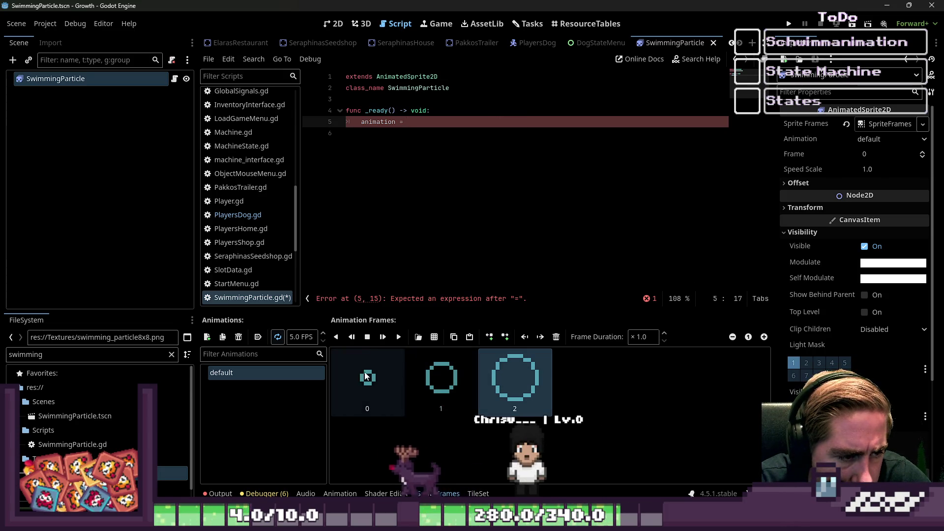
Preview the default circle animation in the SpriteFrames panel.
double_click(285, 373)
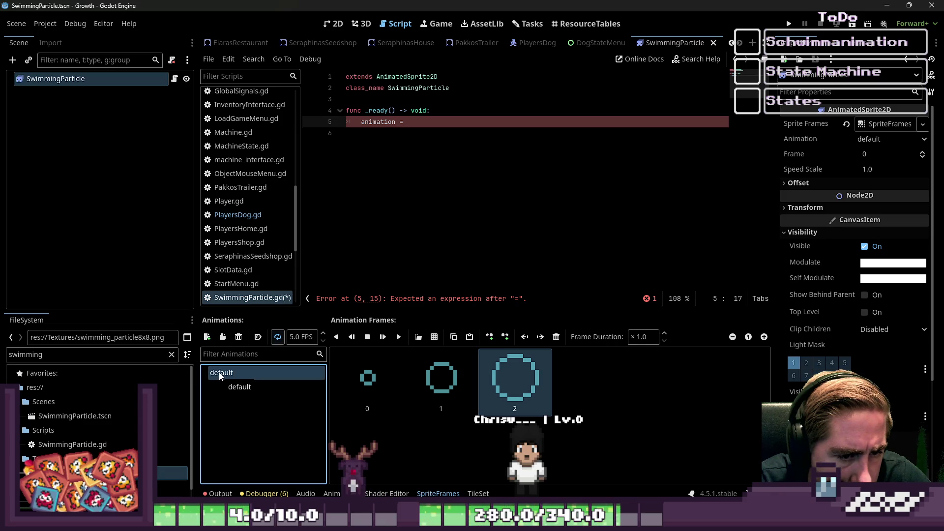
click(398, 337)
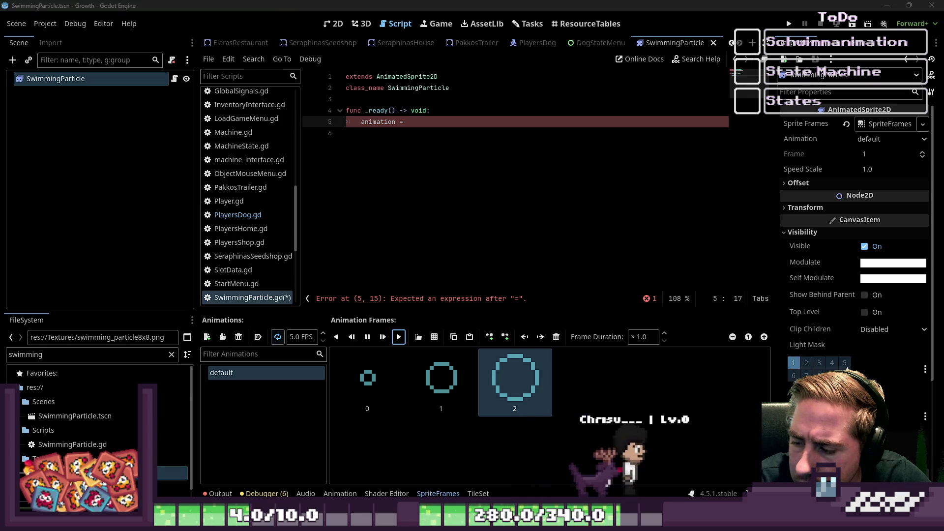
key(alt+Tab)
key(alt+Tab)
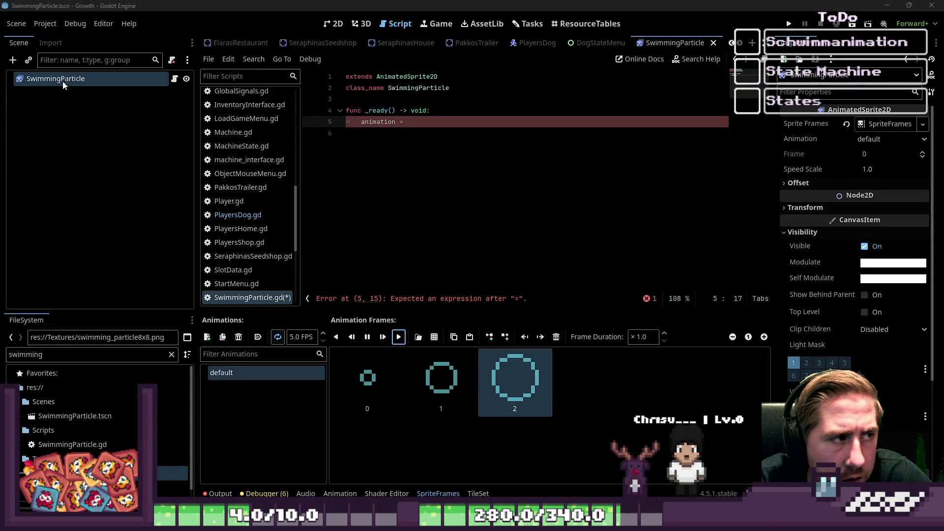
Add a Sprite2D child with an AnimationPlayer beneath it.
click(63, 86)
key(ctrl+a)
text(Sprit)
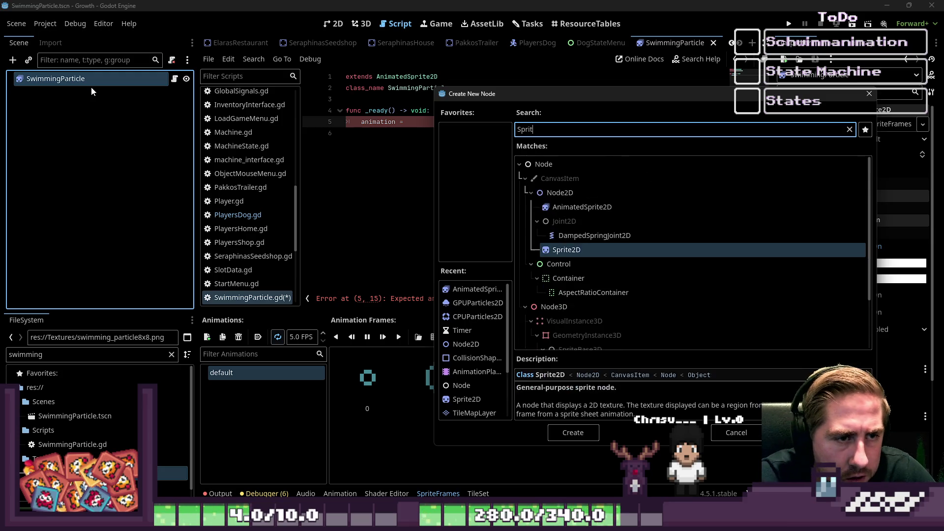
key(Return)
key(ctrl+a)
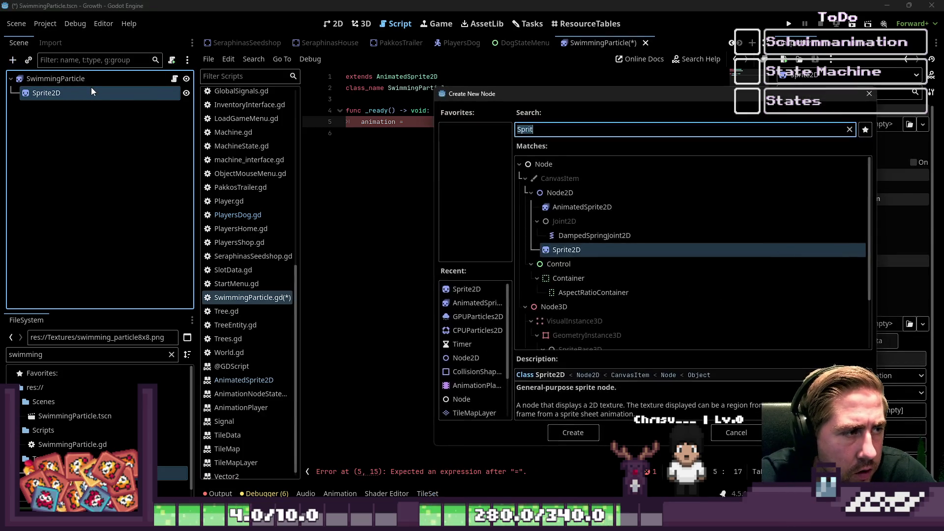
text(Animation)
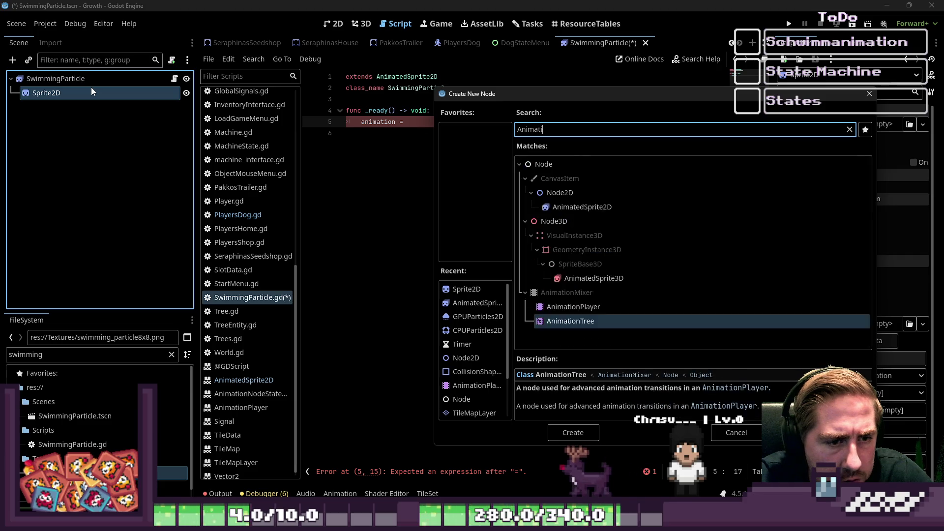
key(Up)
key(Return)
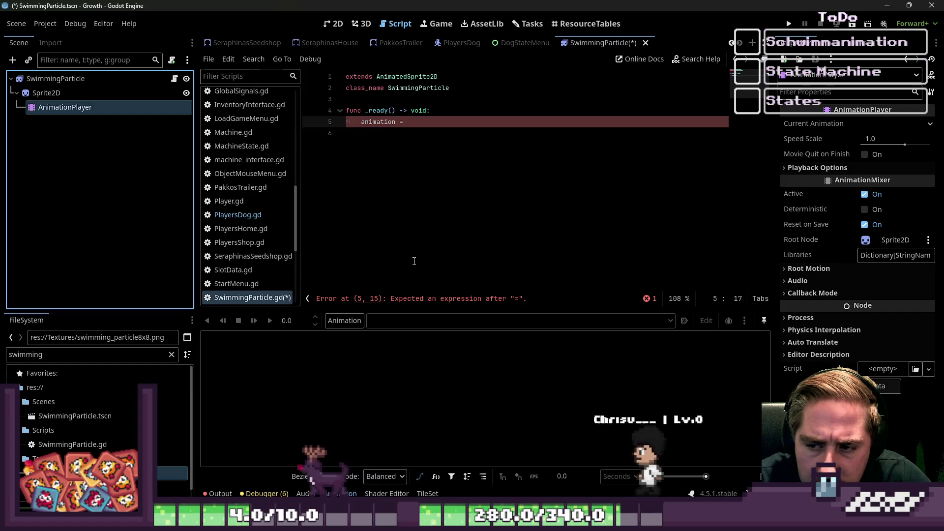
Make the Sprite2D the scene root and rename it SwimmingParticle.
right_click(60, 93)
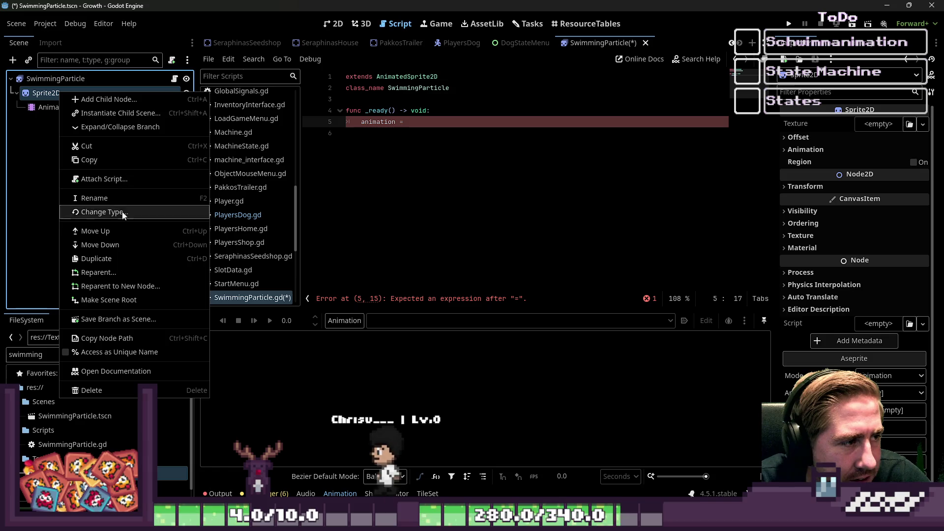
click(132, 301)
double_click(77, 108)
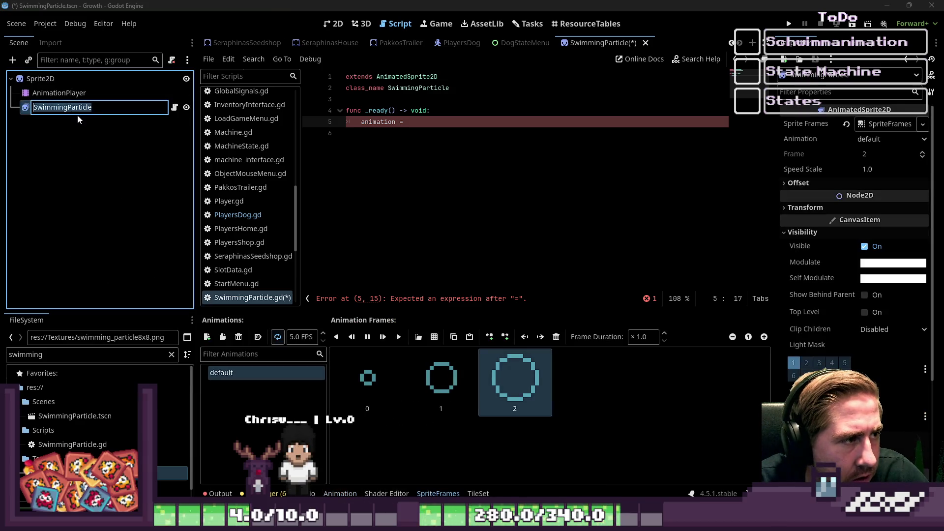
click(61, 79)
double_click(61, 79)
text(SwimmingParticle)
key(Return)
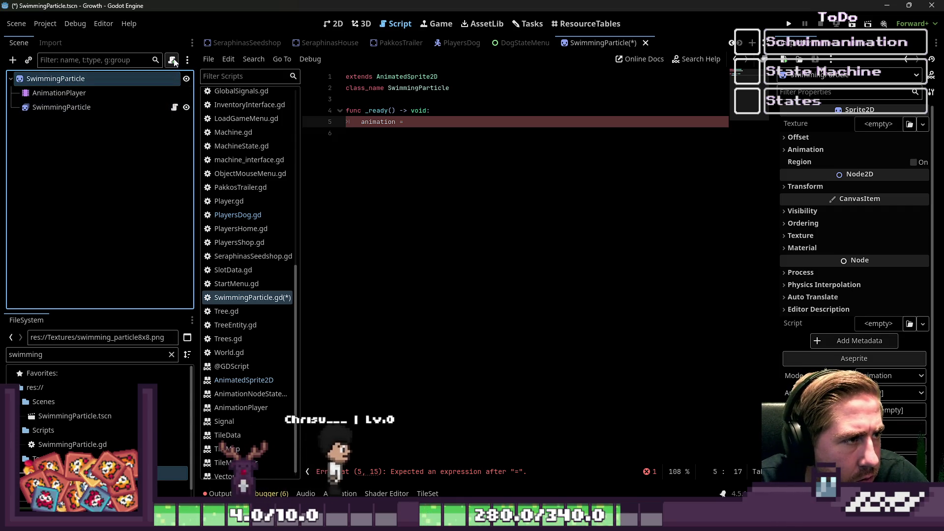
Delete the old AnimatedSprite2D child node.
right_click(167, 107)
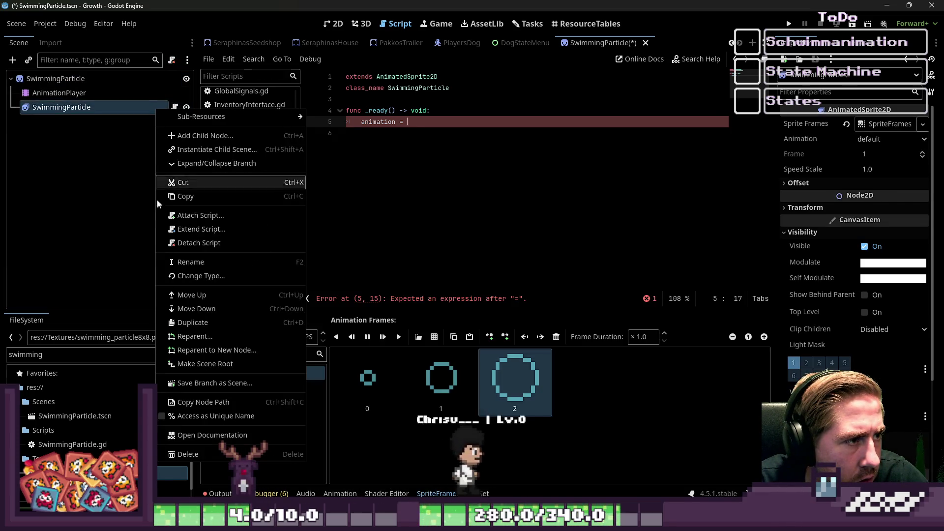
click(165, 454)
click(419, 274)
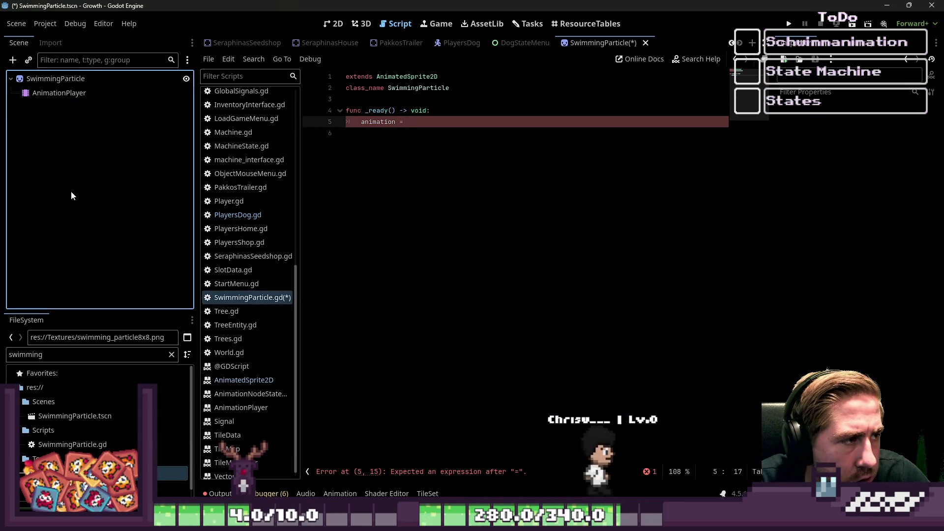
click(109, 80)
Attach SwimmingParticle.gd to the root SwimmingParticle node.
click(74, 416)
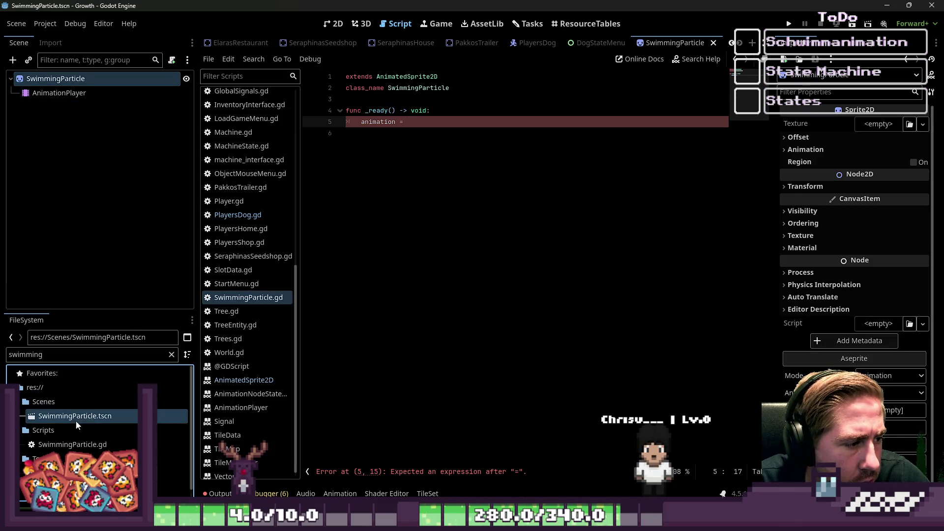
click(77, 445)
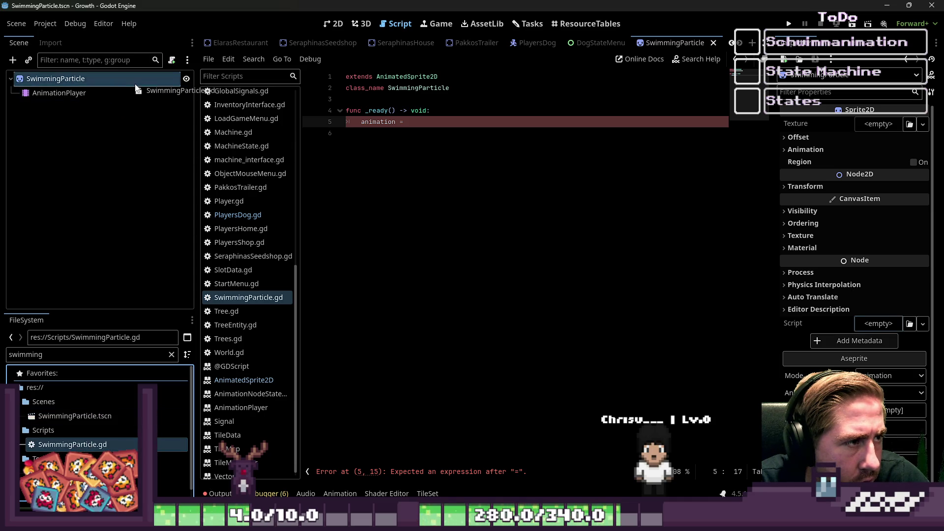
drag(138, 89, 137, 86)
Replace the unfinished line 5 in _ready with pass.
click(487, 121)
key(shift+Home)
key(BackSpace)
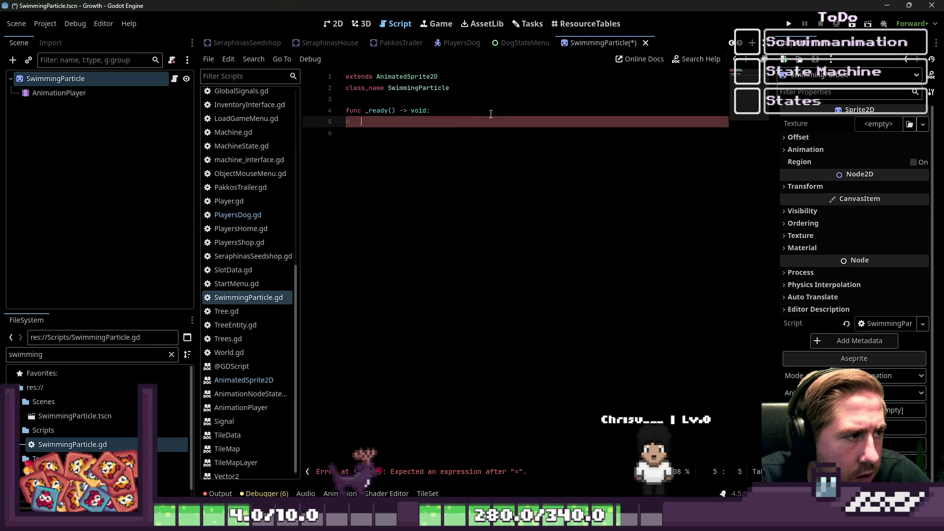
text(pass)
key(Return)
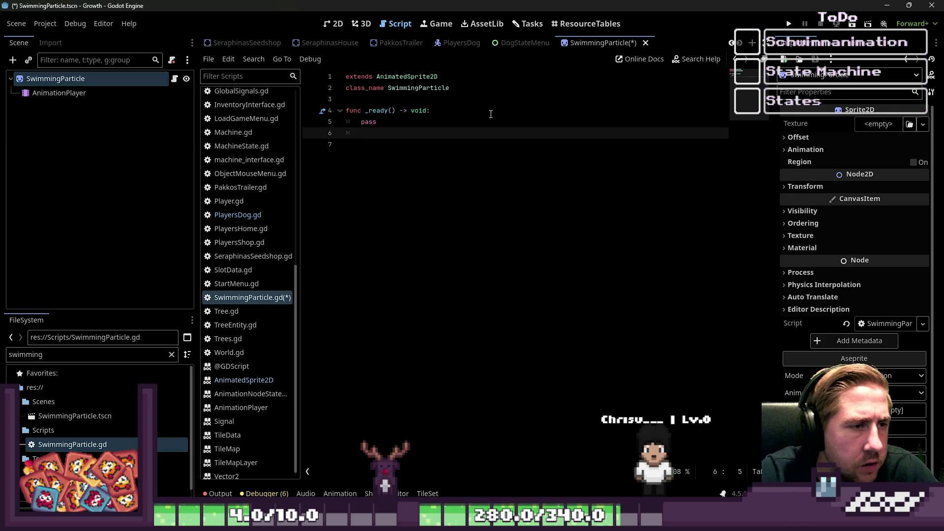
Create a new animation named default on the AnimationPlayer.
click(59, 93)
click(344, 321)
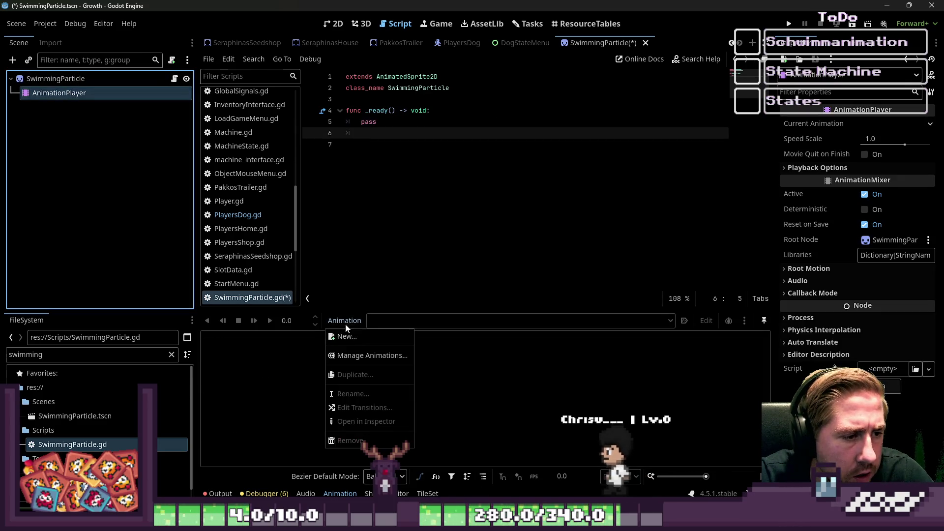
click(362, 338)
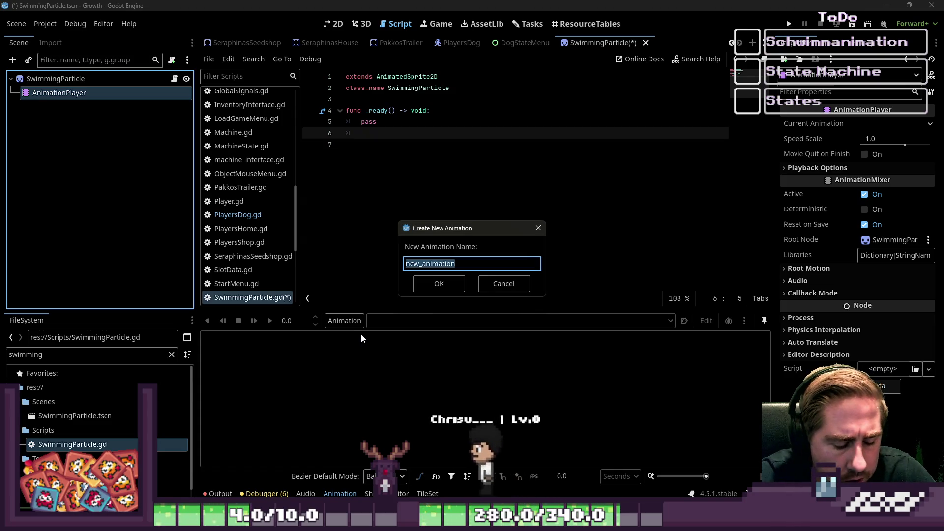
text(default)
key(Return)
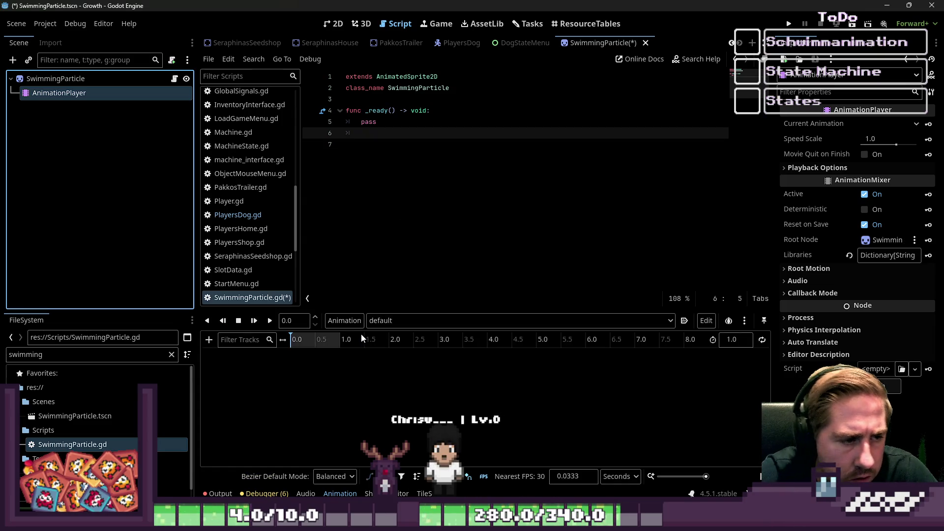
click(382, 321)
click(84, 78)
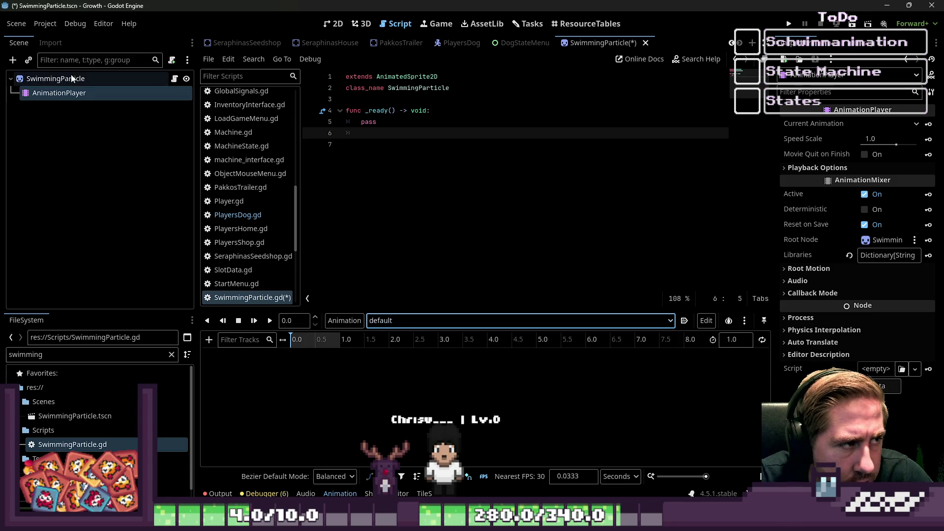
click(96, 81)
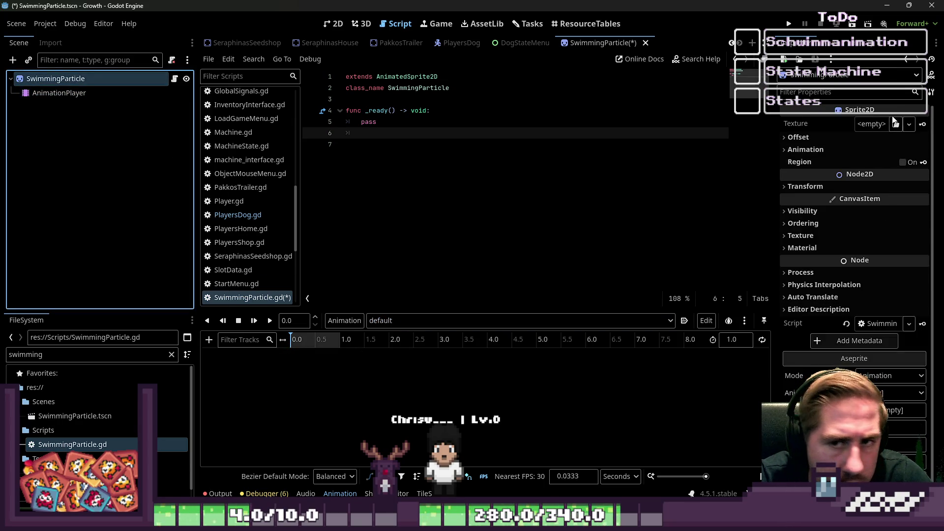
Bring up the file options for swimming_particle8x8.png in the Textures folder.
scroll(84, 446, down, 1)
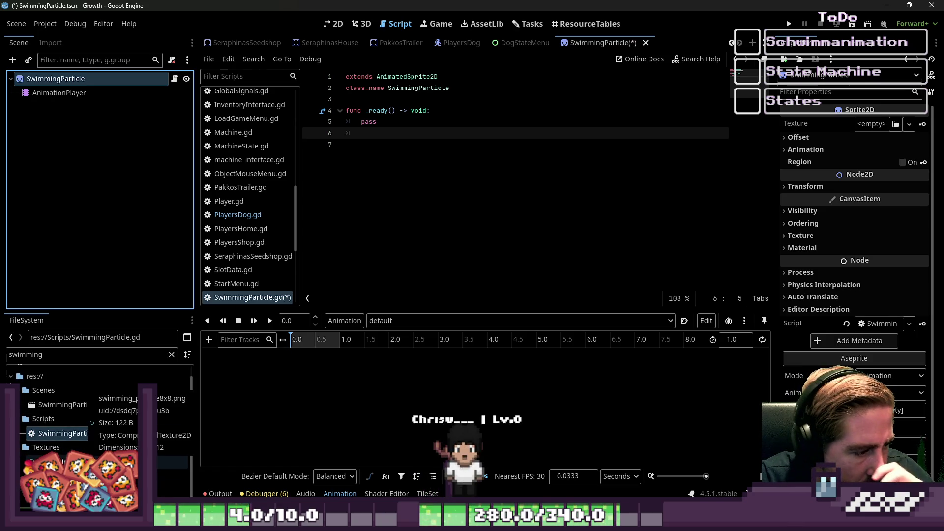
click(86, 462)
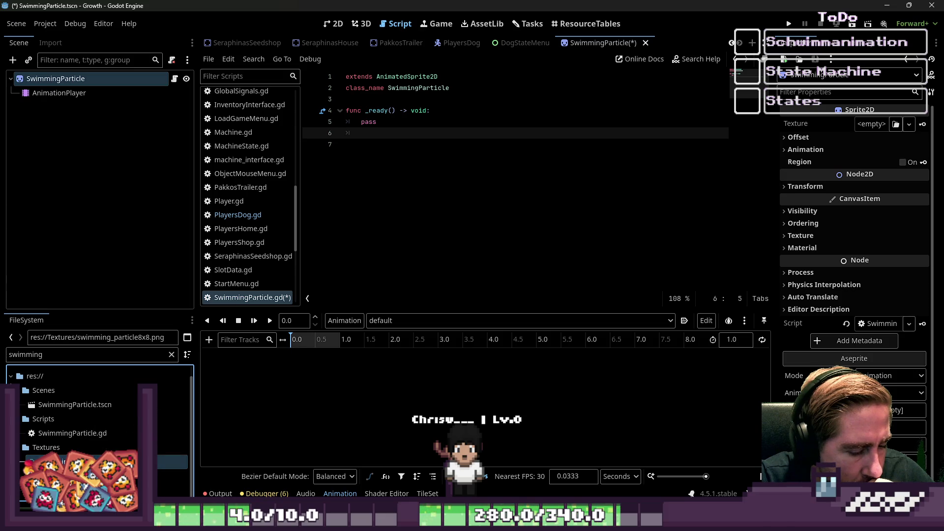
right_click(120, 461)
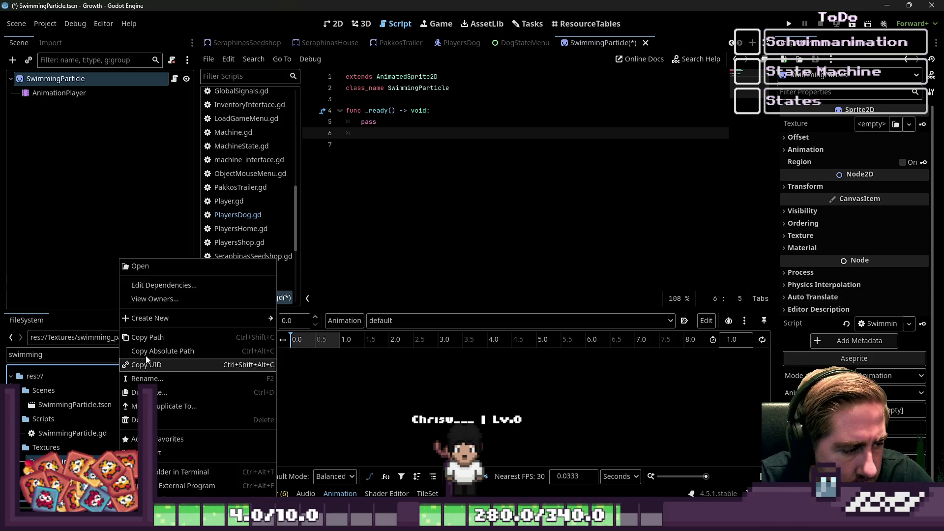
Open the swimming particle texture in Aseprite and widen its canvas to 24 pixels.
click(182, 485)
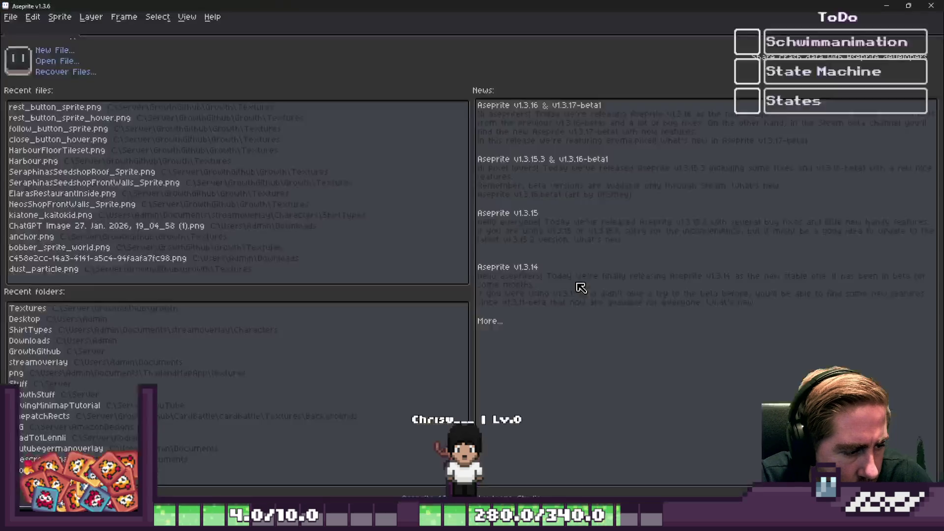
click(44, 27)
click(105, 29)
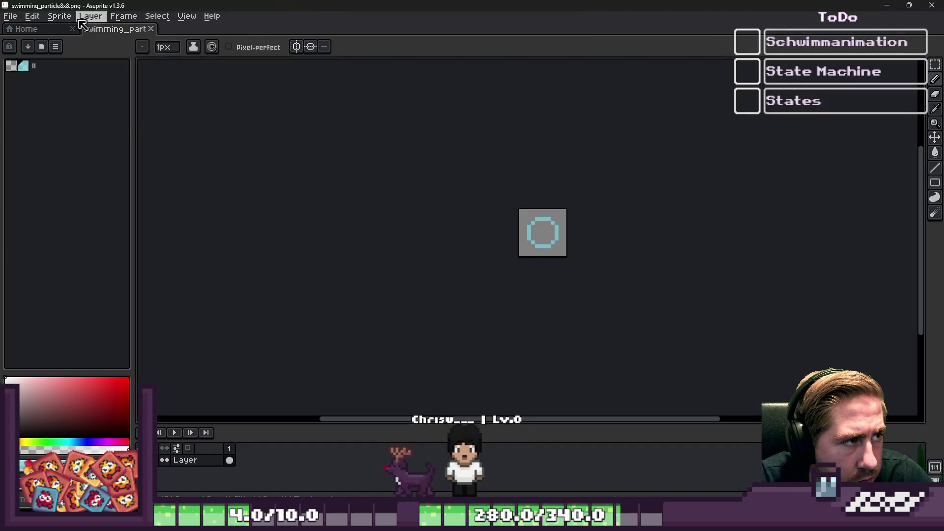
click(59, 16)
click(91, 80)
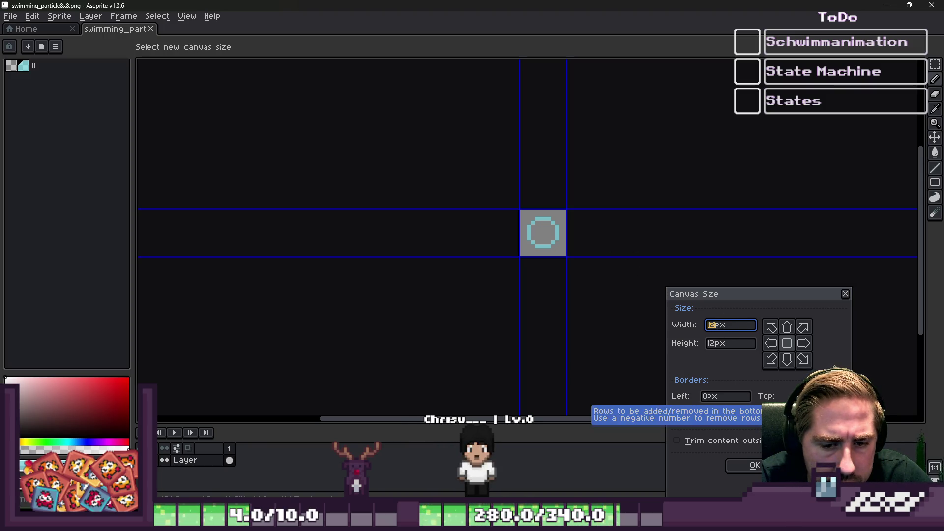
text(24)
key(Return)
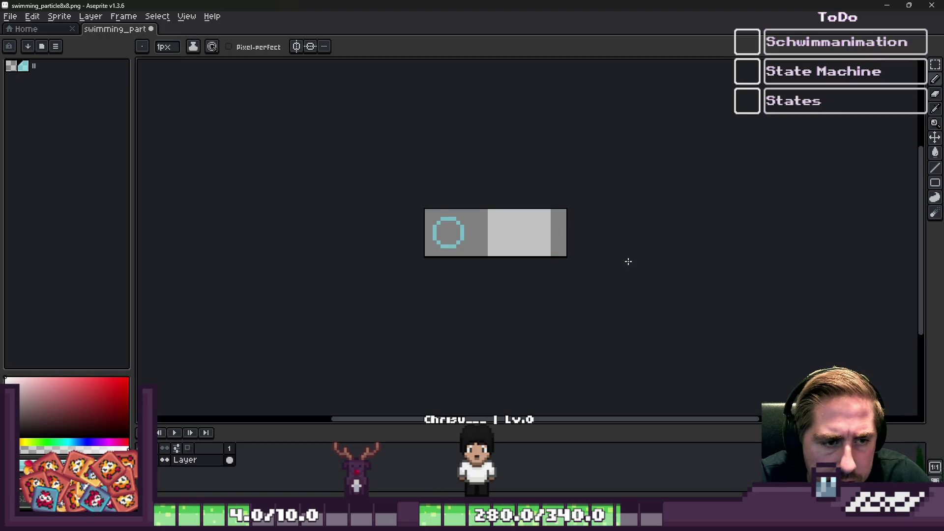
Try copying the circle into the new space on the right, then undo the copies.
key(m)
scroll(384, 236, up, 1)
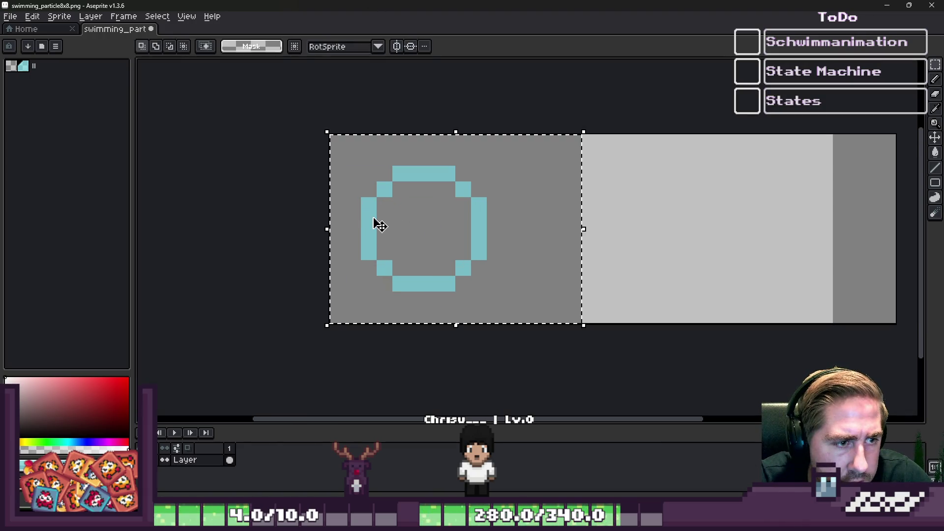
mouse_move(379, 225)
mouse_down()
mouse_move(394, 215)
mouse_move(569, 230)
mouse_up()
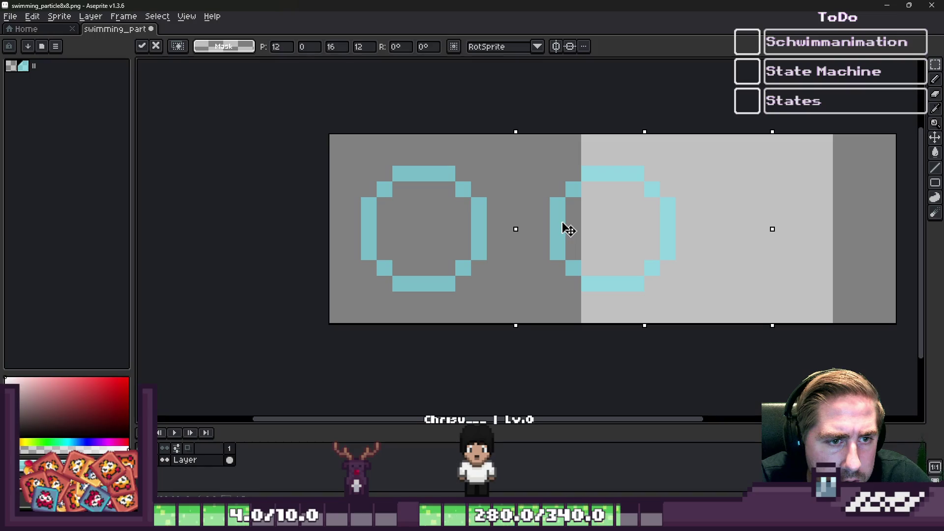
scroll(544, 232, down, 1)
key(ctrl+d)
scroll(526, 222, up, 1)
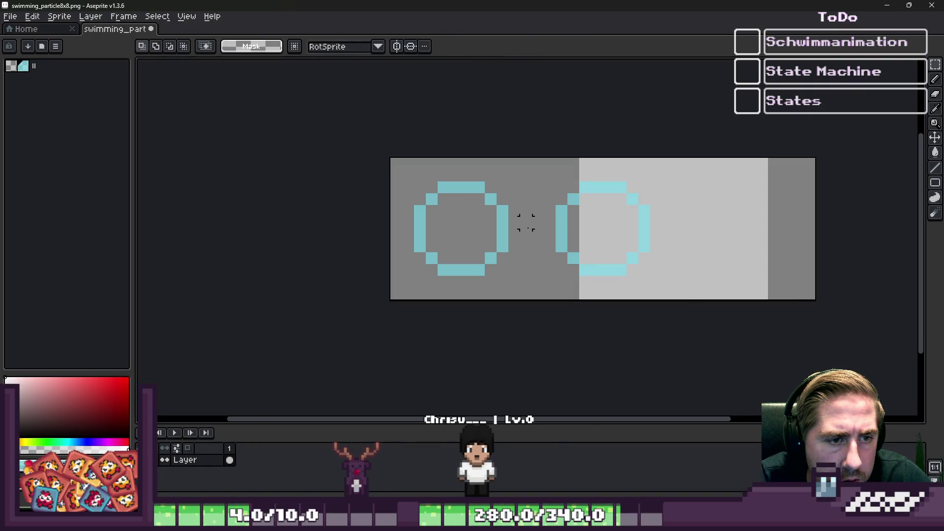
key(Escape)
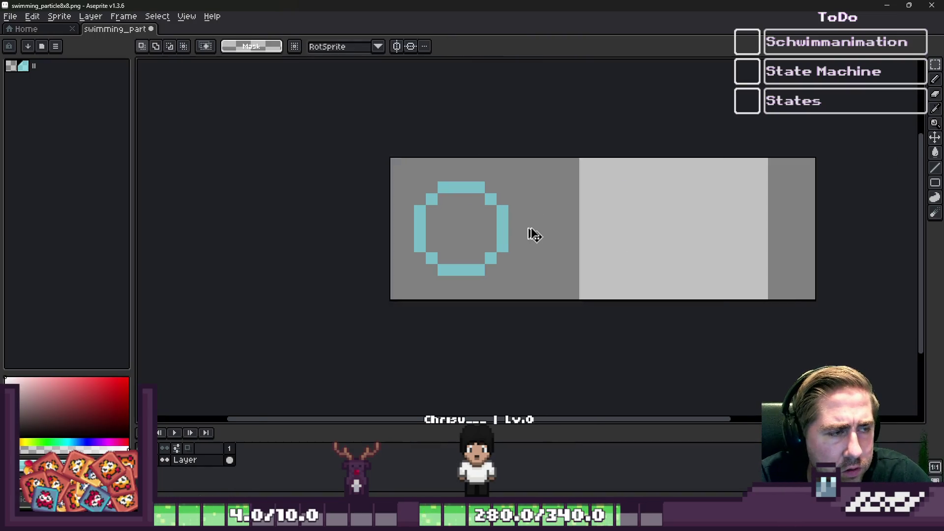
mouse_move(407, 187)
mouse_down()
mouse_move(513, 295)
mouse_move(533, 301)
mouse_up()
click(426, 230)
drag(426, 230, 559, 243)
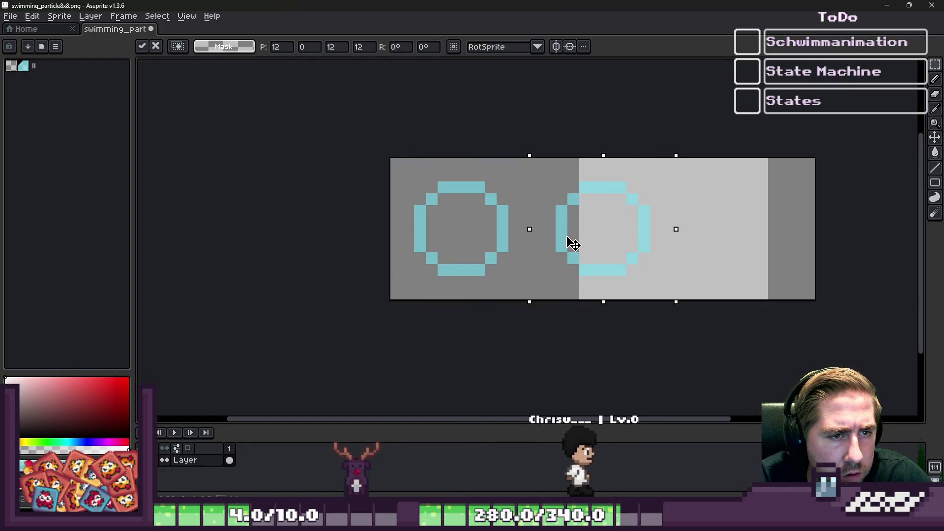
key(Escape)
key(ctrl+d)
scroll(428, 196, up, 3)
scroll(430, 197, down, 2)
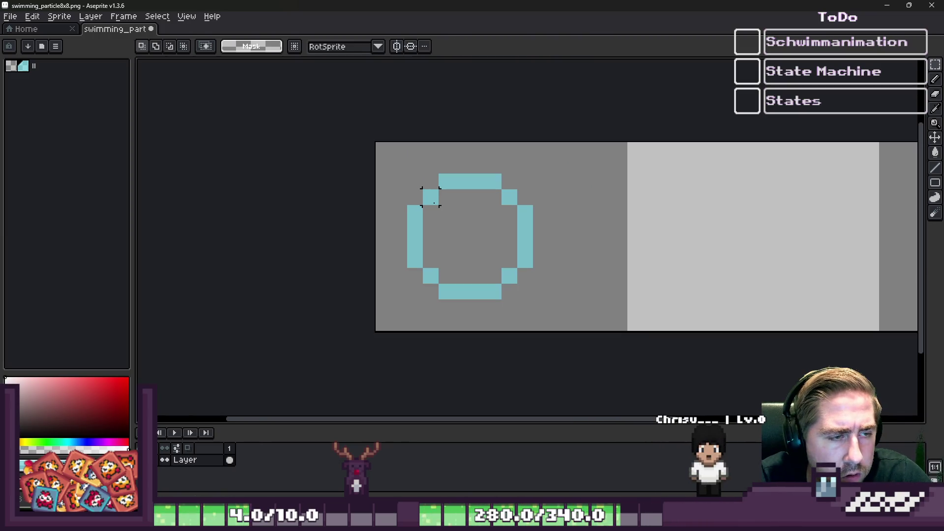
scroll(384, 165, down, 1)
Look at the grid settings in the View menu without changing them.
click(187, 16)
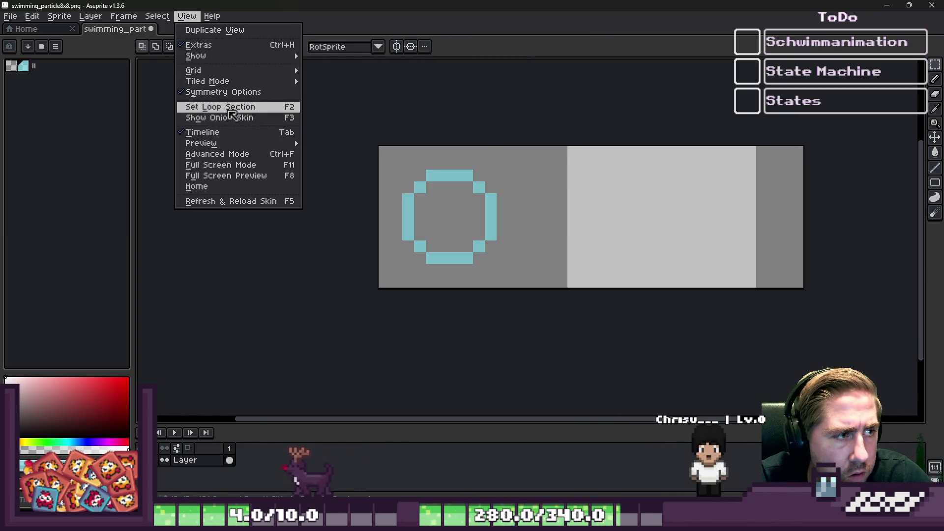
mouse_move(234, 87)
mouse_move(265, 70)
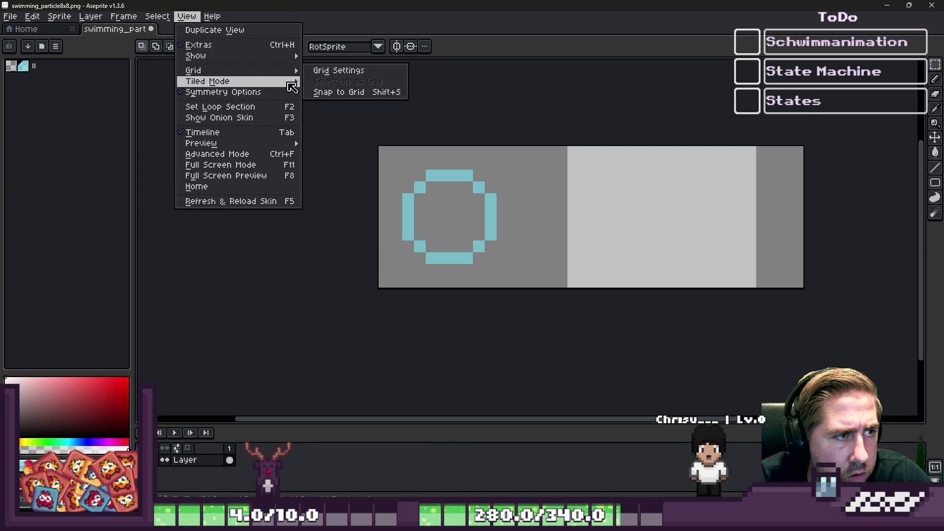
click(327, 70)
key(Escape)
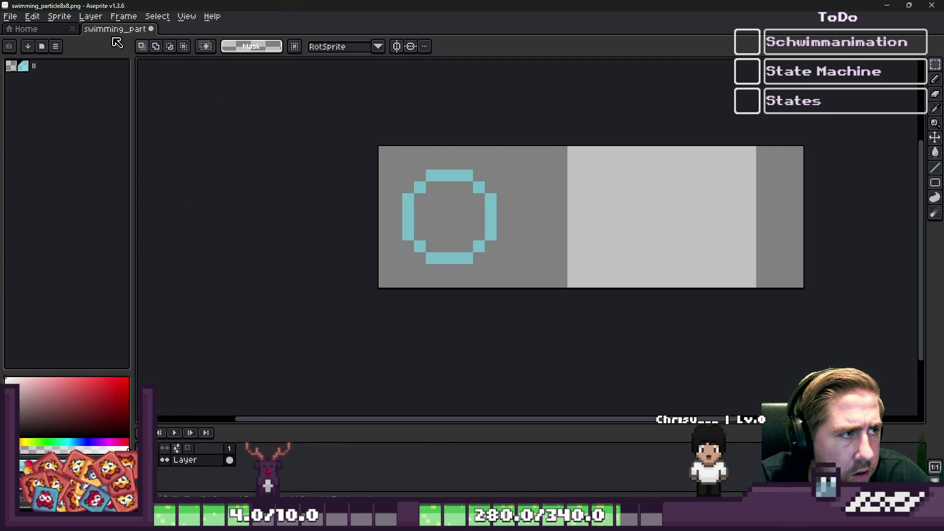
Resize the canvas to Width 48 px and Height 16 px.
click(60, 16)
click(74, 80)
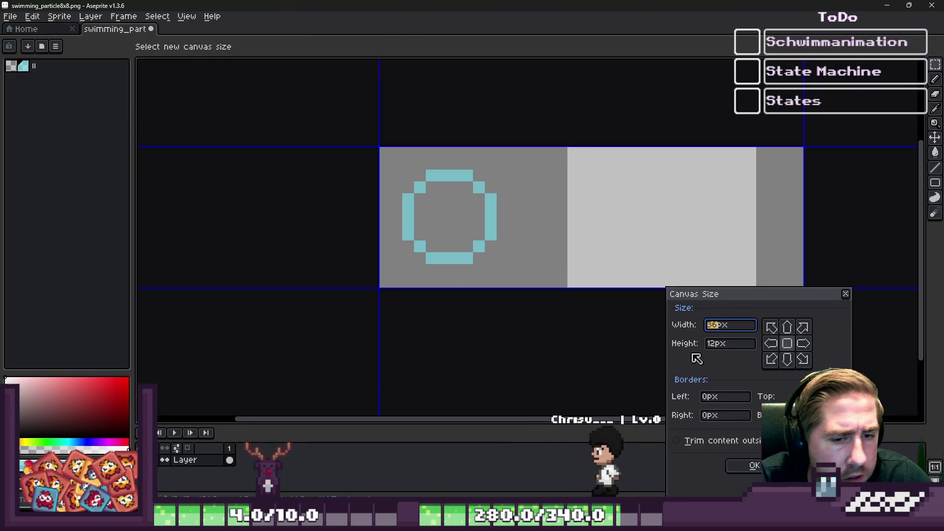
text(16)
key(Tab)
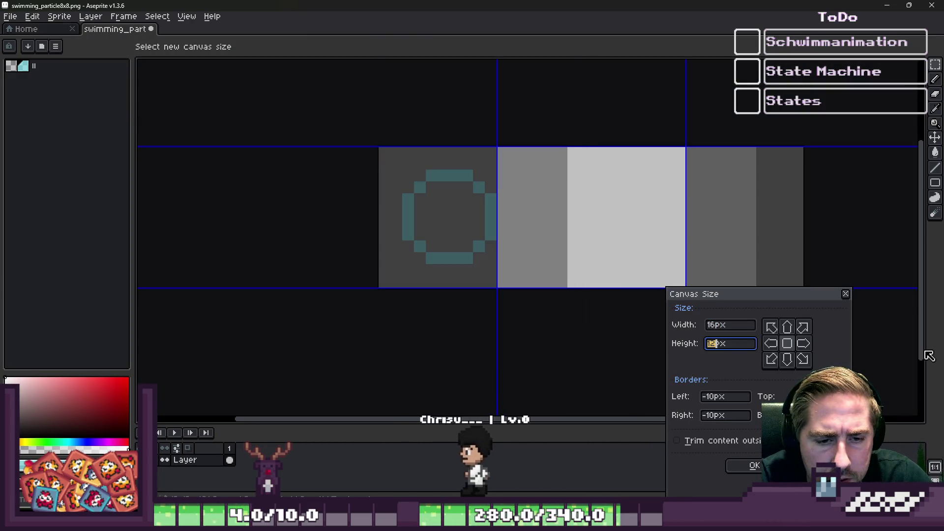
text(48)
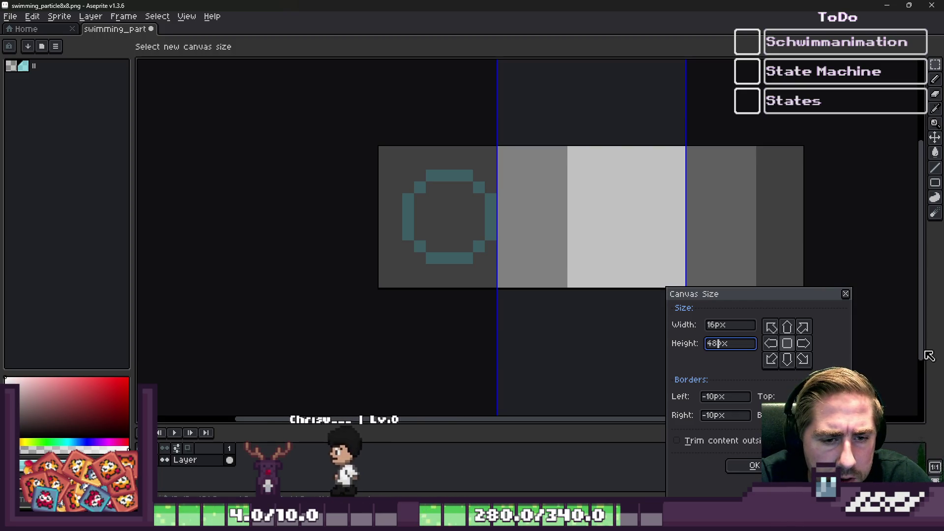
click(752, 325)
text(8)
key(Tab)
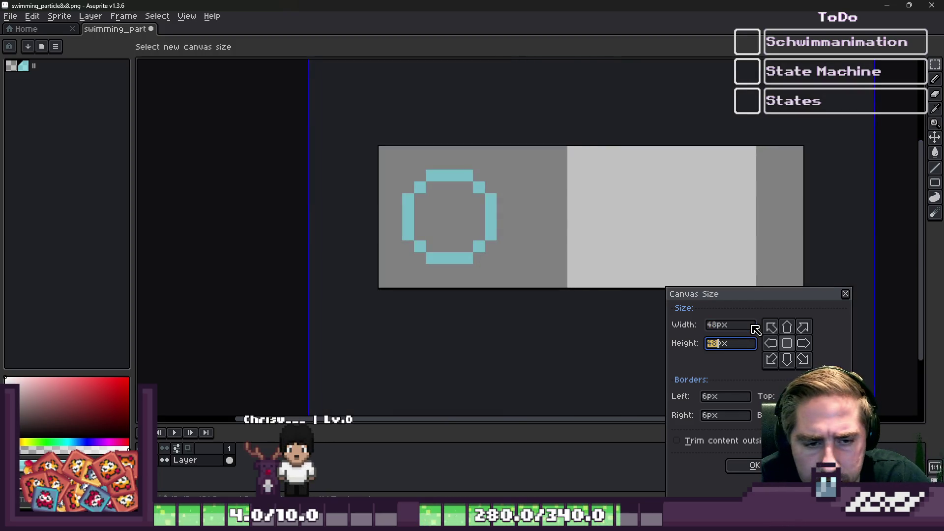
text(16)
key(Return)
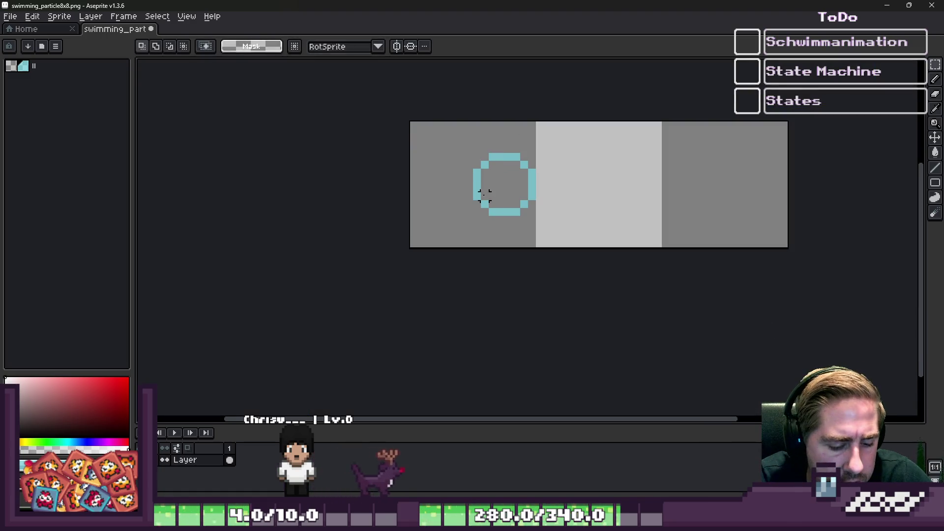
Move the circle from the left cell into the middle 16-pixel cell.
drag(435, 145, 551, 223)
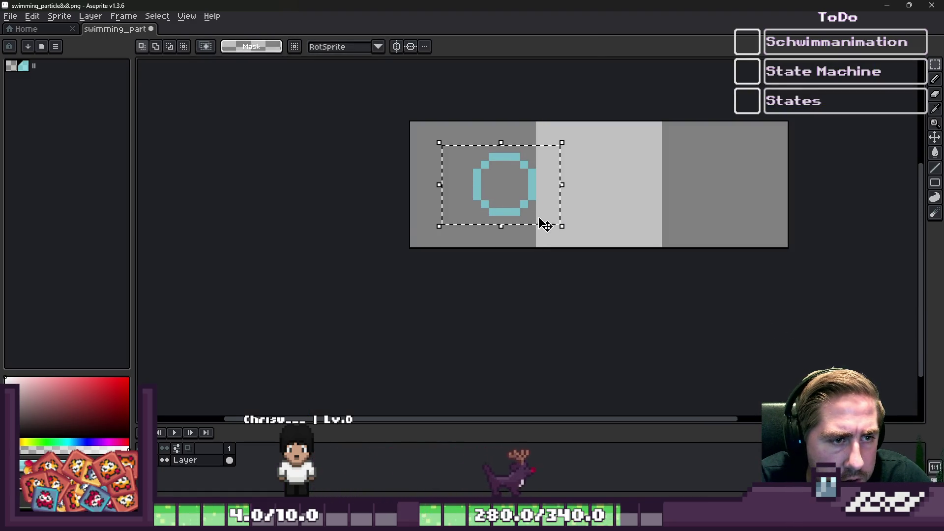
mouse_move(500, 197)
mouse_down()
mouse_move(469, 197)
mouse_move(579, 197)
mouse_up()
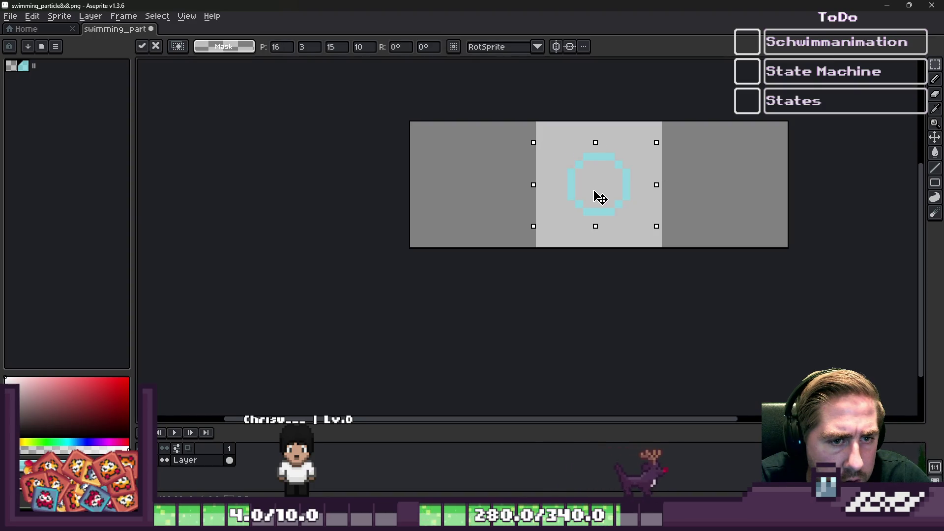
scroll(600, 197, up, 2)
click(666, 168)
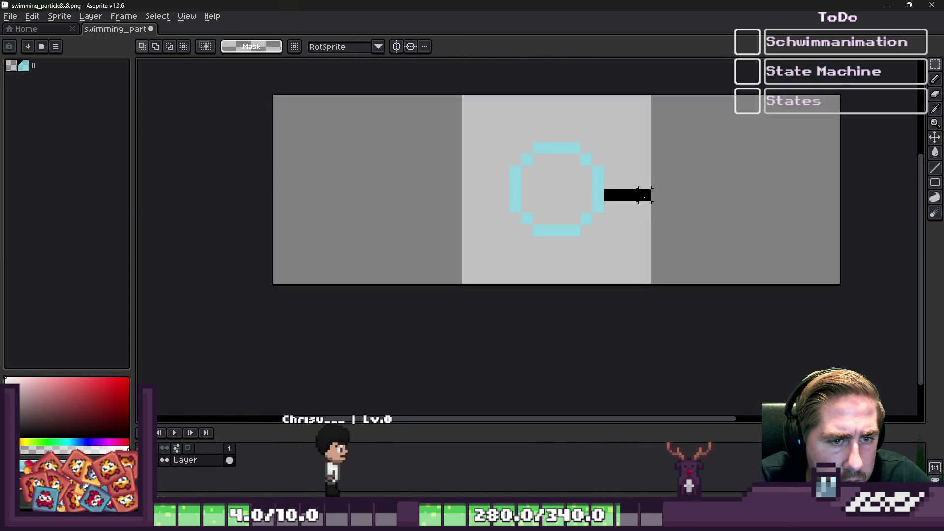
drag(500, 186, 464, 186)
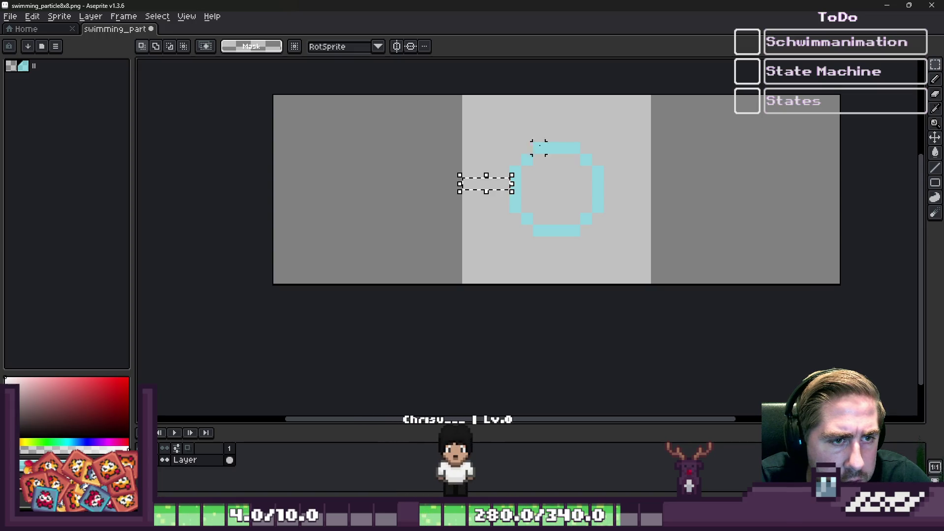
scroll(562, 135, down, 2)
Copy the middle circle back into the left cell, redoing a misplaced copy.
drag(514, 132, 611, 242)
mouse_move(571, 198)
mouse_down()
mouse_move(441, 198)
mouse_move(449, 199)
mouse_up()
click(590, 148)
drag(590, 148, 599, 149)
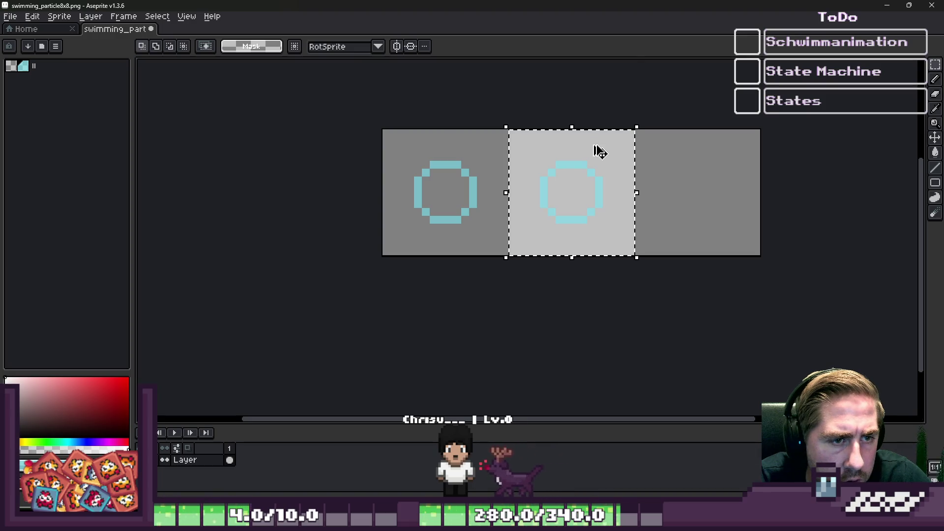
click(449, 165)
key(Delete)
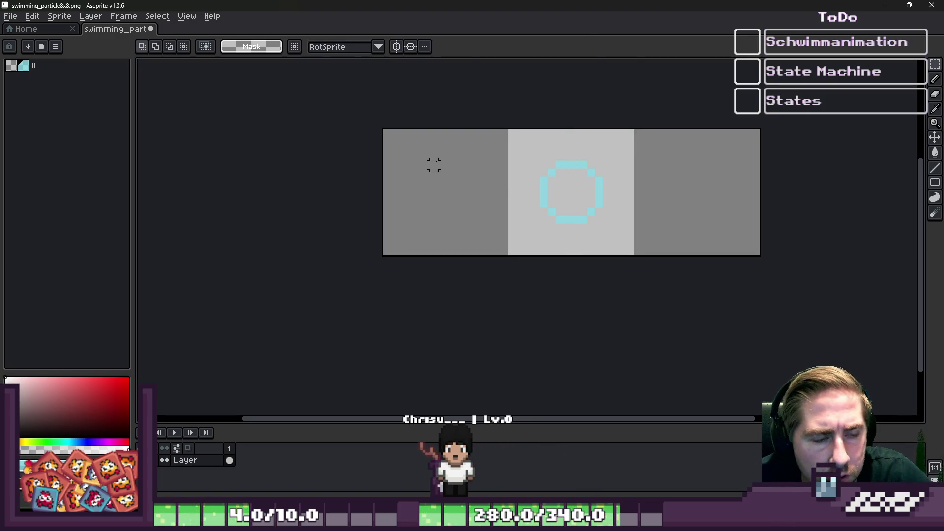
click(584, 196)
drag(584, 196, 459, 194)
click(378, 165)
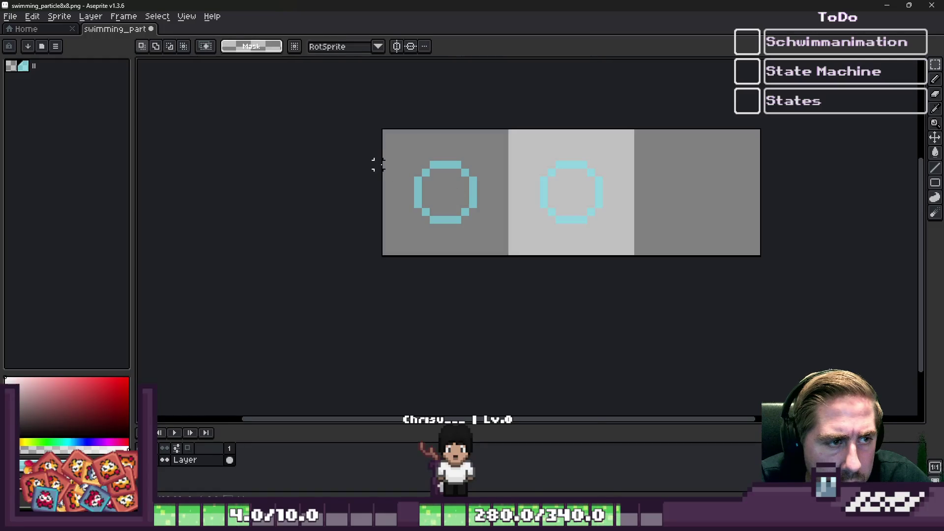
scroll(378, 165, up, 3)
key(b)
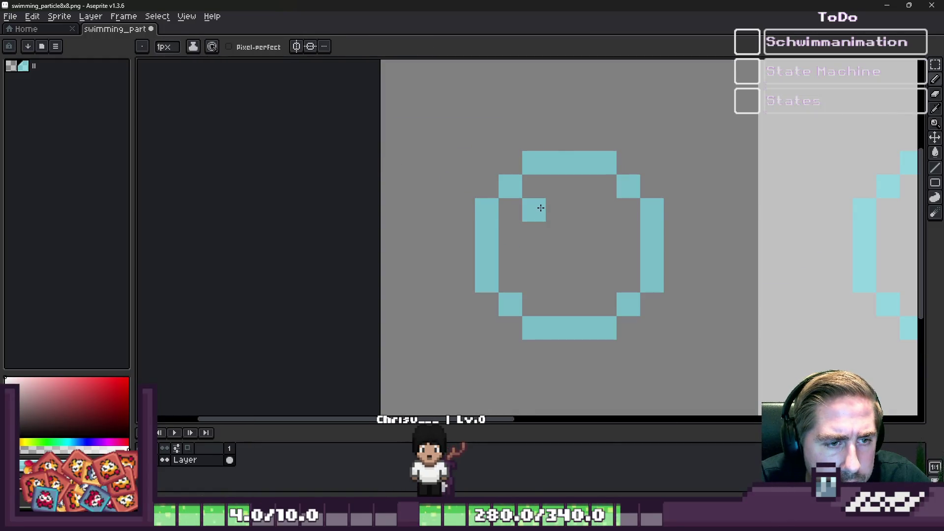
Fix the inner ring's missing pixel and erase the circle in the third cell.
key(ctrl+z)
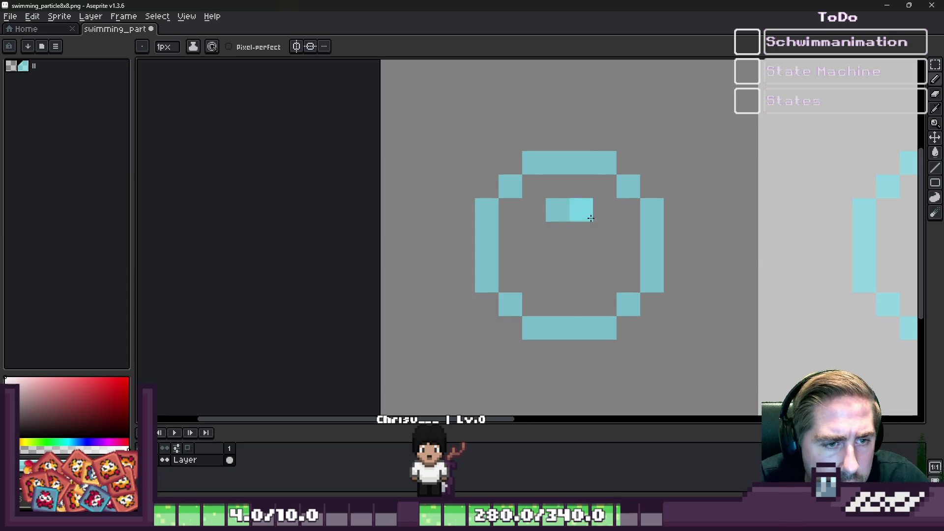
click(533, 256)
key(e)
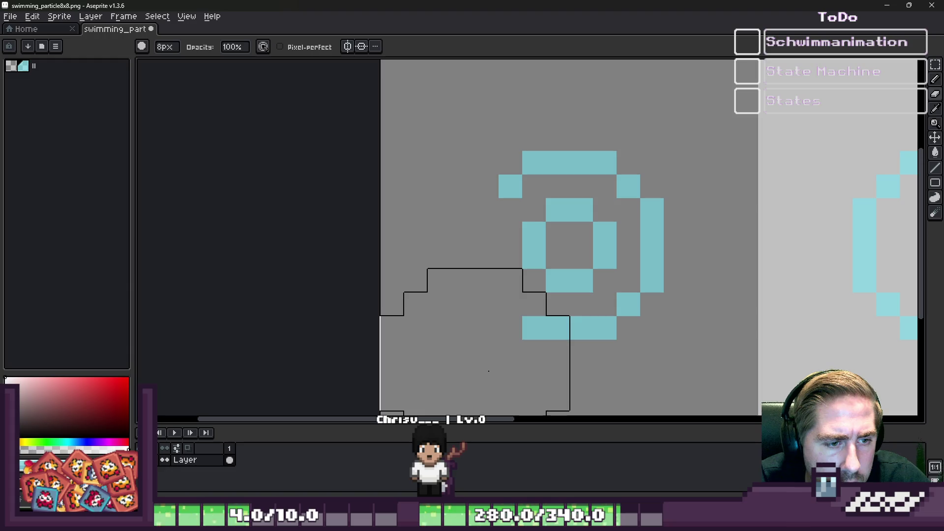
mouse_move(496, 356)
mouse_down()
mouse_move(561, 399)
mouse_move(708, 352)
mouse_move(709, 297)
mouse_up()
key(b)
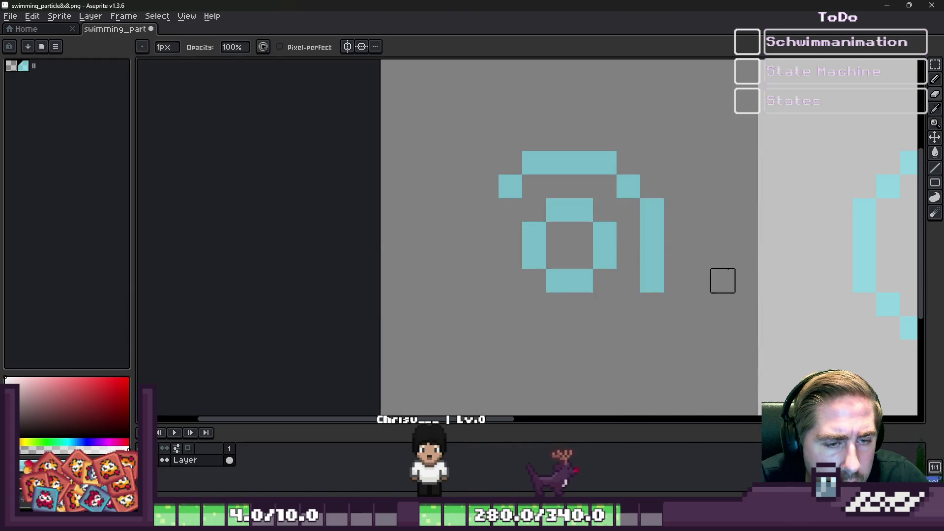
key(ctrl+z)
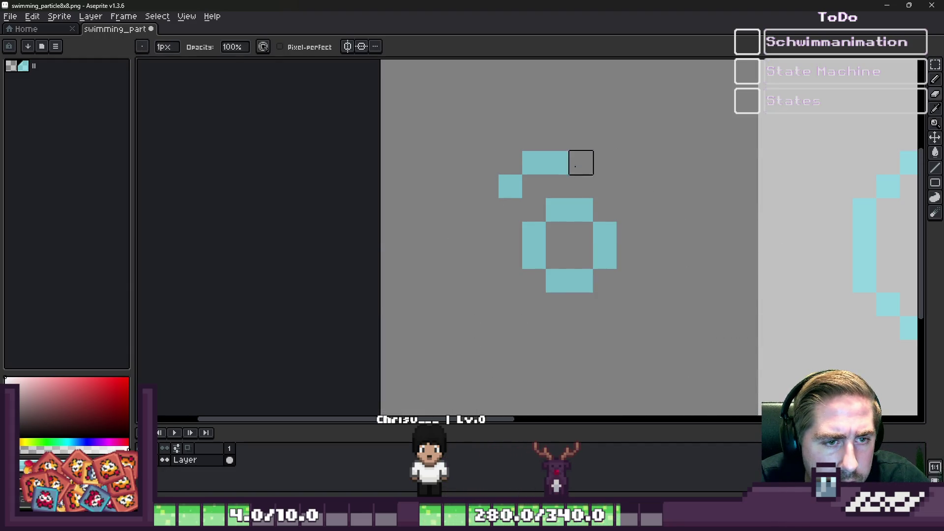
scroll(510, 186, down, 4)
scroll(509, 186, up, 3)
Copy the middle circle into the third cell, pencil a larger outer ring, and return to Godot.
key(m)
scroll(512, 189, down, 2)
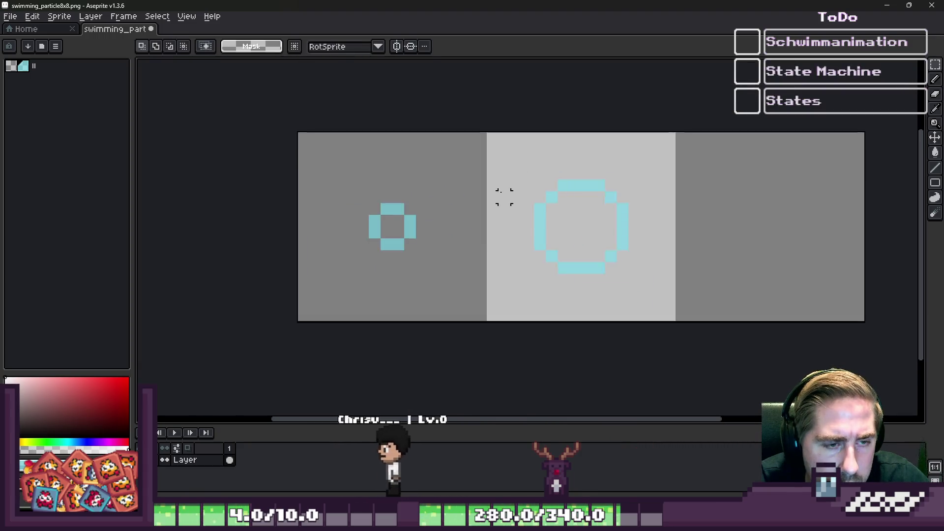
mouse_move(503, 171)
mouse_down()
mouse_move(538, 206)
mouse_move(664, 236)
mouse_up()
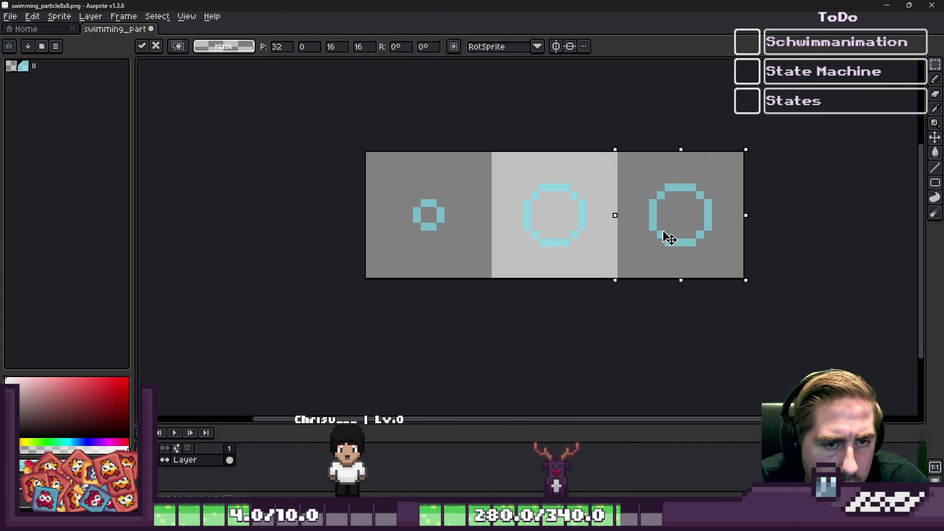
key(ctrl+d)
key(b)
scroll(676, 210, up, 3)
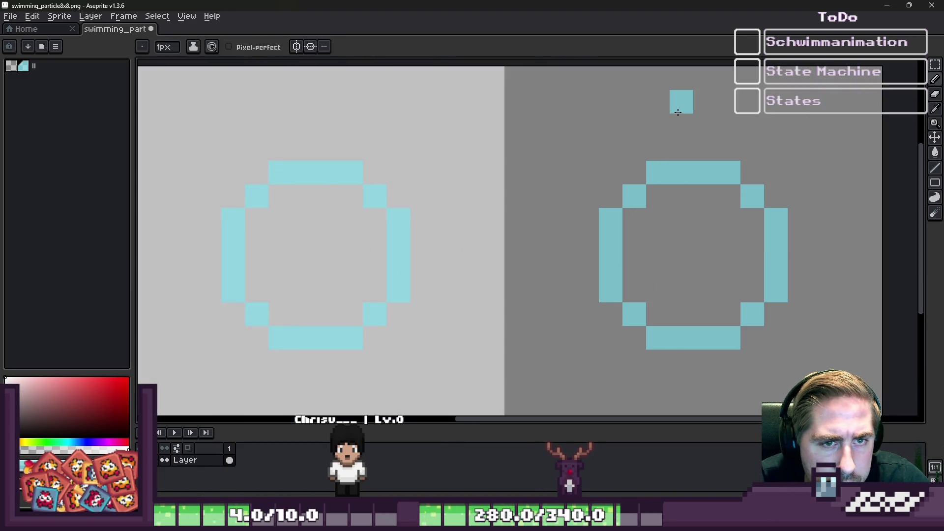
scroll(653, 108, down, 1)
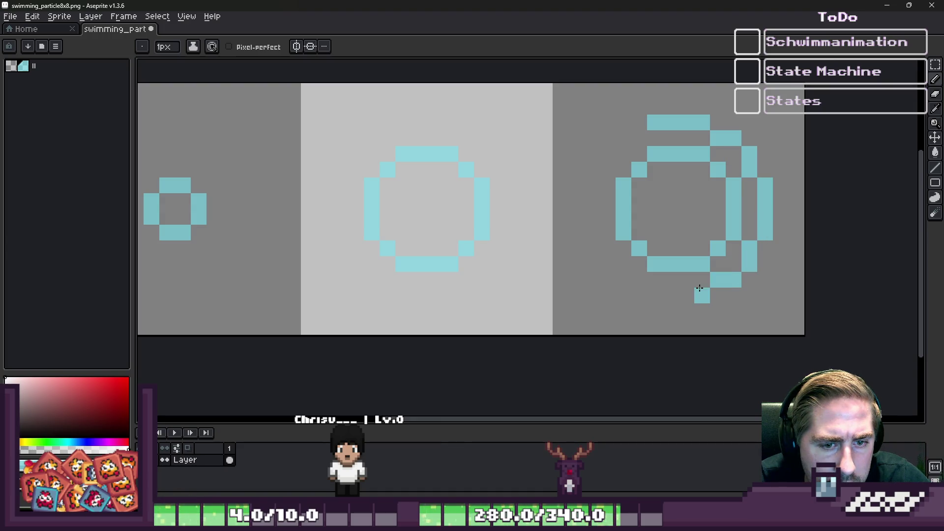
drag(699, 287, 644, 287)
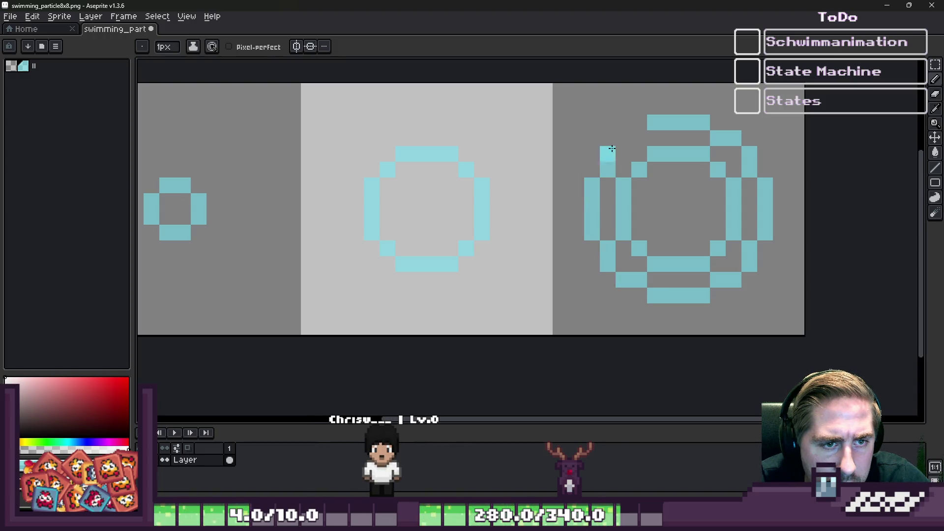
key(e)
scroll(664, 207, up, 7)
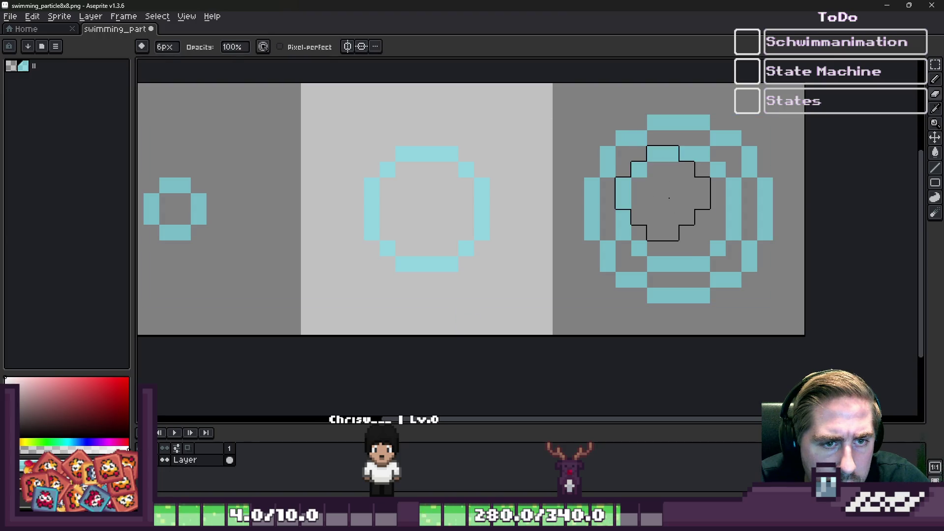
key(alt+Tab)
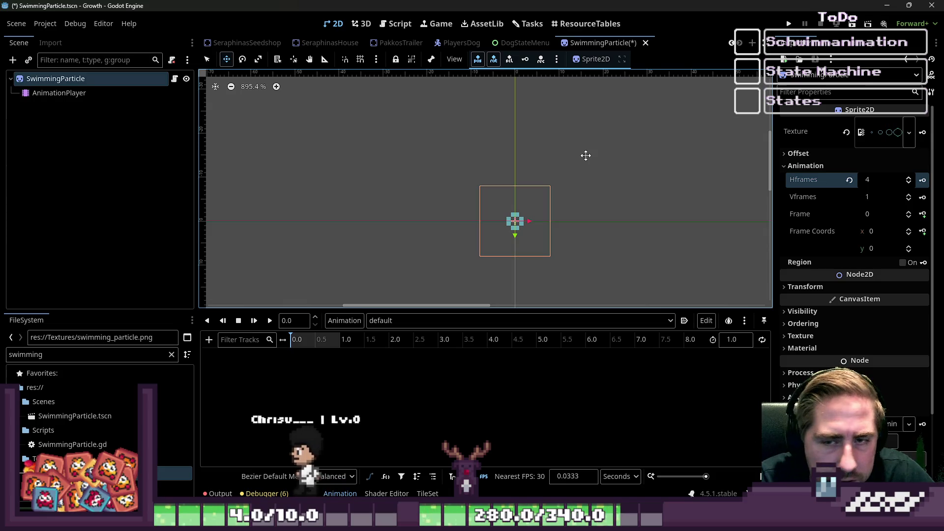
Preview the sprite's texture and compare the SwimmingParticle sprite with its AnimationPlayer.
click(882, 139)
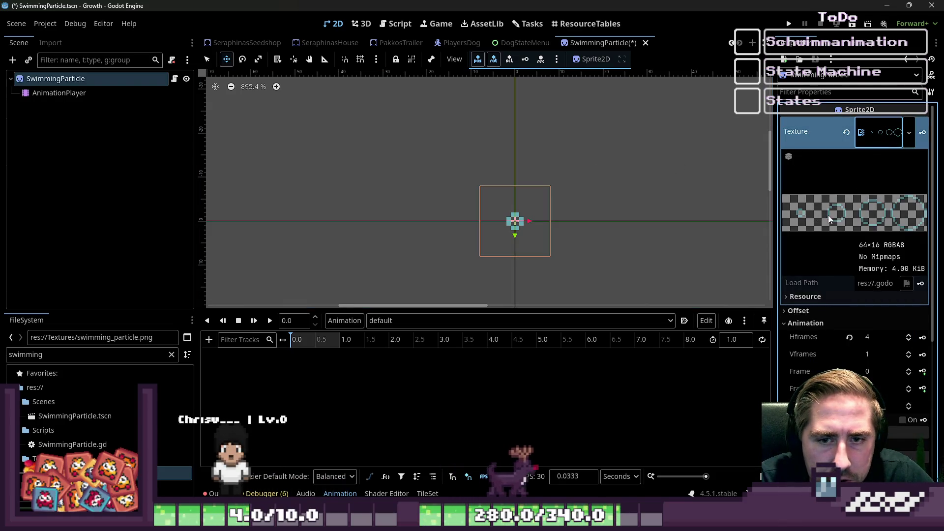
click(881, 140)
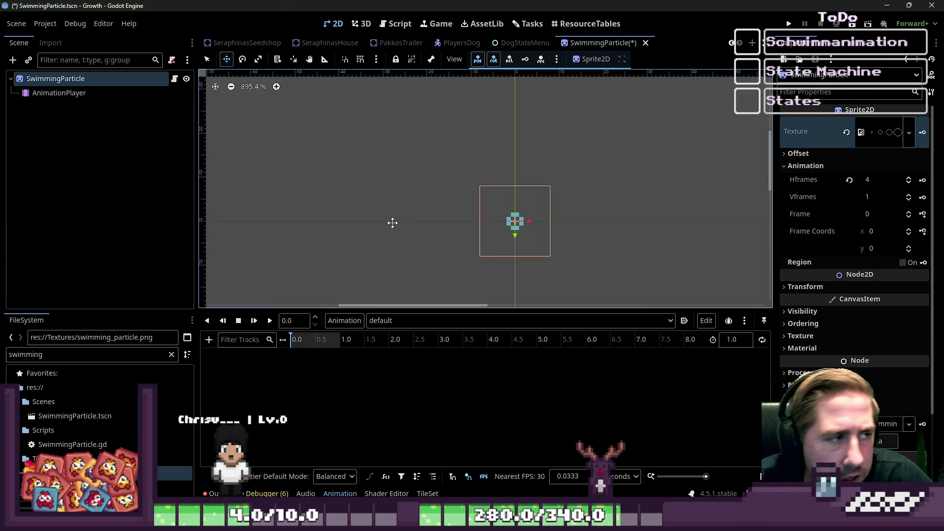
click(102, 98)
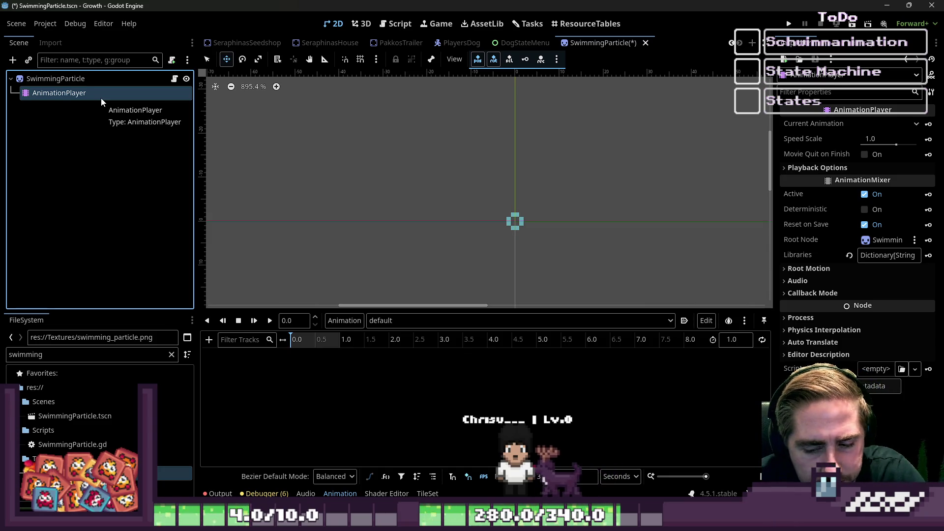
click(57, 79)
click(57, 99)
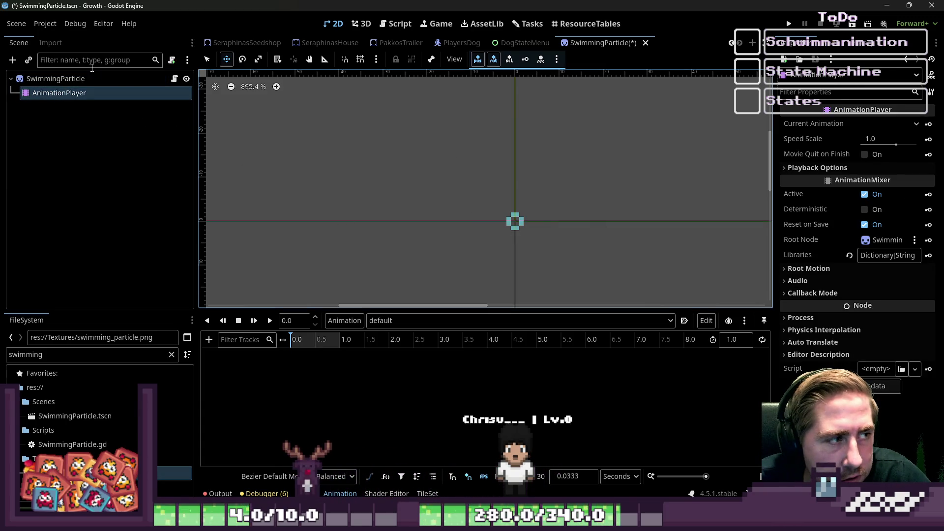
click(73, 79)
click(78, 93)
Confirm the AnimationPlayer's 'default' animation is selected, ending with the sprite selected.
click(412, 321)
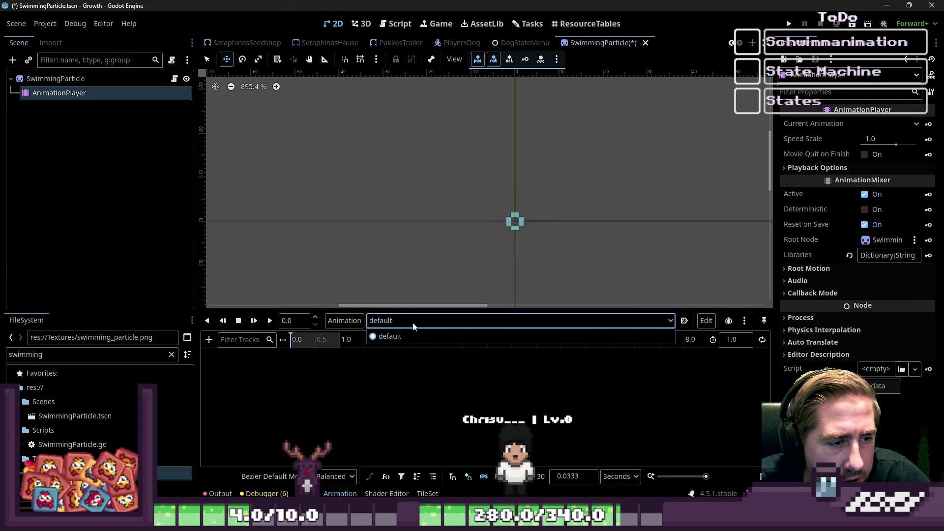
click(413, 322)
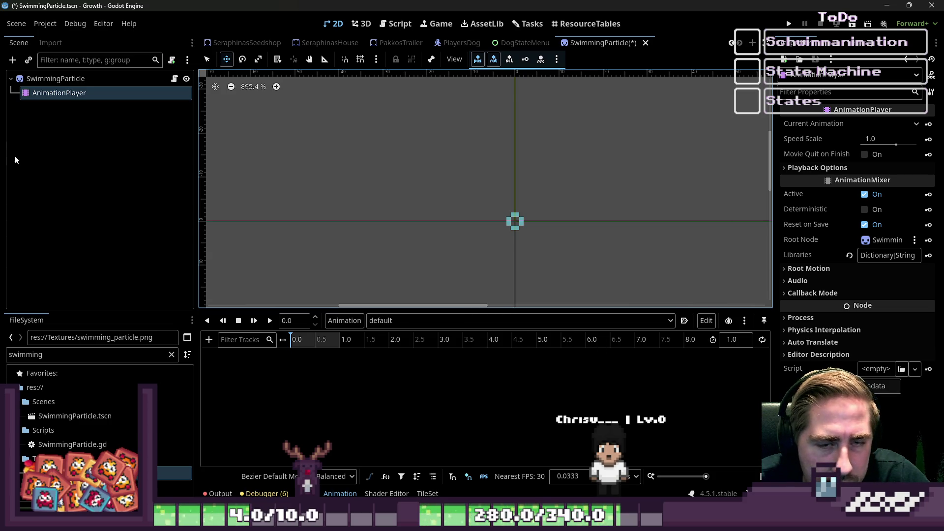
click(55, 79)
click(64, 93)
click(403, 321)
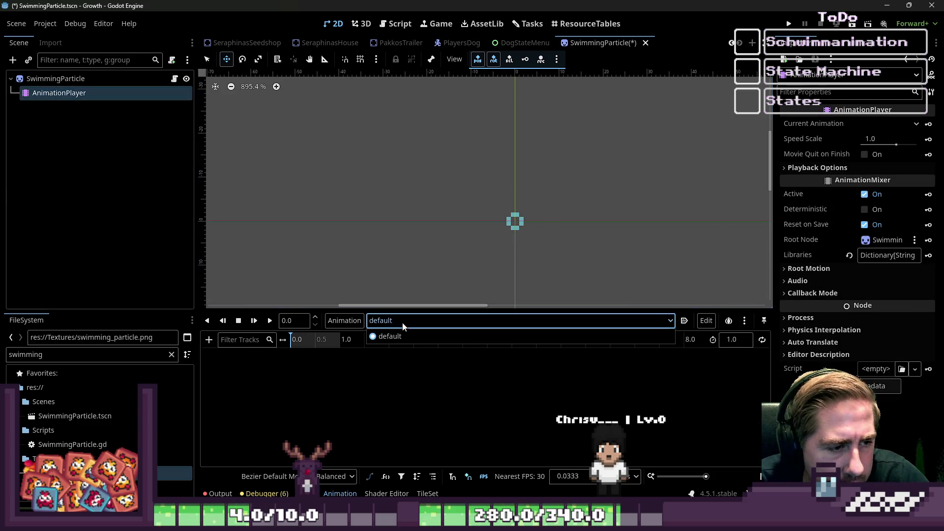
click(394, 336)
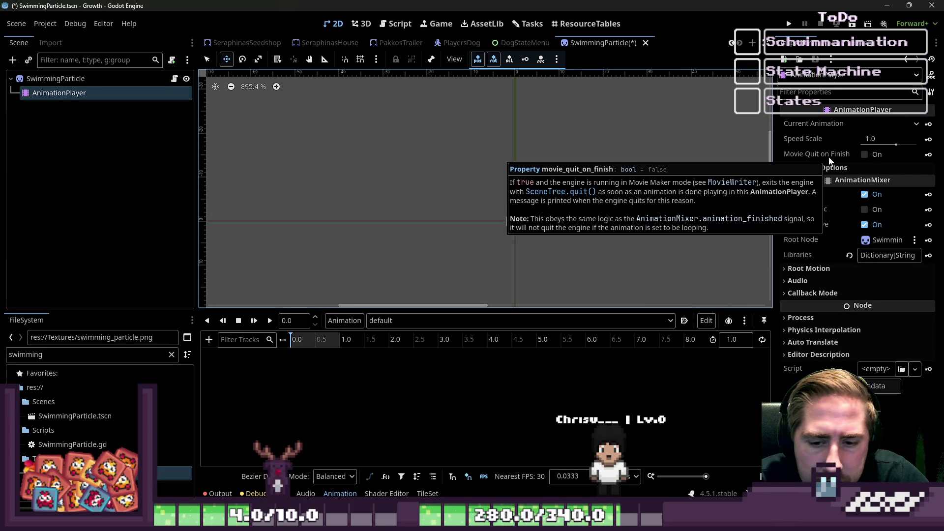
click(114, 80)
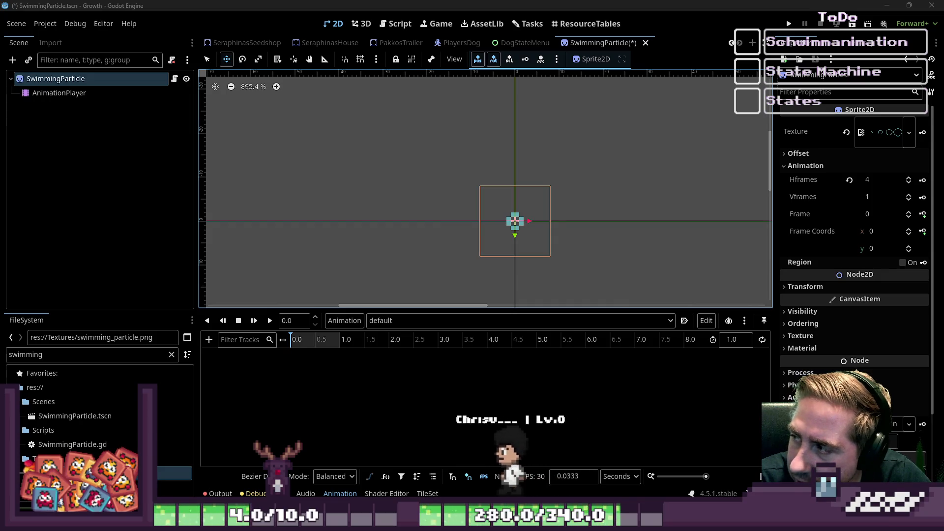
click(113, 94)
click(91, 82)
click(91, 93)
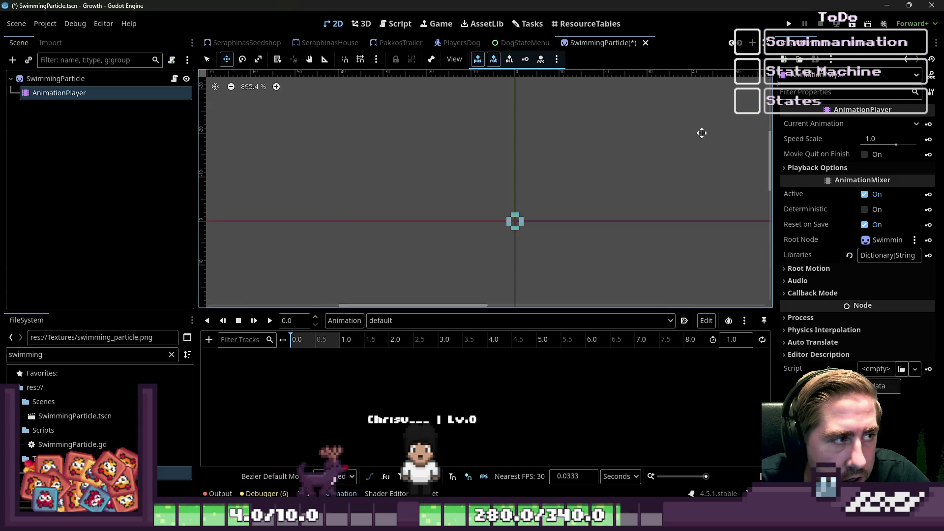
click(61, 79)
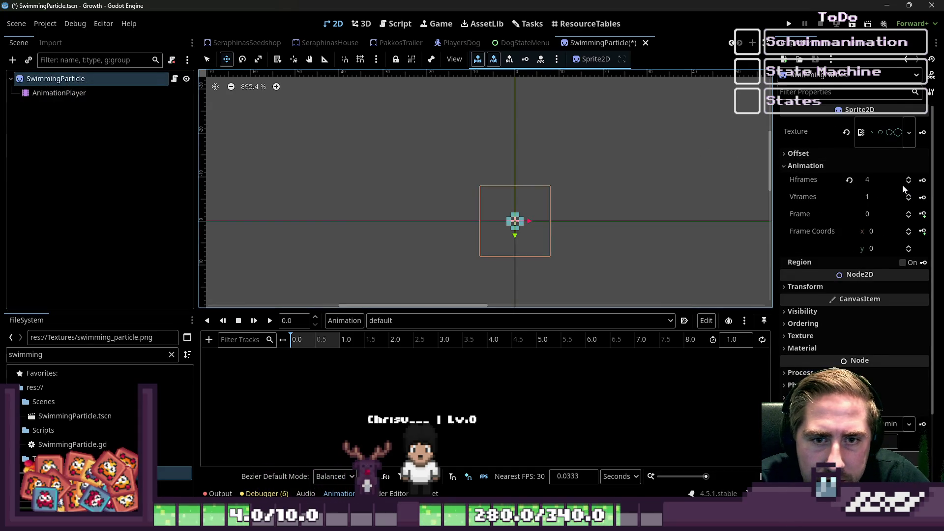
Create a 'frame' animation track for the sprite and insert several keys along it.
click(923, 215)
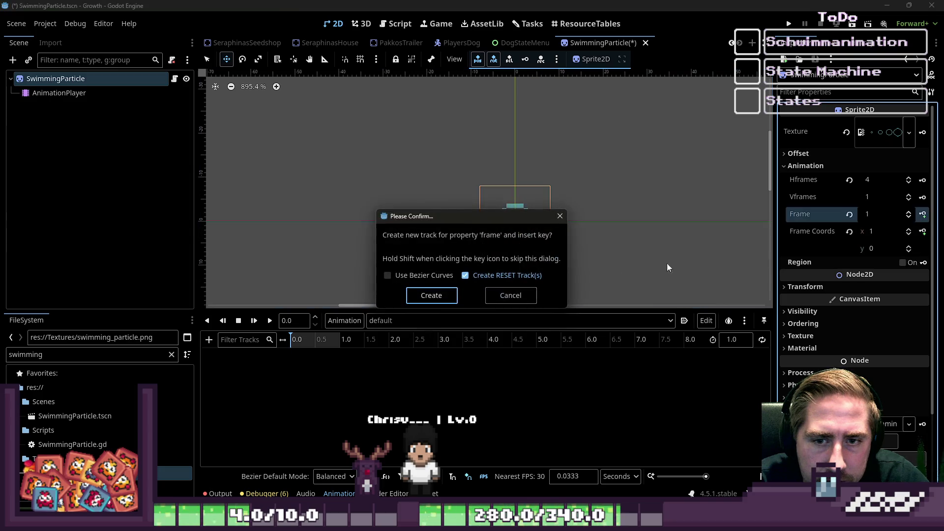
click(442, 294)
scroll(320, 374, up, 3)
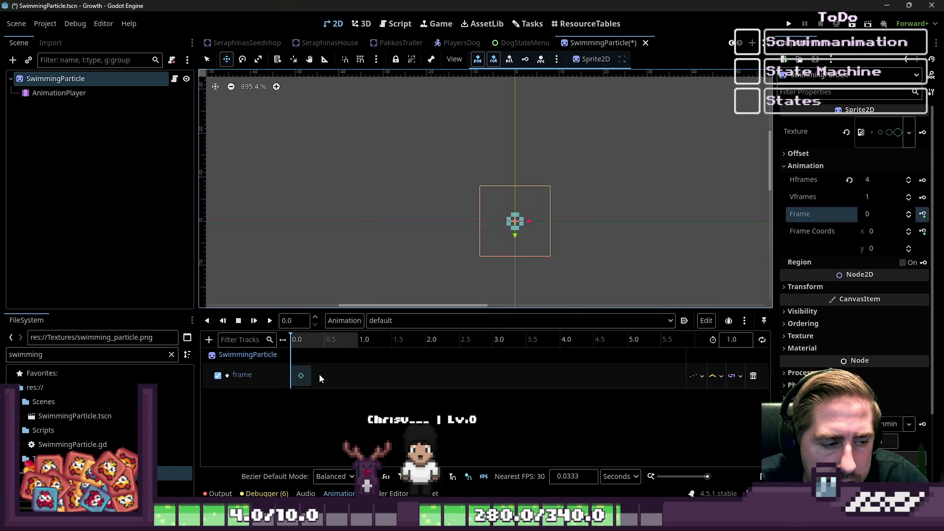
scroll(312, 367, up, 5)
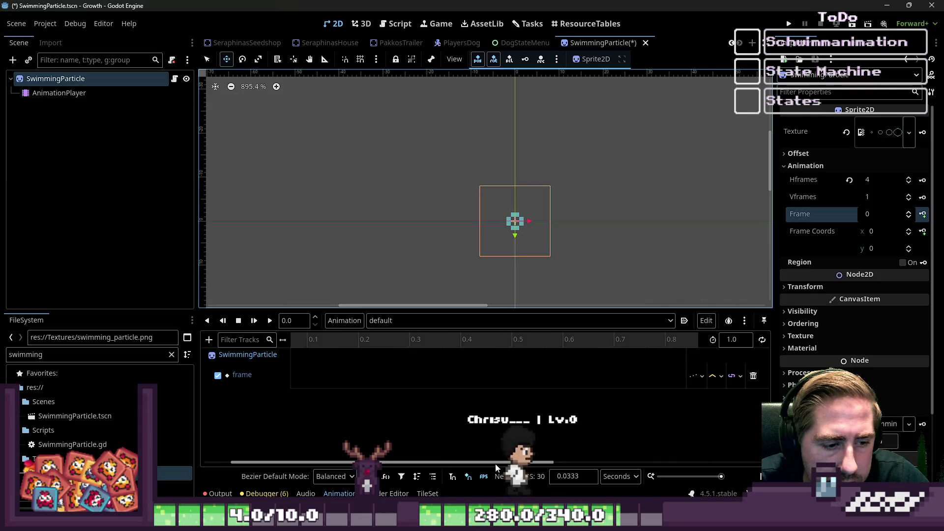
right_click(324, 374)
click(339, 380)
right_click(366, 378)
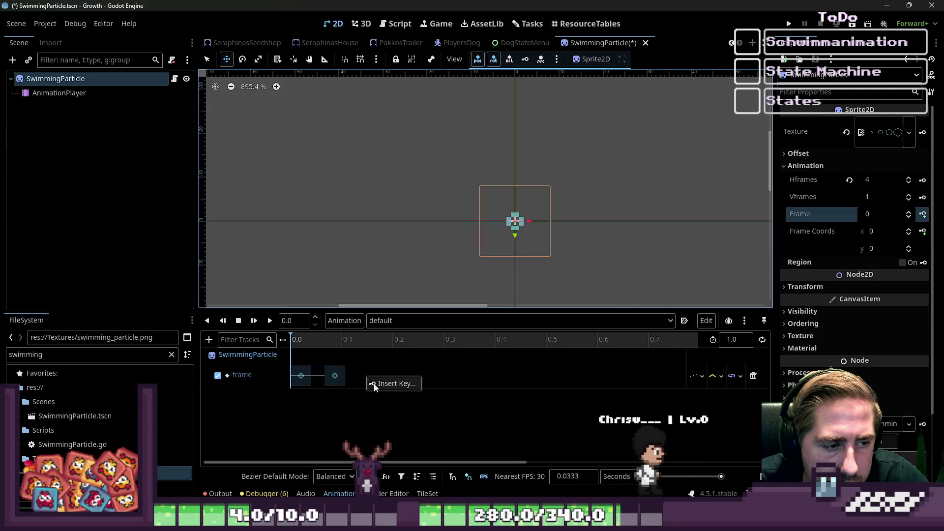
click(383, 384)
right_click(397, 384)
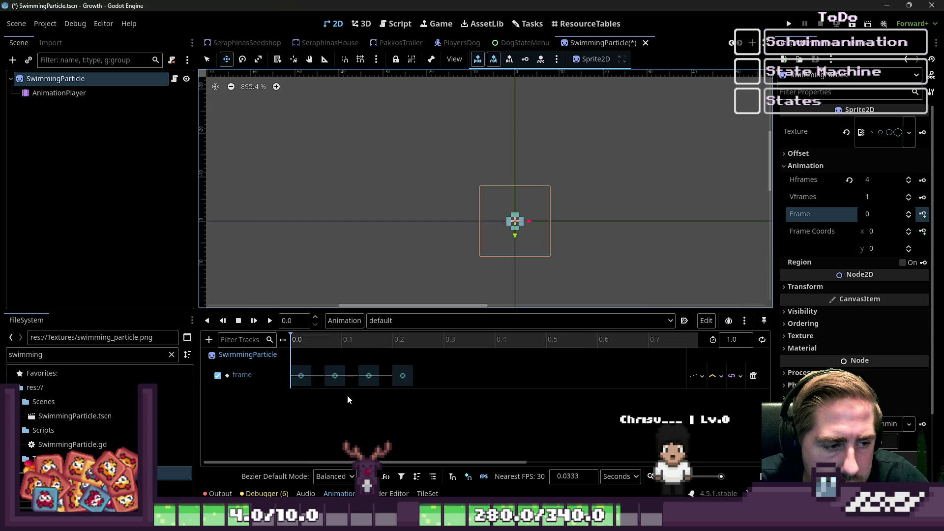
Set the successive frame keys to frames 1, 2 and 3.
click(300, 376)
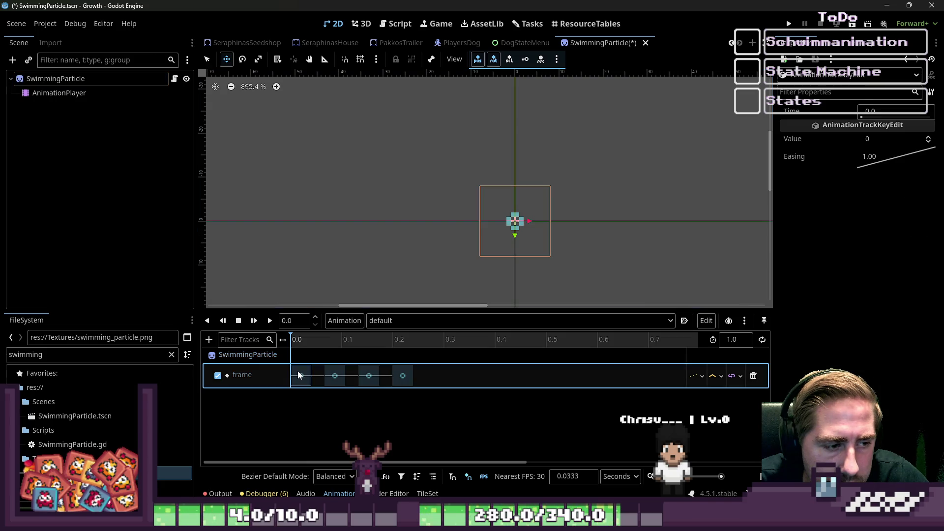
click(335, 375)
click(926, 138)
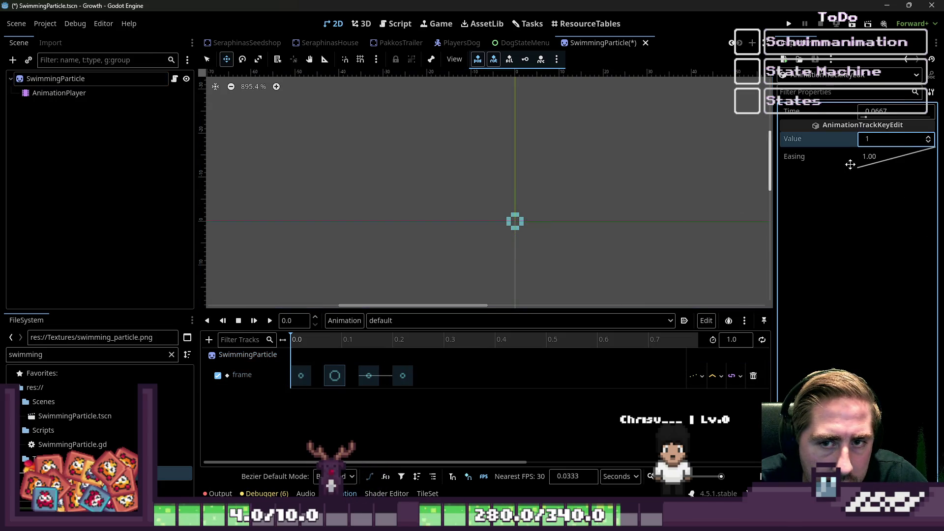
click(369, 376)
click(927, 138)
click(402, 375)
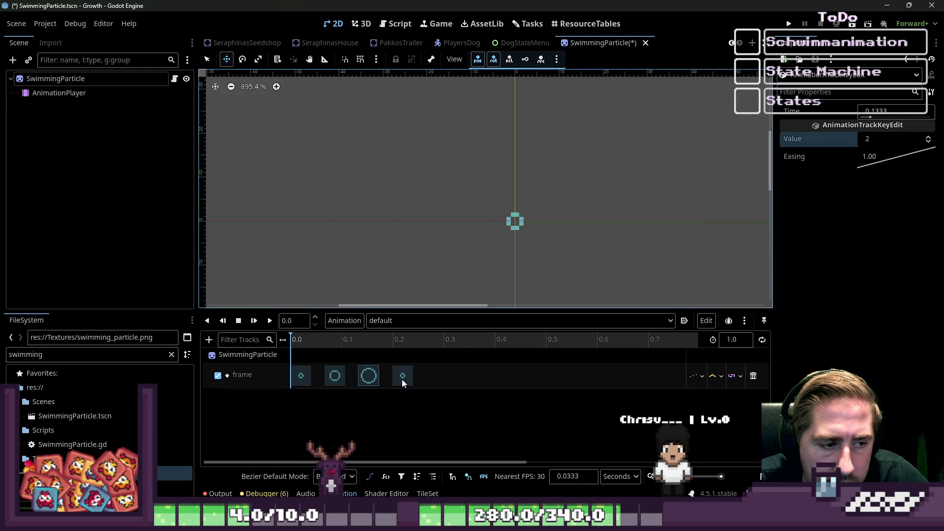
click(921, 139)
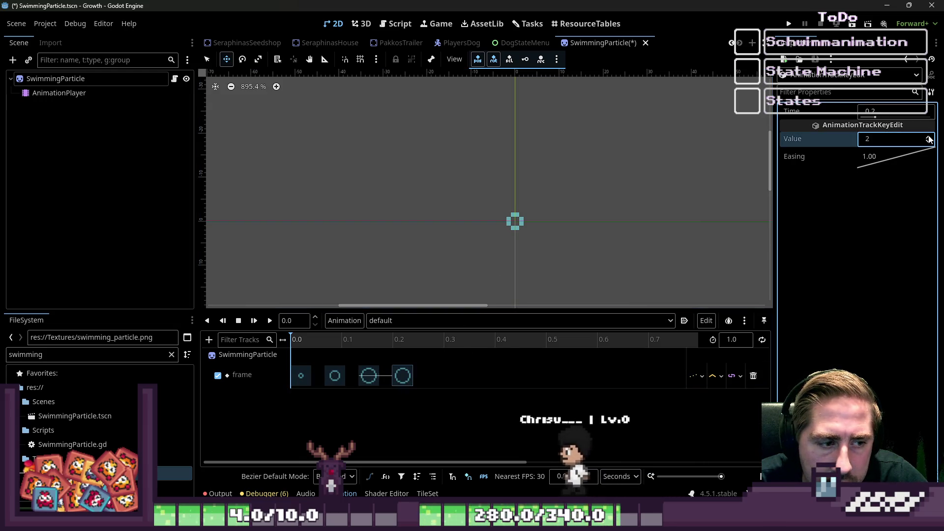
text(3)
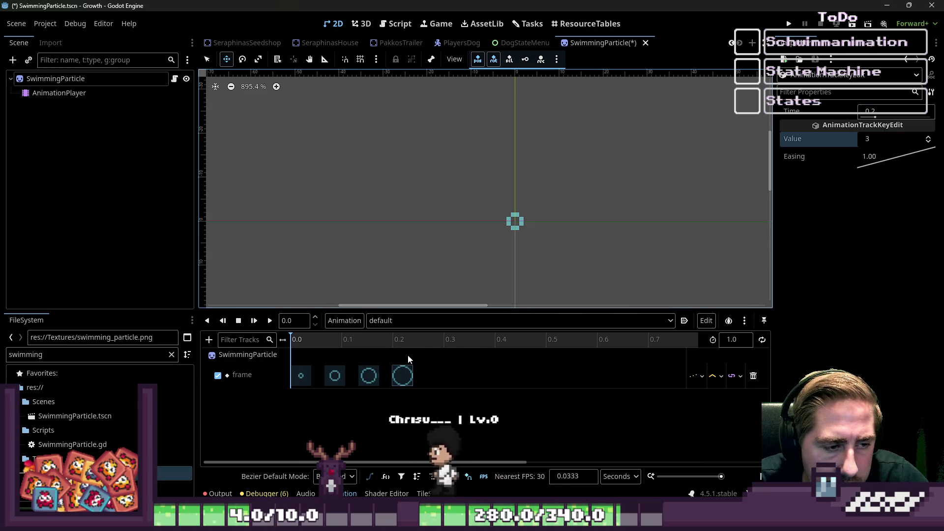
Delete the extra key, space keys at 0.1, 0.2, 0.3, and set length 0.4.
scroll(340, 379, down, 1)
click(330, 377)
key(Delete)
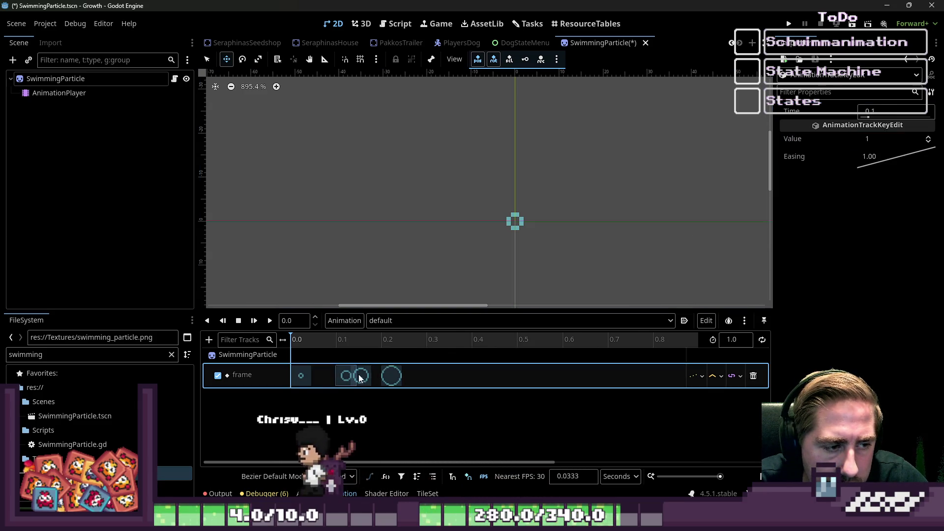
drag(359, 376, 346, 377)
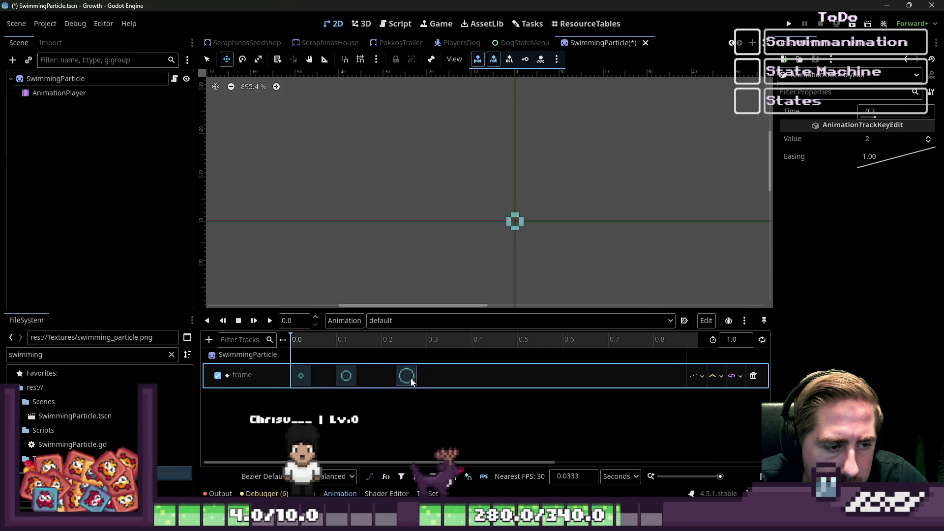
key(ctrl+d)
mouse_move(392, 376)
mouse_down()
mouse_move(437, 376)
mouse_move(384, 377)
mouse_move(400, 376)
mouse_up()
click(735, 339)
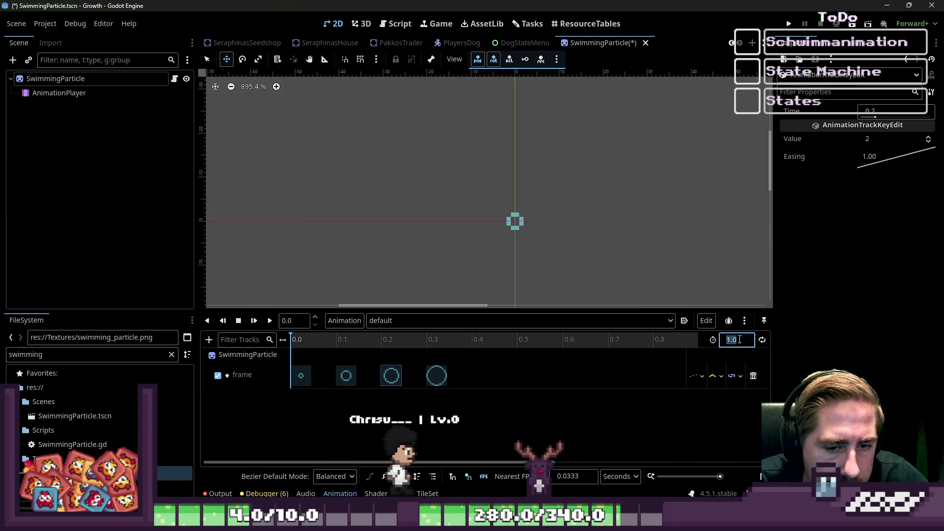
text(0,4)
key(Return)
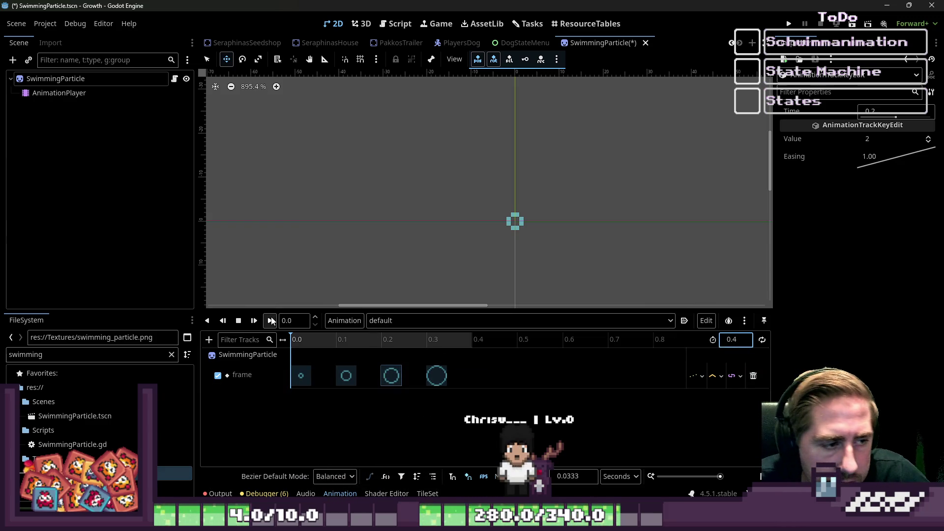
Preview the animation and add a Modulate track for the SwimmingParticle sprite.
click(272, 321)
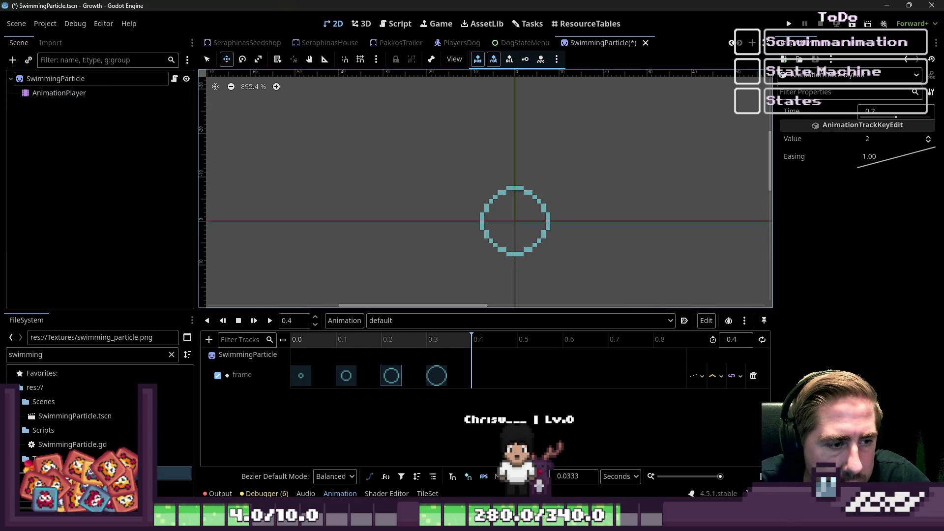
click(55, 79)
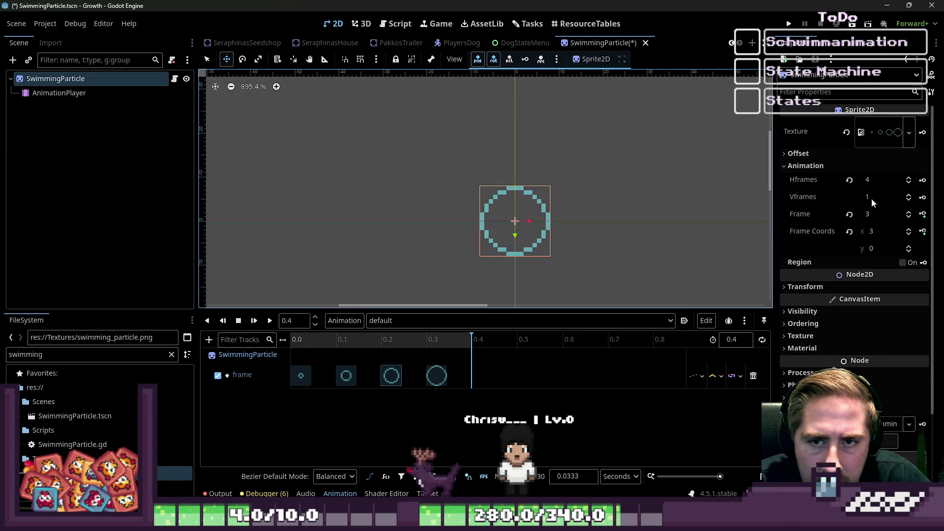
scroll(871, 202, down, 4)
click(828, 215)
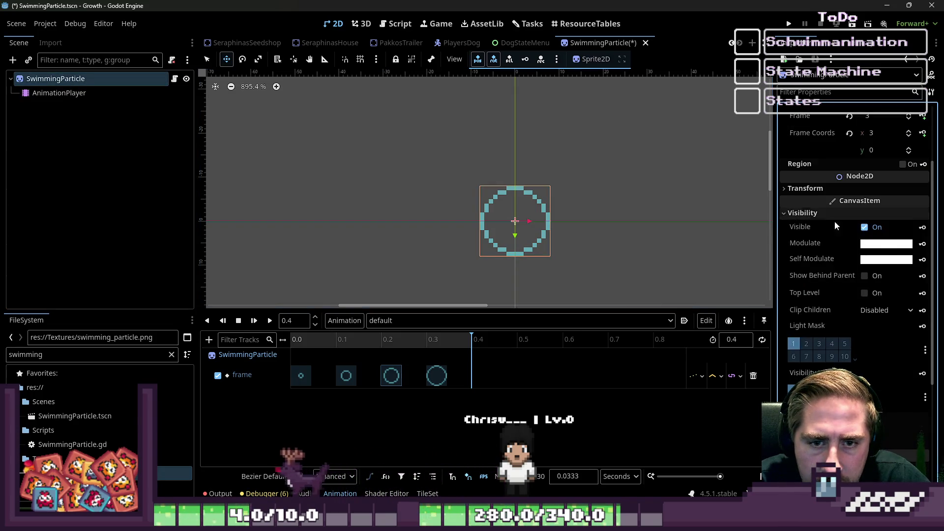
click(922, 244)
click(430, 293)
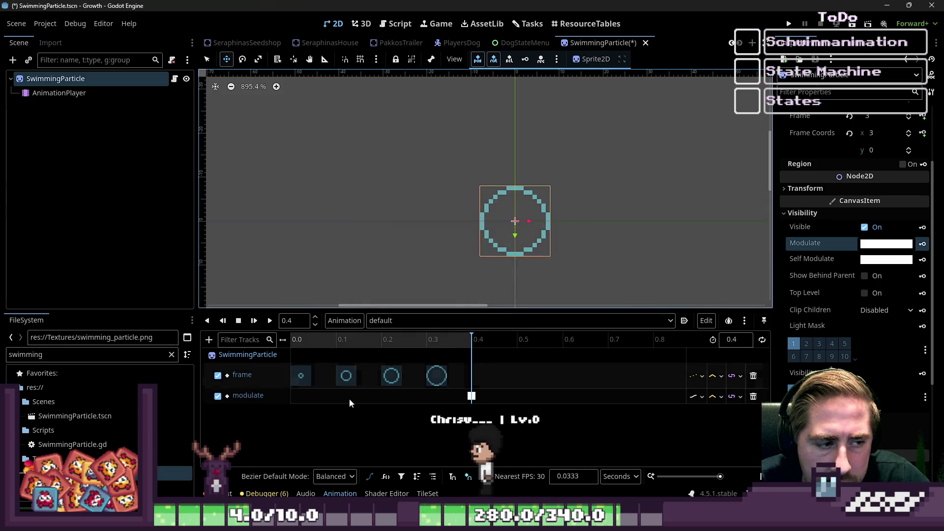
Key Modulate at 0.0 and at 0.4, making the 0.4 colour fully transparent.
drag(471, 397, 286, 401)
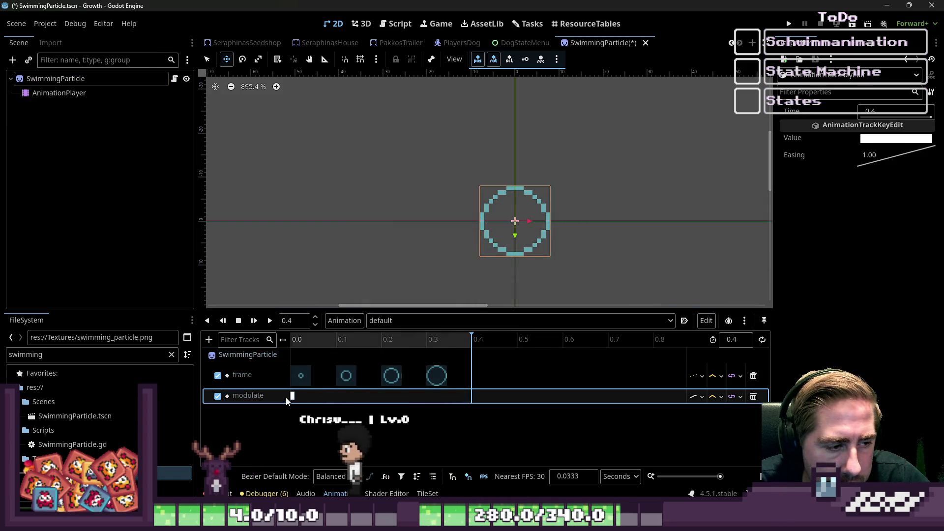
right_click(470, 401)
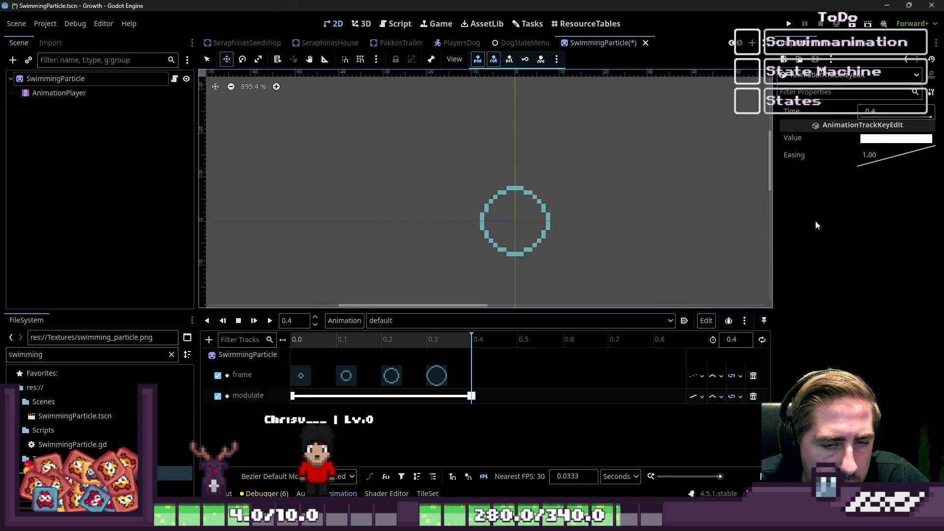
click(896, 138)
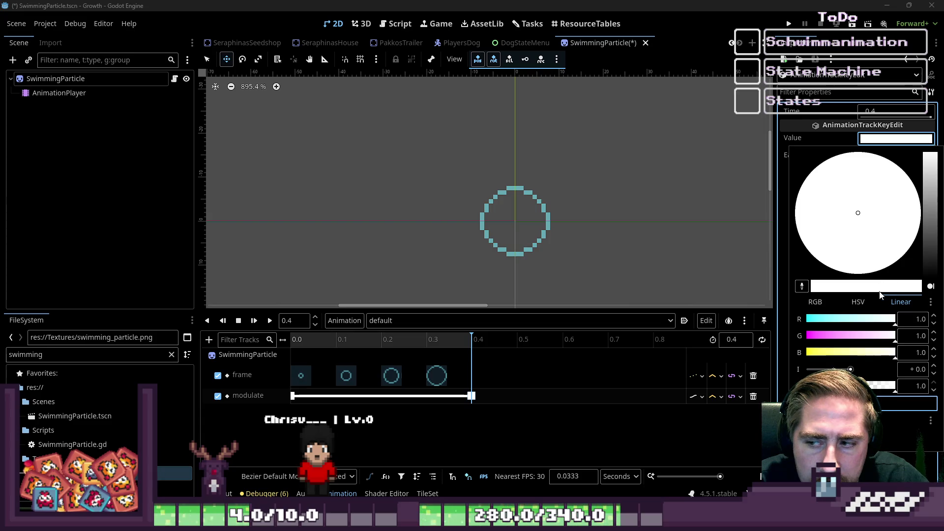
drag(856, 386, 805, 386)
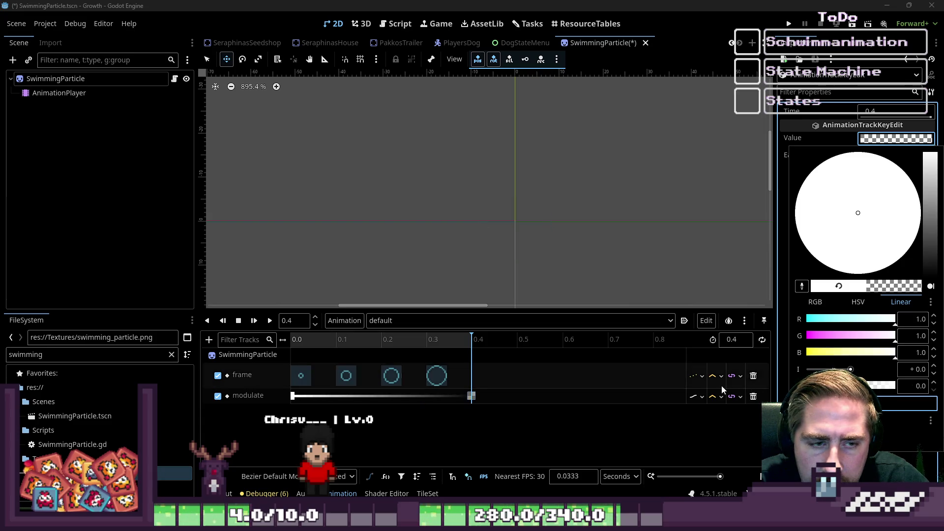
click(474, 277)
Play the fade preview and save the SwimmingParticle scene.
click(270, 324)
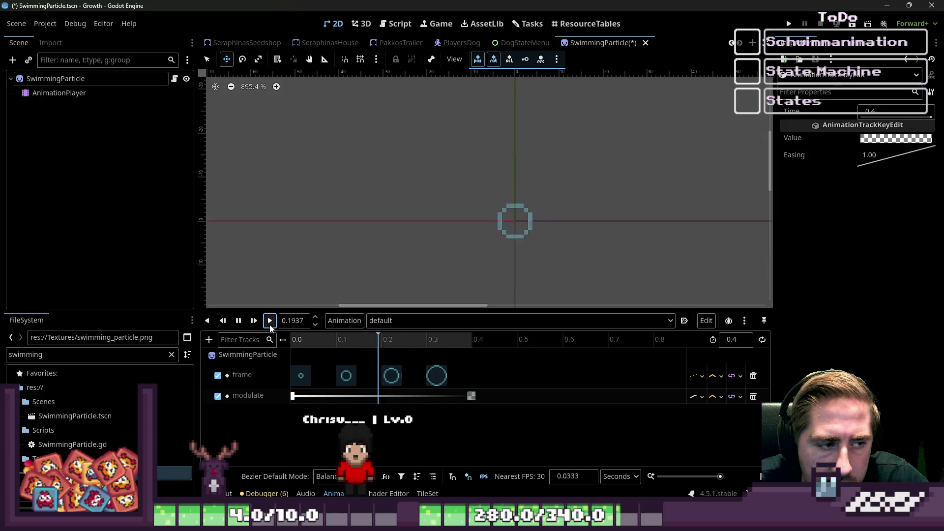
scroll(624, 190, down, 5)
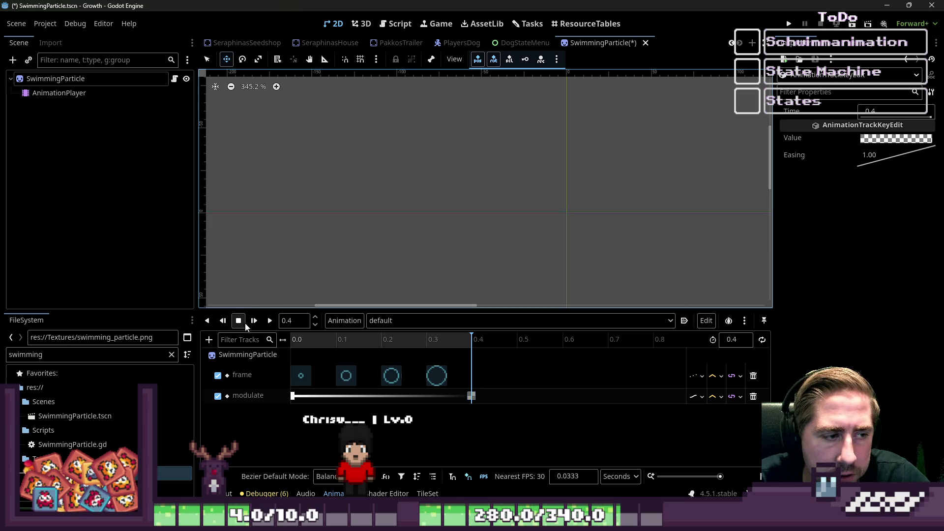
click(270, 320)
scroll(478, 265, down, 4)
click(270, 320)
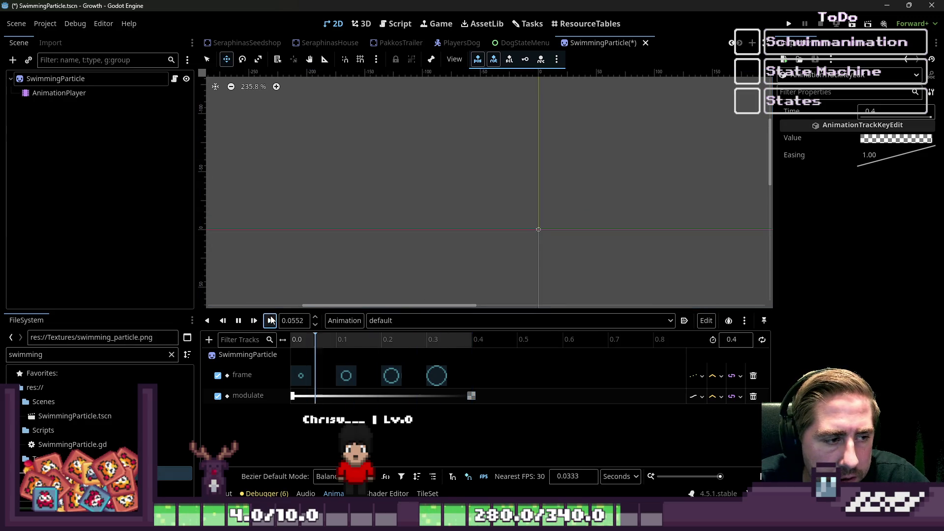
key(ctrl+s)
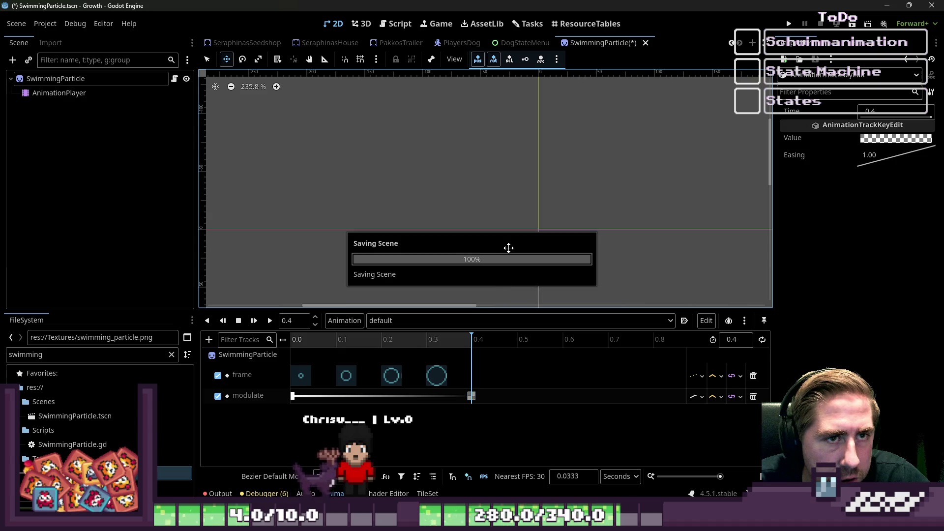
Open the PlayersDog script from the PlayersDog scene's root node and scroll through its code.
click(458, 43)
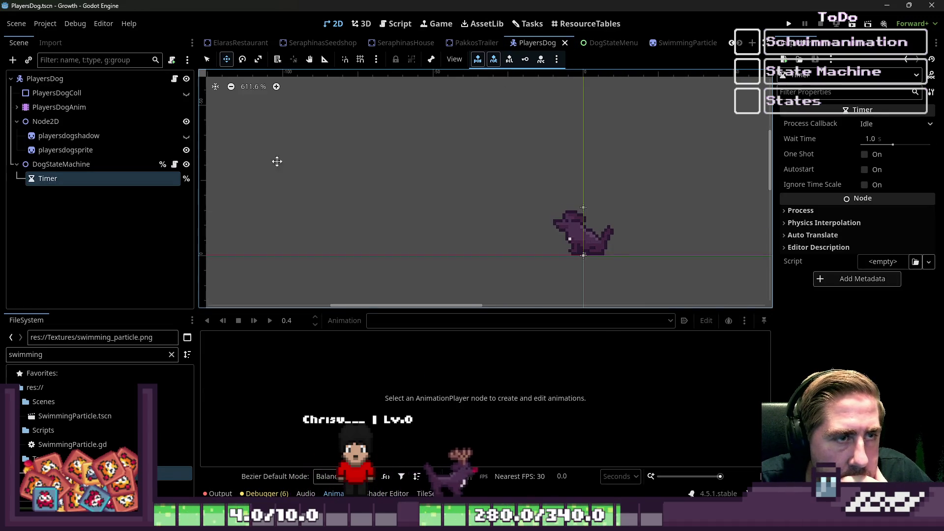
click(127, 167)
click(144, 79)
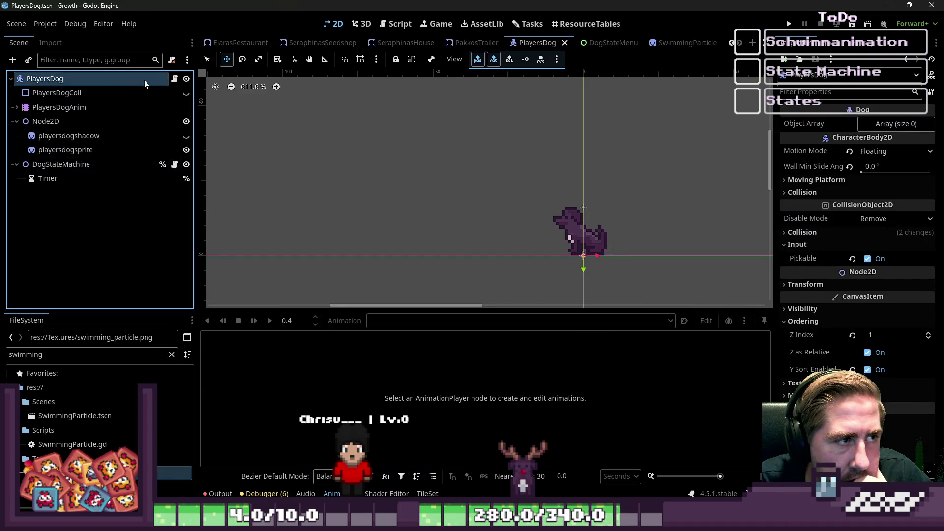
click(174, 79)
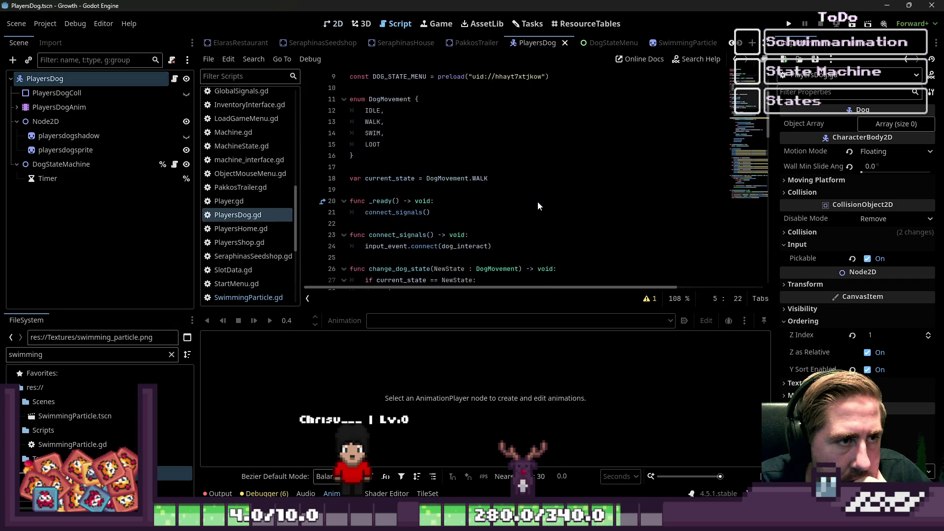
scroll(368, 133, down, 1)
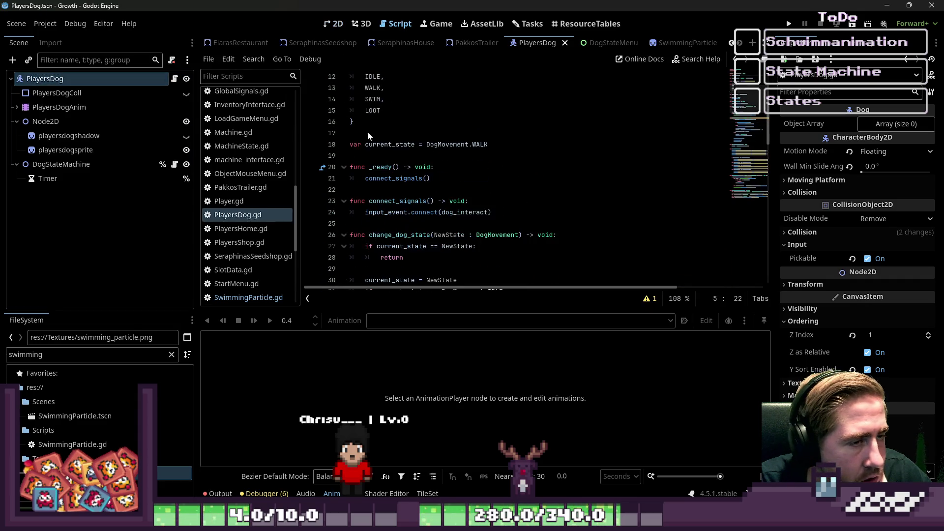
click(368, 99)
scroll(489, 202, down, 13)
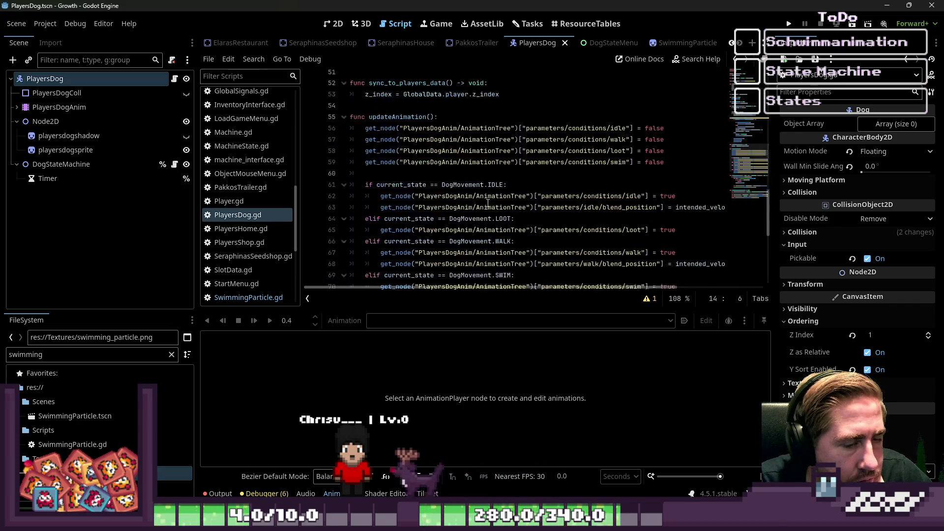
scroll(488, 202, down, 7)
Add a new create_swim_particle function header at the end of the script.
click(394, 273)
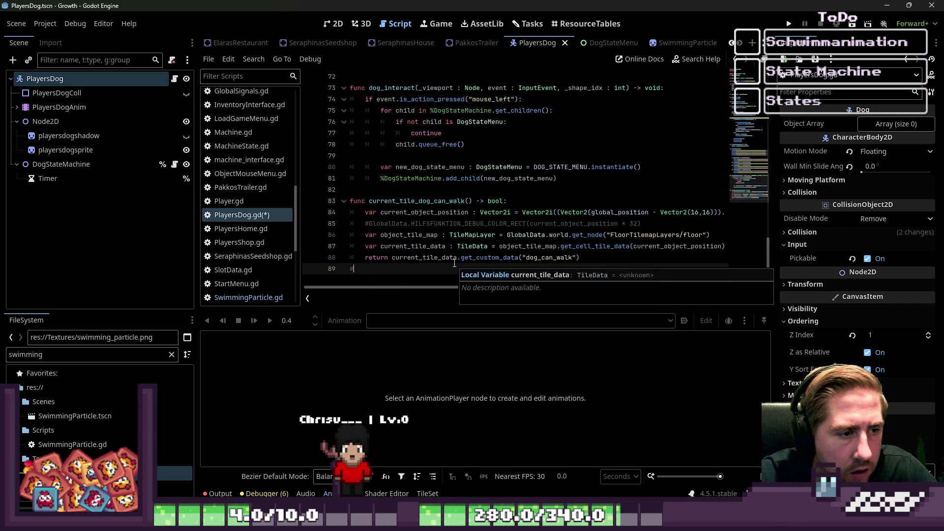
key(Return)
text(func create_swim_particle() -)
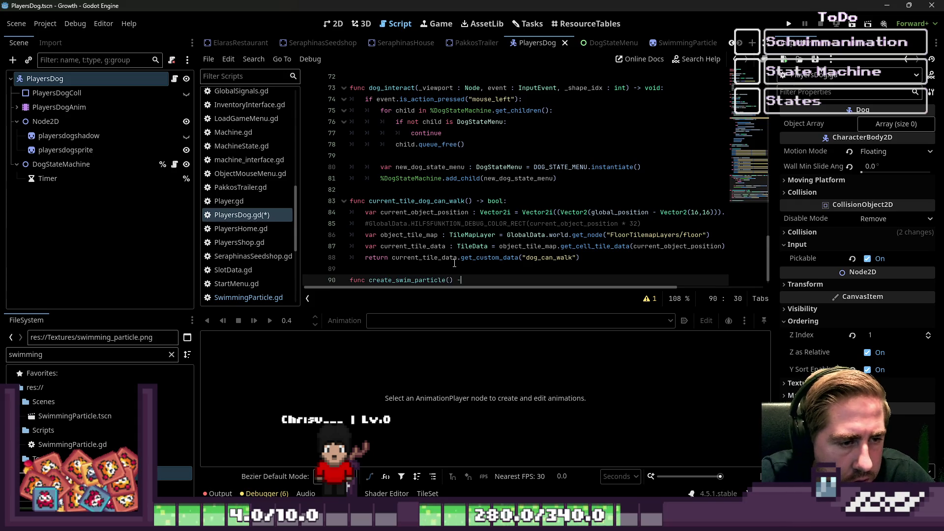
text(> void:)
key(Return)
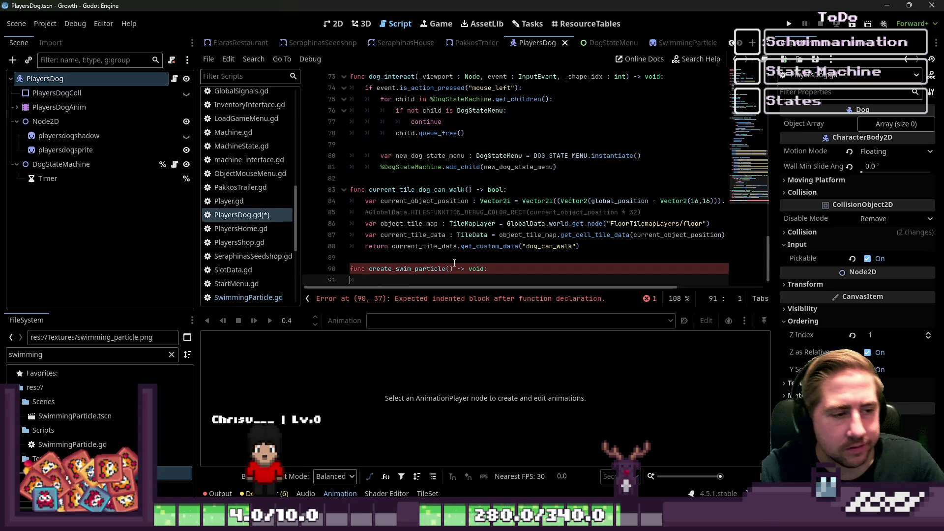
Drop a preload of the SwimmingParticle scene into the function body, then remove that line.
key(Tab)
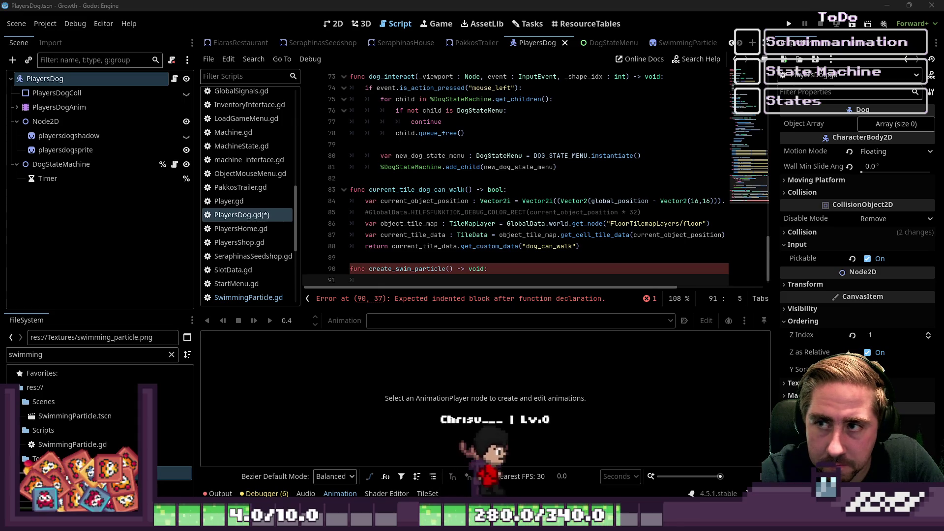
click(402, 279)
mouse_move(74, 416)
mouse_down()
mouse_move(367, 311)
mouse_move(388, 269)
mouse_up()
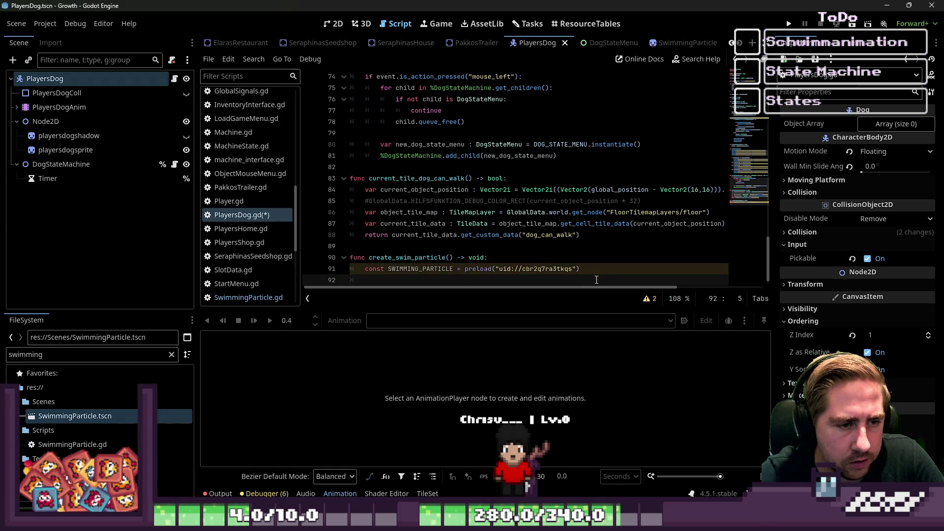
drag(583, 270, 363, 271)
key(BackSpace)
key(BackSpace)
key(BackSpace)
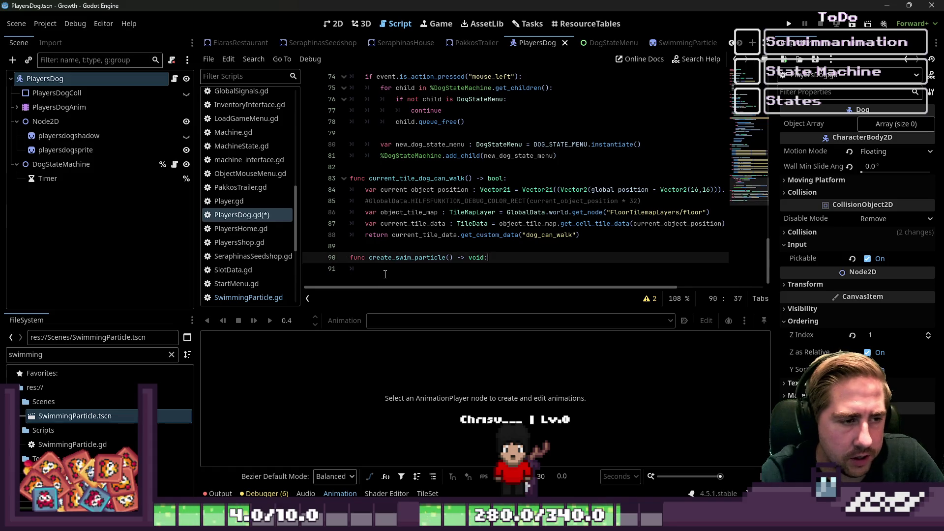
click(385, 274)
text(u)
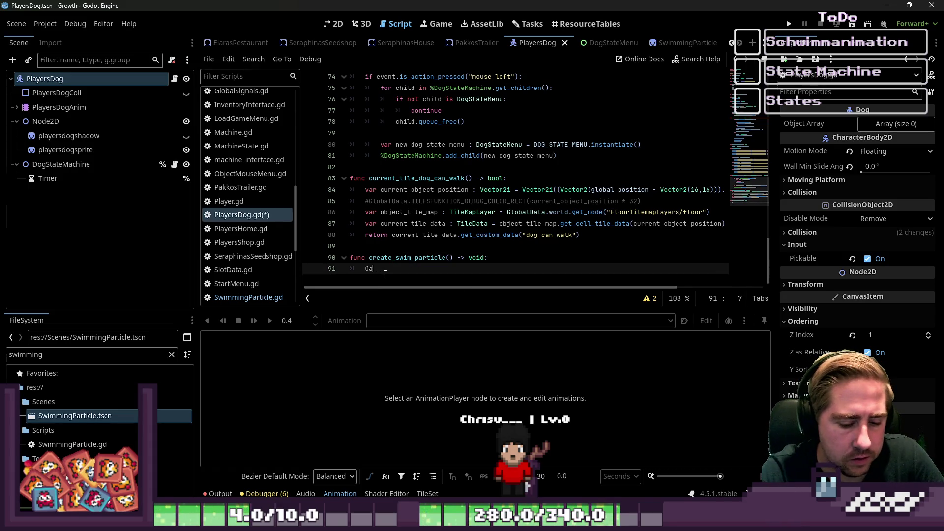
text(ass)
Add a SWIMMING_PARTICLE preload constant near the top, below the intended_velocity declaration.
scroll(381, 77, up, 6)
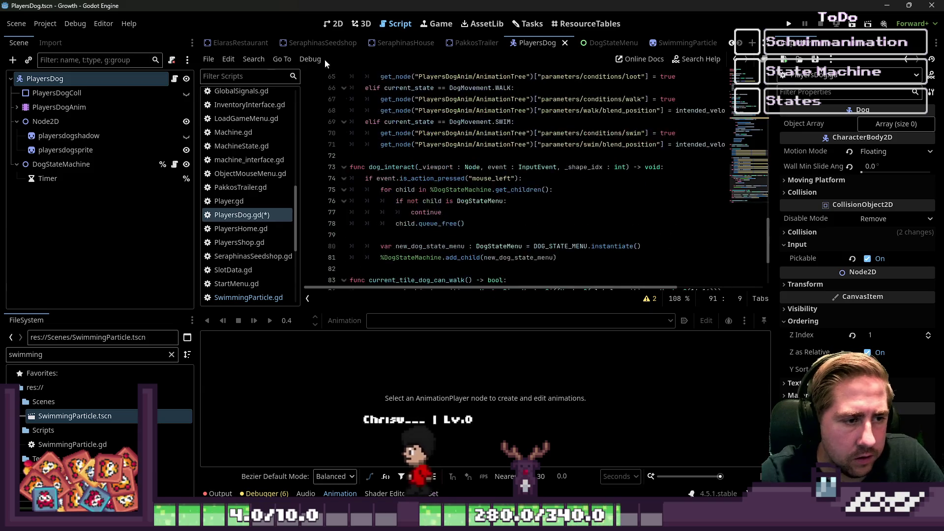
scroll(382, 79, up, 15)
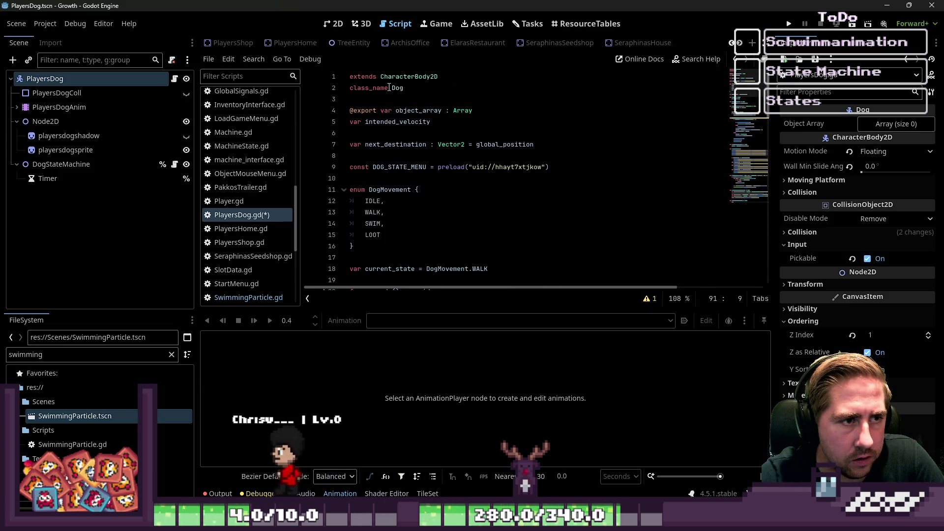
click(384, 122)
click(429, 133)
key(Return)
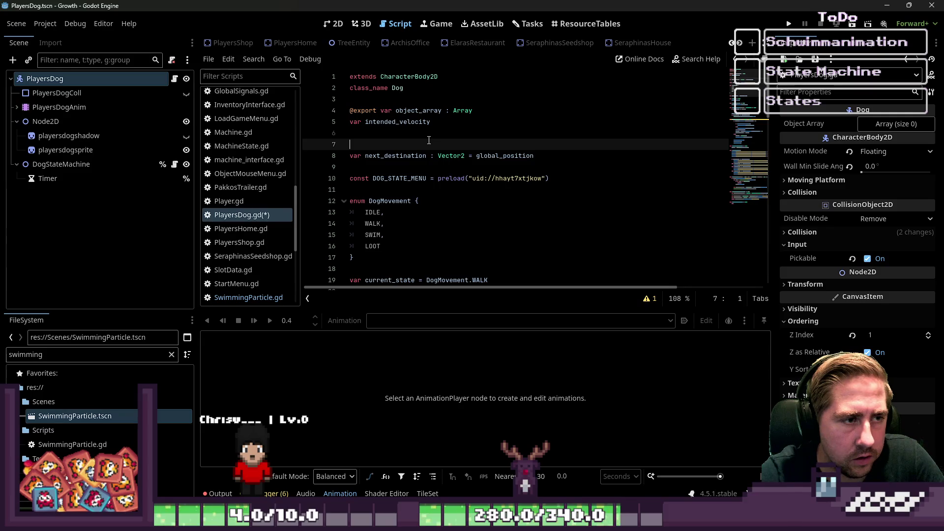
key(Return)
key(Up)
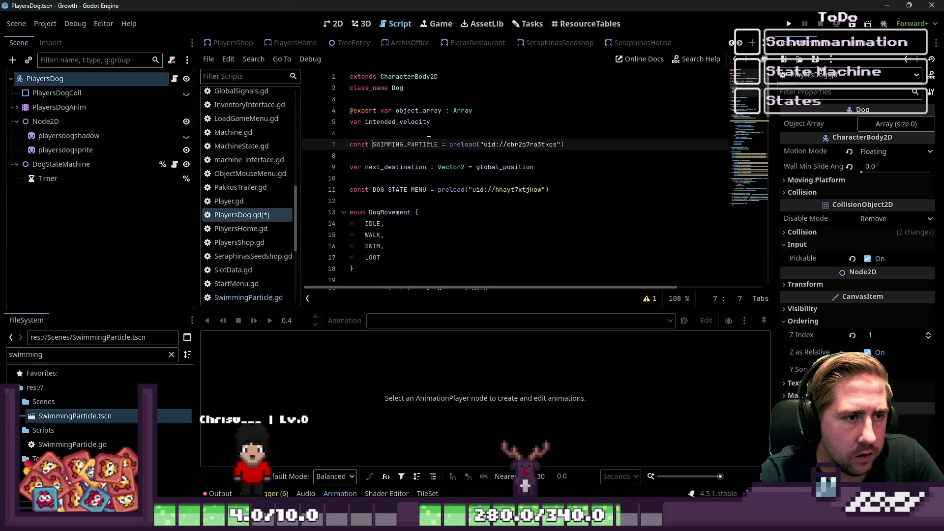
double_click(428, 144)
Replace the placeholder with var new_swimming_particle : SwimmingParticle = SWIMMING_PARTICLE.instantiate().
scroll(535, 199, down, 15)
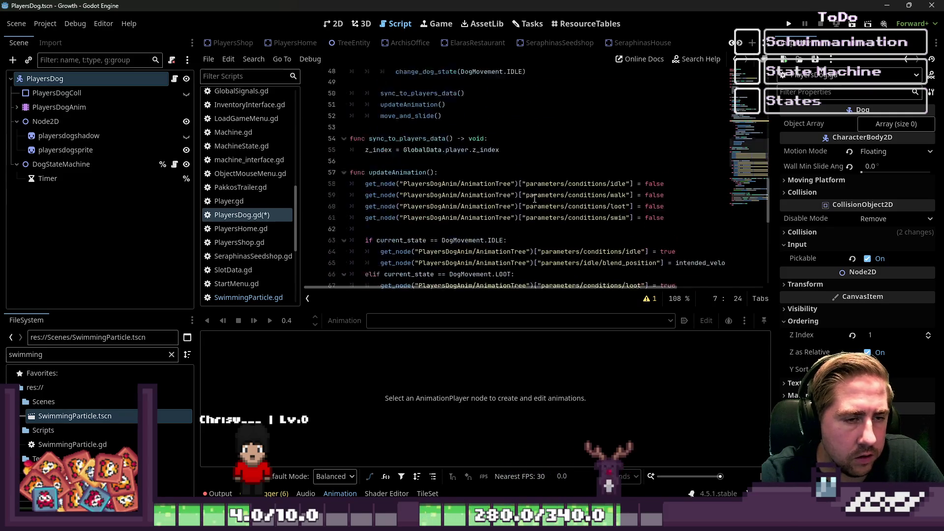
scroll(535, 199, down, 9)
drag(425, 269, 367, 266)
text(var new)
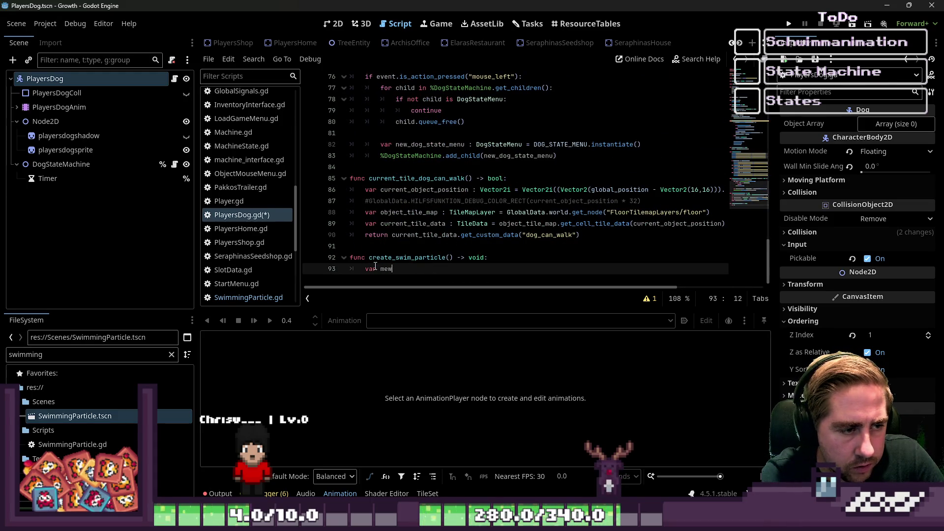
key(BackSpace)
key(BackSpace)
key(BackSpace)
text(var)
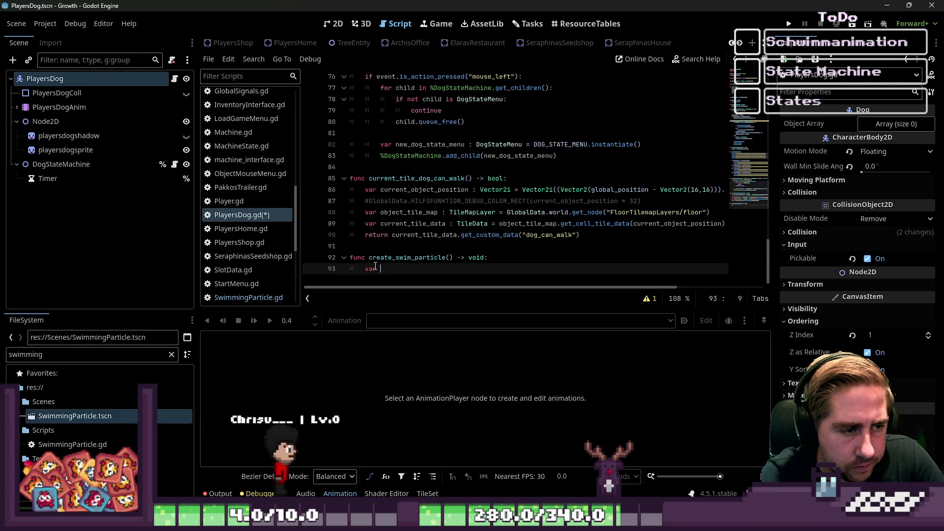
text(new_sw)
text(ii)
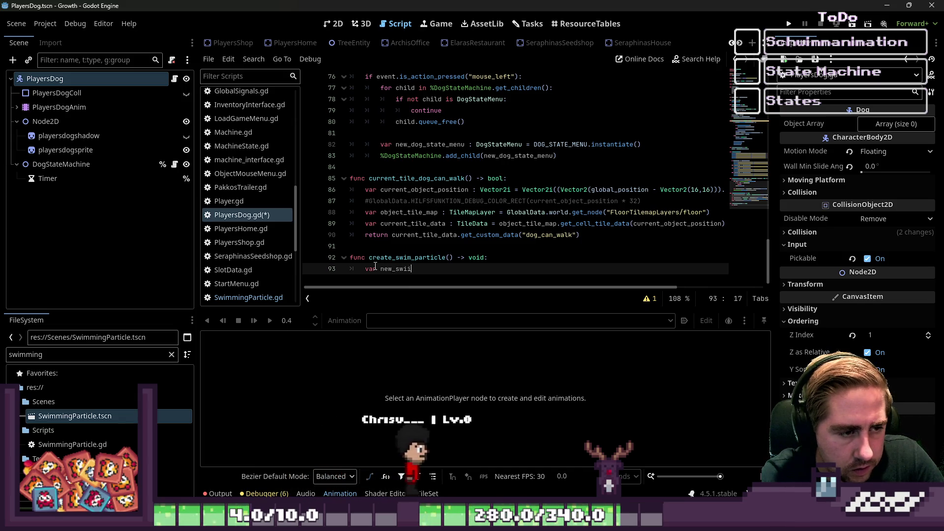
text(mming_particle : S)
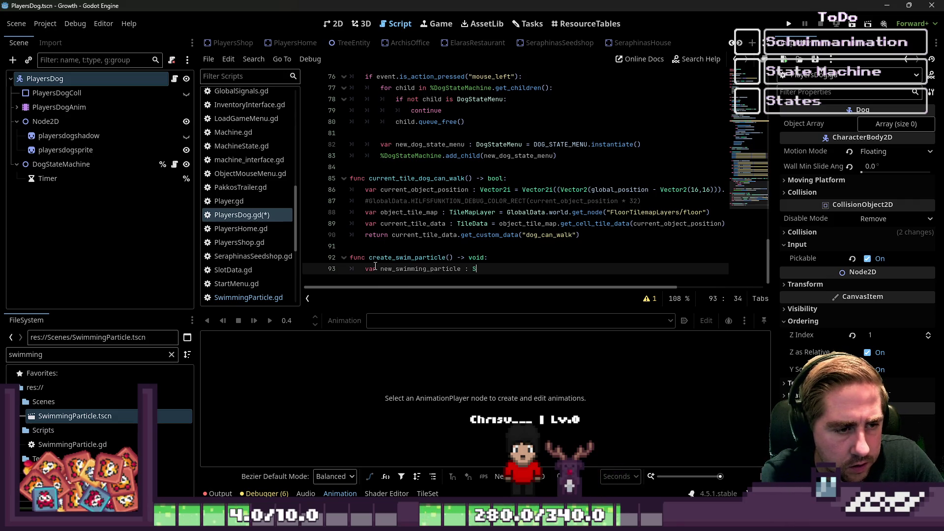
text(wimi)
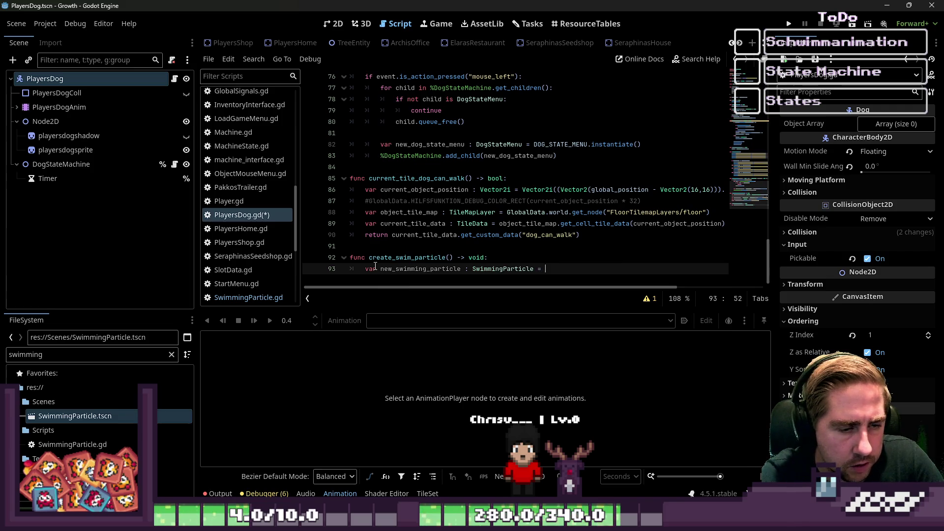
text(SWIMMING_PARTICLE.insta)
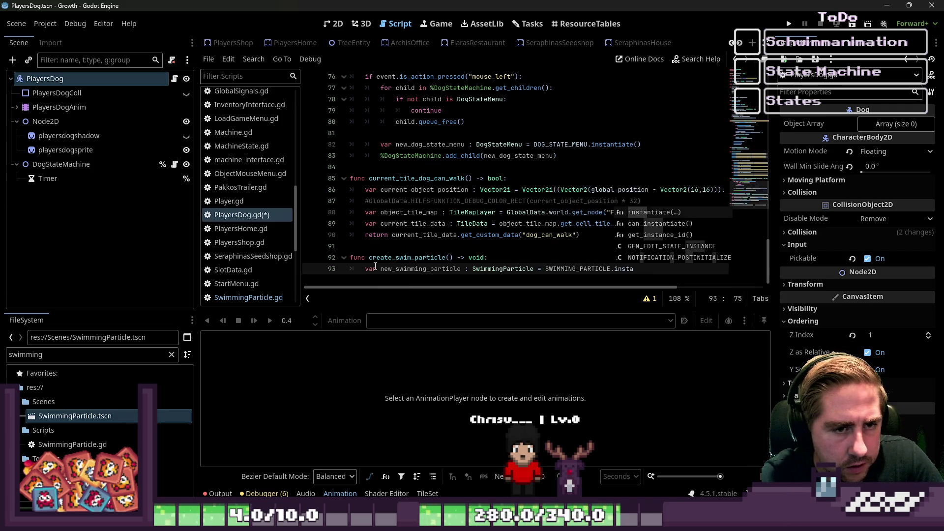
text(ntia)
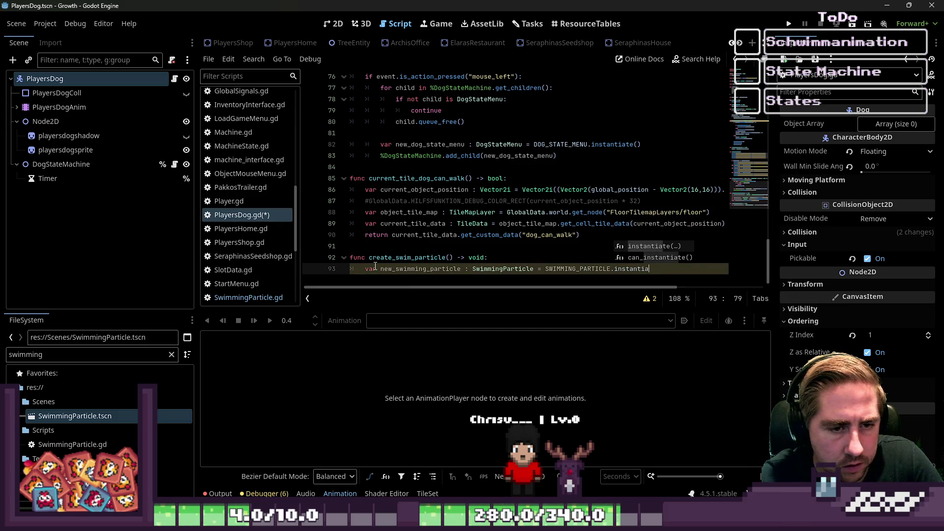
text(te())
key(Return)
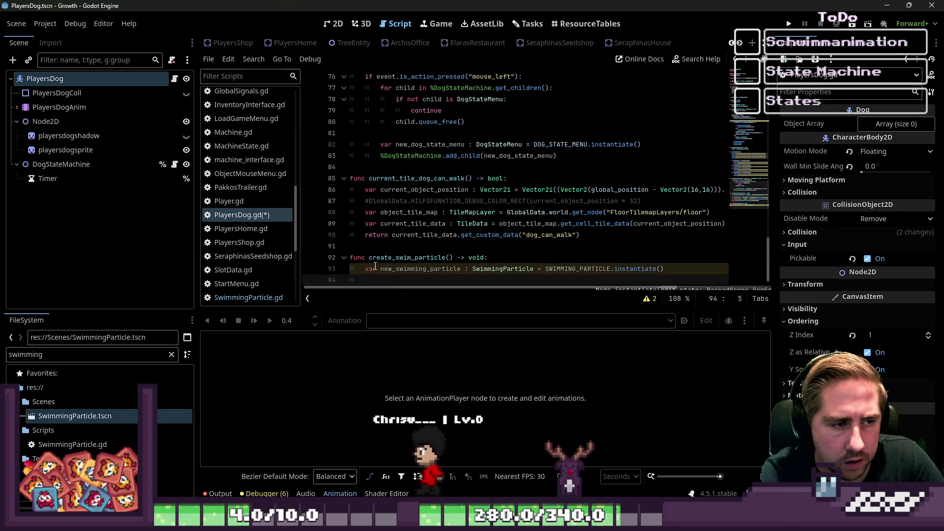
Start a get_node("") call on the function's second line, then switch to the browser's reference screenshot.
text(get_node(")
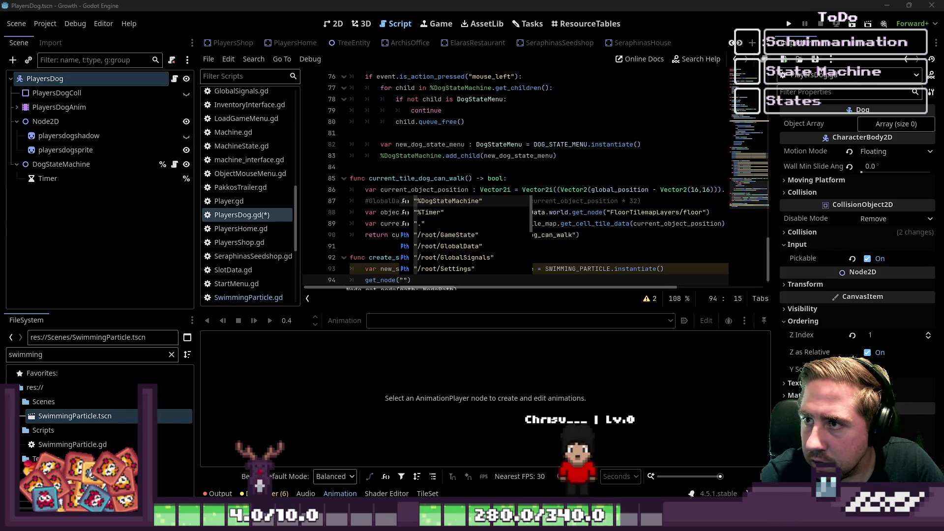
key(alt+Tab)
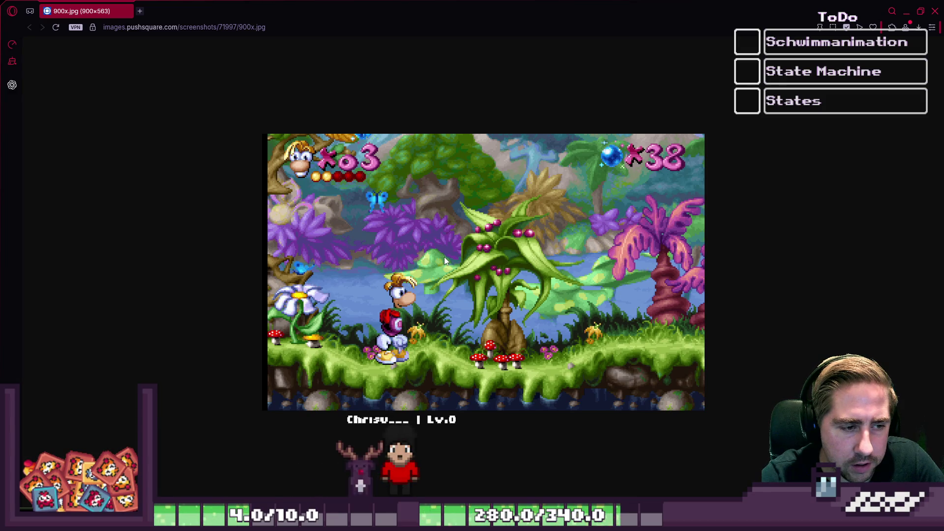
Close the Opera GX window showing the 900x.jpg Rayman screenshot.
click(935, 11)
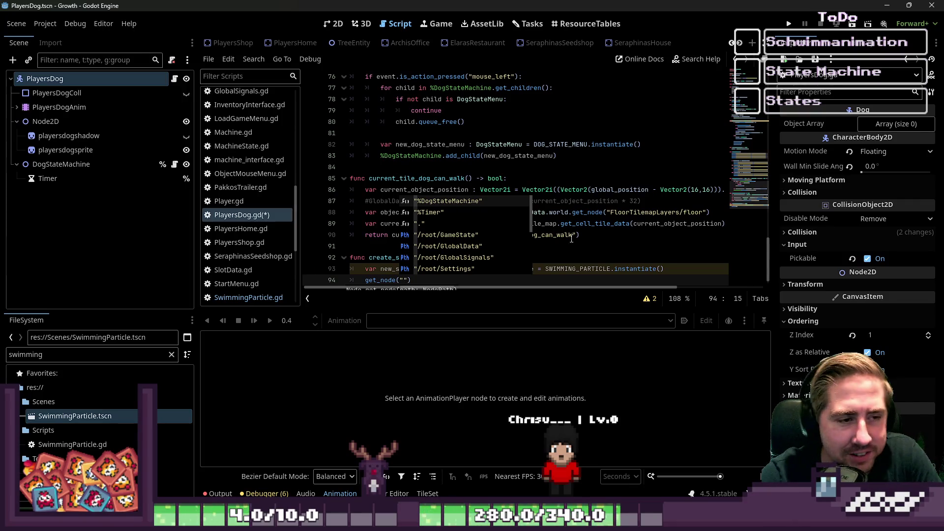
Complete the line as get_node("DogStateMachine").add_child(new_swimming_particle) and save PlayersDog.gd.
click(561, 155)
scroll(428, 220, down, 1)
click(406, 270)
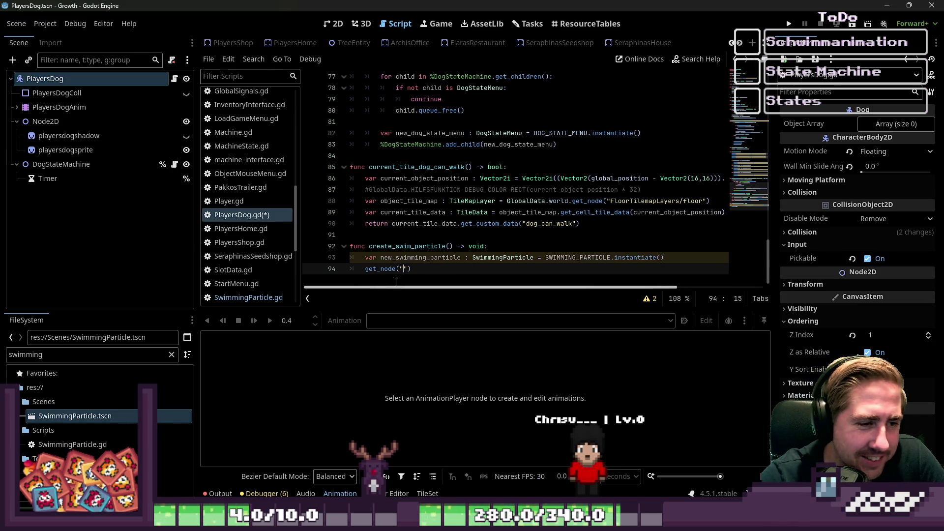
key(End)
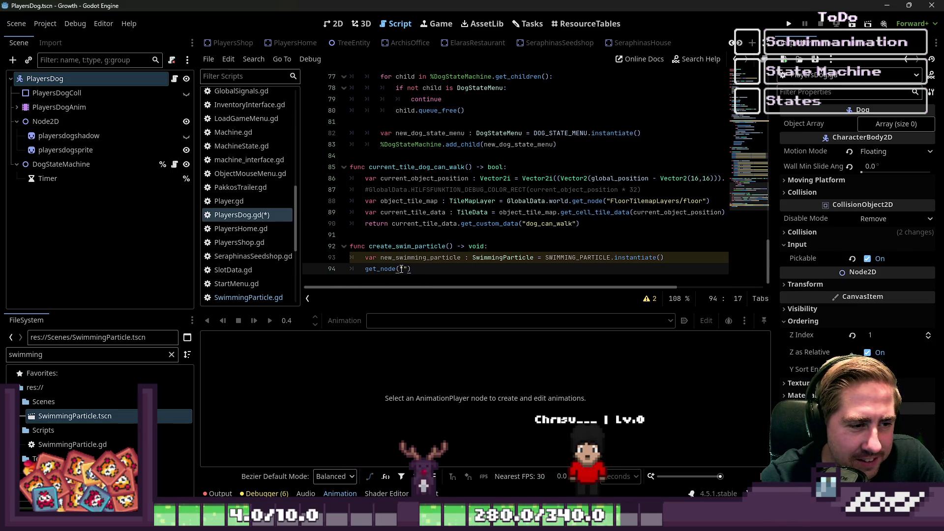
key(Left)
key(Left)
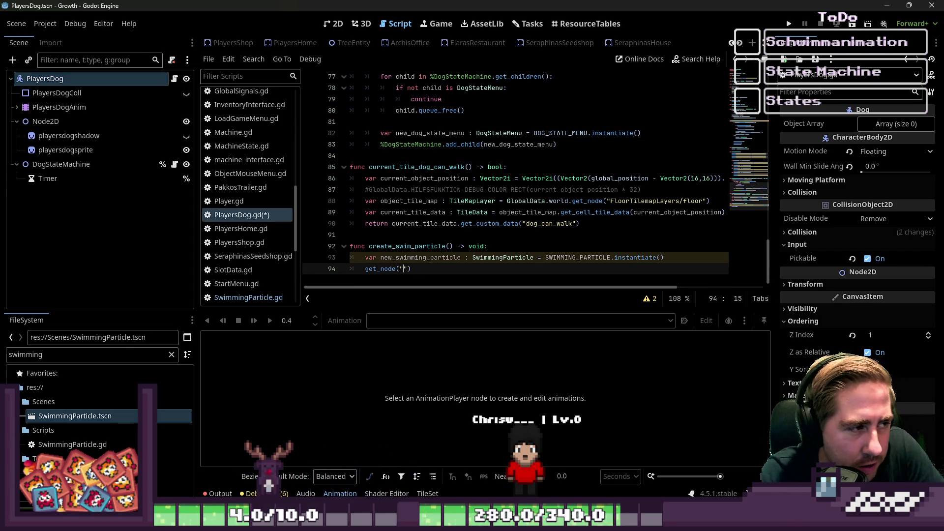
text(DogStateMachine)
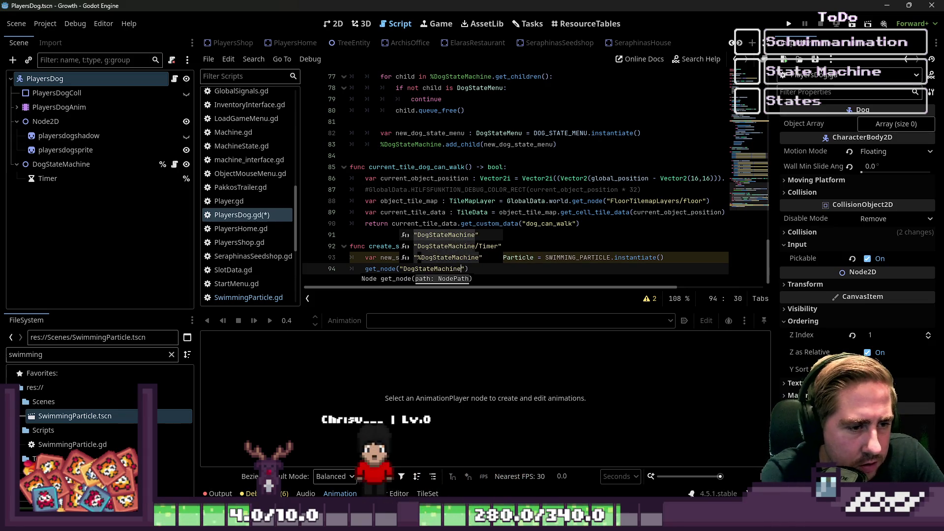
key(Return)
text().add_child())
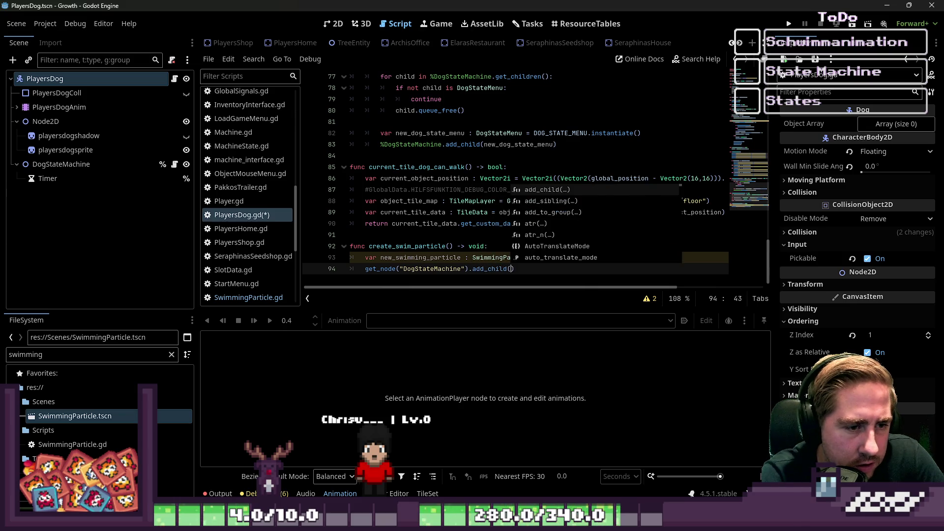
key(Return)
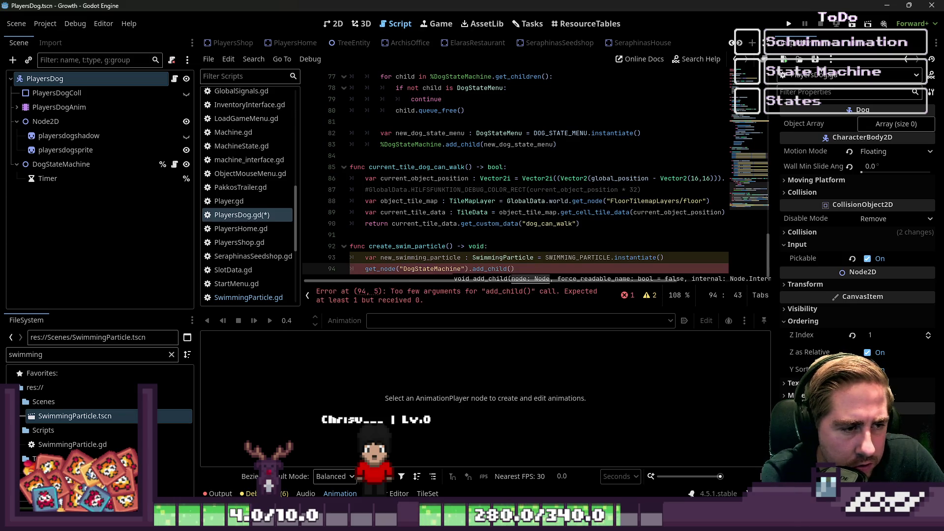
text(new_swimming_particle)
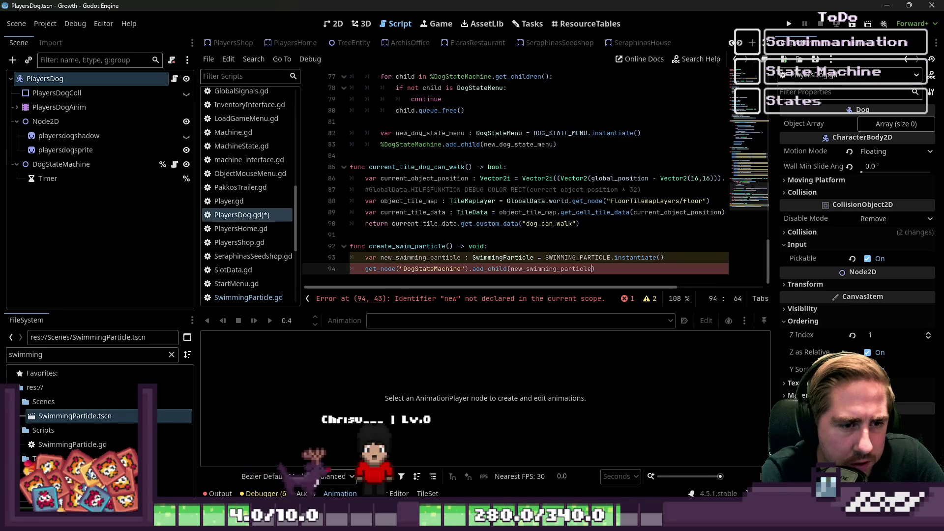
key(Return)
click(424, 246)
key(ctrl+s)
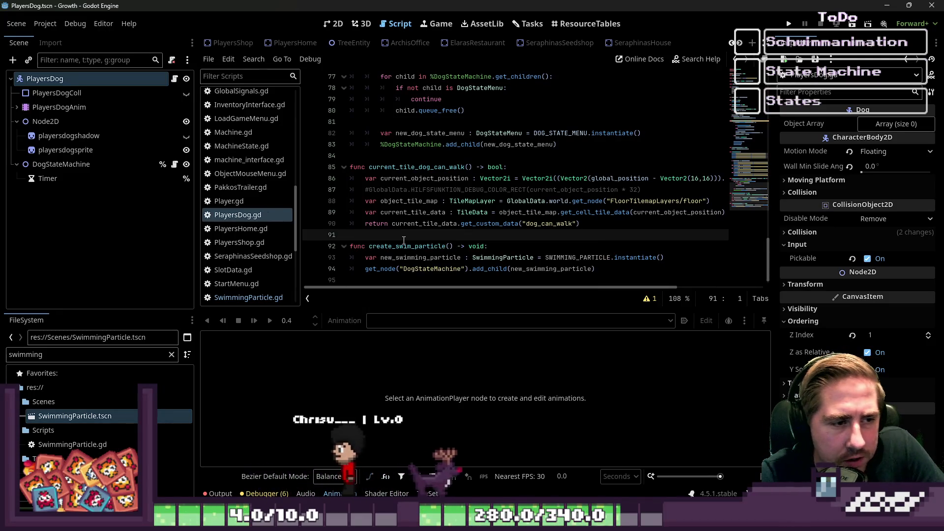
double_click(424, 246)
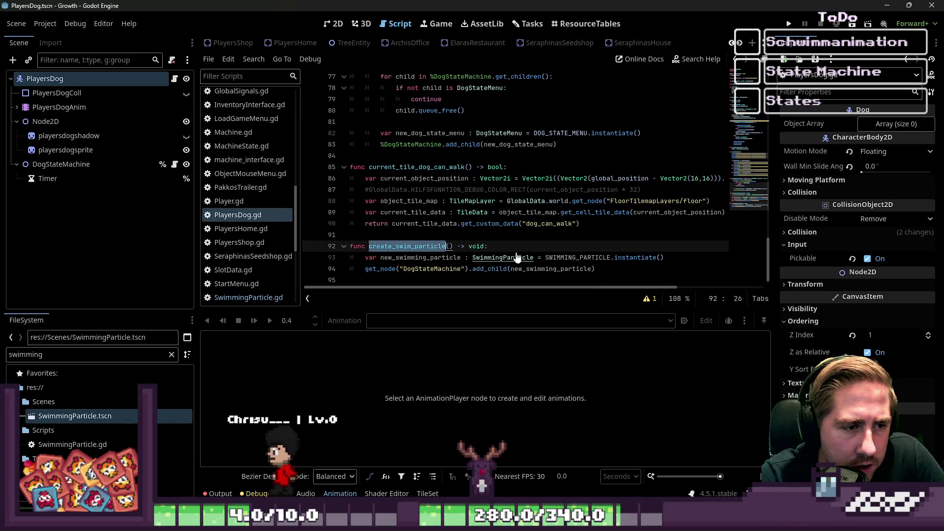
click(541, 254)
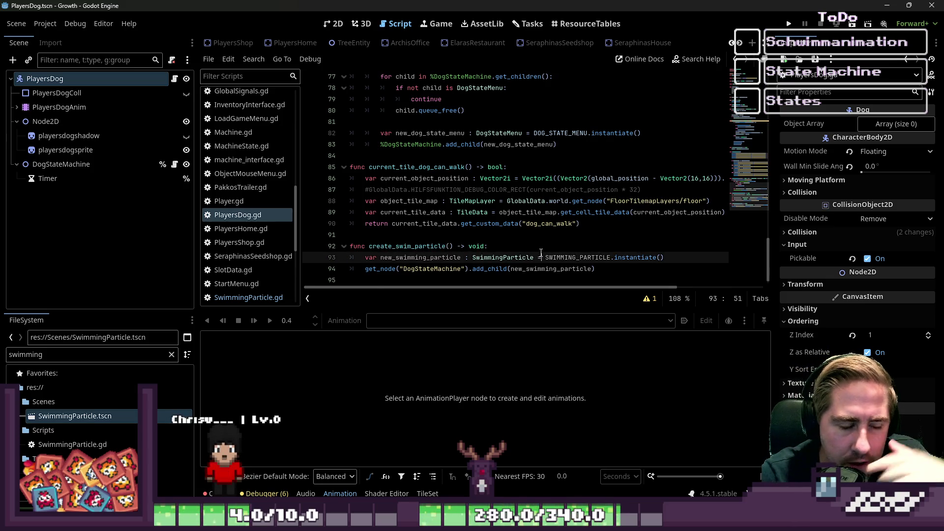
scroll(542, 254, up, 1)
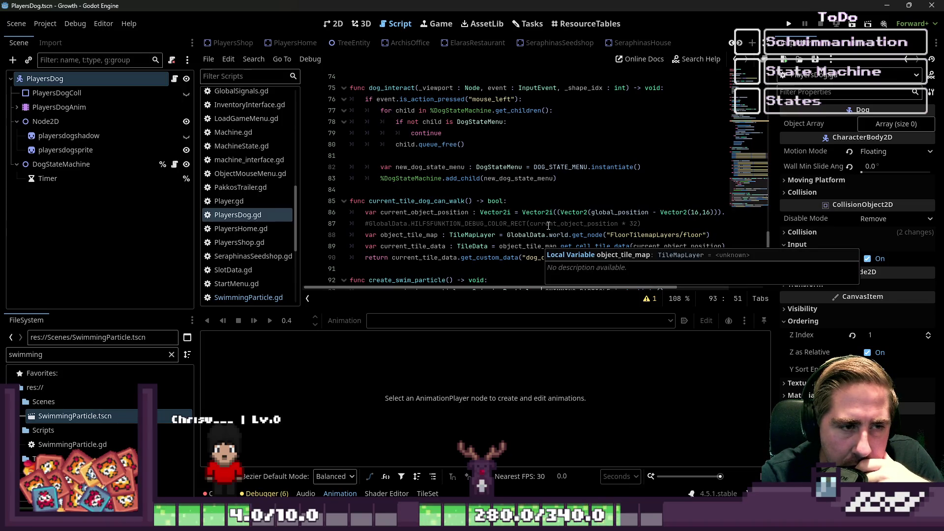
scroll(549, 226, down, 1)
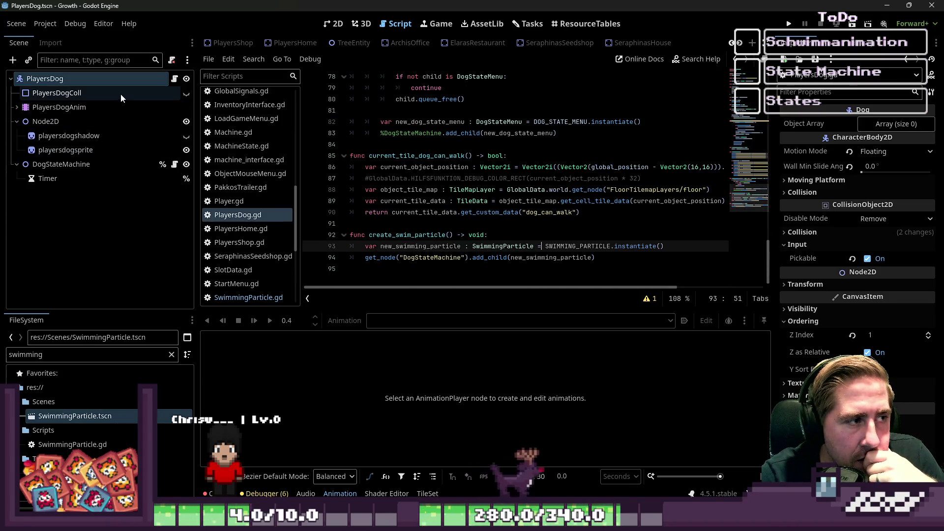
scroll(474, 138, up, 3)
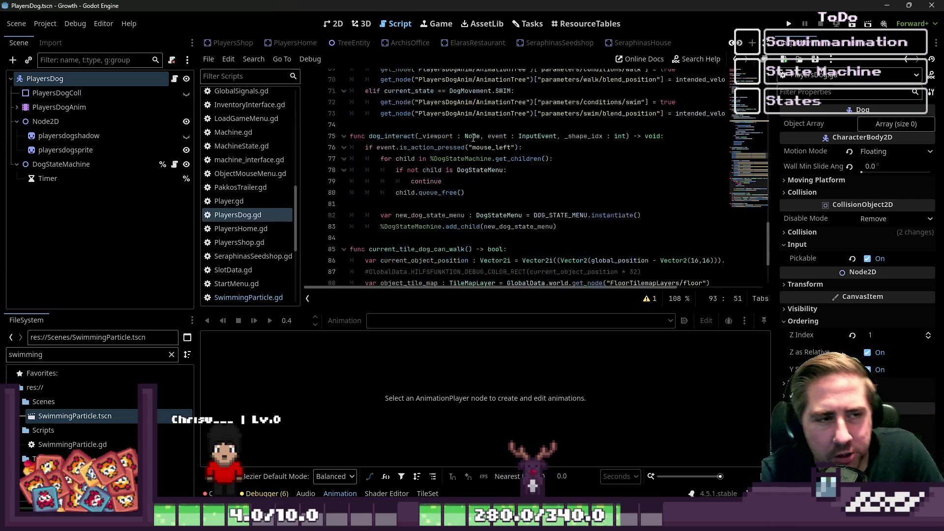
scroll(474, 138, up, 15)
scroll(514, 96, up, 4)
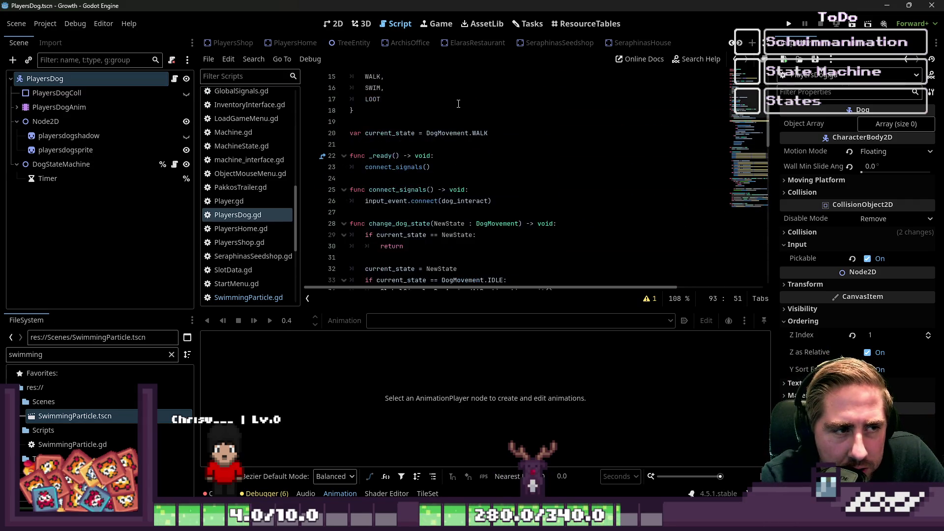
double_click(373, 155)
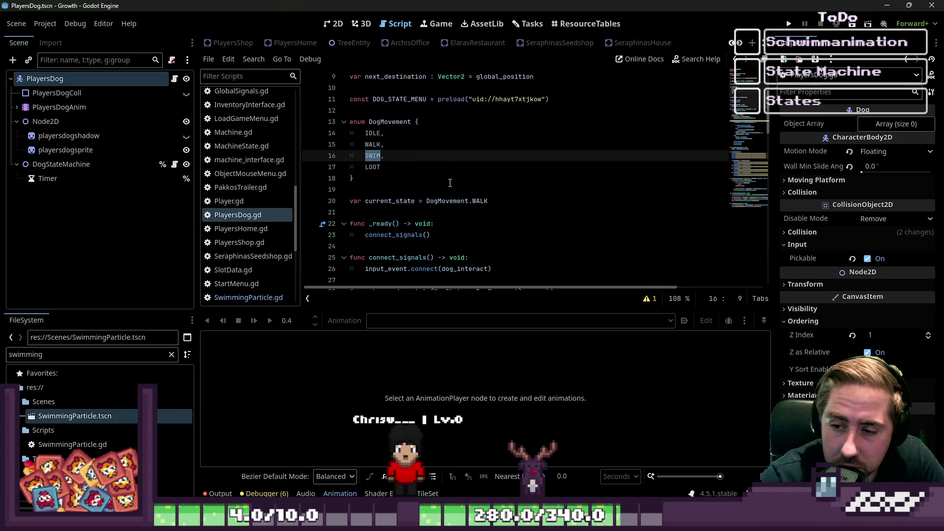
scroll(452, 172, down, 20)
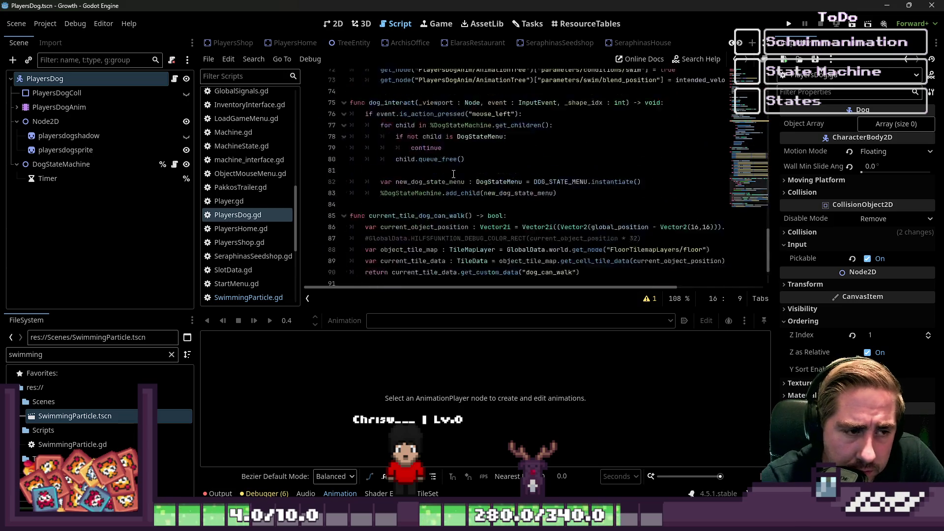
click(500, 237)
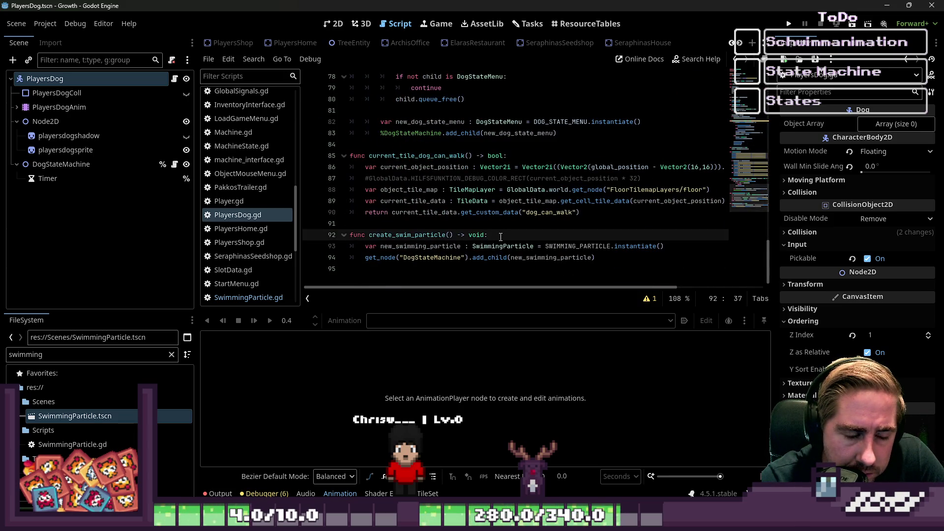
Give create_swim_particle a delta parameter.
key(ctrl+Left)
key(ctrl+Left)
key(ctrl+Left)
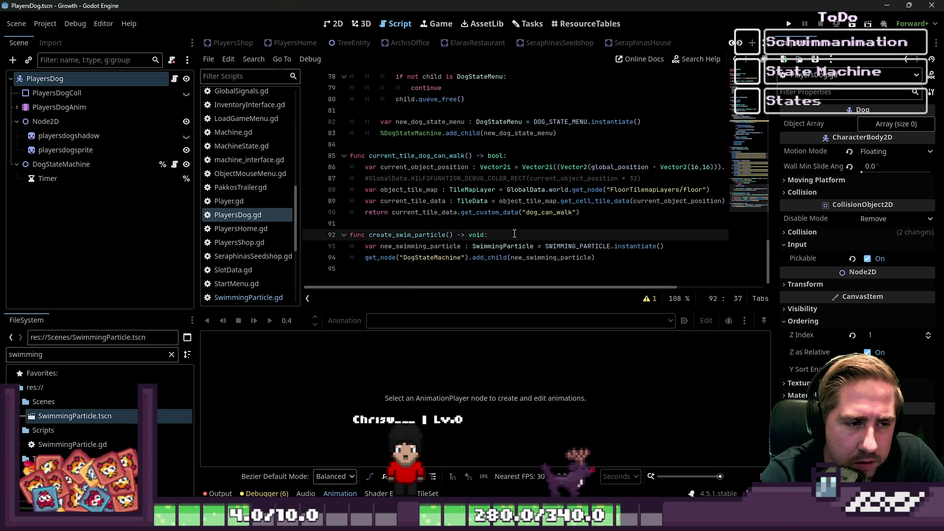
key(ctrl+Right)
key(Right)
text(d)
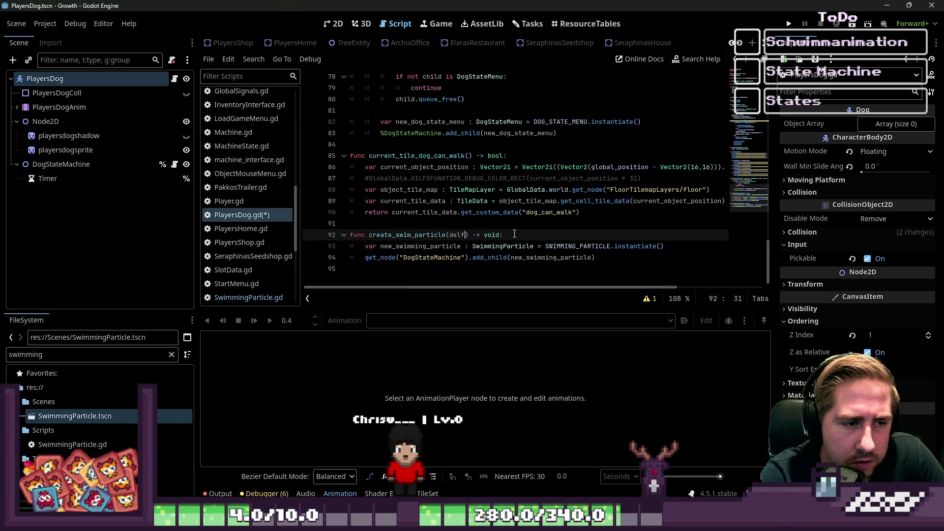
key(BackSpace)
text(ta)
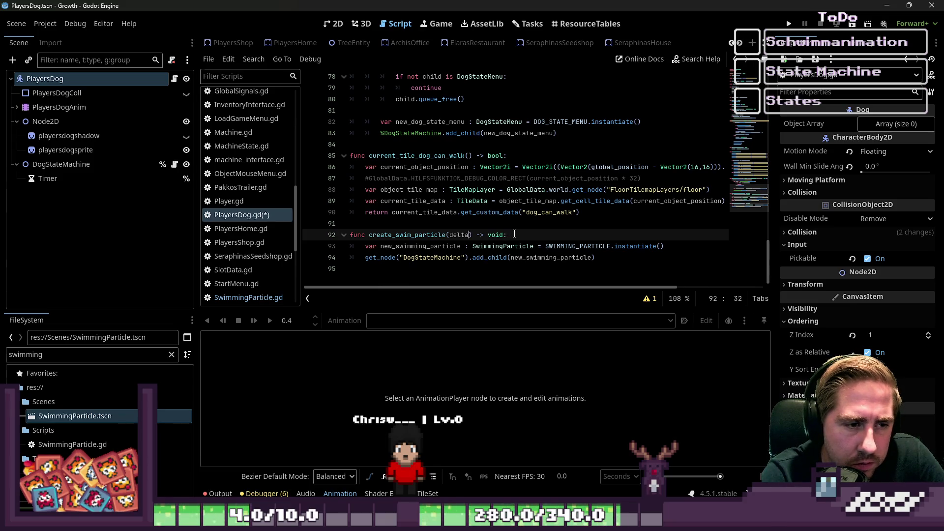
Declare time_counter := 0 at the top of the body and add time_counter += 1.
key(End)
key(Return)
text(var)
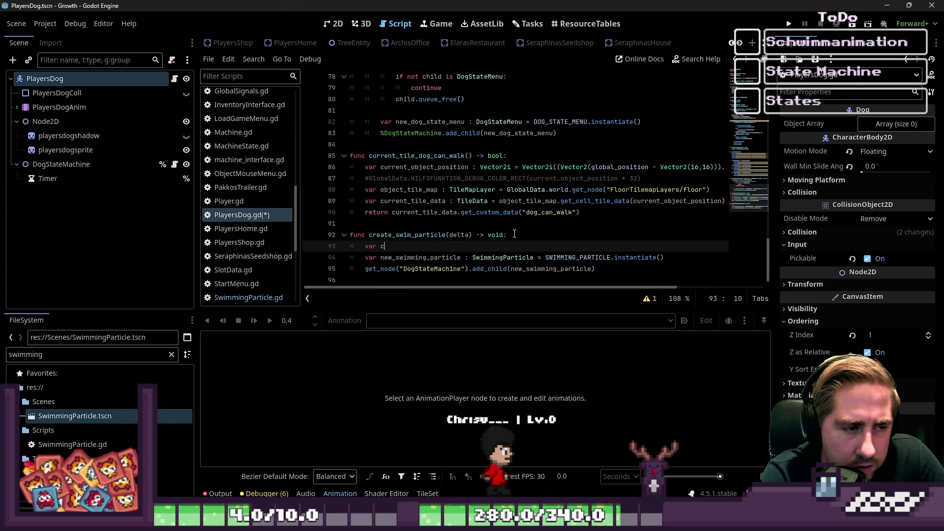
text( time_counte)
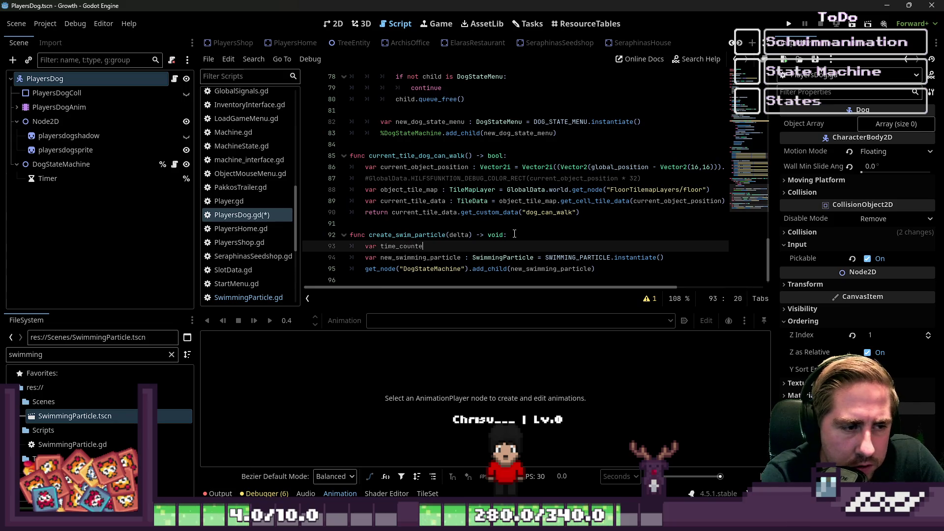
text(r := 0)
key(Return)
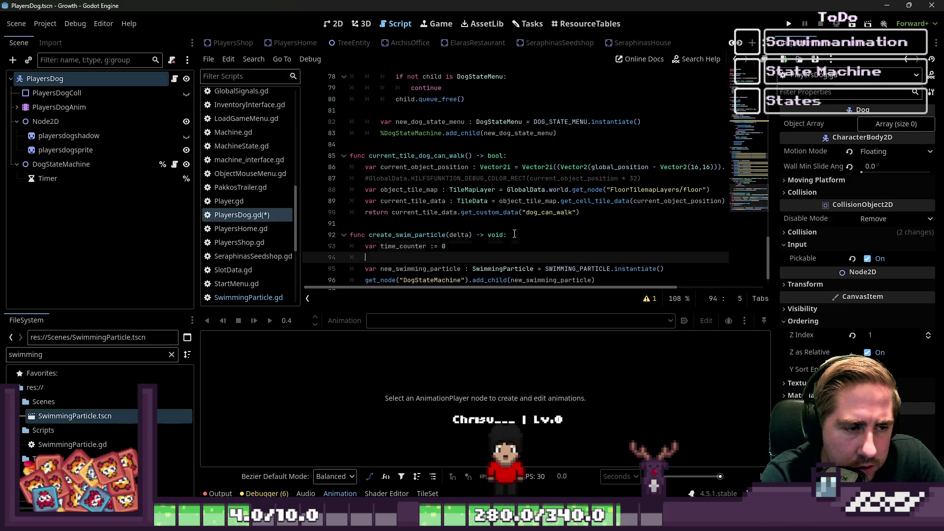
text(time_counter )
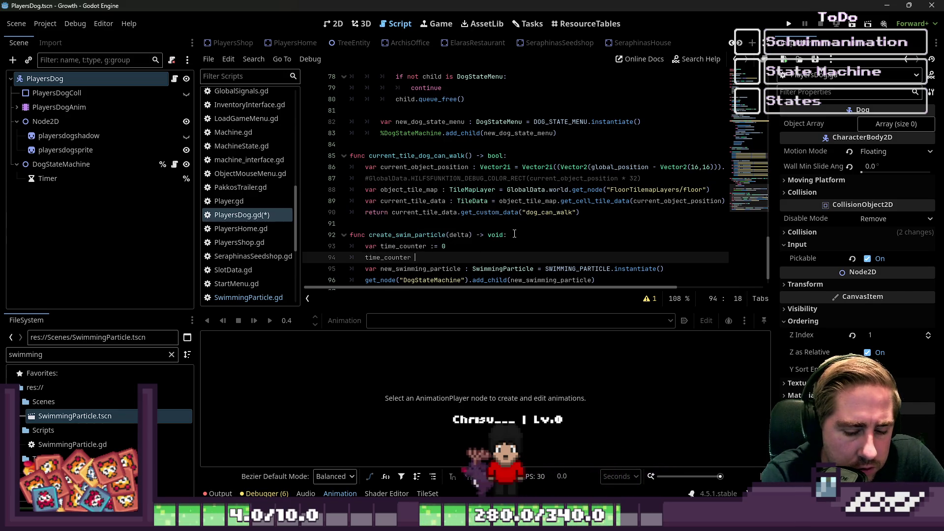
text(+= 1)
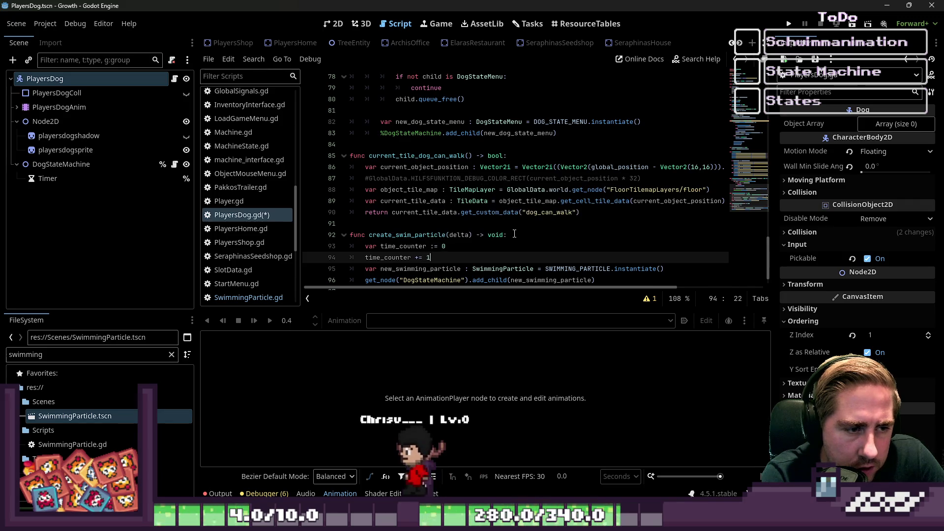
key(Return)
Write an if time_counter == 60: check below the increment.
key(Return)
text(if time)
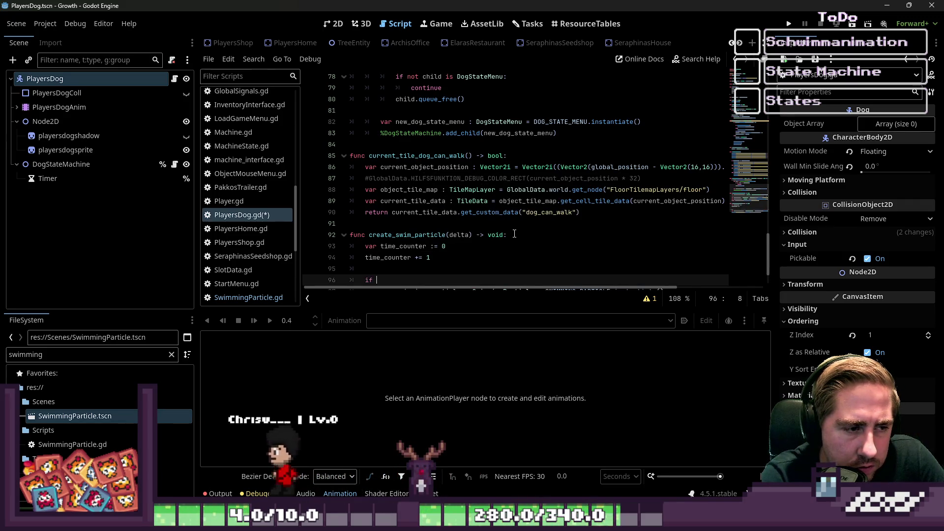
key(Return)
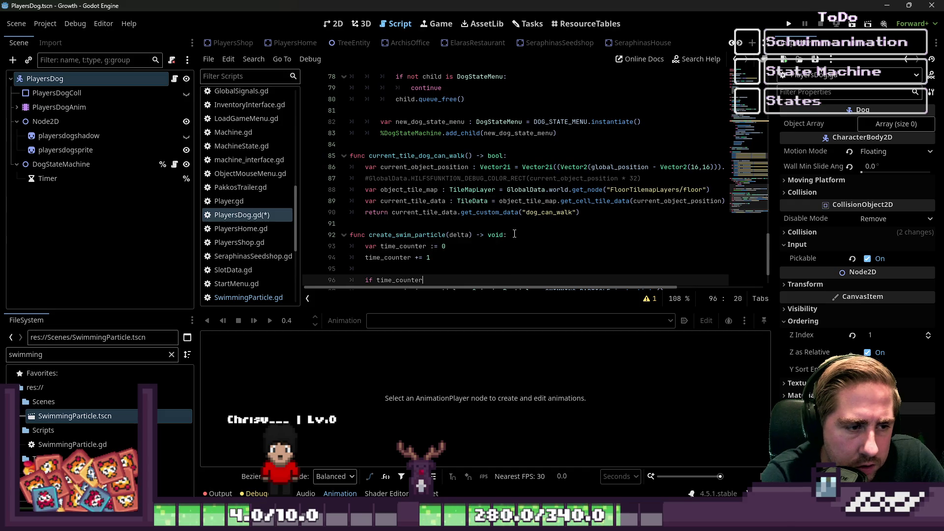
scroll(492, 221, down, 2)
text(== 60:)
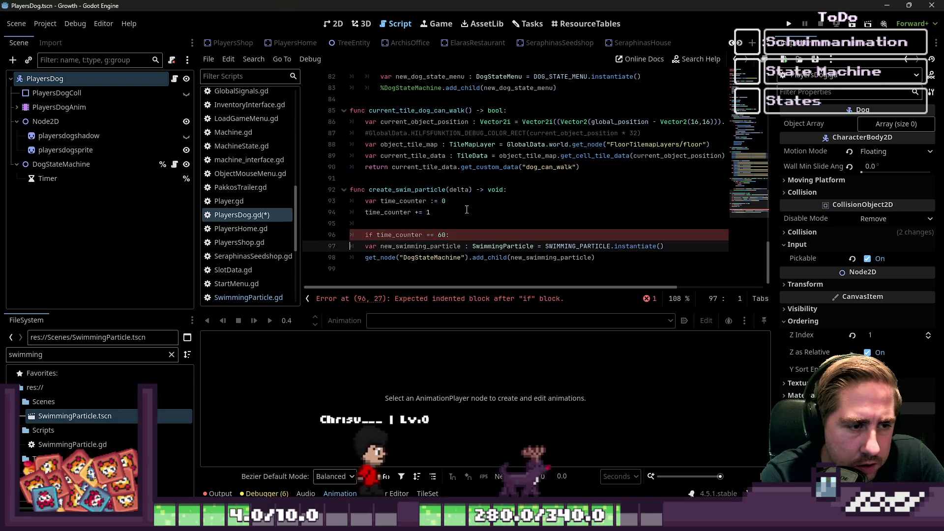
key(shift+Down)
key(shift+Down)
key(shift+End)
key(Up)
key(Up)
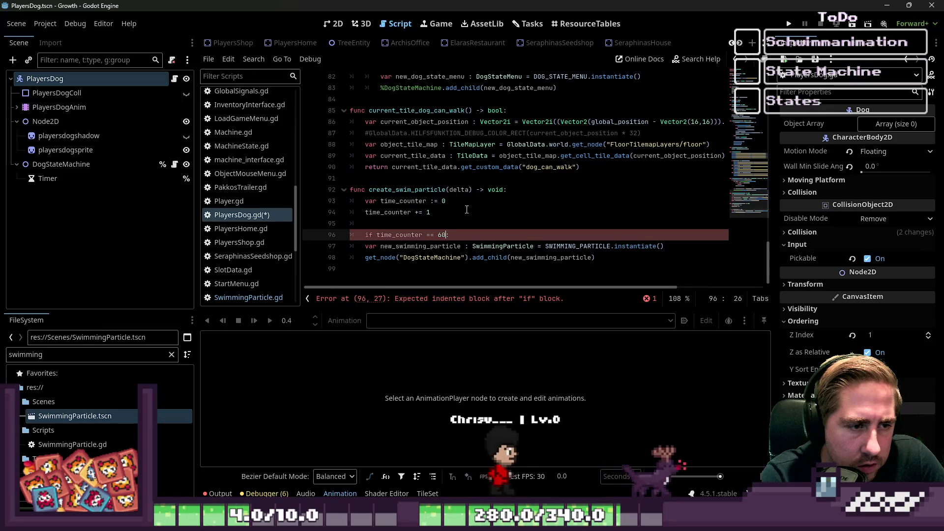
Change the check to time_counter < 60 with an early return underneath.
key(Left)
key(Left)
key(Left)
key(BackSpace)
key(BackSpace)
text(y)
key(BackSpace)
text(<)
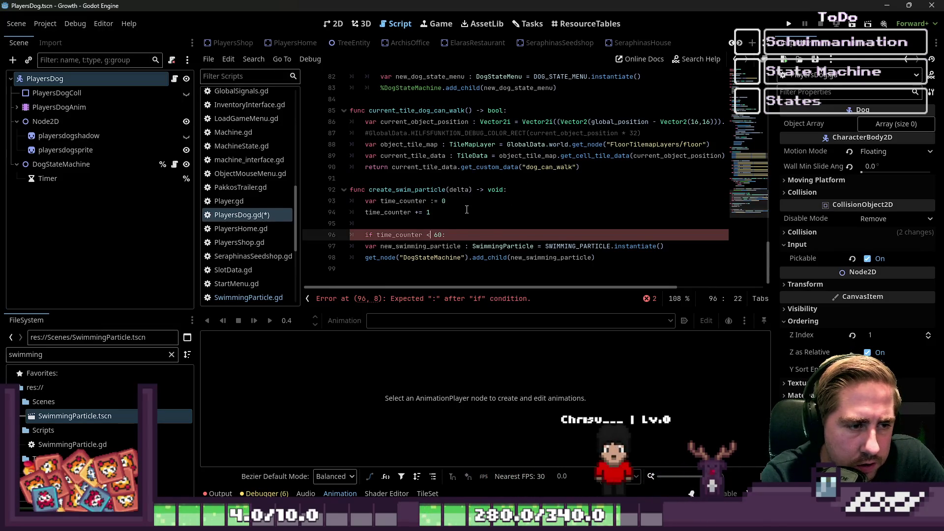
key(Return)
text(return)
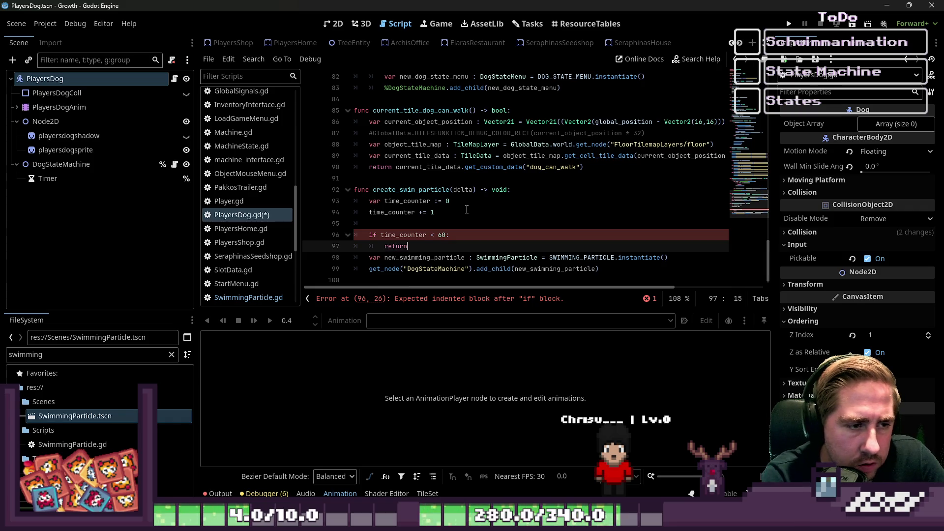
key(Return)
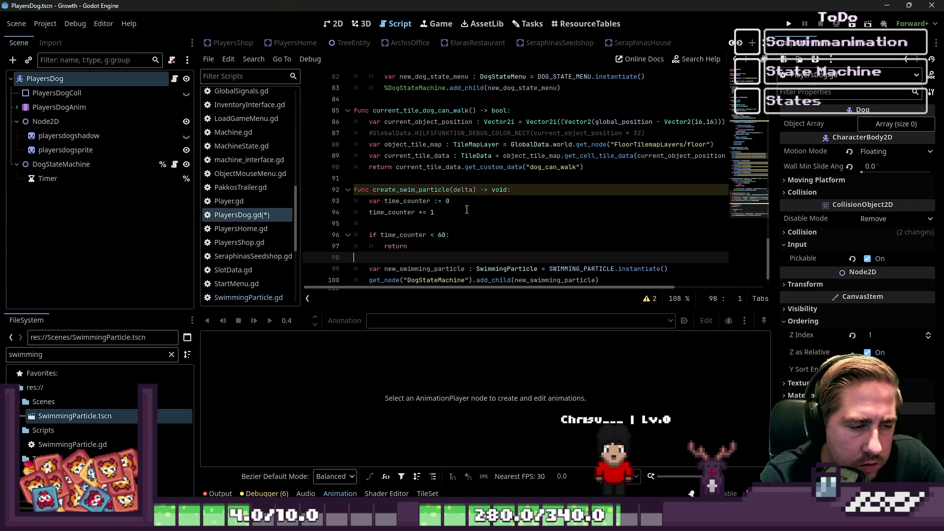
key(BackSpace)
End the function with time_counter = 0.
key(Down)
key(Down)
key(Down)
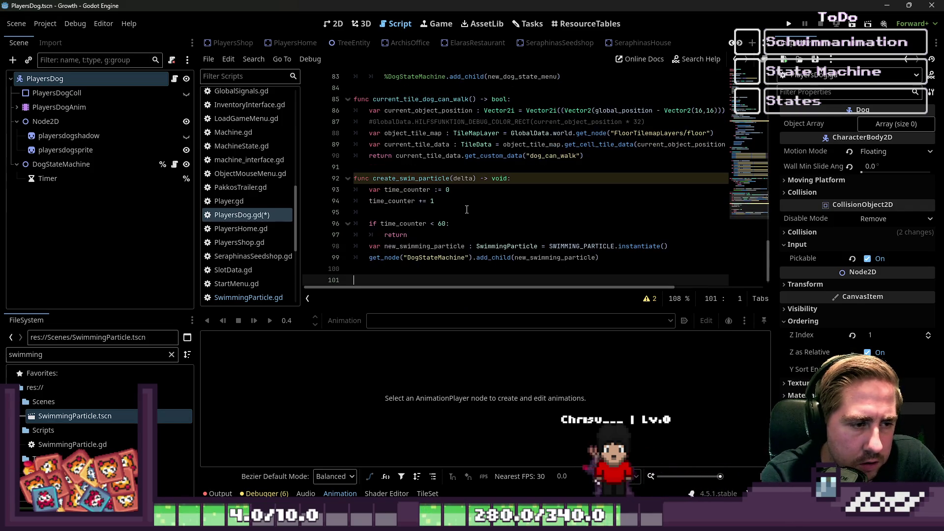
key(Up)
key(Tab)
text(time)
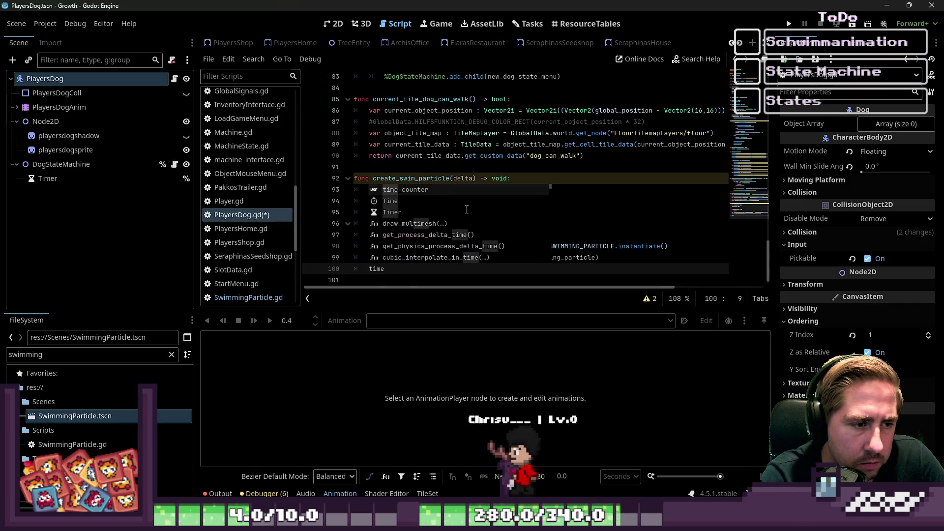
key(Return)
text(= 0)
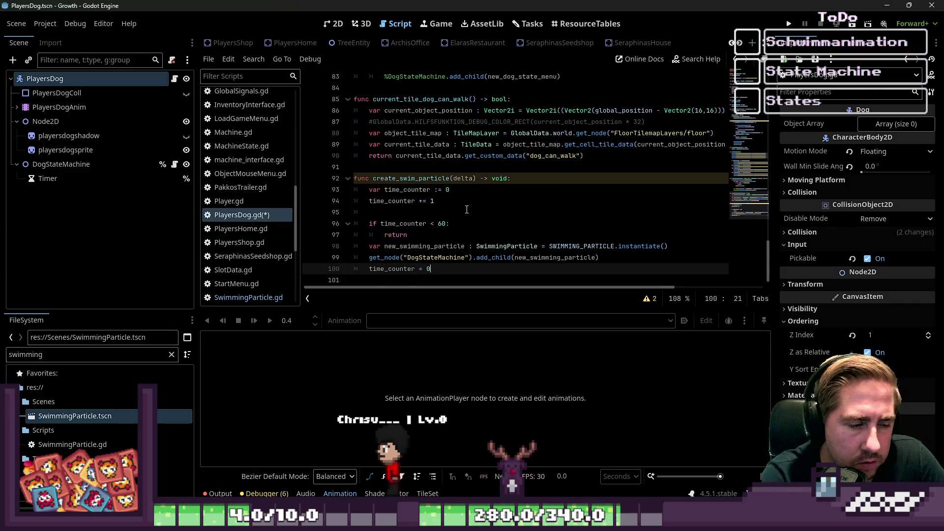
double_click(423, 175)
key(ctrl+c)
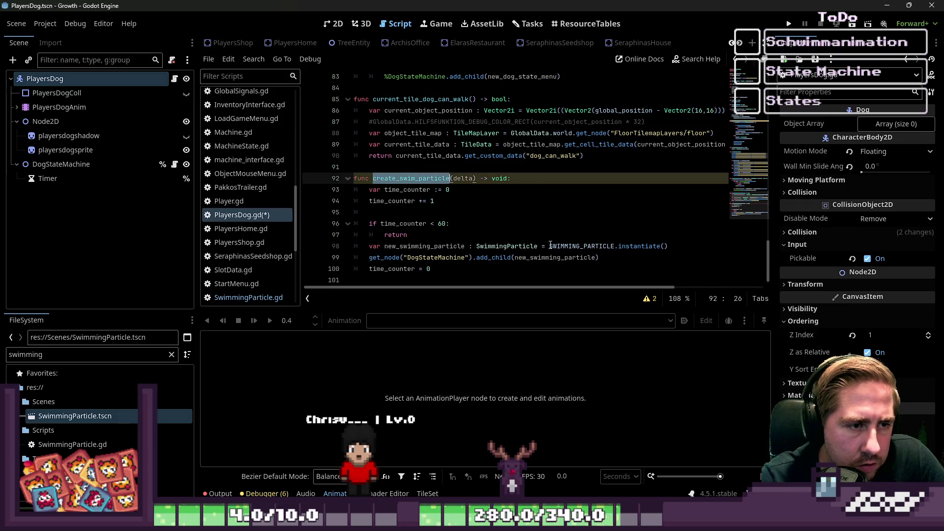
Paste a create_swim_particle(delta) call below change_dog_state(DogMovement.SWIM) in _physics_process.
scroll(492, 196, up, 10)
scroll(545, 227, down, 5)
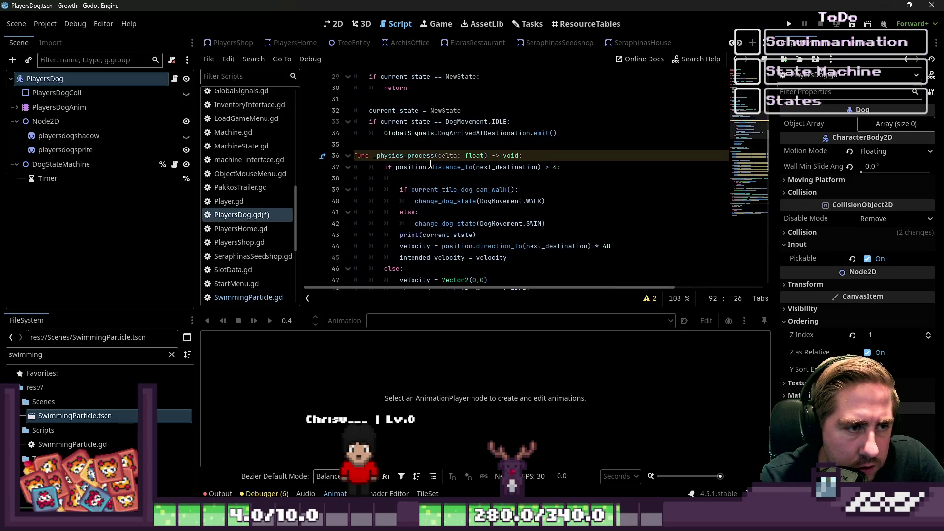
click(549, 155)
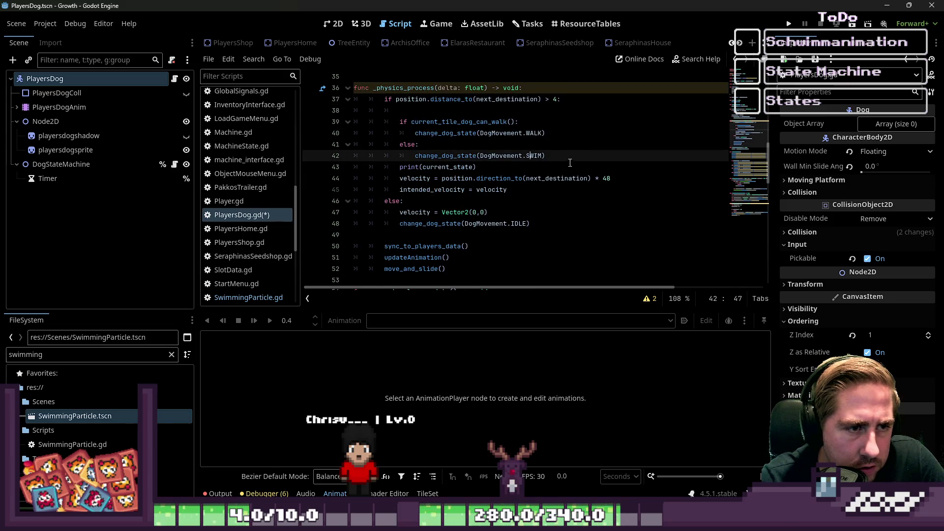
key(Return)
key(ctrl+v)
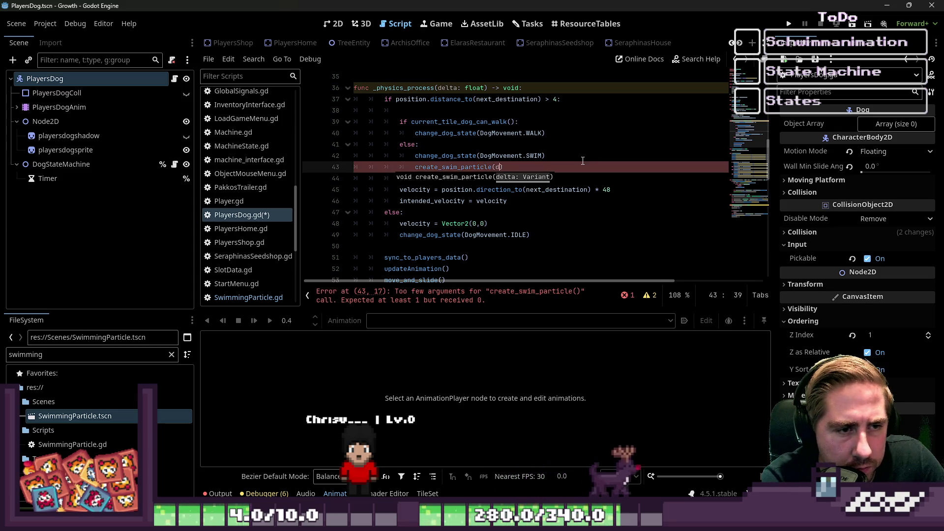
text(delta)
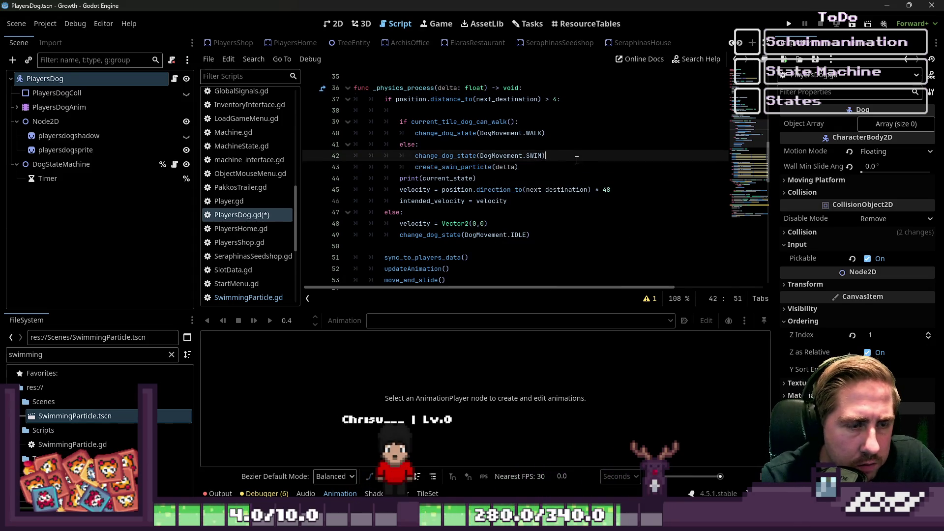
ctrl+click(469, 168)
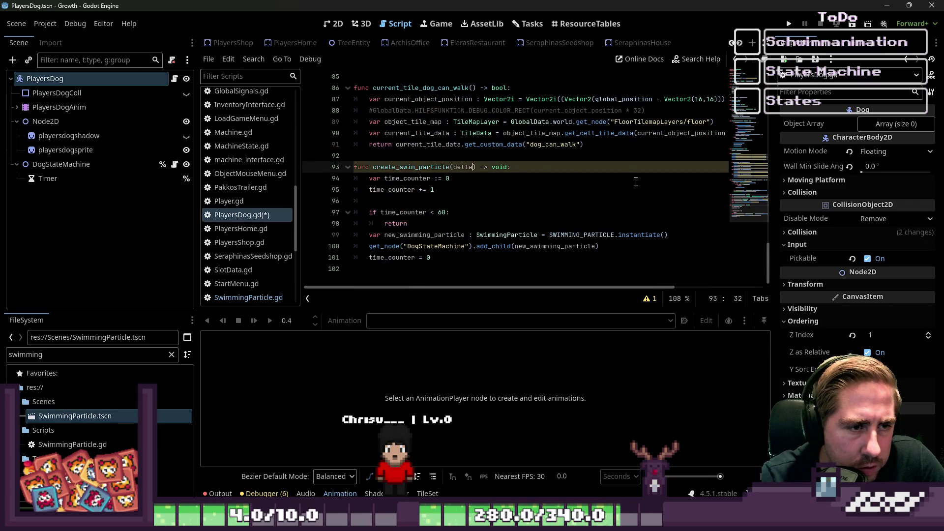
Type the parameter as delta : float, change counter literals to 0.0, 1.0 and 60.0, and save.
text( : float)
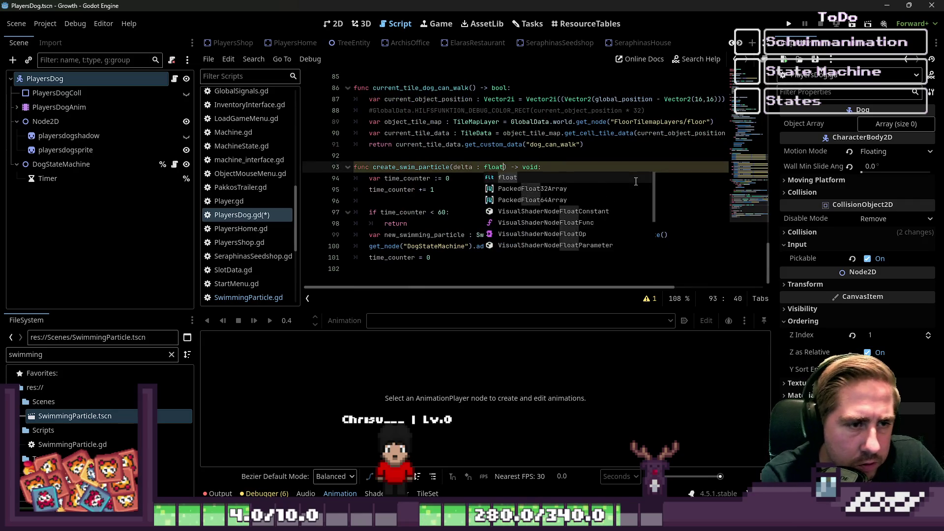
key(Return)
key(Down)
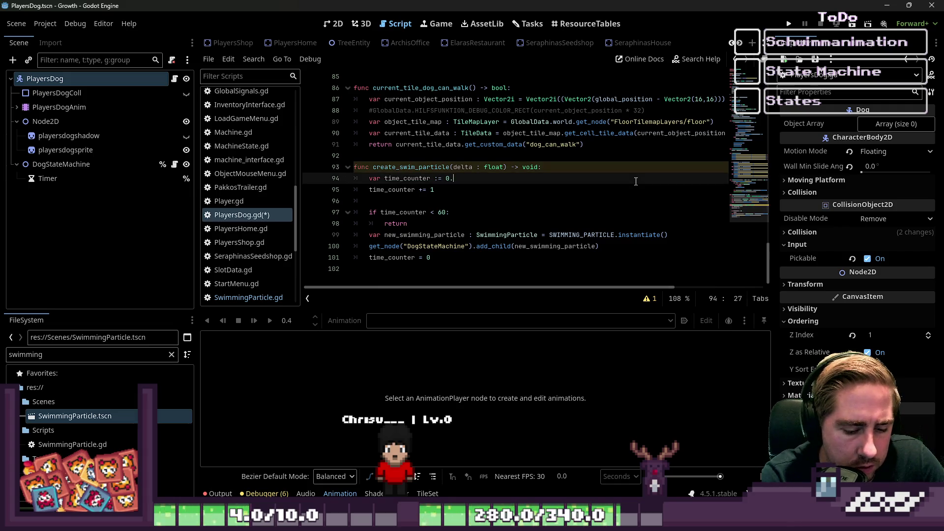
text(0)
key(Down)
text(0)
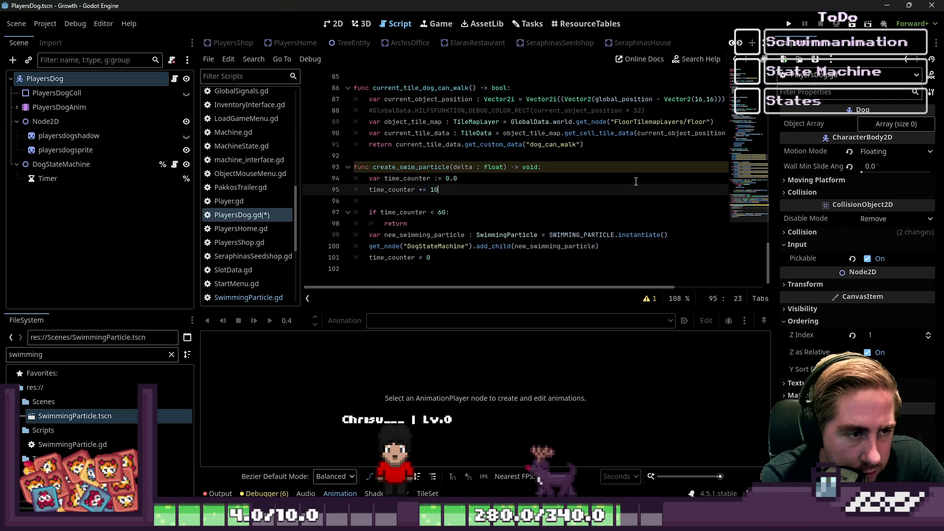
key(BackSpace)
text(.0)
key(Down)
key(Down)
key(Down)
key(Up)
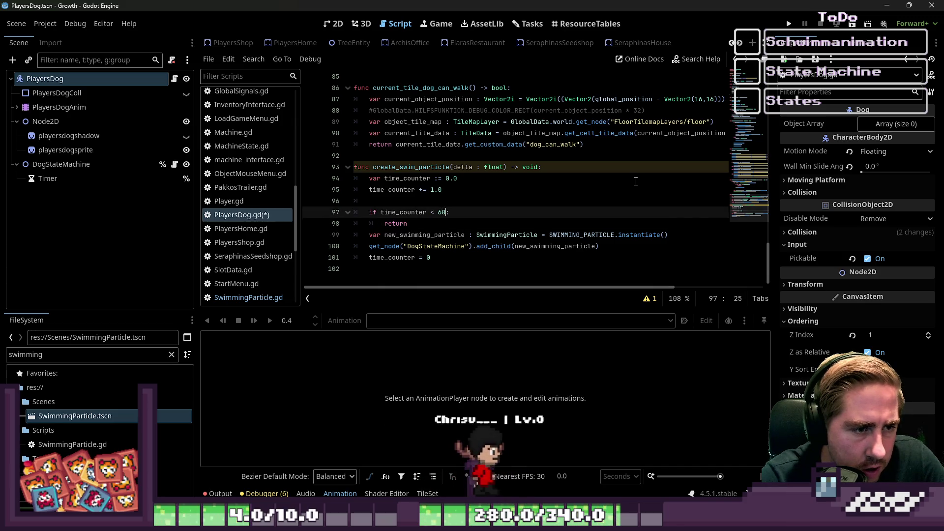
text(.)
key(Down)
key(Down)
key(Down)
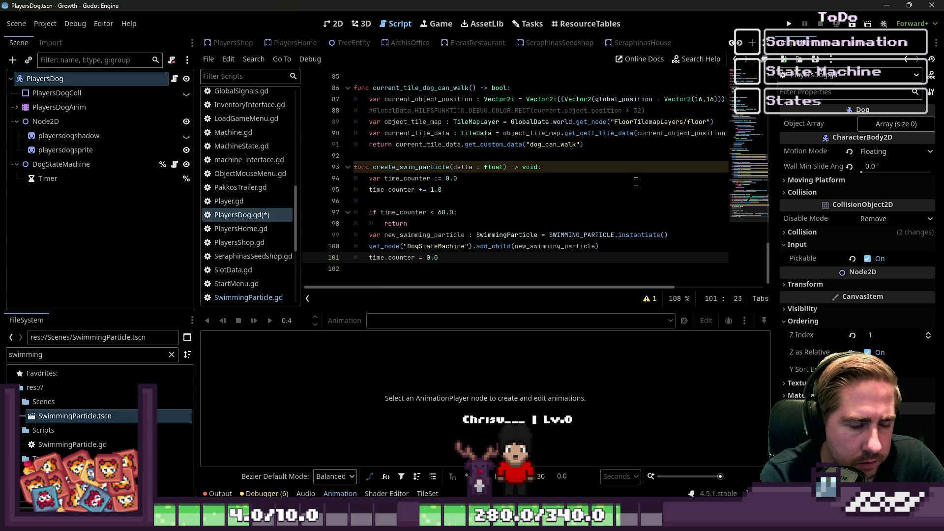
key(Up)
key(Up)
key(Up)
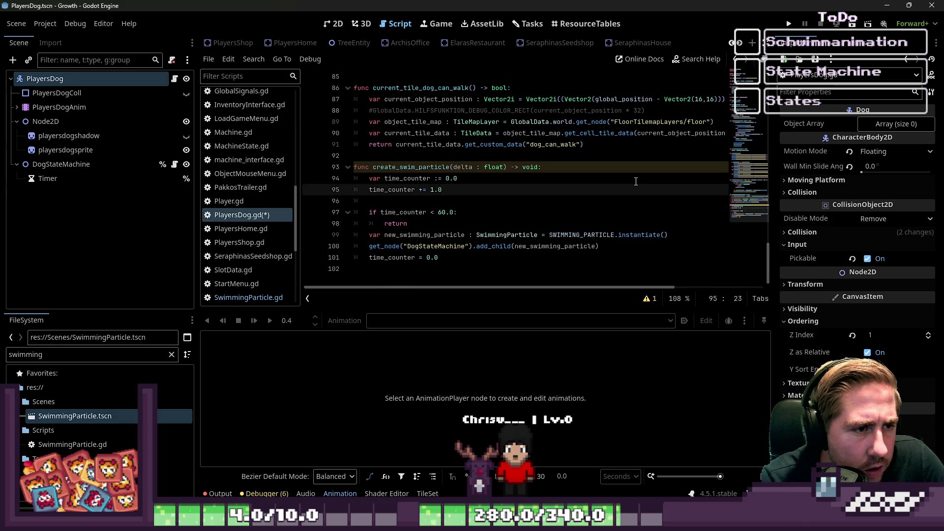
key(ctrl+s)
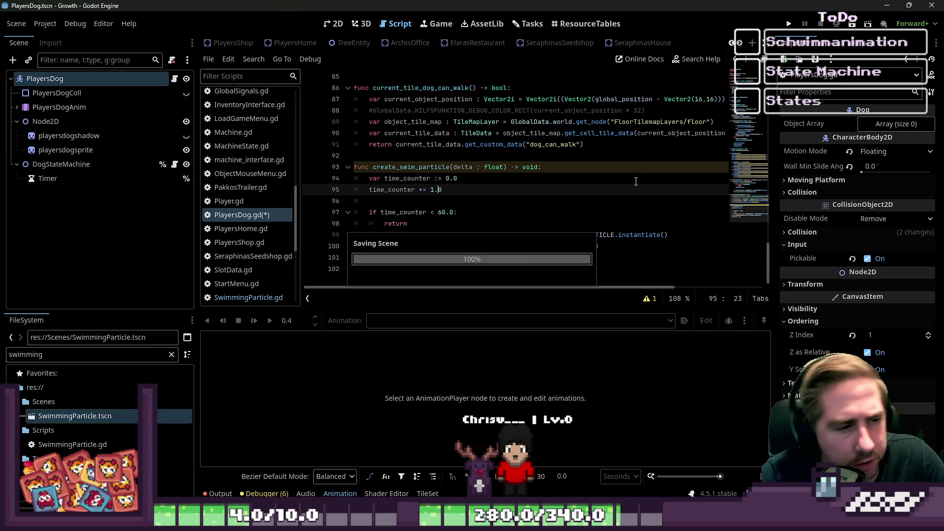
Use delta as the time_counter increment instead of 1.0.
key(End)
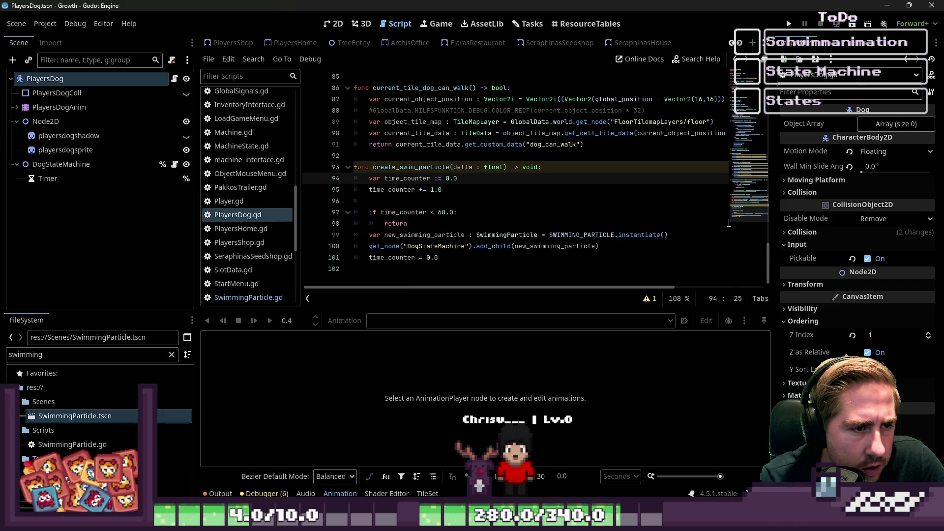
text(elta)
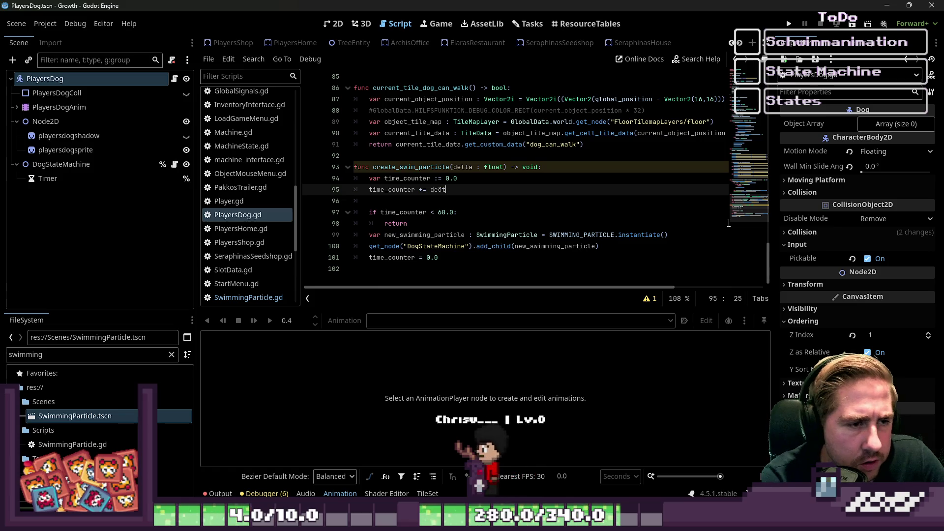
key(Up)
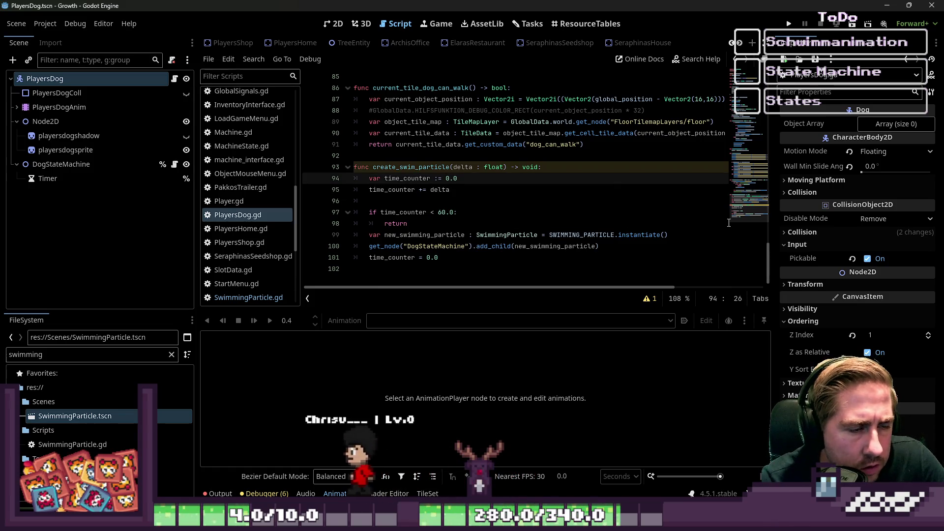
key(Up)
key(Up)
key(Up)
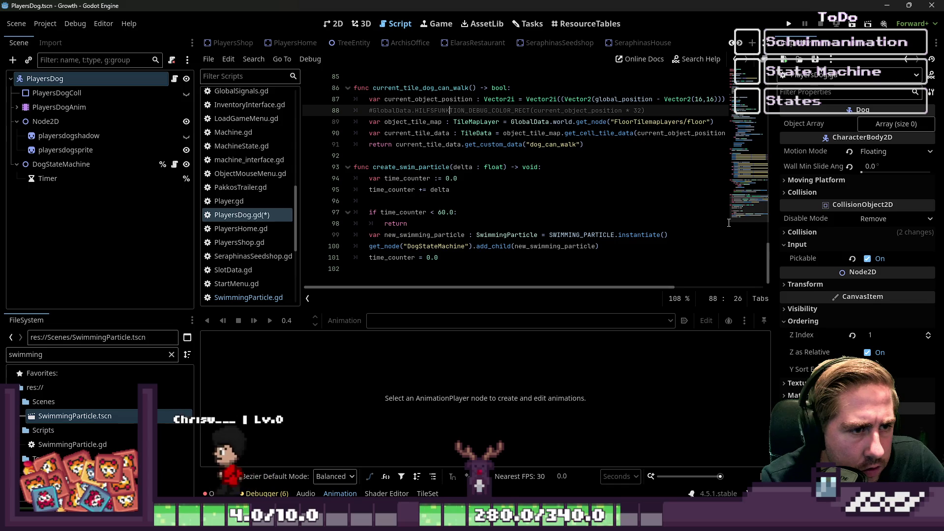
key(Down)
key(Down)
key(Down)
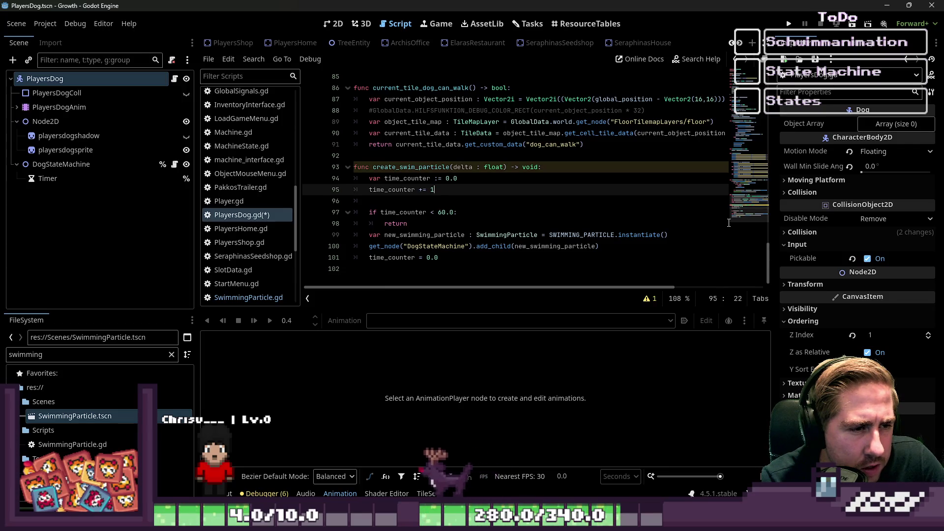
key(BackSpace)
text(delta)
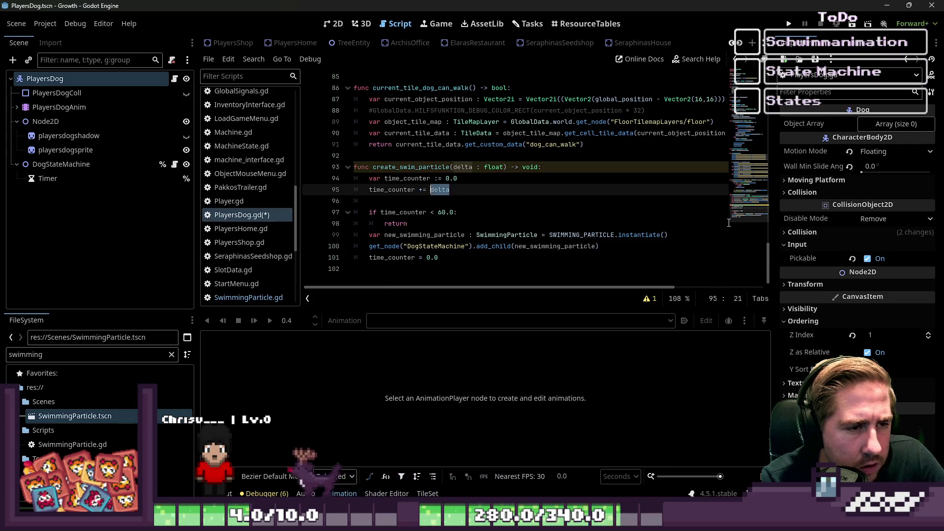
Remove the delta : float parameter and set the increment back to 1.
key(Up)
key(Up)
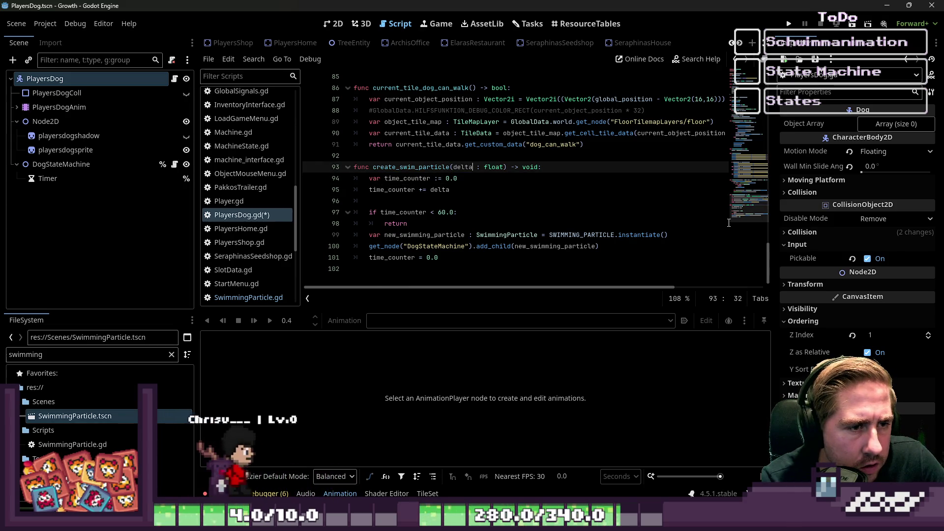
key(ctrl+Left)
key(ctrl+shift+Right)
key(ctrl+shift+Right)
key(ctrl+shift+Right)
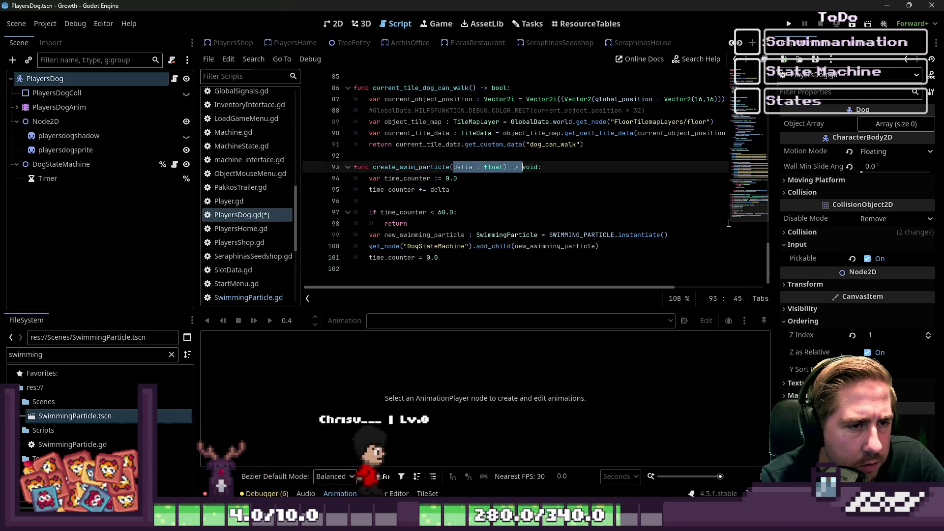
key(BackSpace)
key(Down)
key(Down)
key(ctrl+BackSpace)
text(1)
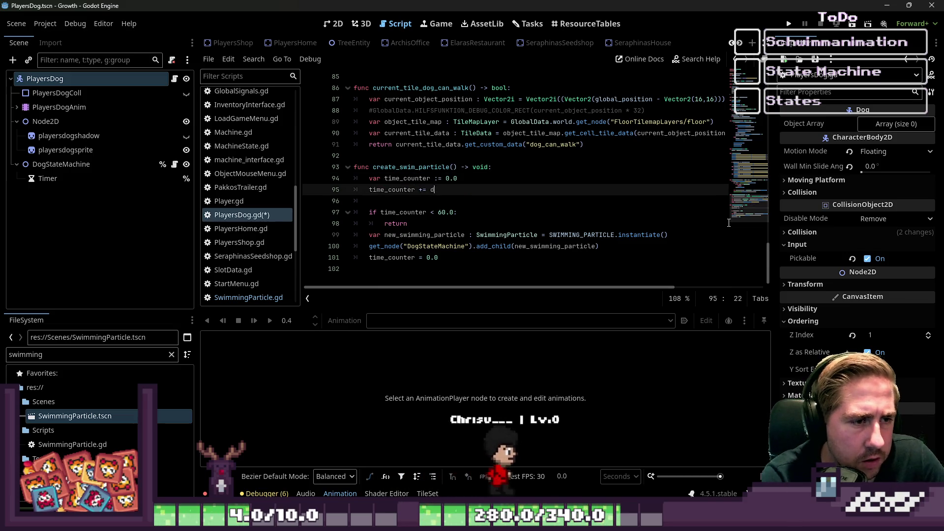
Revert the counter's initial value to 0 and the threshold to 60, then save.
key(Up)
key(Right)
key(Right)
key(BackSpace)
key(Delete)
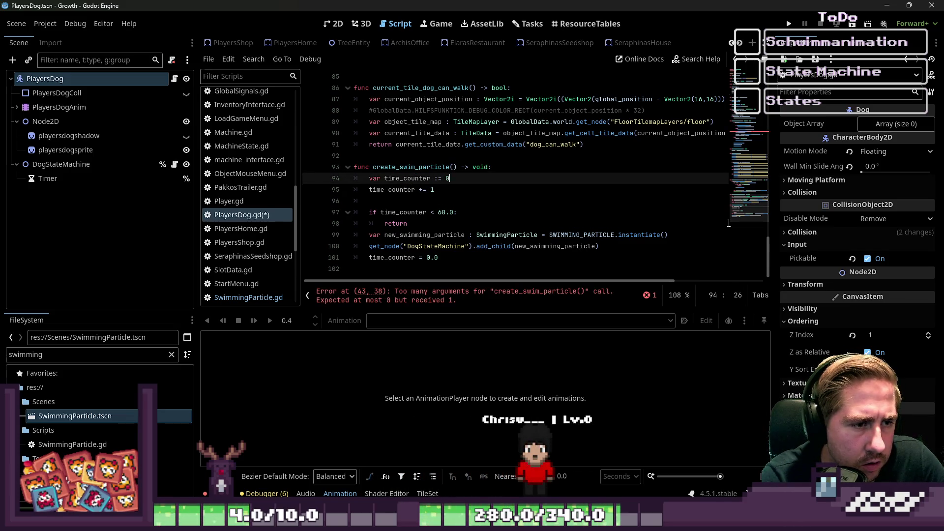
key(Down)
key(Down)
key(Down)
key(Left)
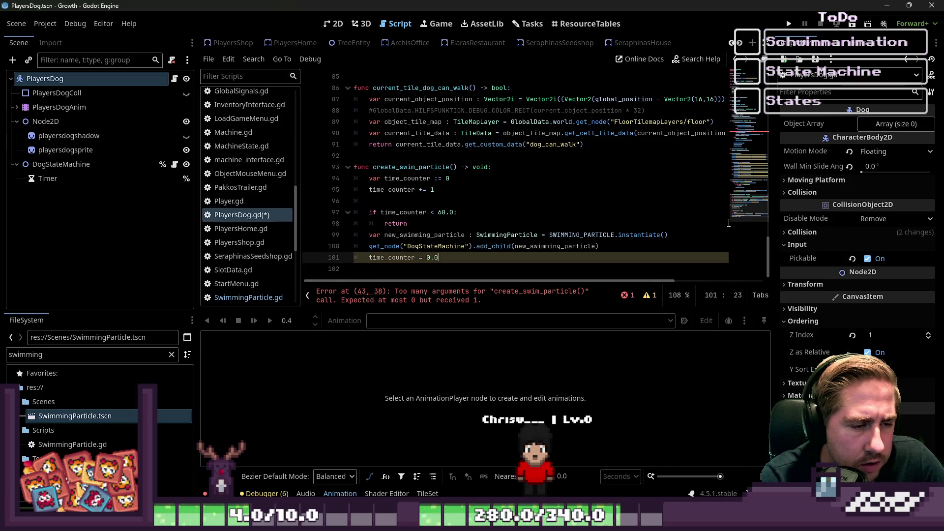
key(Up)
key(Up)
key(Up)
key(Right)
key(Right)
key(Right)
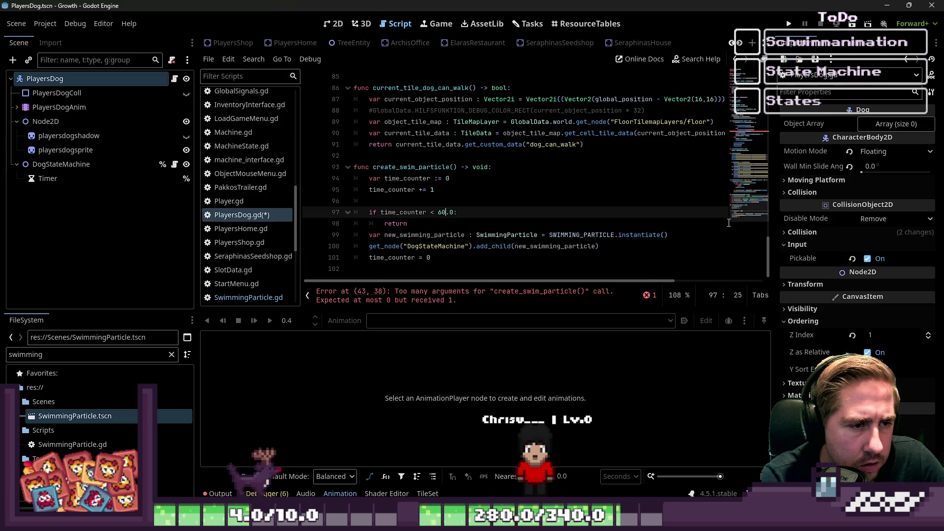
key(BackSpace)
key(BackSpace)
key(ctrl+s)
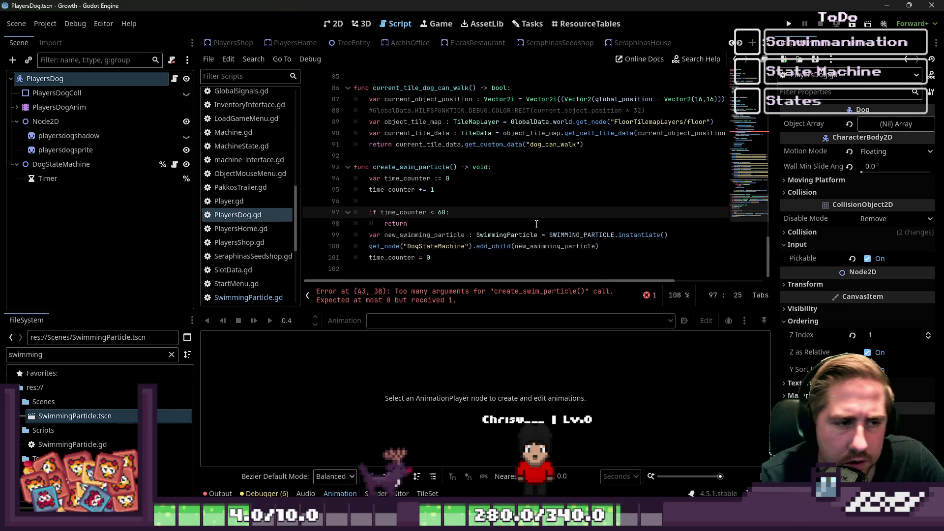
Add a blank line after the early return and save the script again.
click(479, 205)
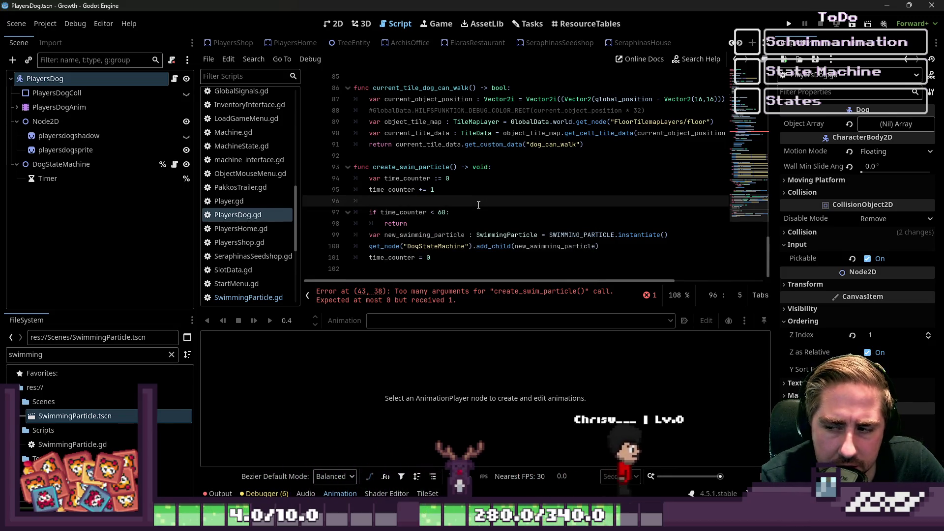
click(426, 235)
key(Up)
key(Up)
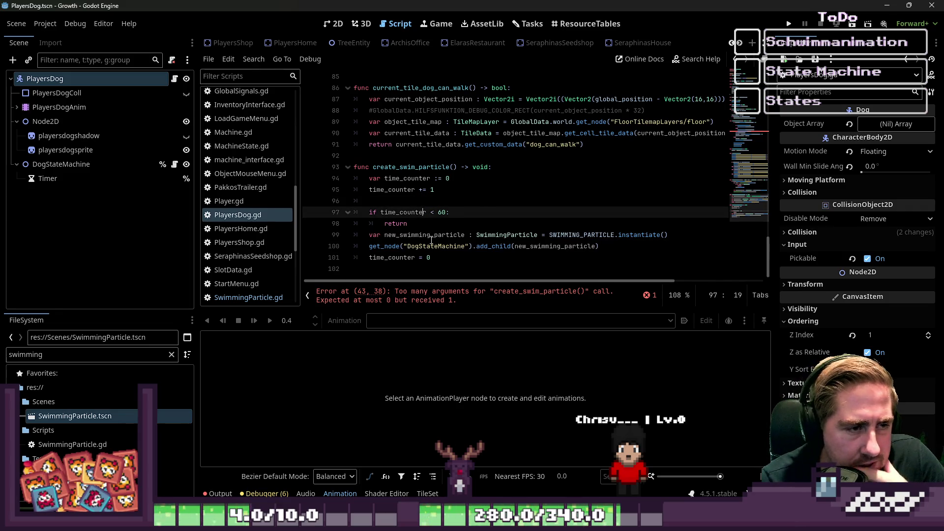
click(421, 202)
click(425, 220)
key(Return)
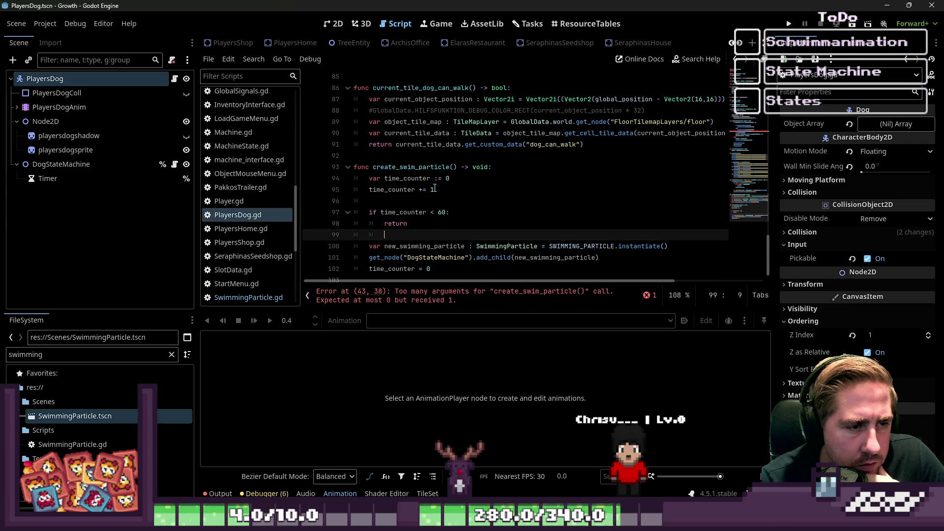
click(440, 213)
click(436, 213)
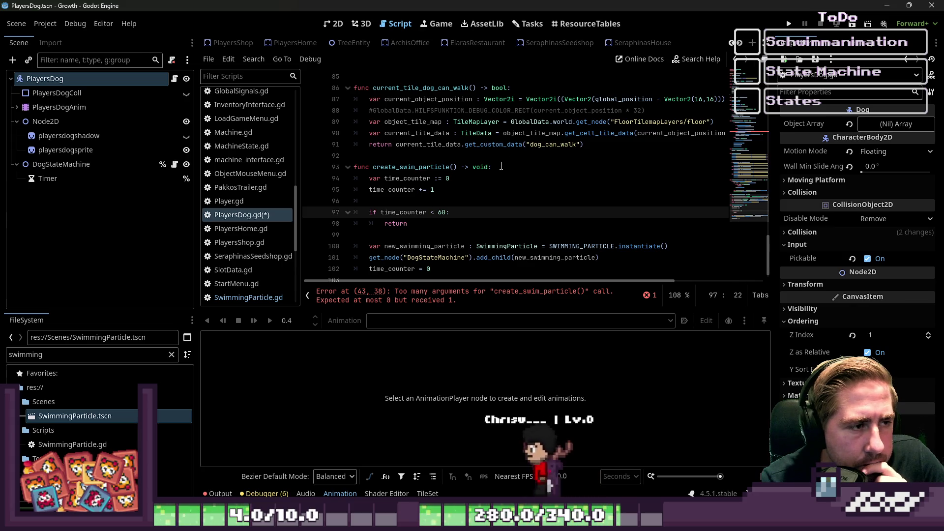
key(ctrl+s)
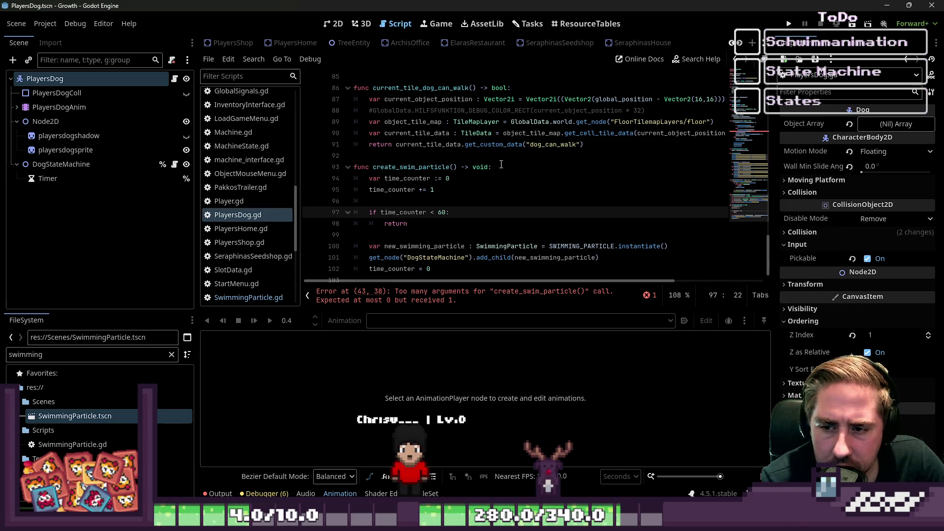
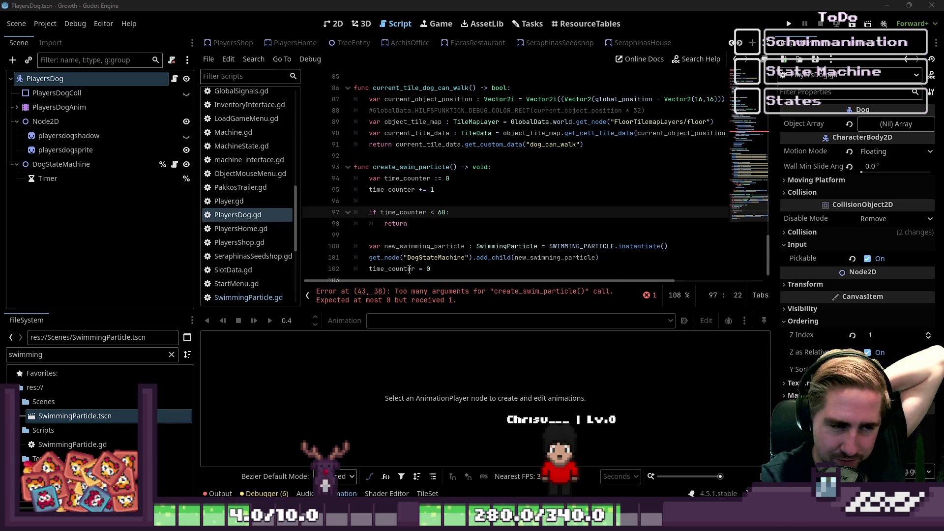
Review create_swim_particle and the time_counter check in PlayersDog.gd, then save the script.
click(399, 235)
click(402, 201)
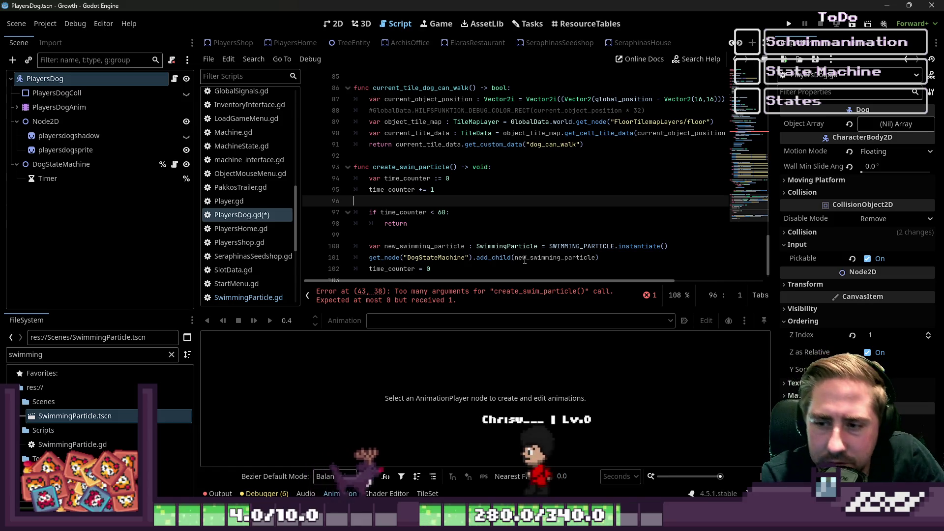
scroll(466, 192, up, 3)
click(466, 191)
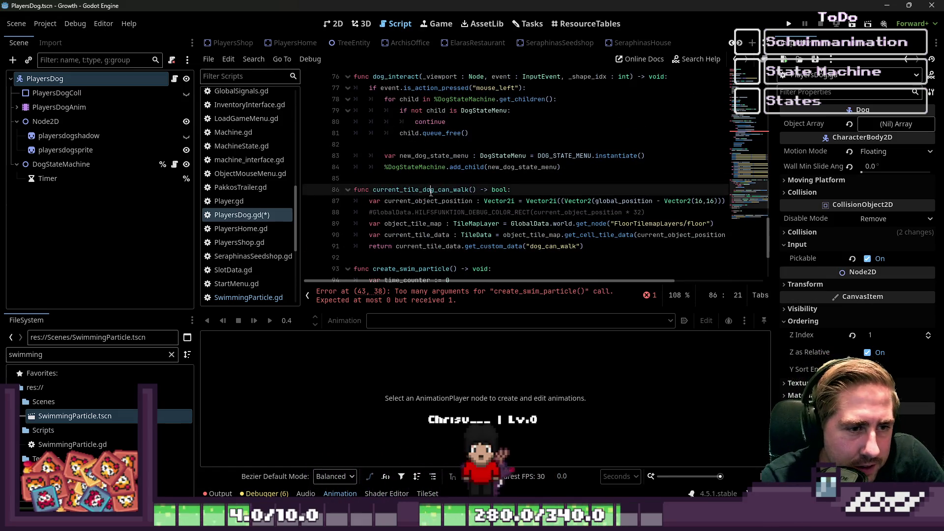
click(446, 201)
scroll(435, 209, down, 3)
double_click(409, 156)
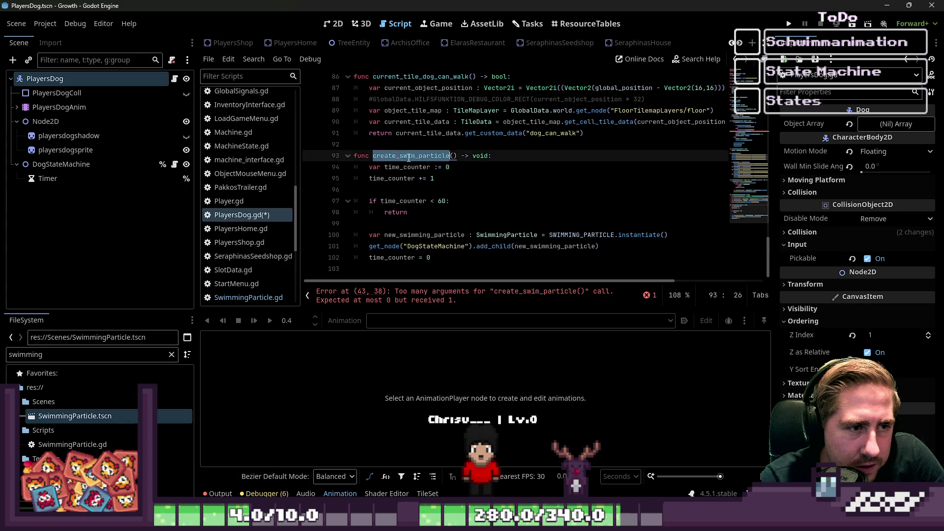
click(534, 200)
key(ctrl+s)
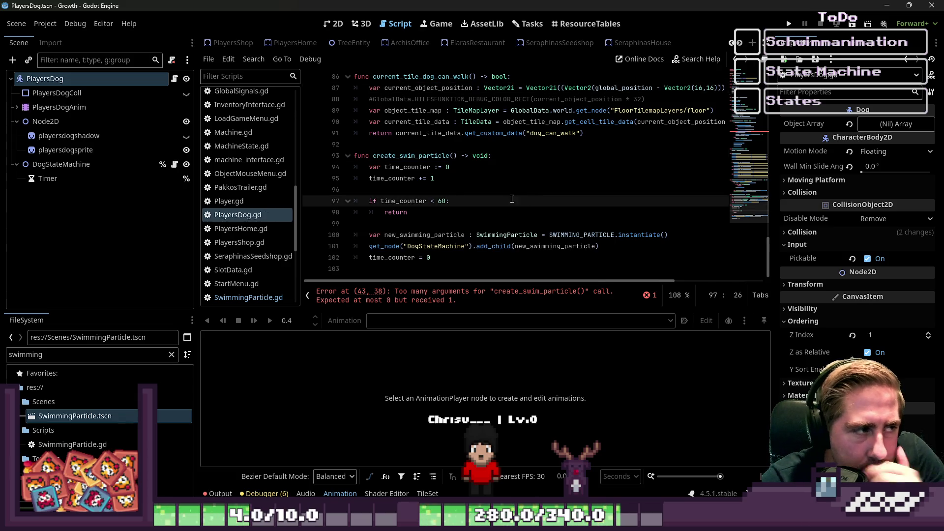
Delete the create_swim_particle(delta) call and its empty line 43 from _physics_process.
scroll(424, 172, up, 11)
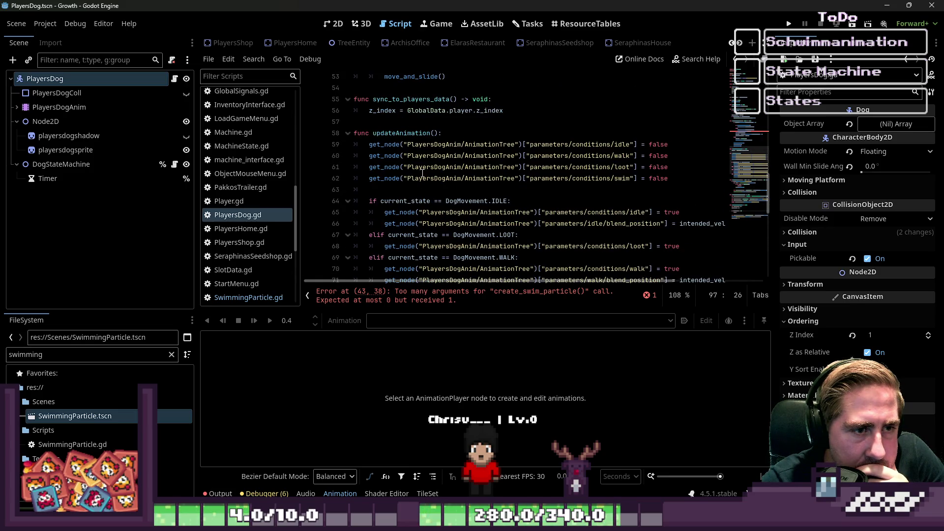
scroll(422, 173, up, 6)
click(544, 166)
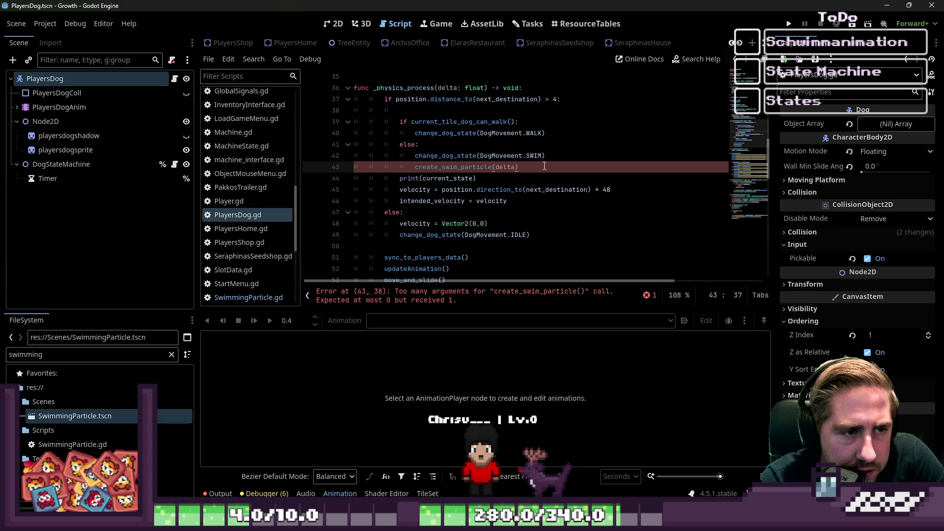
drag(544, 166, 411, 169)
key(BackSpace)
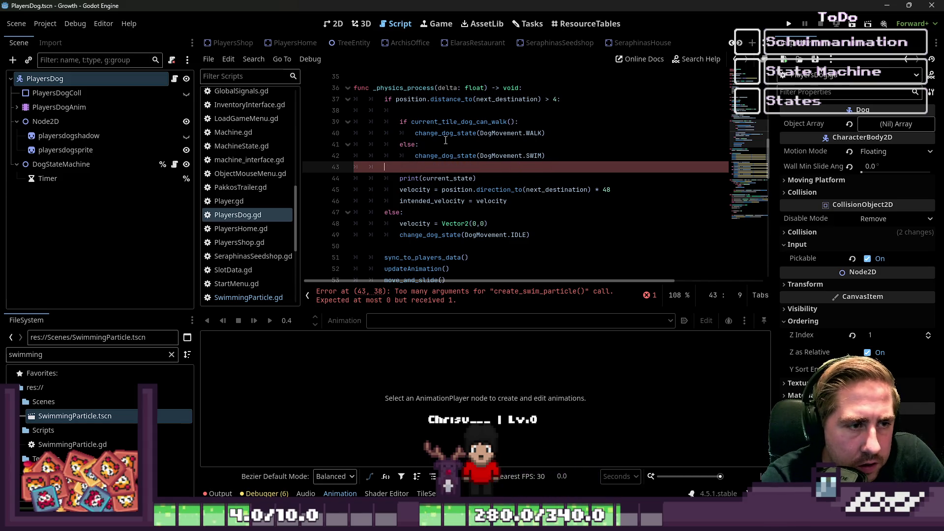
key(BackSpace)
Put create_swim_particle(delta) on a new line under updateAnimation's SWIM branch.
scroll(435, 164, down, 4)
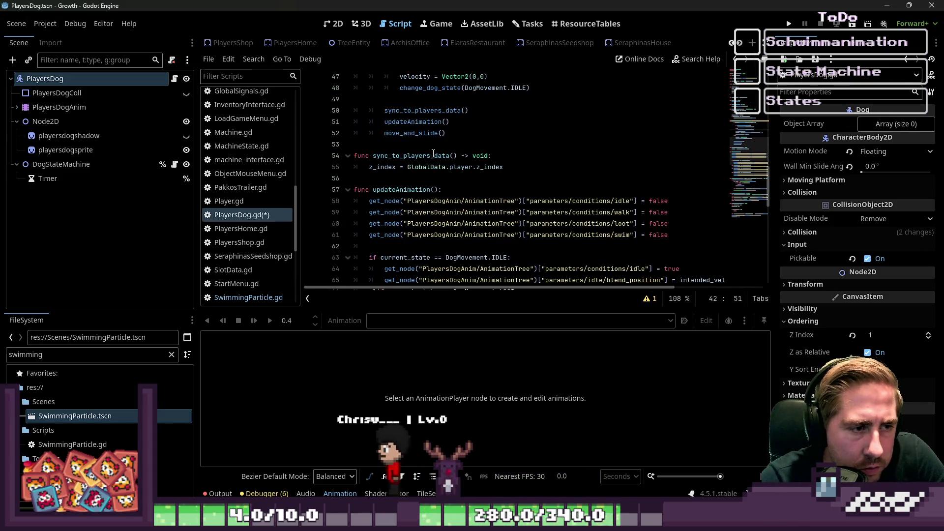
click(436, 167)
scroll(435, 164, down, 4)
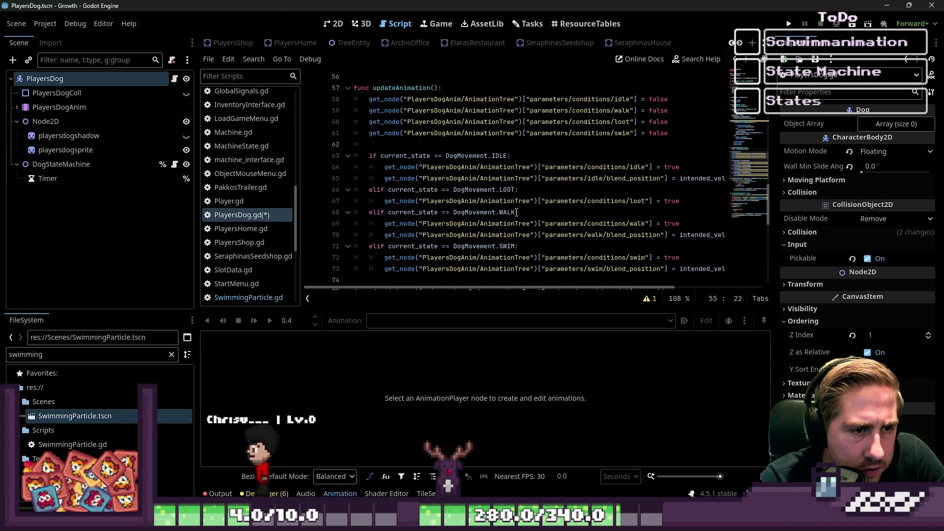
click(717, 245)
key(Return)
key(Up)
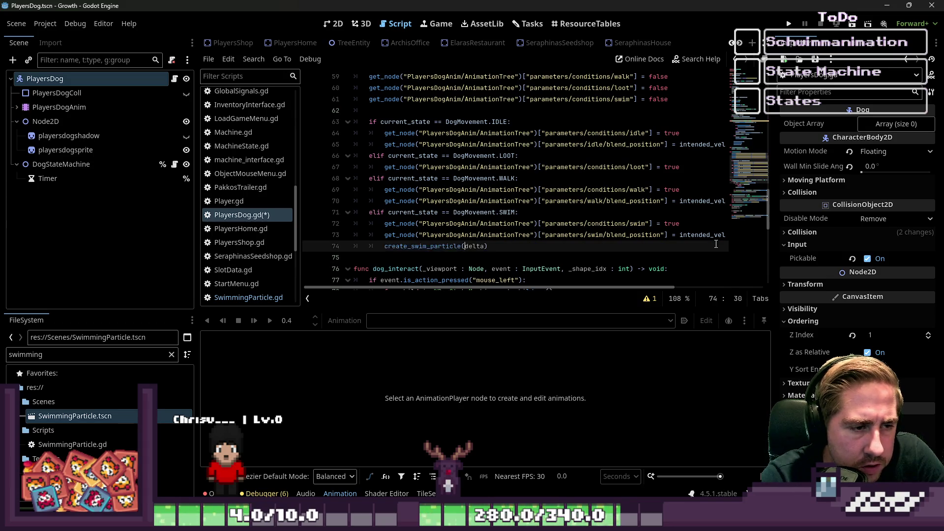
key(Down)
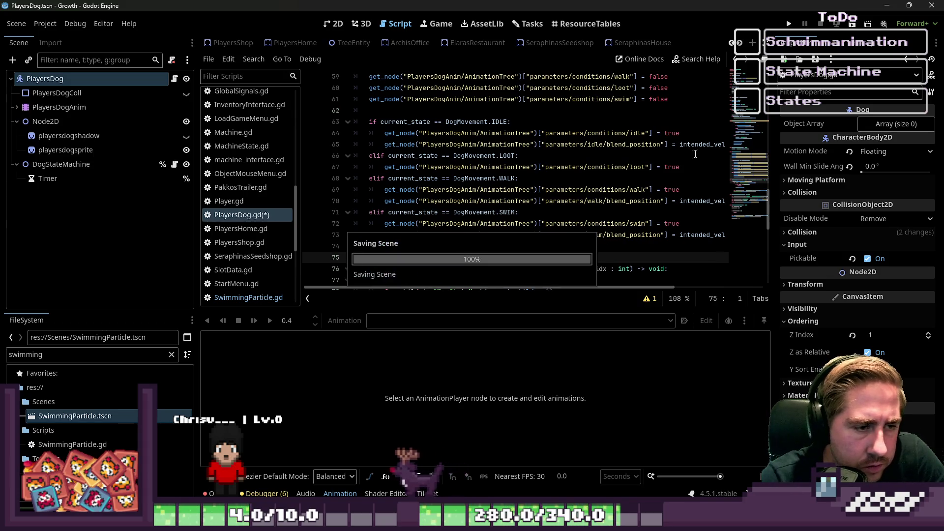
Inspect the Node2D node, then return to the end of updateAnimation's WALK branch.
scroll(462, 271, down, 1)
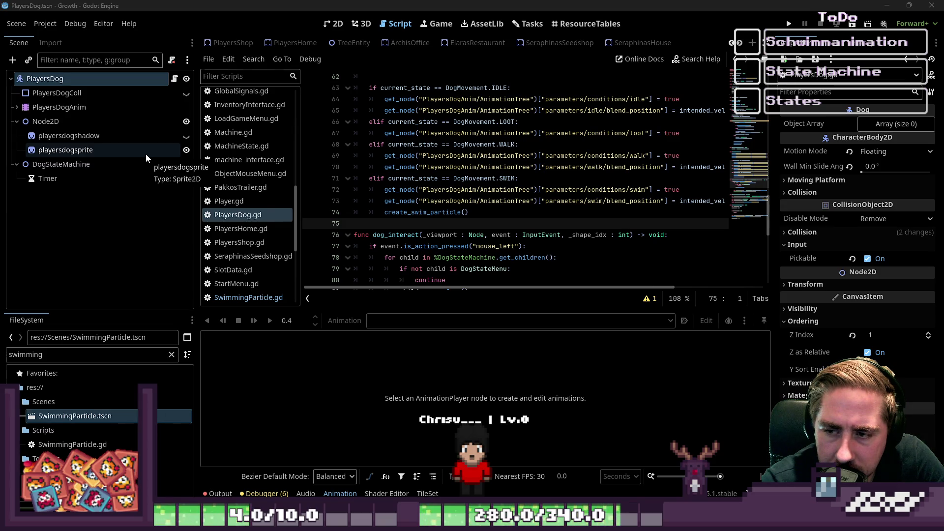
click(152, 119)
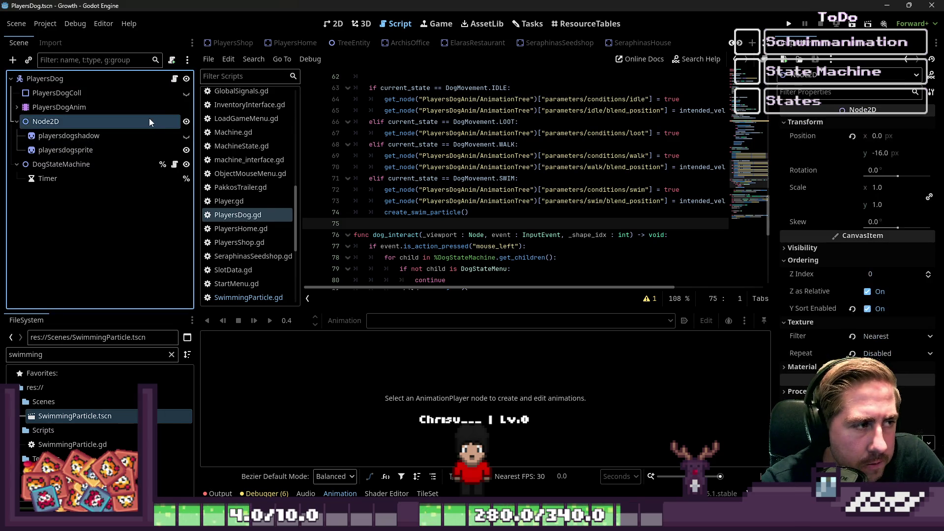
click(429, 113)
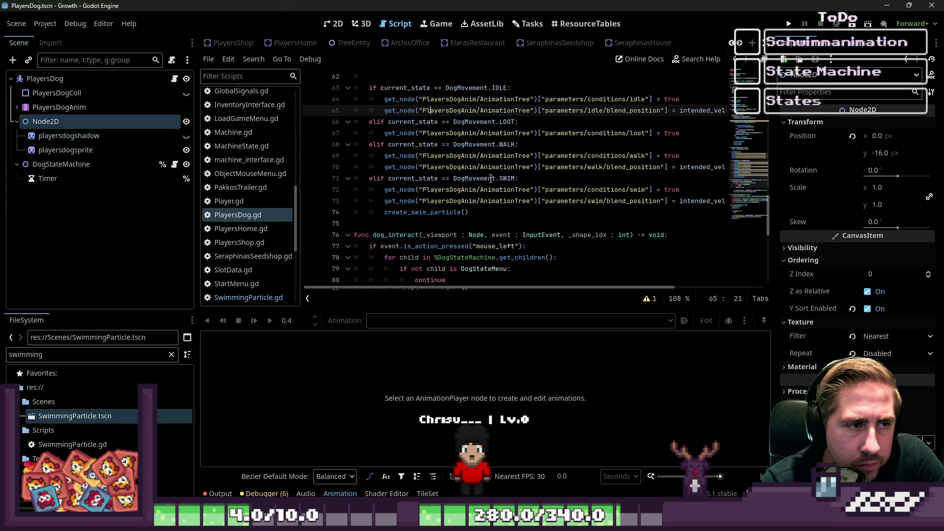
click(464, 219)
scroll(393, 207, up, 1)
scroll(338, 188, down, 1)
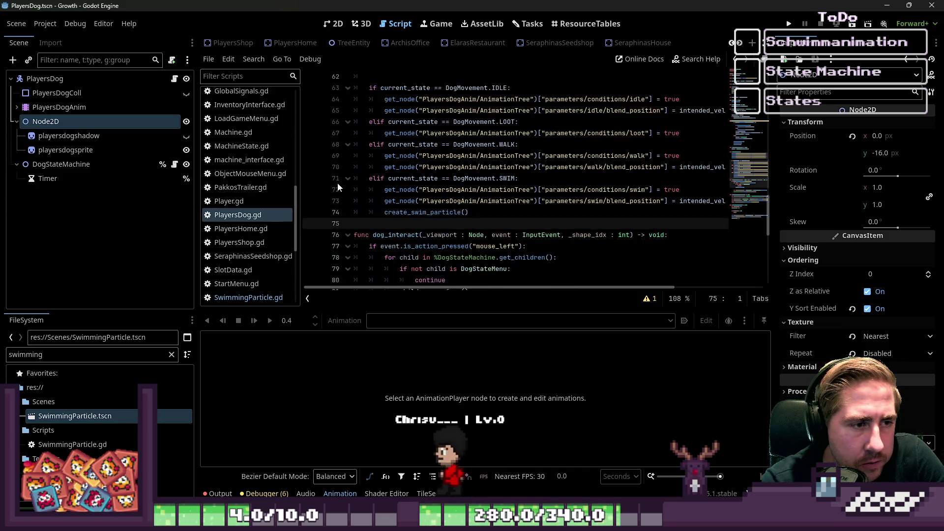
click(337, 182)
Insert blank lines before the SWIM, WALK and LOOT branches of updateAnimation.
key(Return)
key(Up)
key(Up)
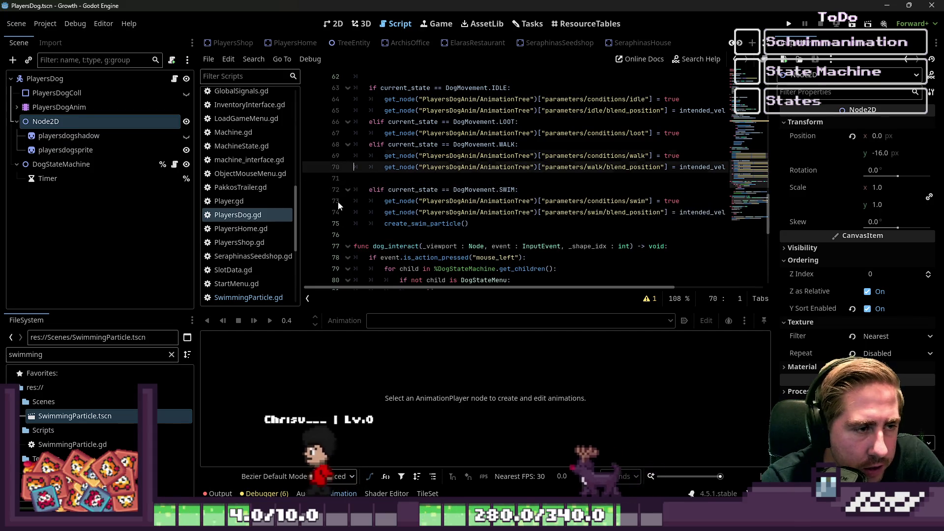
key(Up)
key(Up)
key(Return)
key(Up)
key(Up)
key(Up)
key(Return)
key(Up)
key(Up)
key(Up)
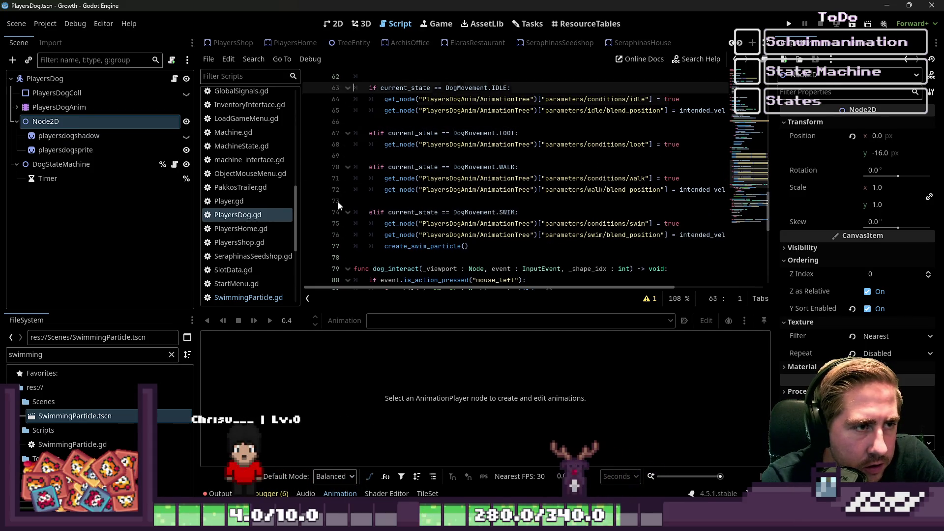
Keep the blank line above the IDLE check, then select the PlayersDog root node.
scroll(338, 202, up, 1)
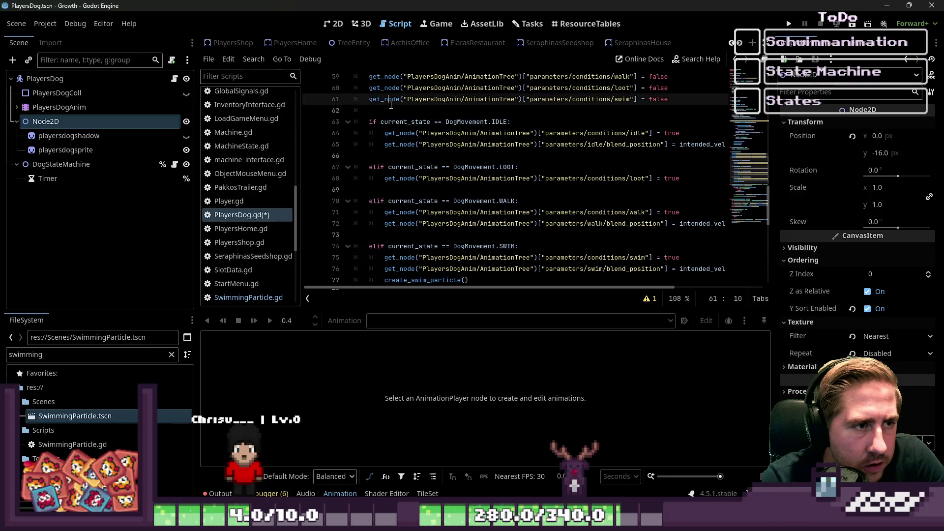
key(Up)
key(BackSpace)
key(ctrl+z)
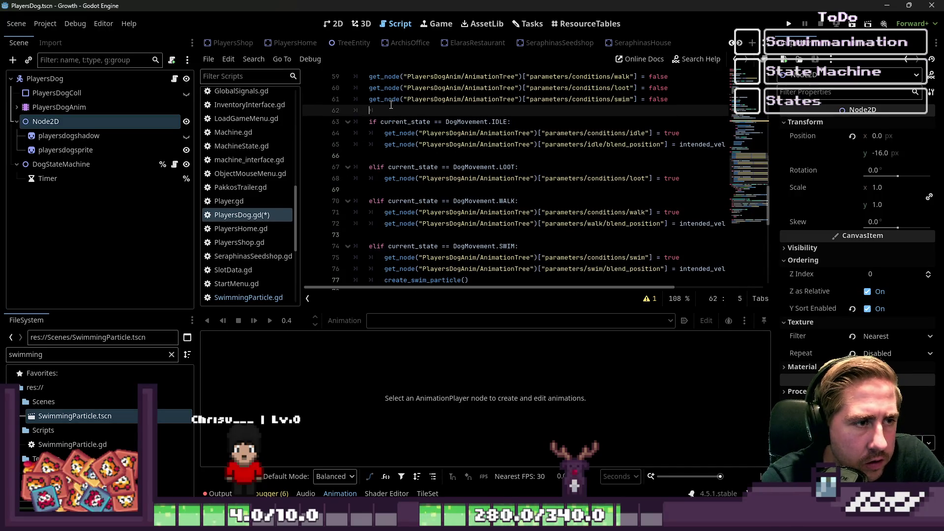
key(ctrl+y)
key(ctrl+z)
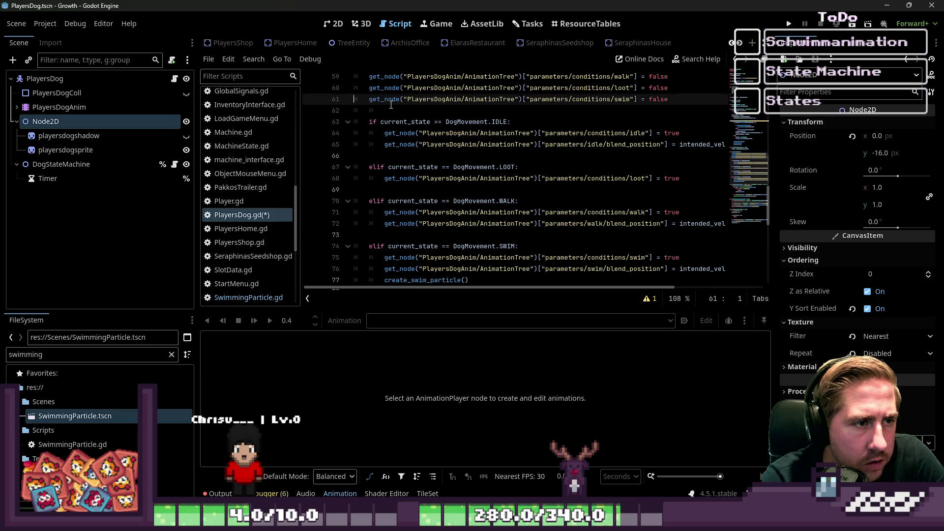
click(391, 105)
scroll(413, 110, up, 1)
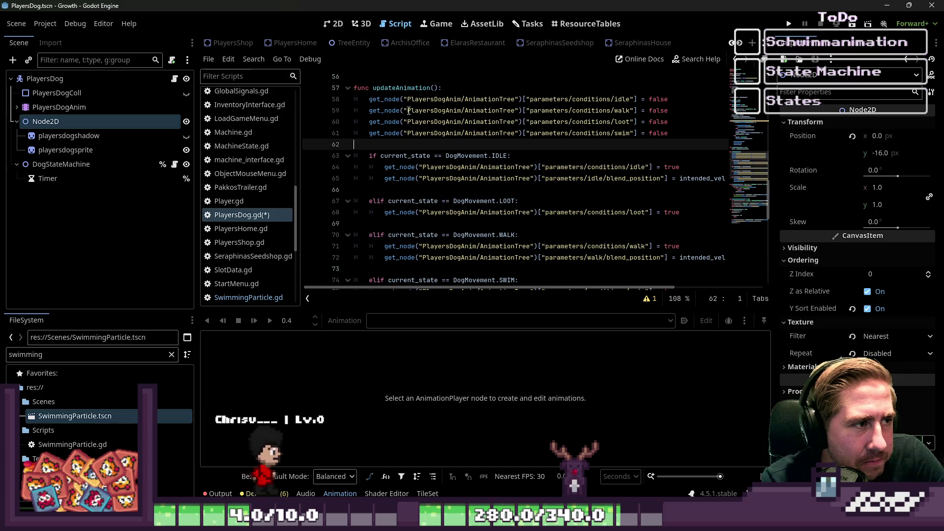
click(151, 81)
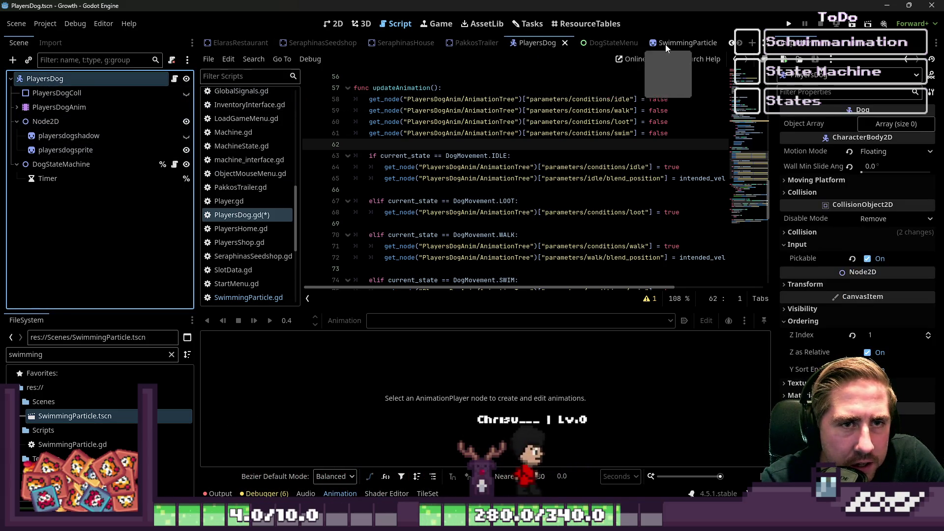
Open SwimmingParticle, clear pass from _ready, and give AnimationPlayer a % unique name.
click(666, 44)
click(175, 80)
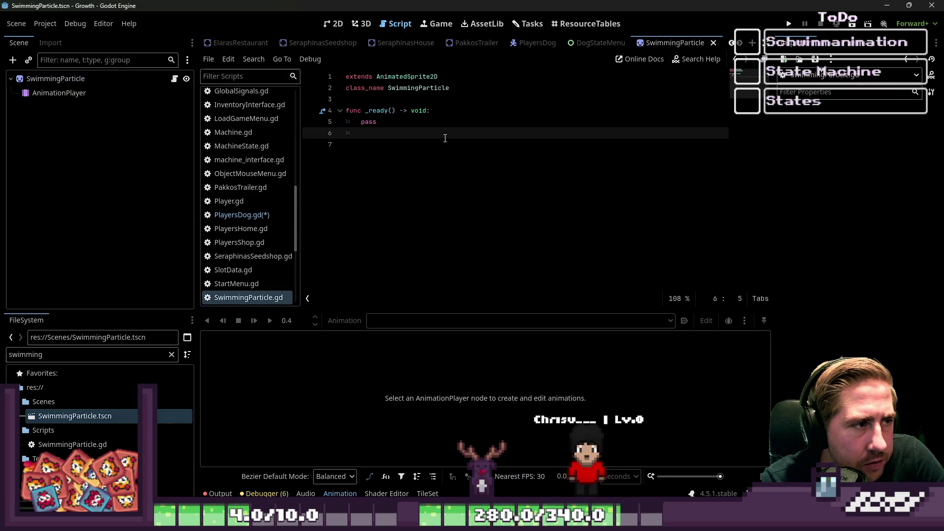
drag(365, 133, 358, 125)
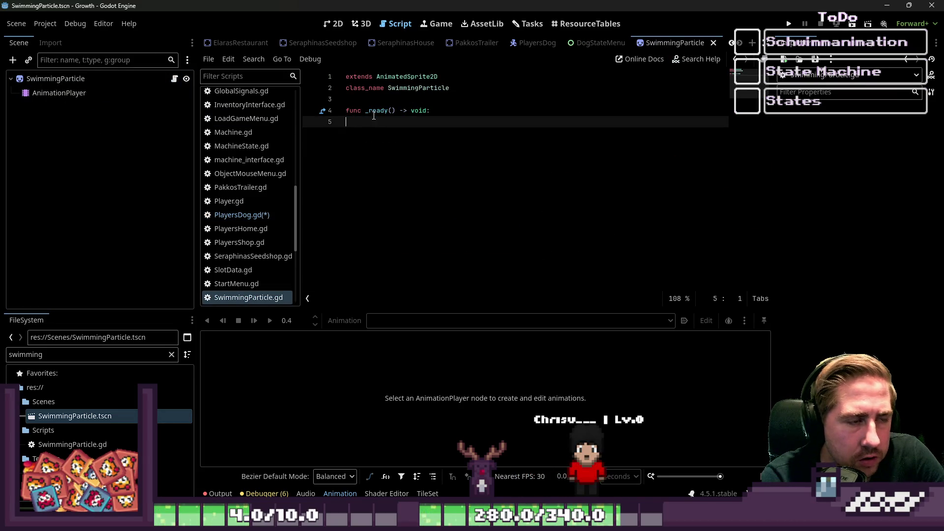
key(Tab)
text(it)
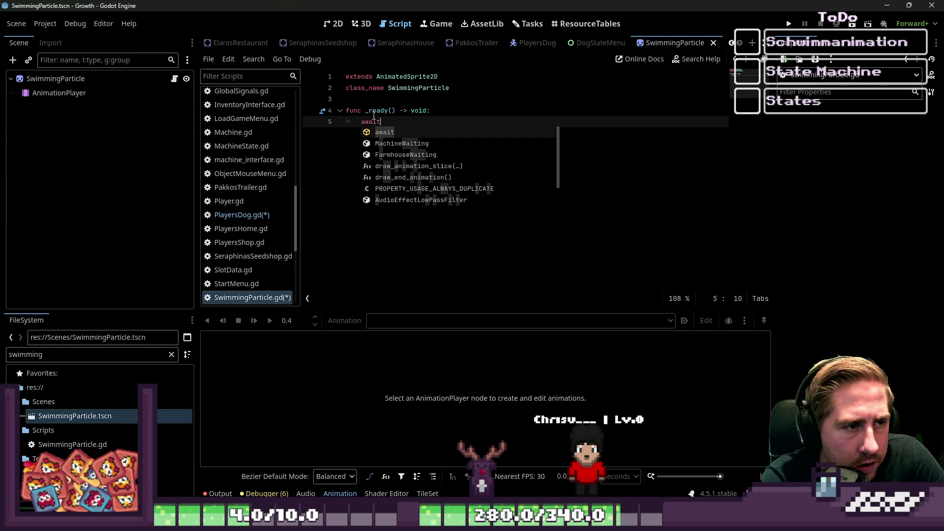
key(BackSpace)
key(BackSpace)
key(BackSpace)
text(%Anima)
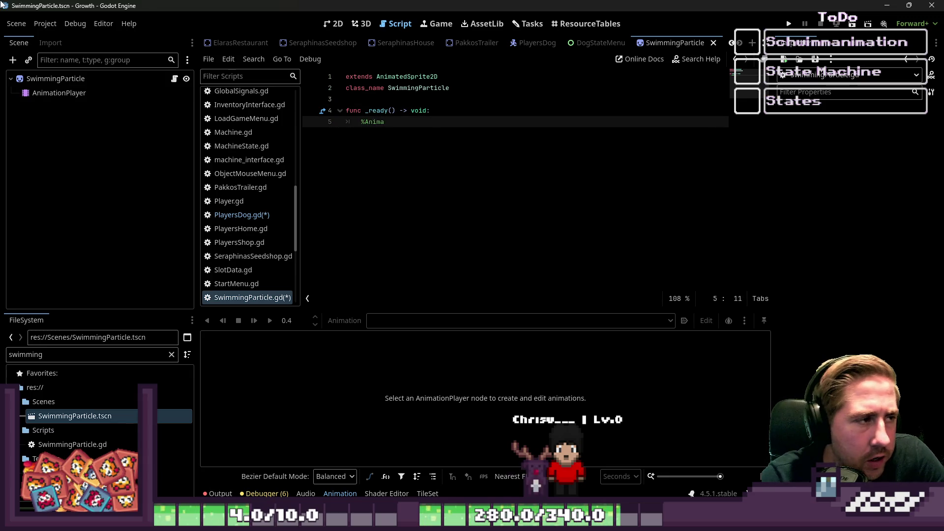
double_click(57, 92)
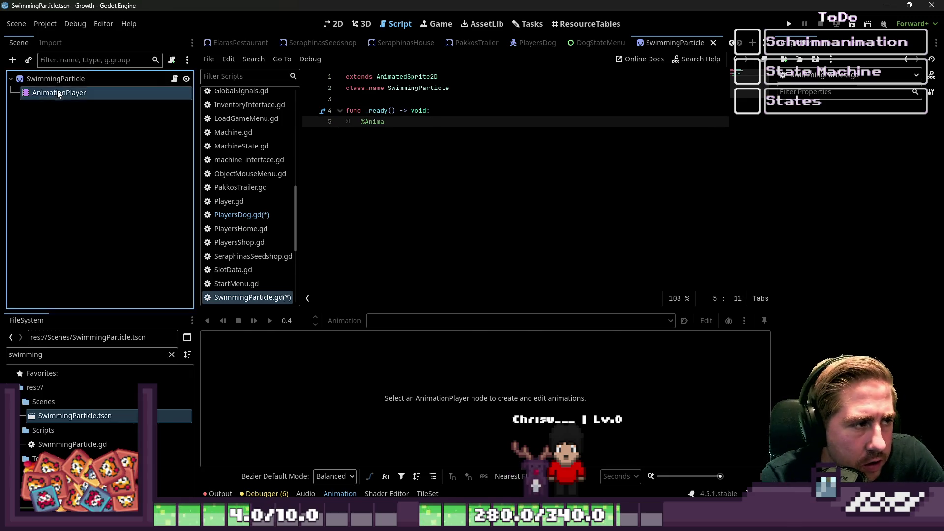
text(%)
key(Return)
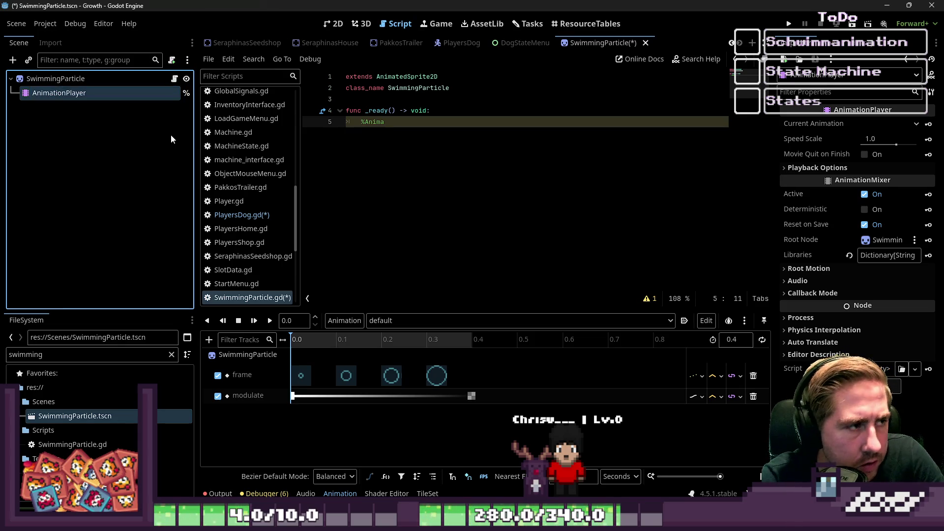
Write play("default"), await animation_finished and queue_free() in _ready, then run with F5.
click(426, 121)
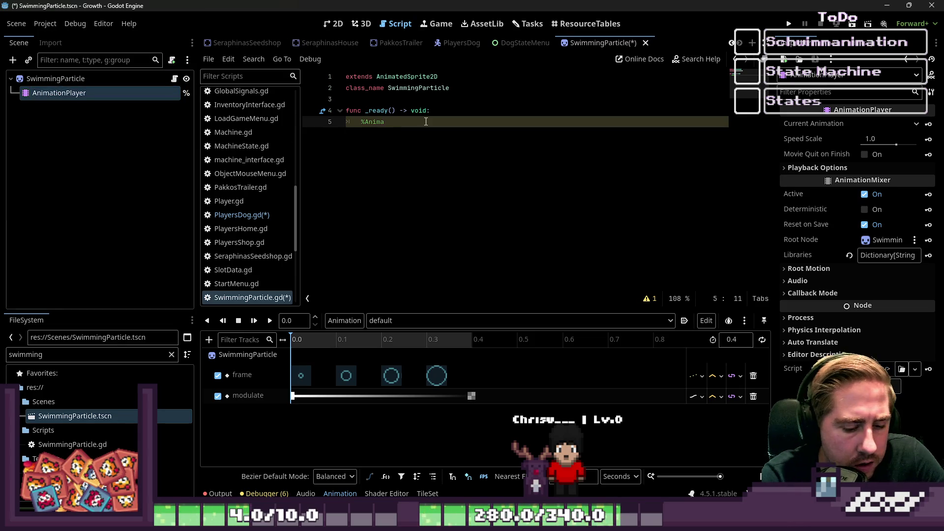
text(tionPlayer)
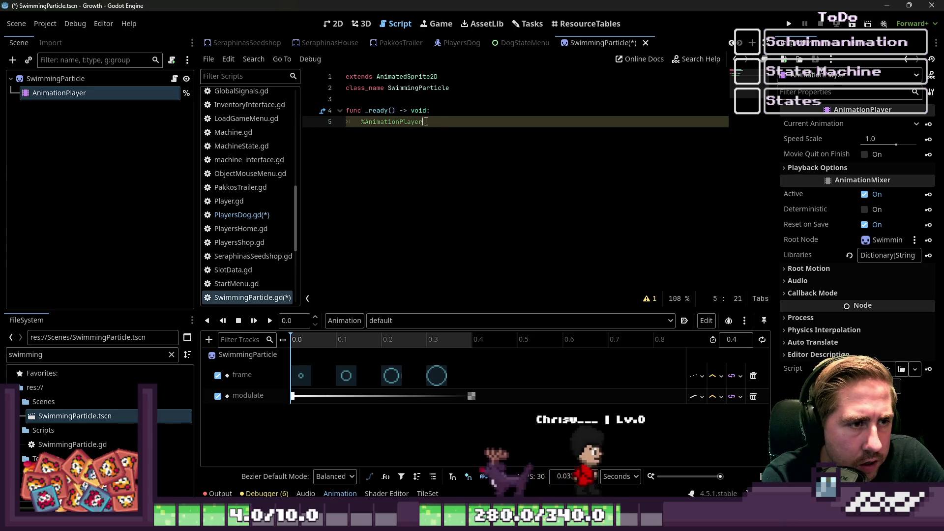
text(.play("default)
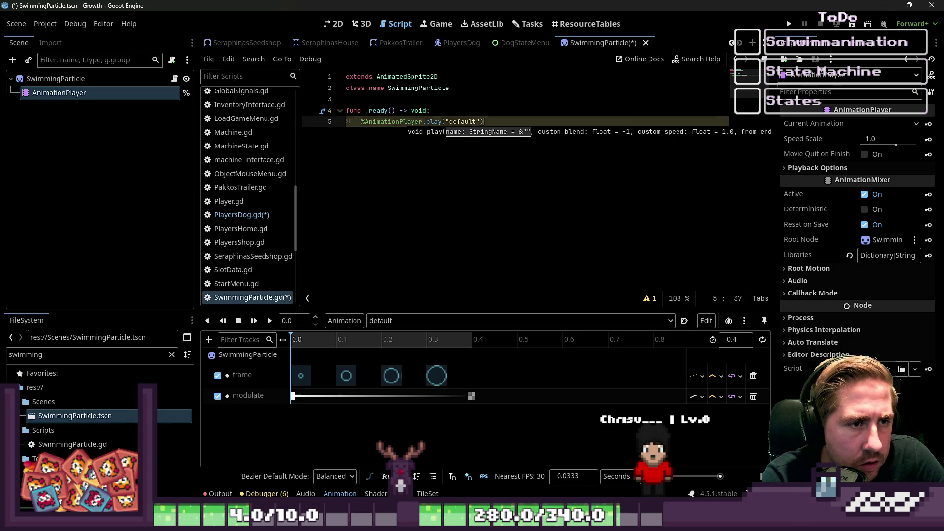
key(Return)
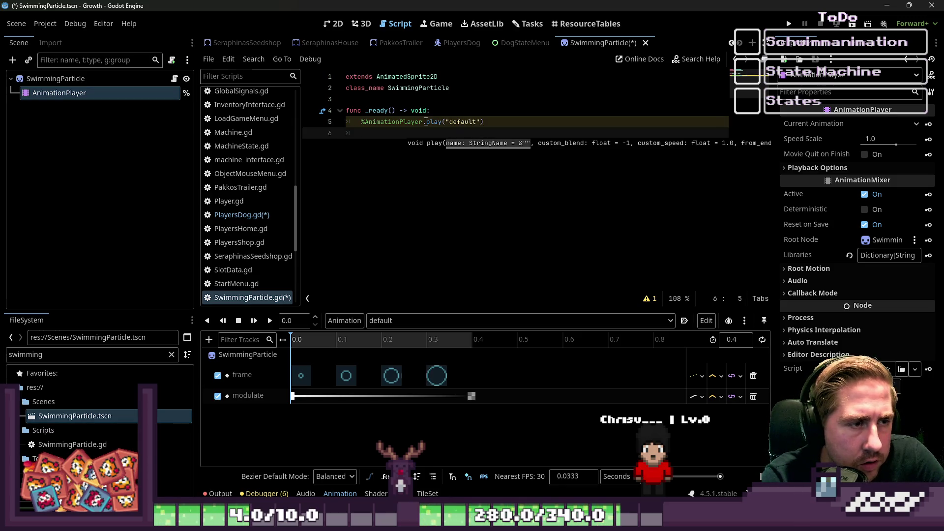
text(a)
key(ctrl+v)
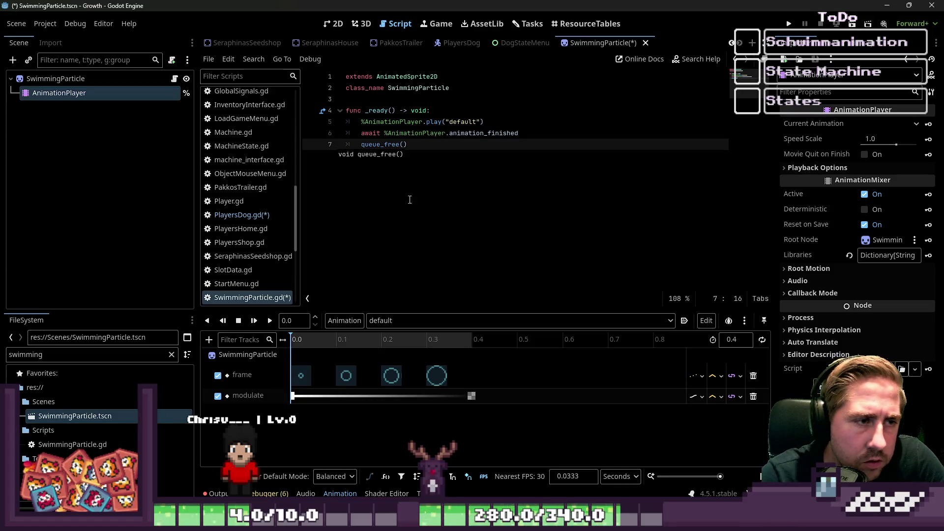
key(F5)
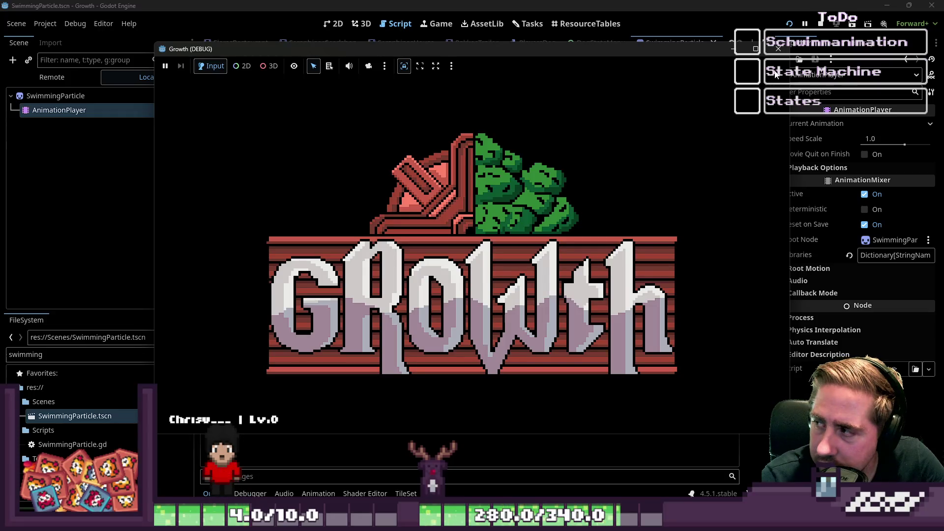
Start a new game with the character name 'asd' and open the radial item menu.
click(517, 235)
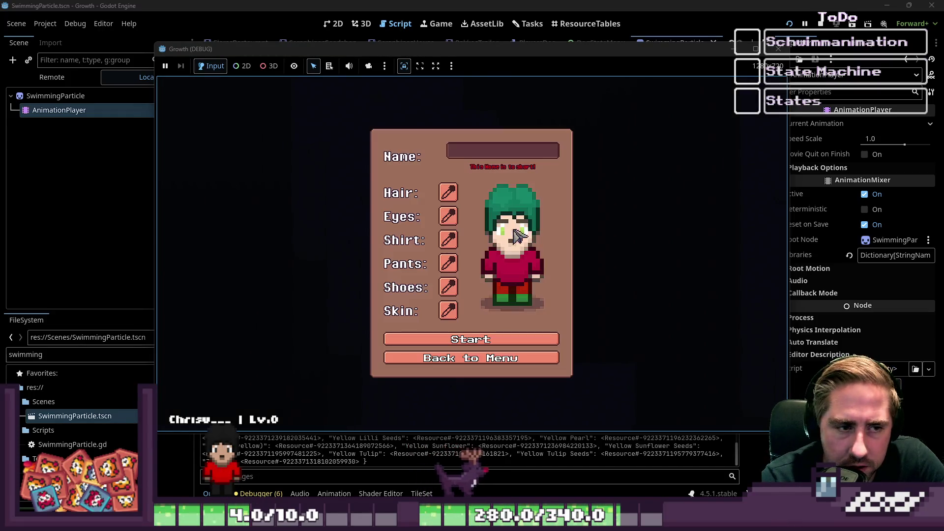
text(asd)
click(484, 339)
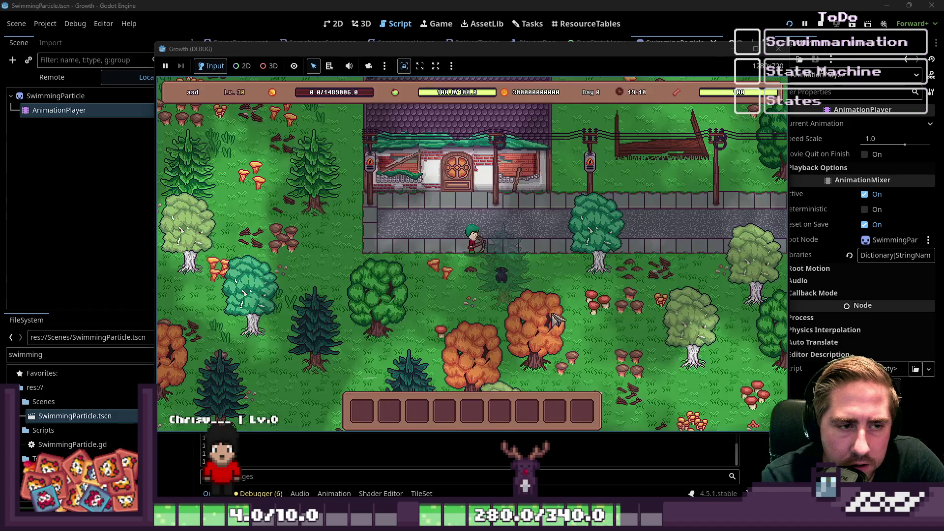
click(496, 219)
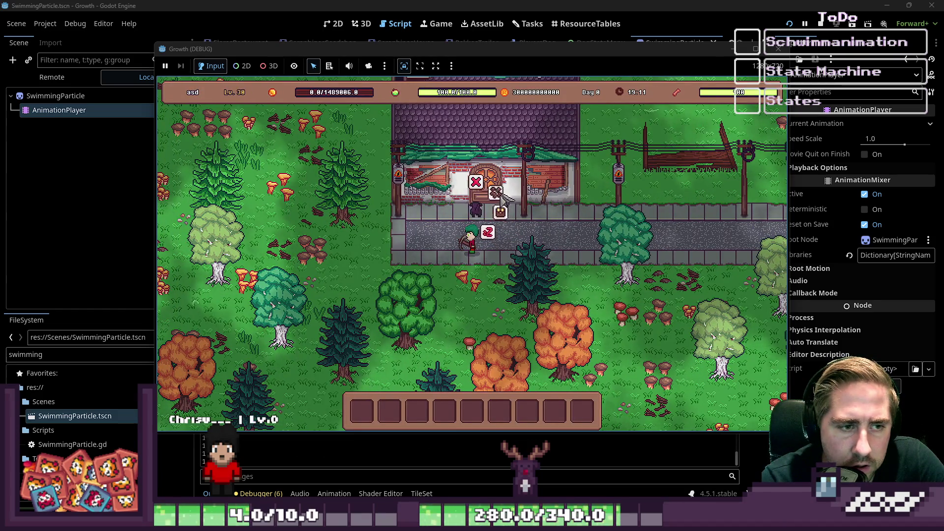
Walk the player and dog left through the forest to the pond, then stop the game.
key(a)
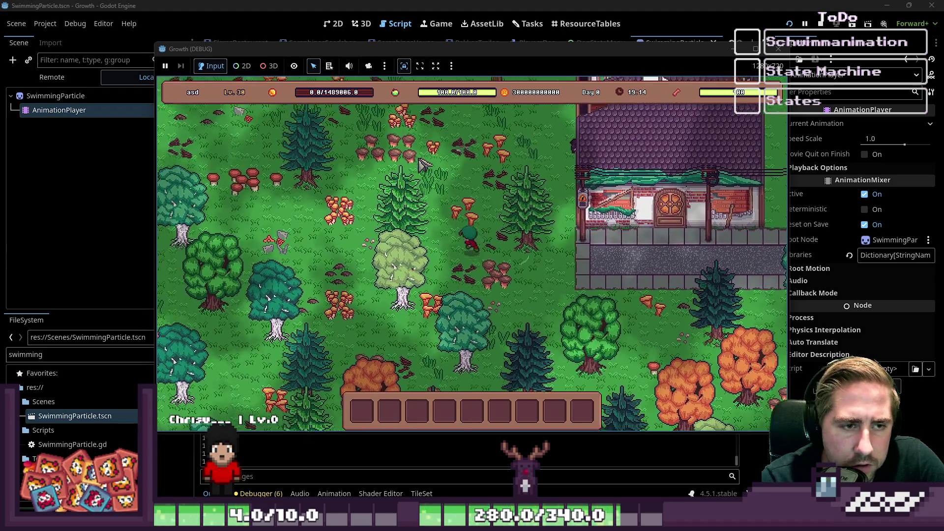
key(a)
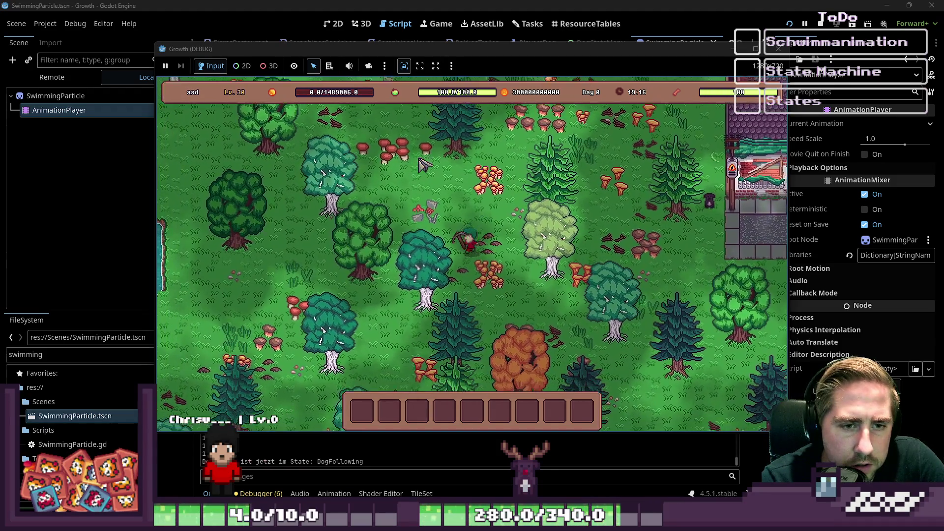
key(a)
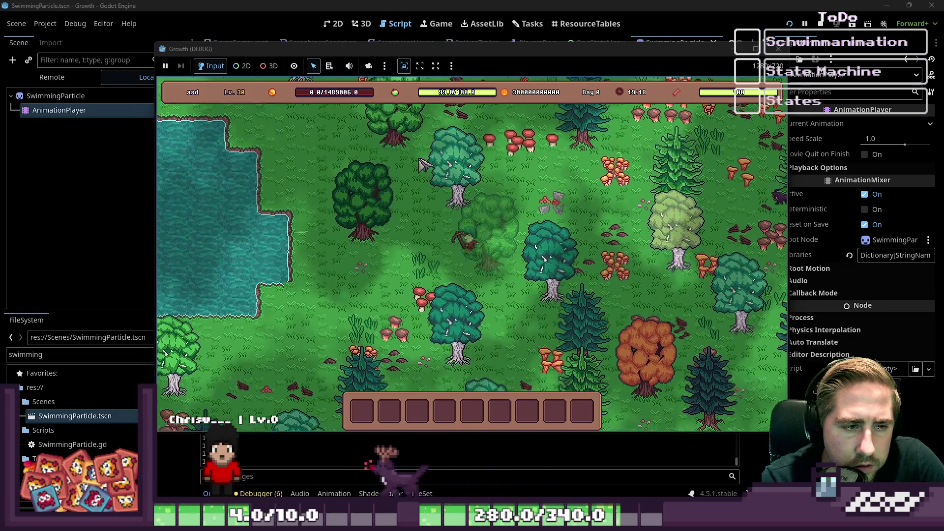
key(a)
key(s)
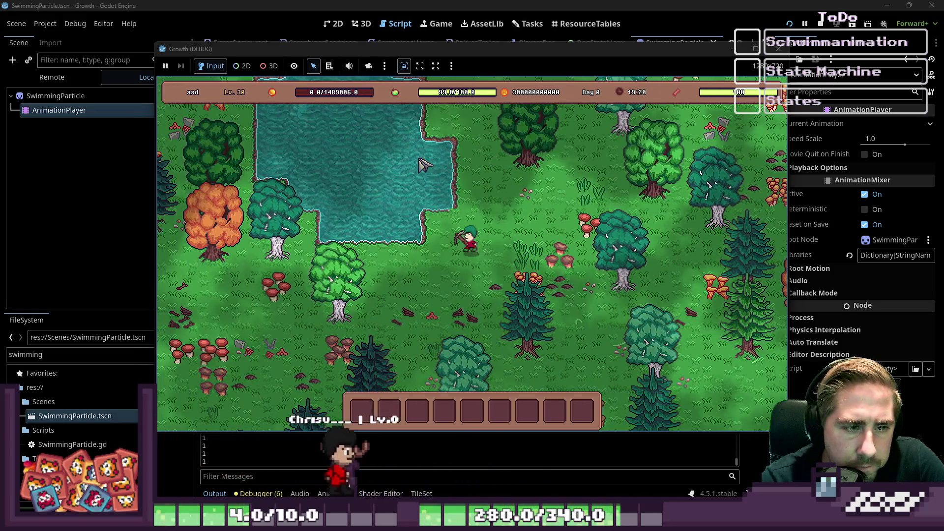
key(a)
key(s)
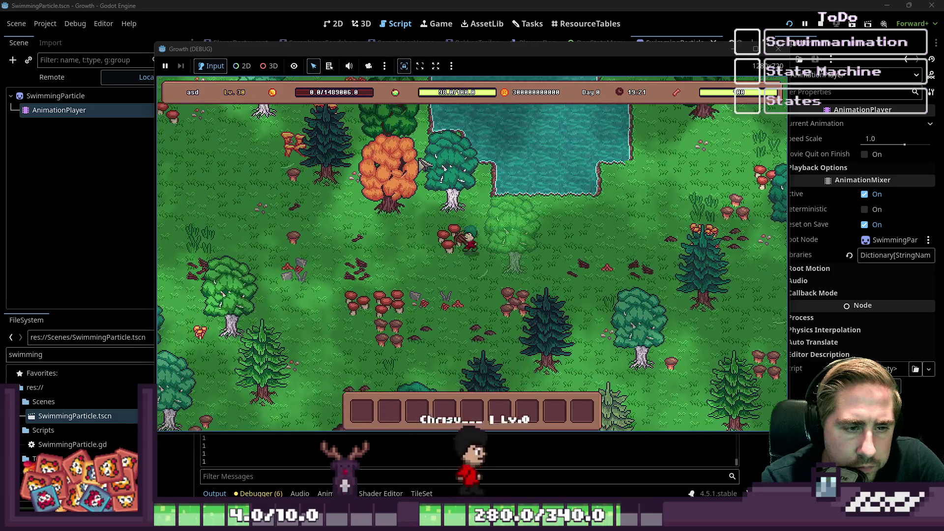
key(w)
key(a)
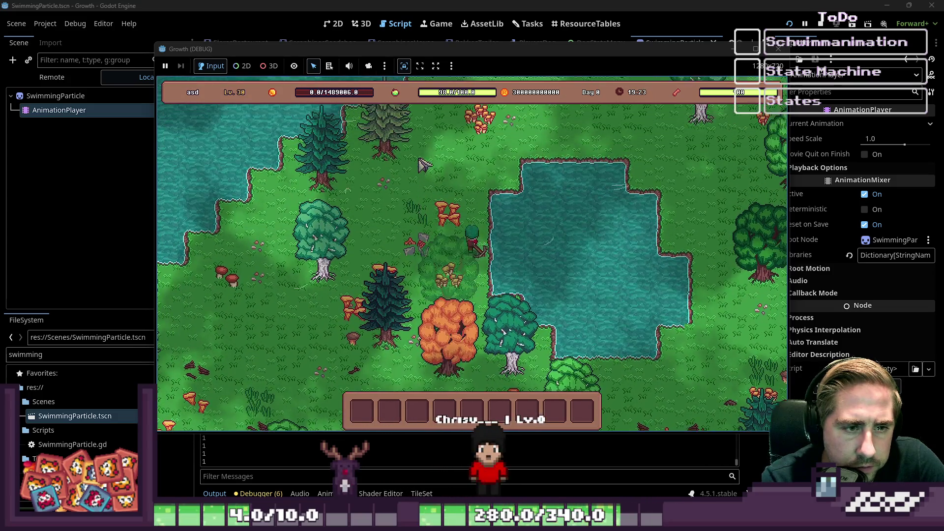
key(w)
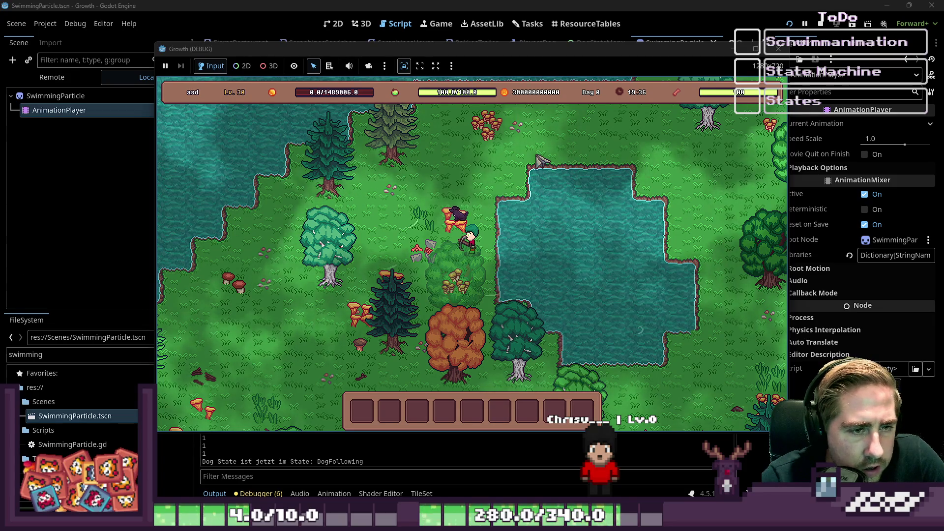
key(w)
key(d)
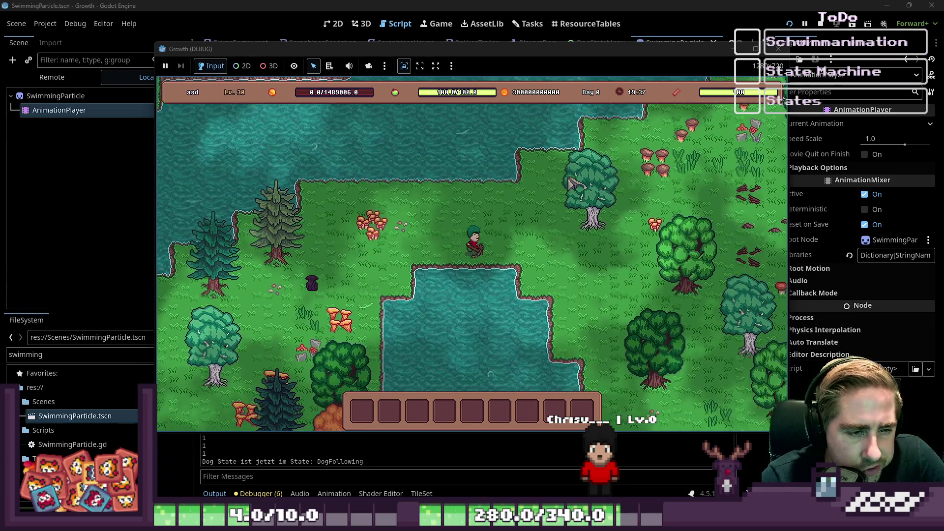
key(s)
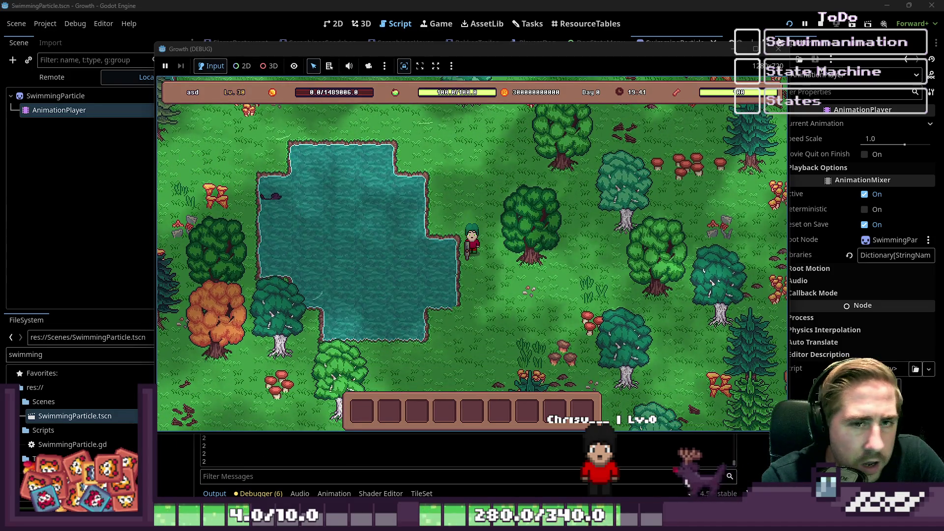
click(778, 48)
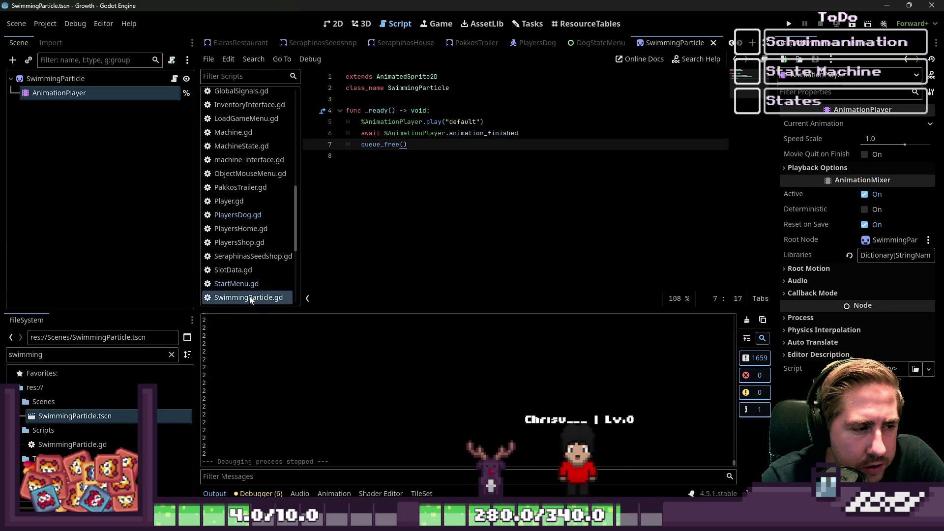
Add print("Ich war hier") before the particle instantiation in create_swim_particle.
click(236, 283)
click(238, 215)
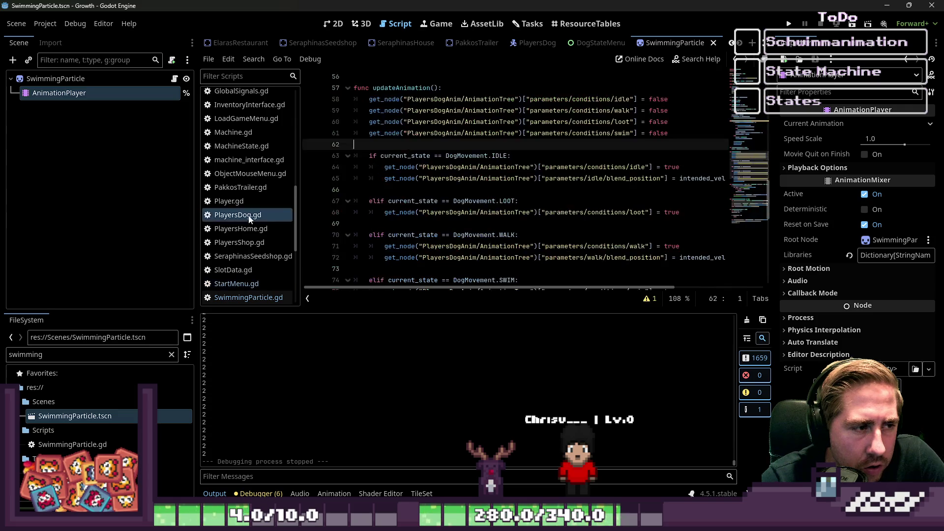
scroll(484, 241, down, 5)
click(436, 259)
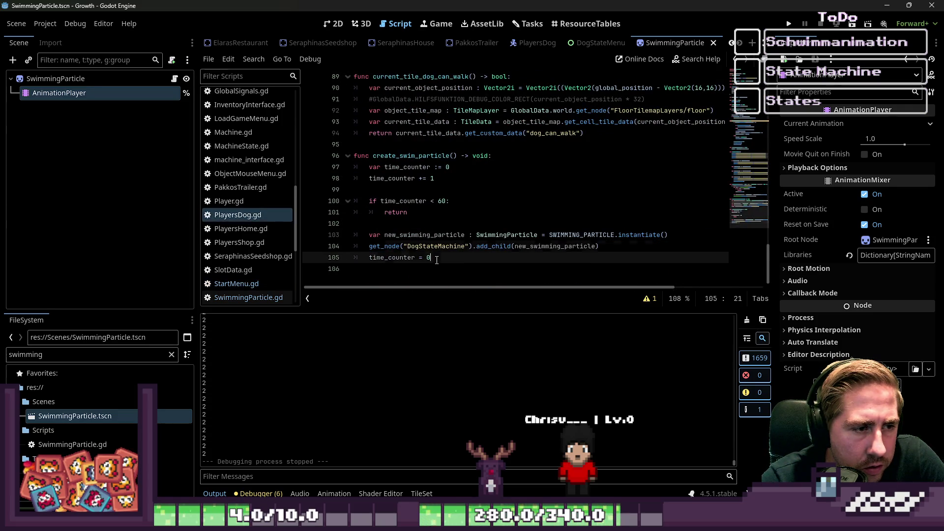
click(432, 224)
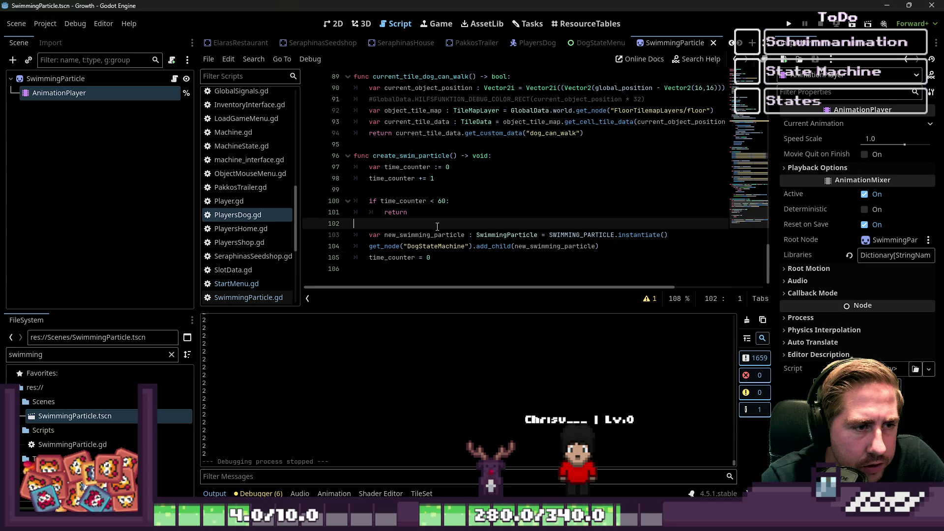
key(Return)
text(pr)
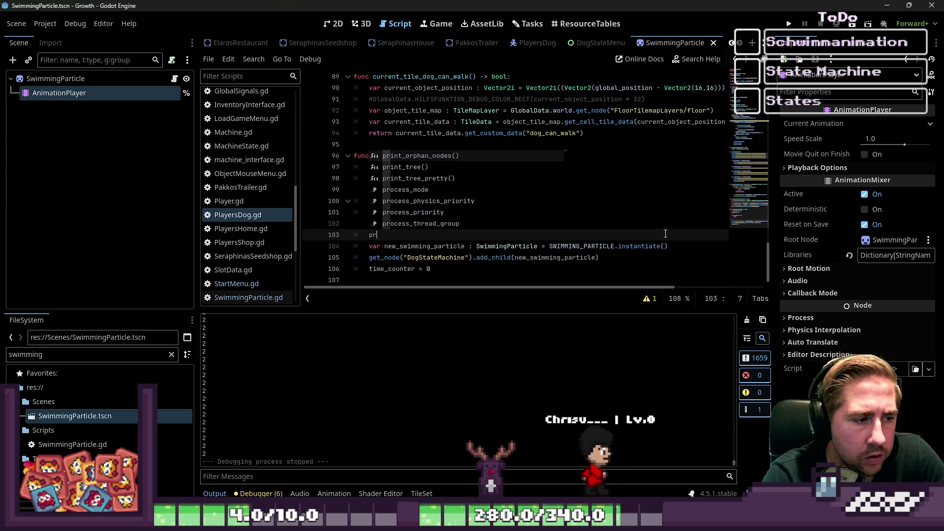
text(int("Ich)
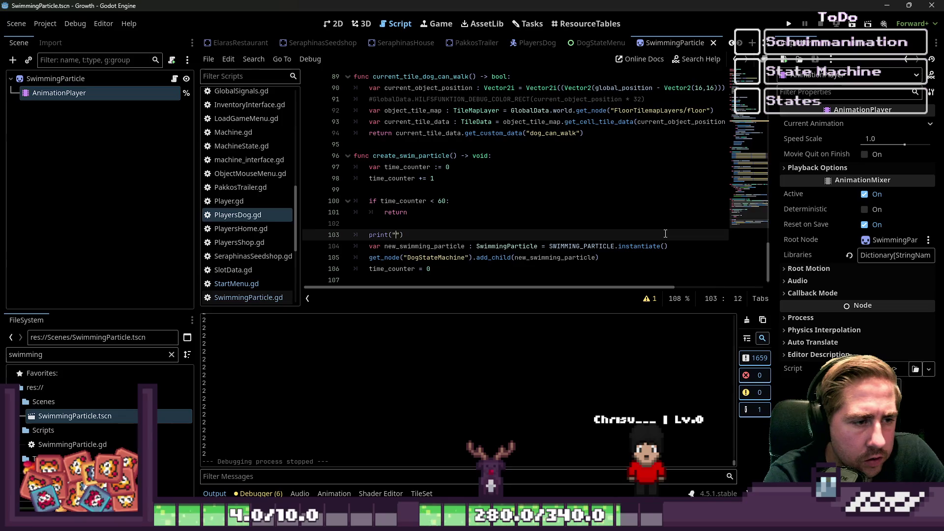
text( war hier)
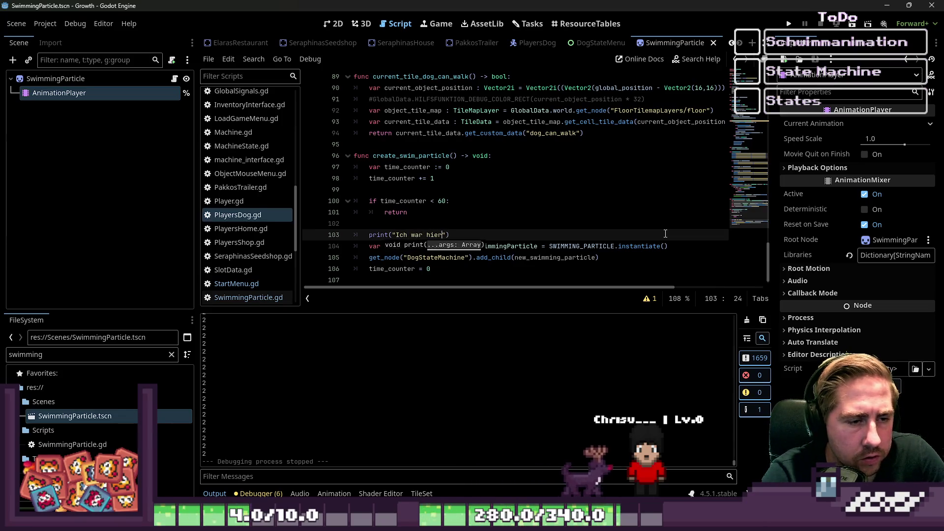
click(532, 180)
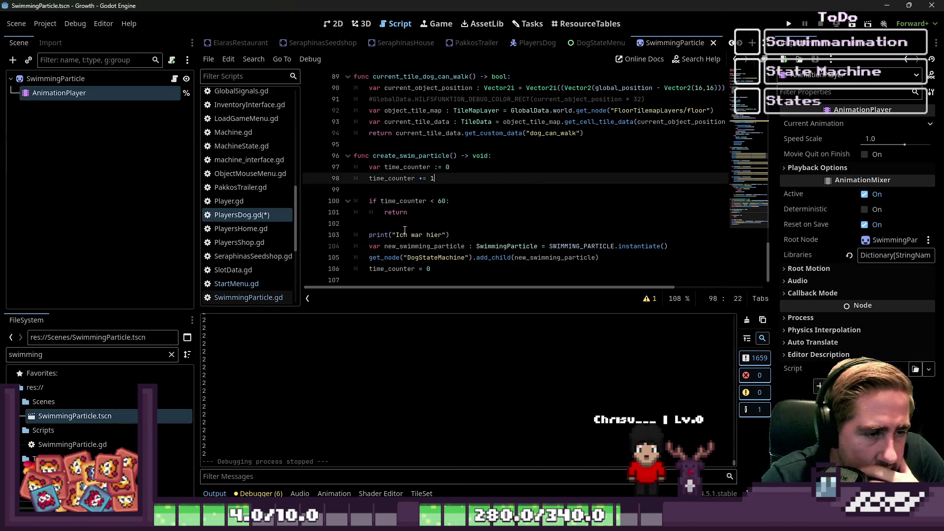
Set SwimmingParticle's Z Index to 1 with Y Sort enabled, then run the project.
click(55, 79)
scroll(835, 264, down, 5)
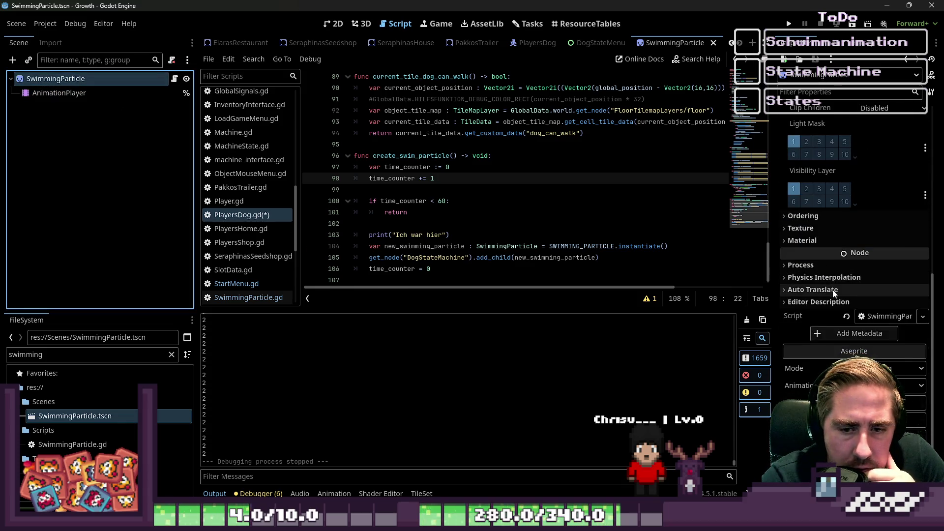
click(831, 216)
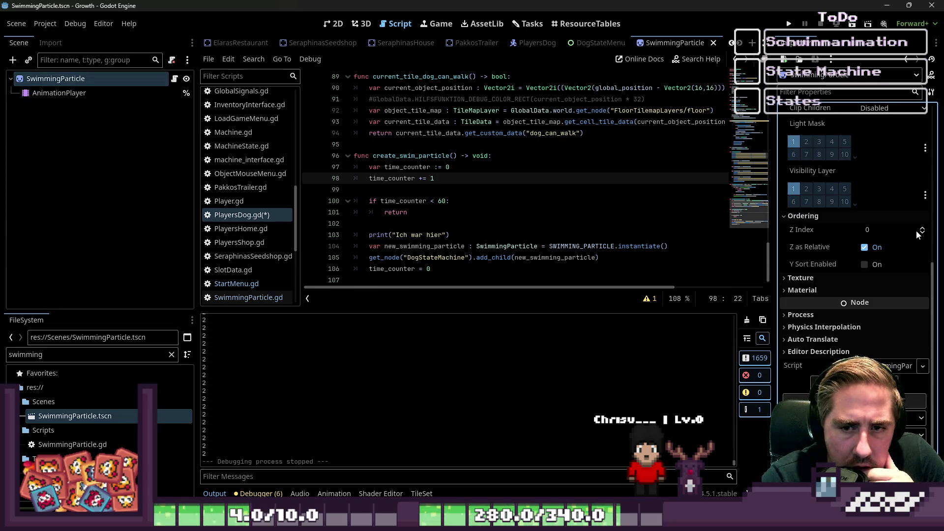
click(921, 228)
click(898, 263)
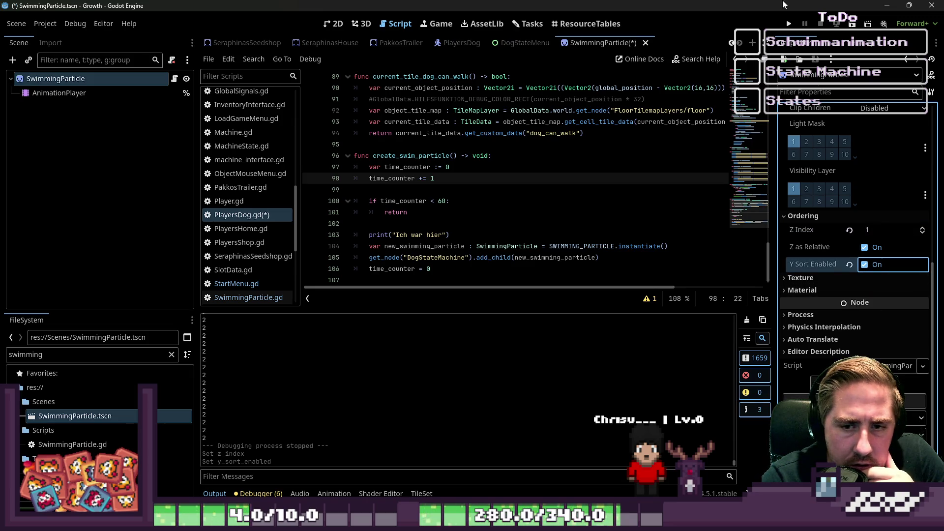
click(789, 23)
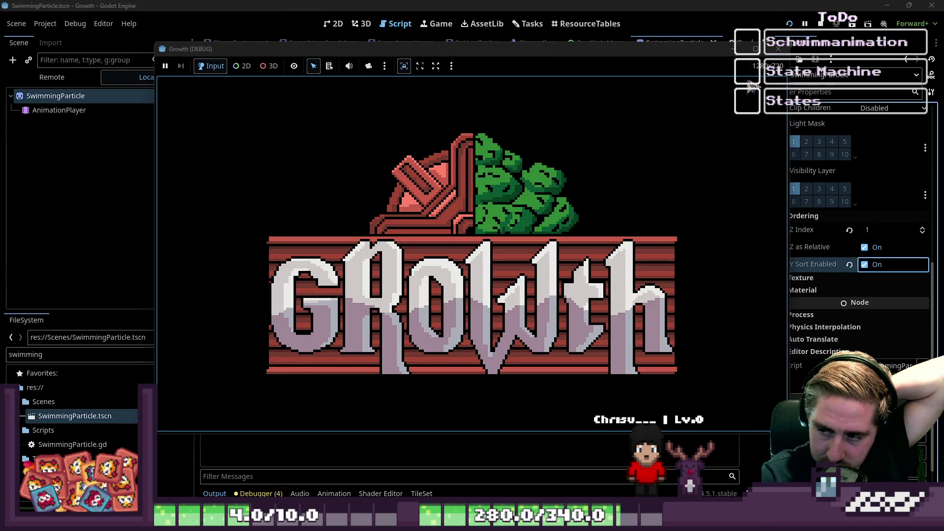
Stop the game, turn the particle's Y Sort back off, and run again.
click(778, 49)
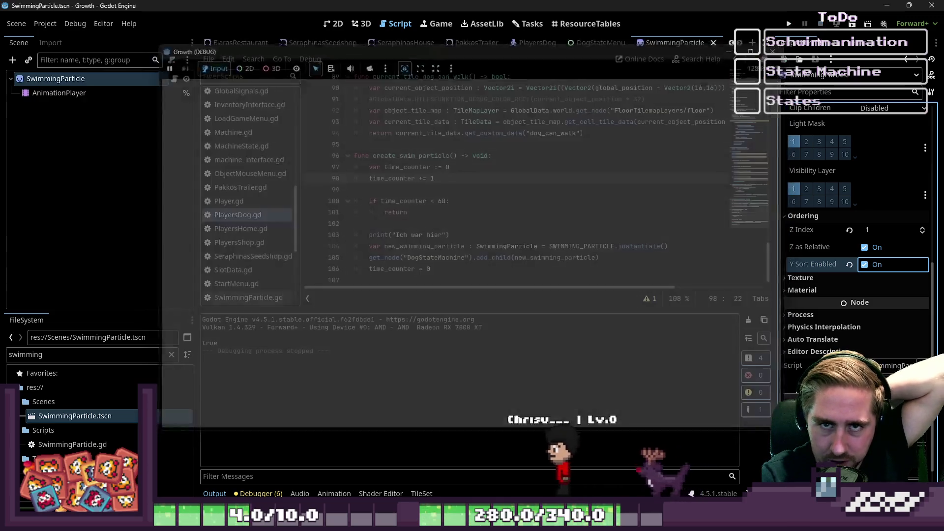
click(865, 266)
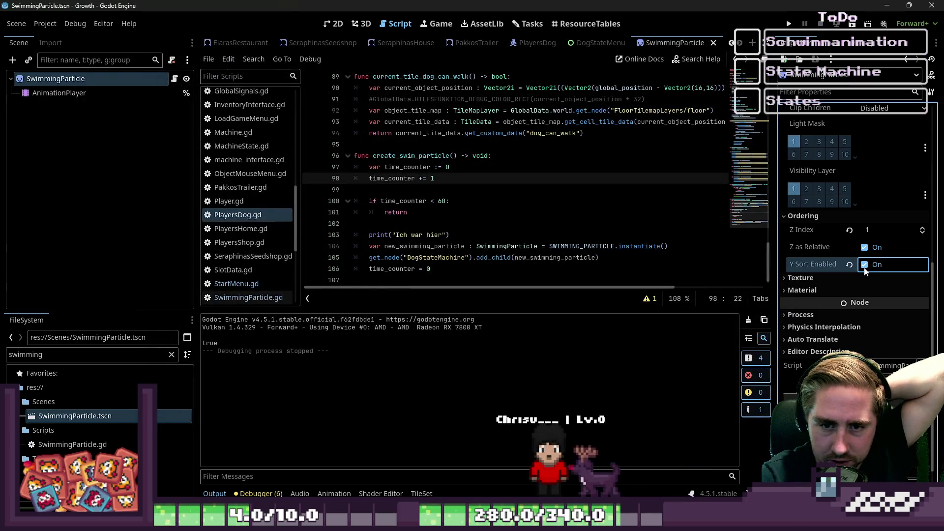
click(794, 25)
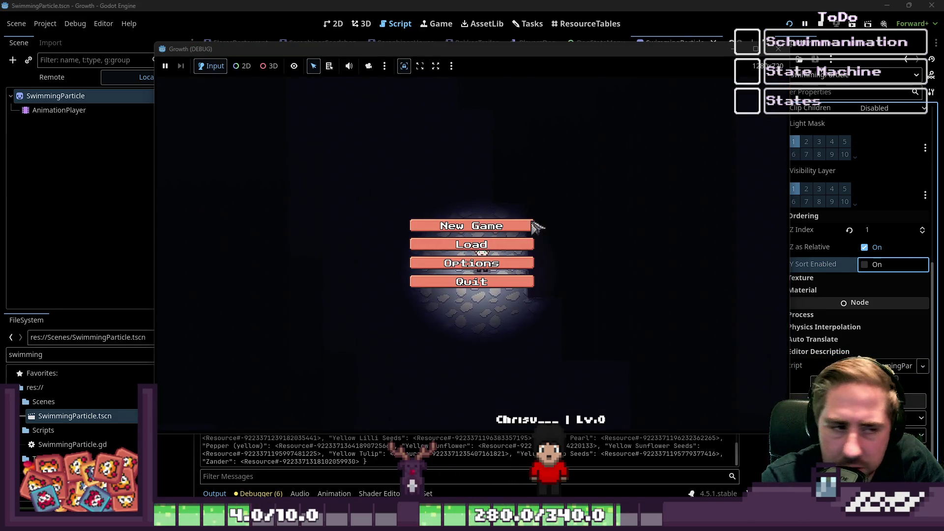
Start a new game as 'asdg', walk the character to the pond, then close the game.
click(530, 226)
text(asdg)
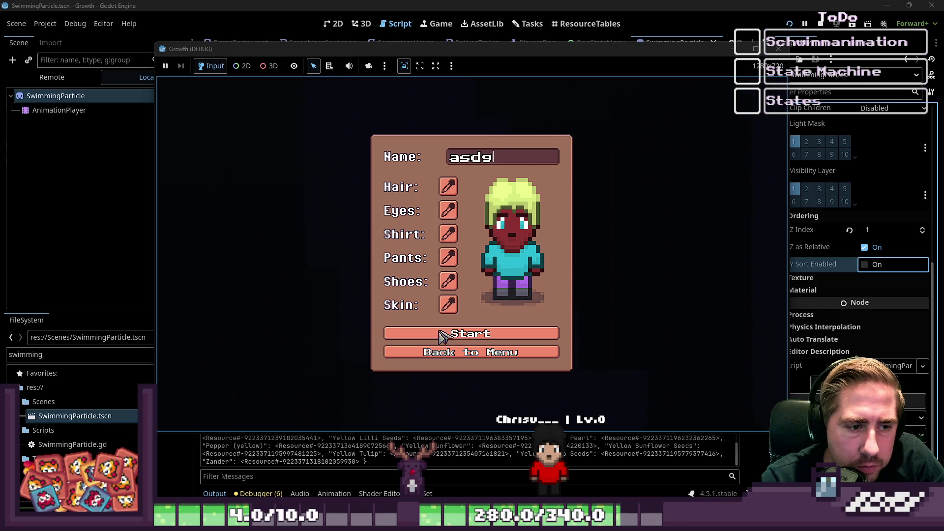
click(443, 334)
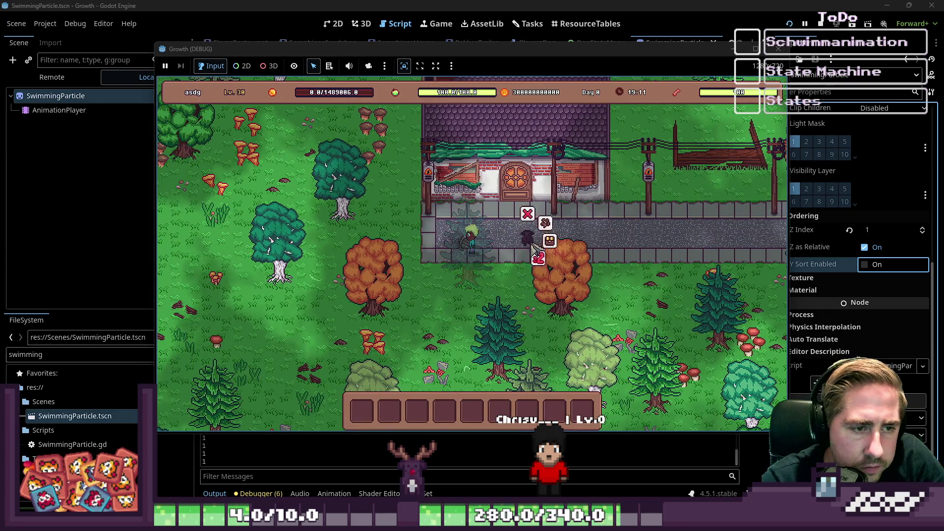
key(a)
key(a)
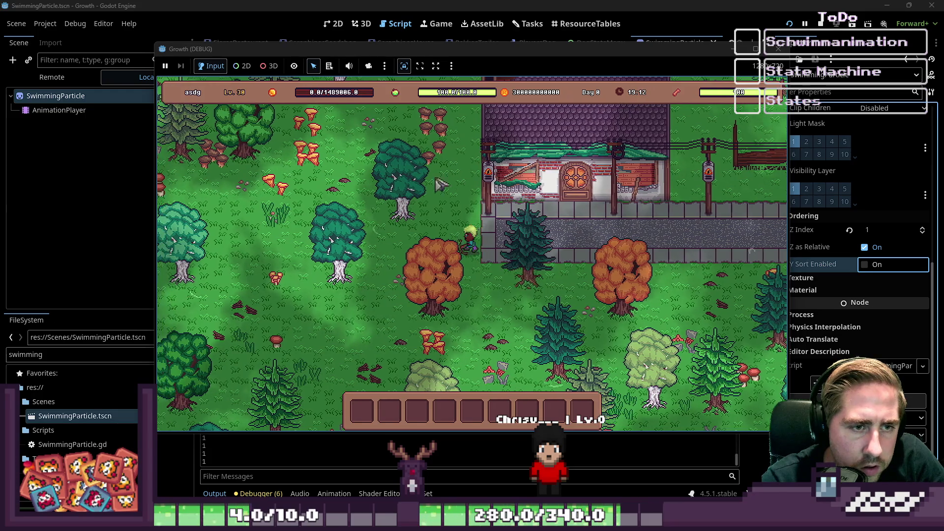
key(a)
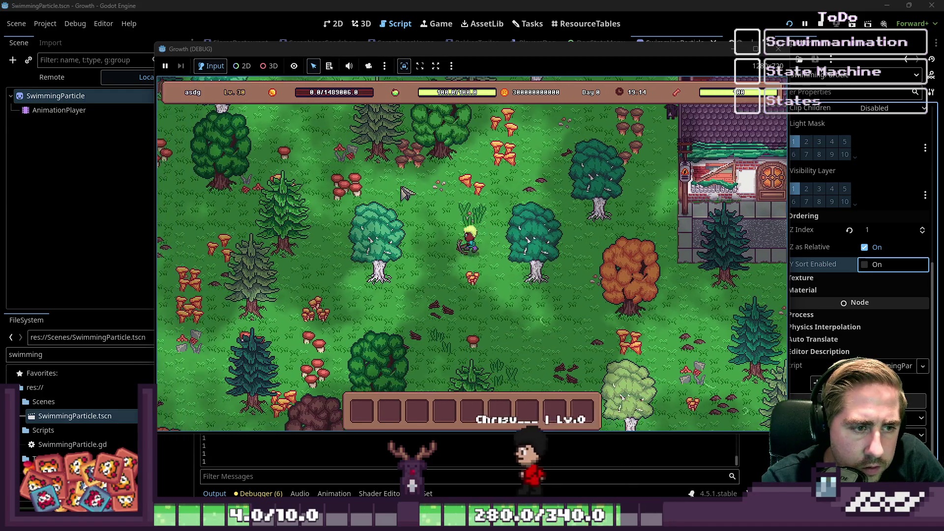
key(a)
key(w)
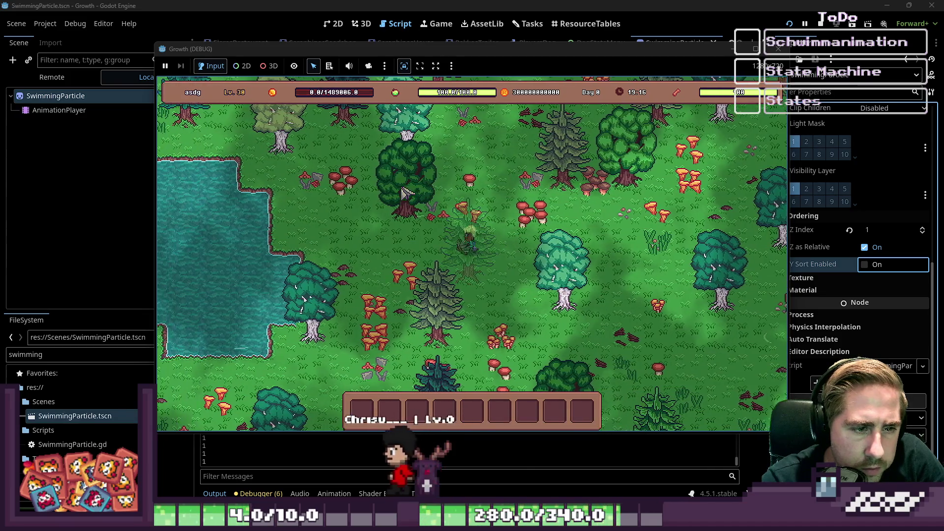
key(a)
key(w)
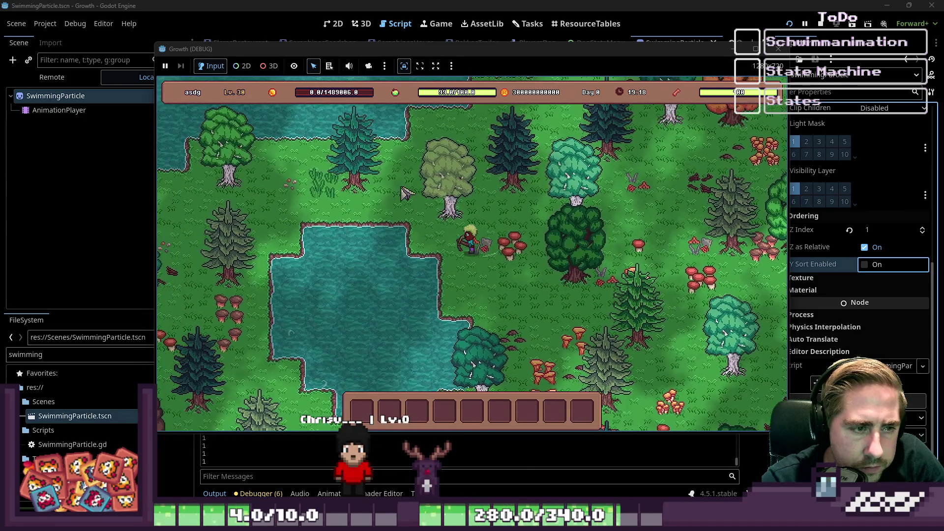
key(a)
key(s)
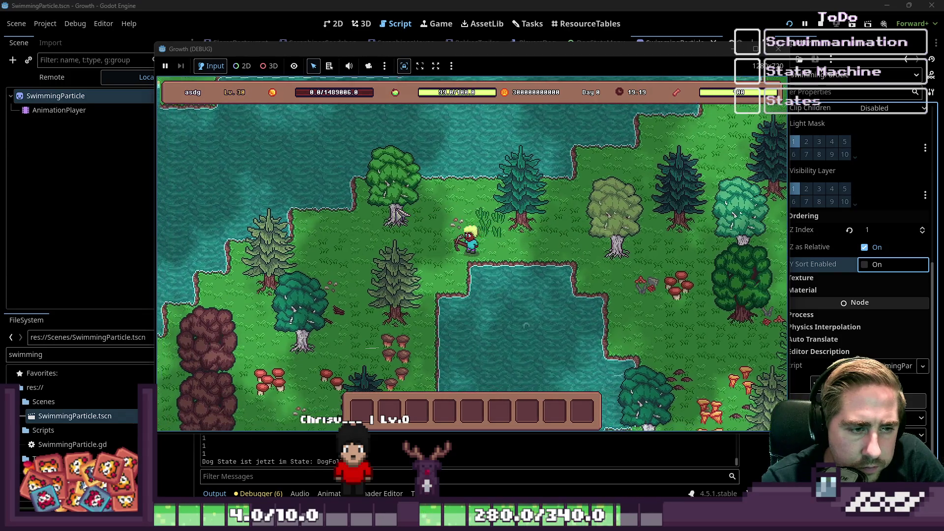
key(a)
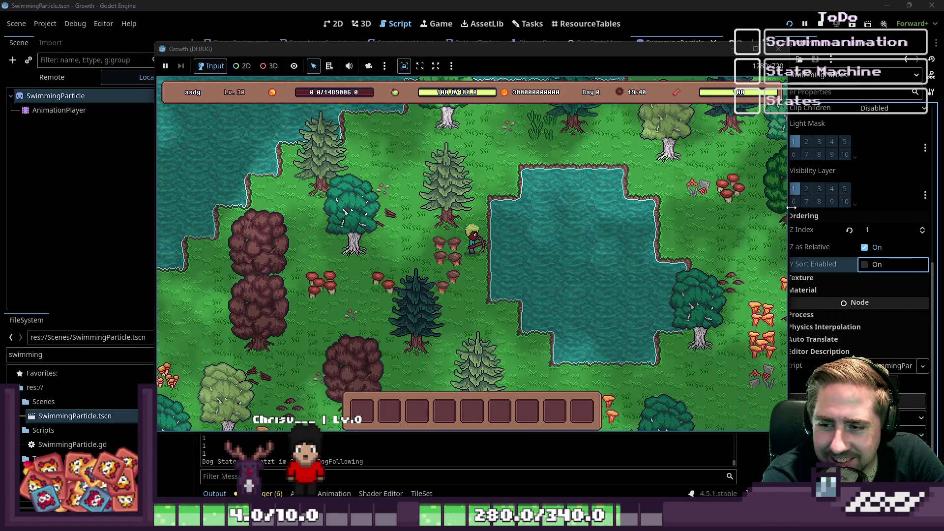
click(785, 51)
Delete the print("Ich war hier") debug line from create_swim_particle.
click(357, 245)
scroll(431, 241, down, 1)
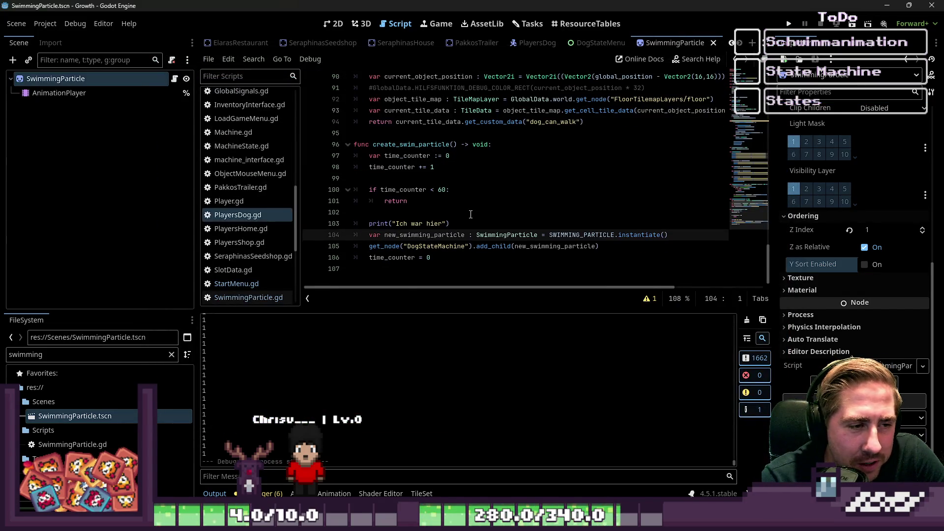
drag(470, 215, 384, 222)
drag(460, 222, 358, 222)
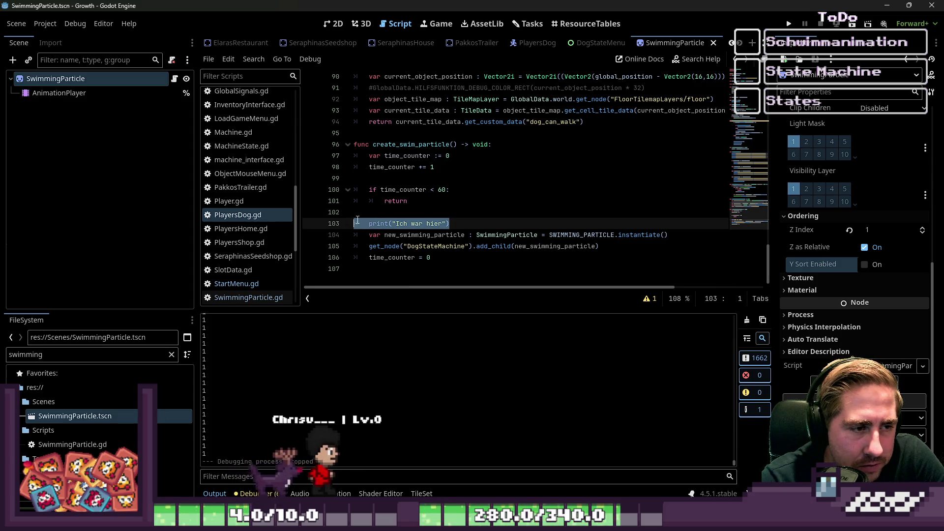
key(BackSpace)
key(BackSpace)
key(Down)
key(End)
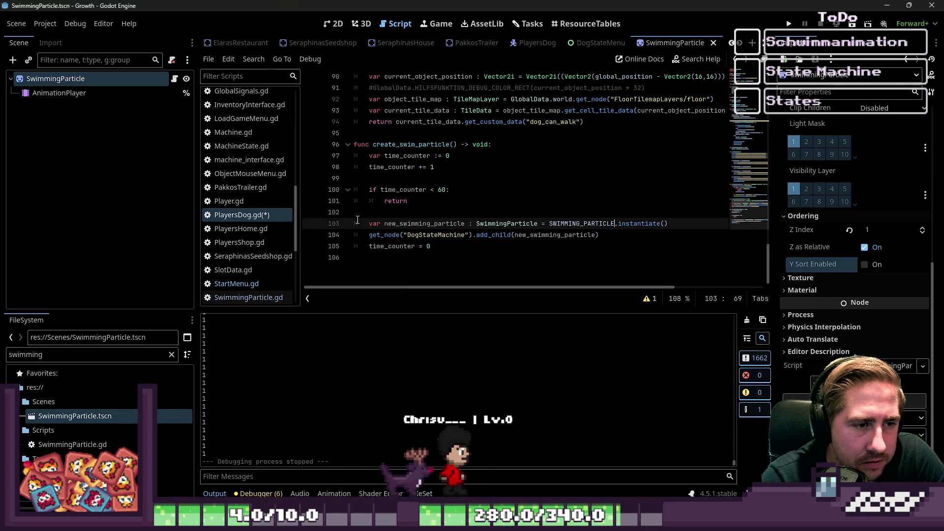
key(Return)
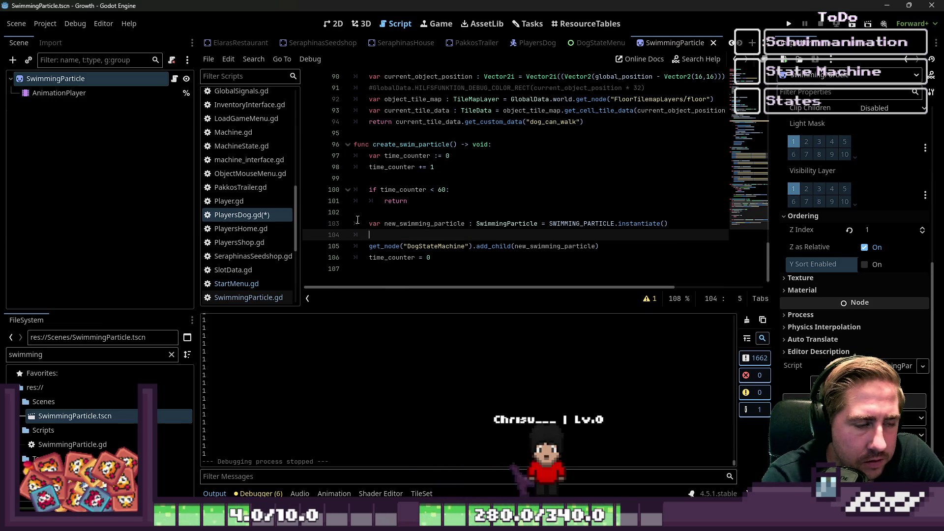
text(n)
key(BackSpace)
key(BackSpace)
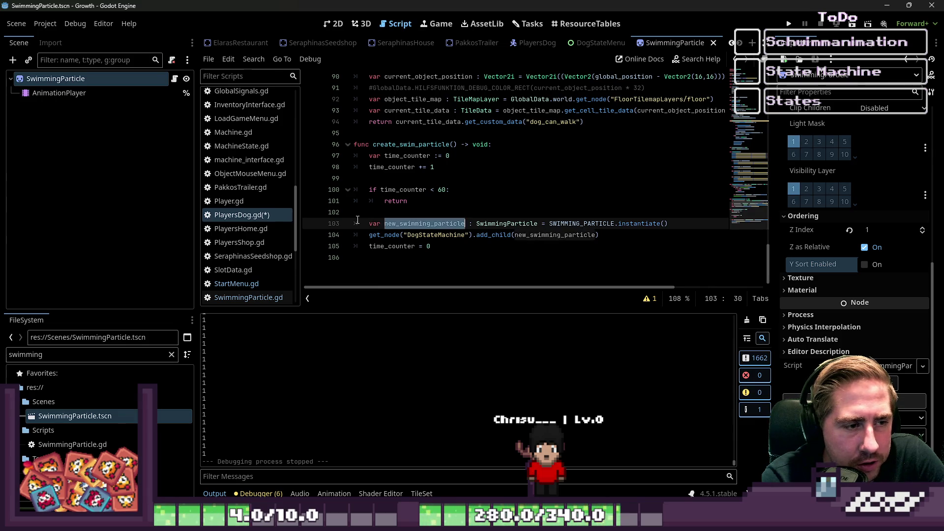
key(Down)
key(ctrl+Right)
Add 'new_swimming_particle.global_position = global_position' above add_child and save the script.
key(Up)
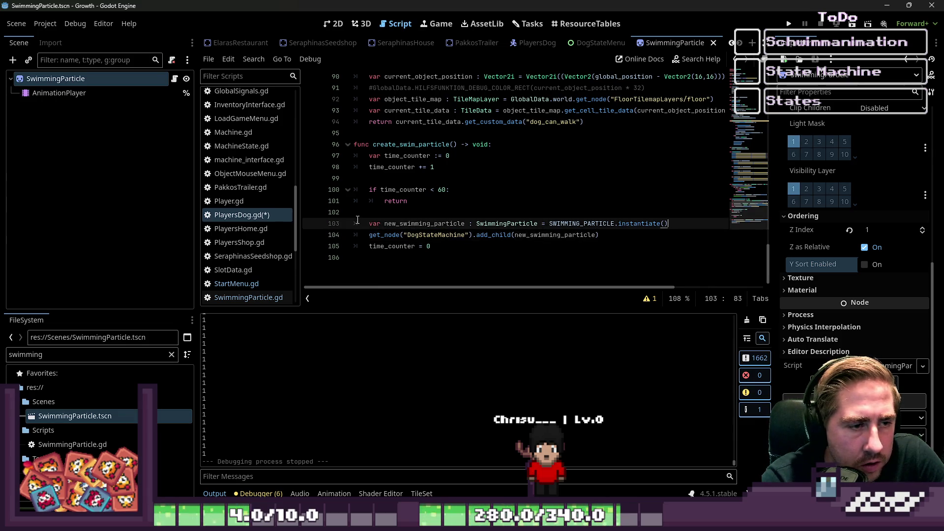
key(End)
key(Return)
text(new_swimming_particle.pos)
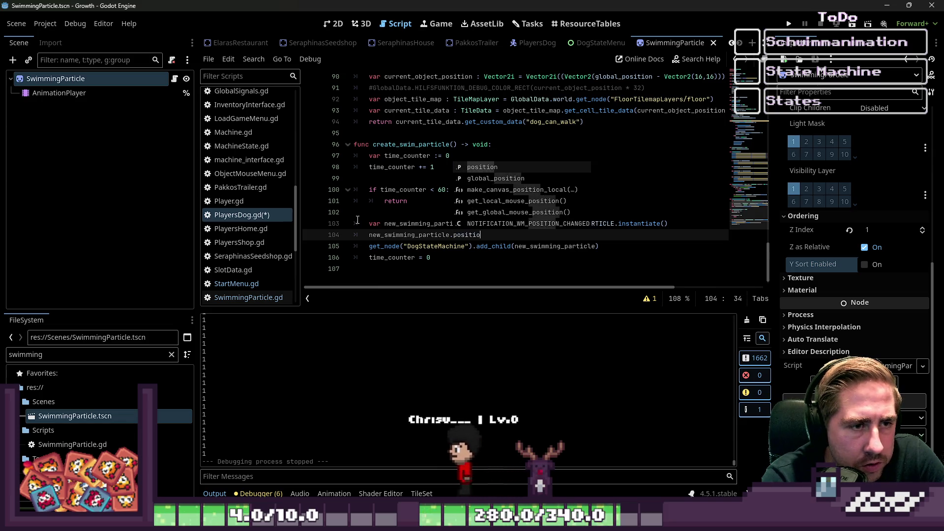
key(Return)
text(=)
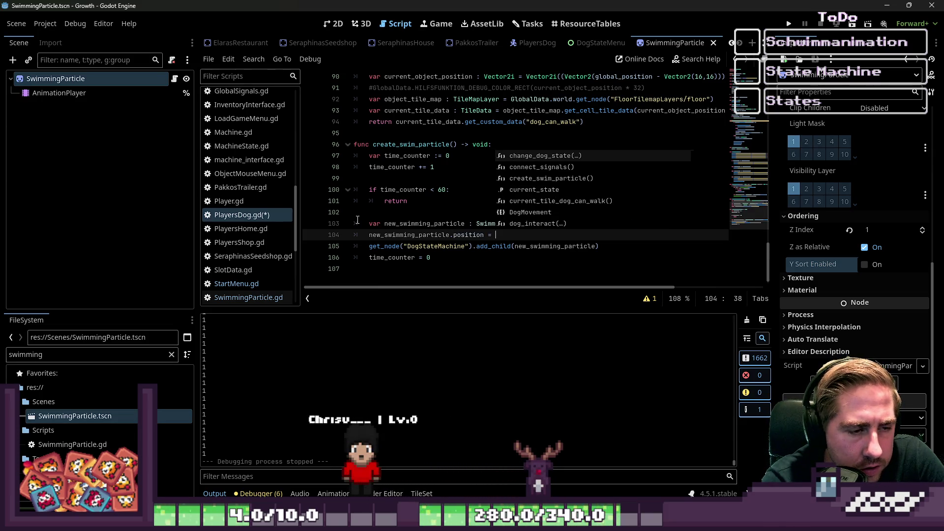
key(BackSpace)
key(BackSpace)
key(BackSpace)
text(glo)
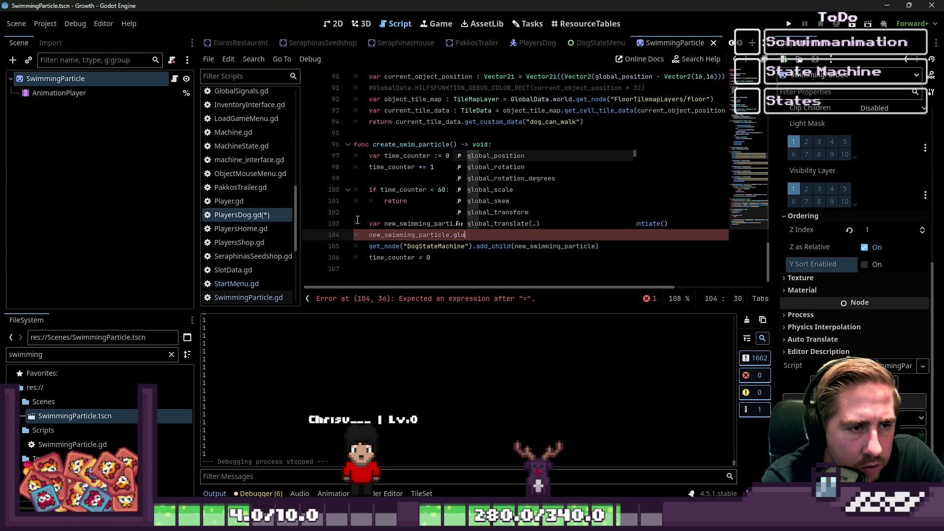
key(Return)
text(= )
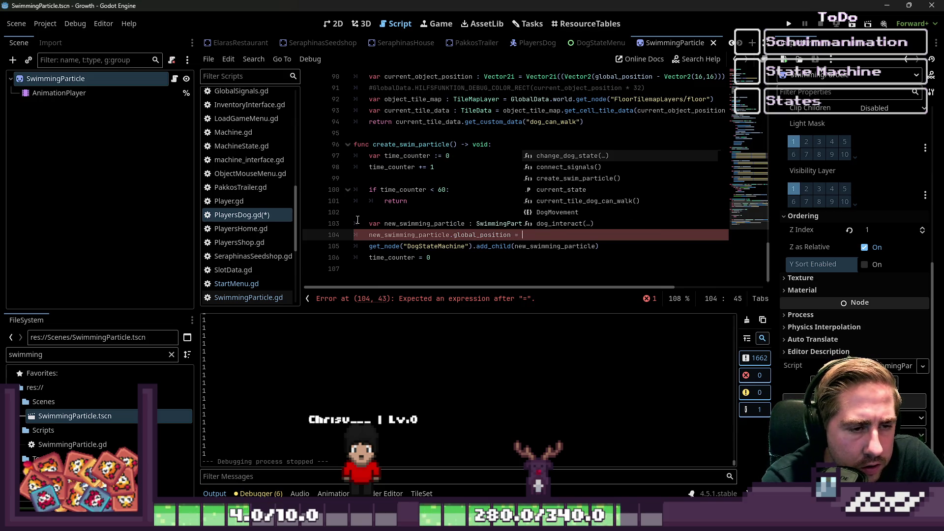
text(get_)
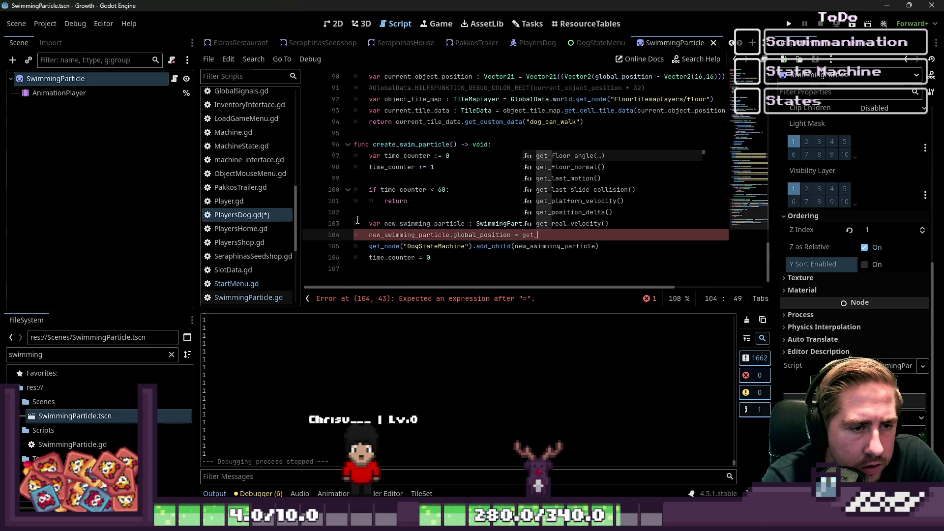
text(parent().)
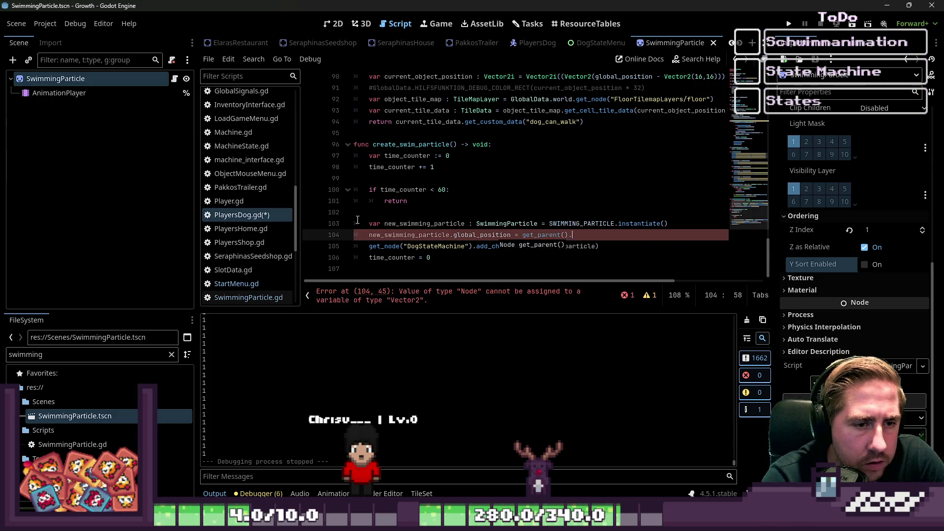
text(get_parent().)
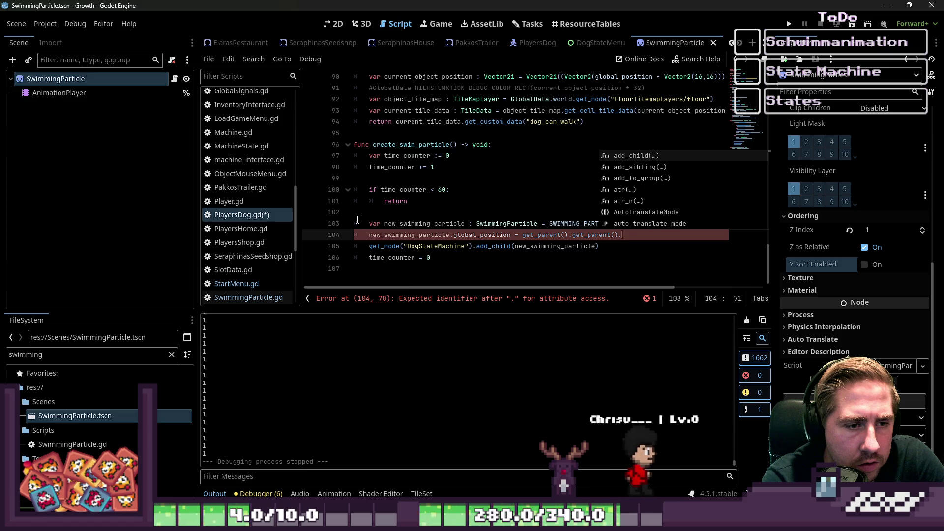
key(ctrl+shift+Left)
key(ctrl+shift+Left)
key(ctrl+shift+Left)
key(BackSpace)
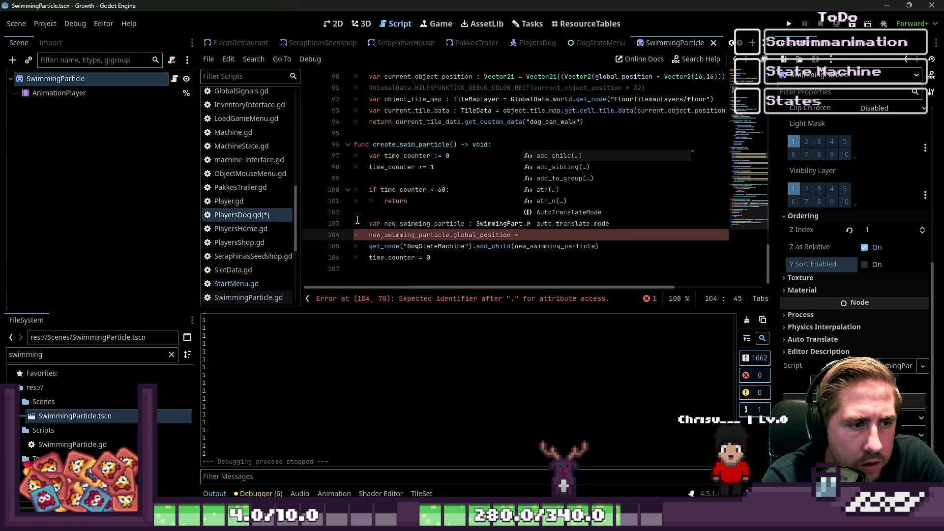
text(glob)
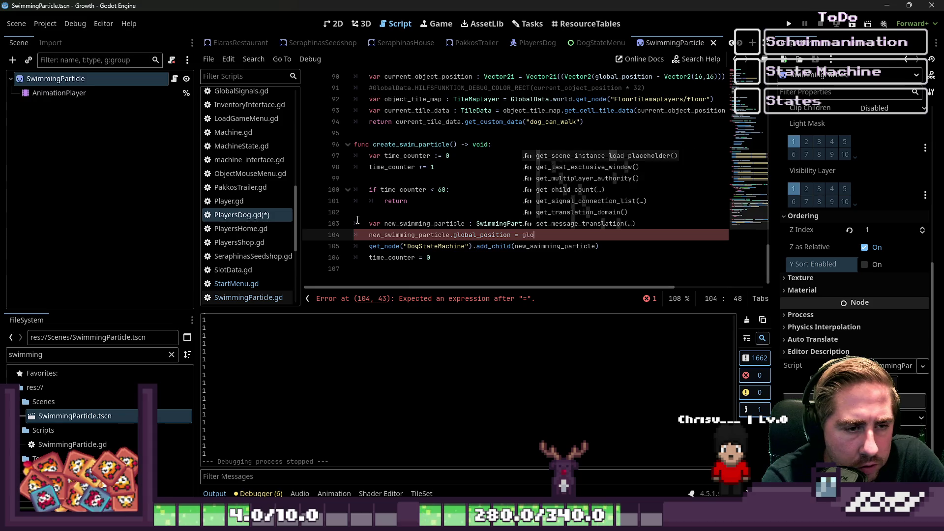
key(Return)
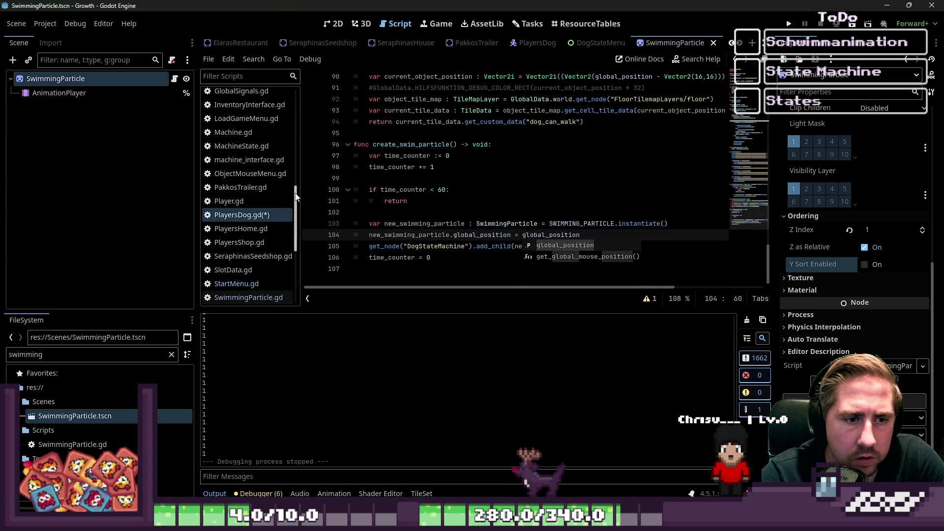
click(460, 195)
key(ctrl+s)
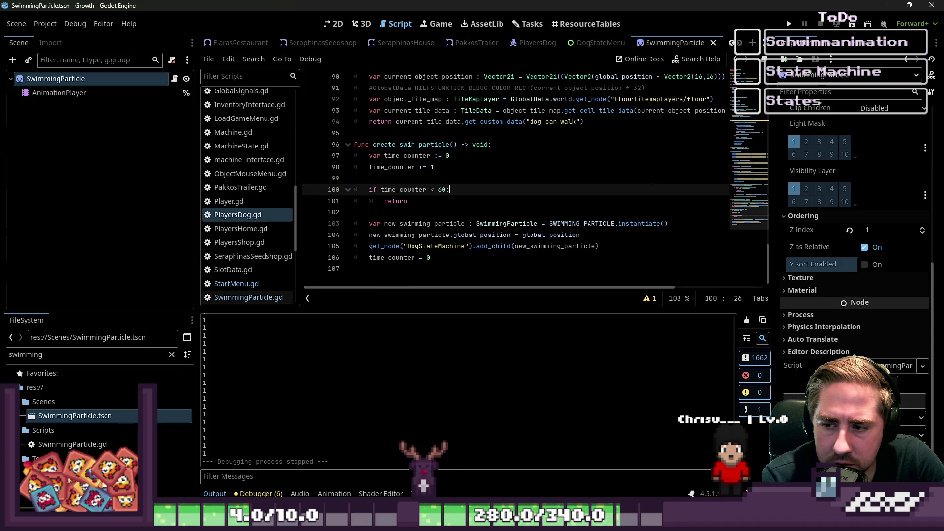
Run the game to test particle placement, then return to the editor's Scene dock.
click(783, 23)
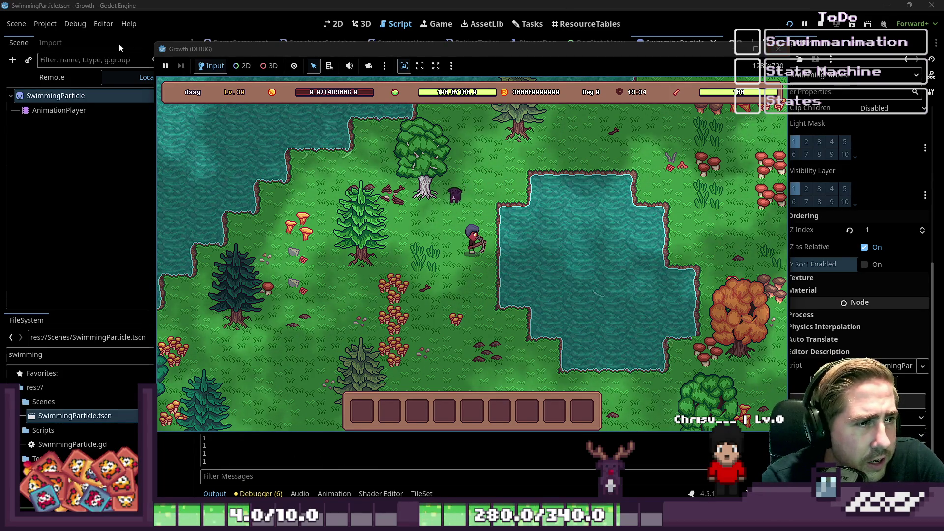
click(49, 44)
click(11, 44)
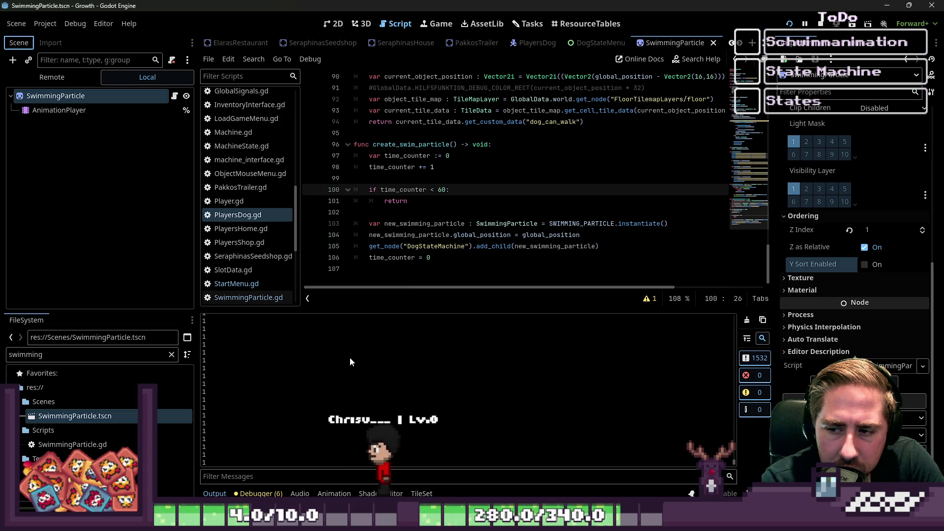
Scroll through the script and clear the Output panel's message filter.
scroll(352, 358, up, 3)
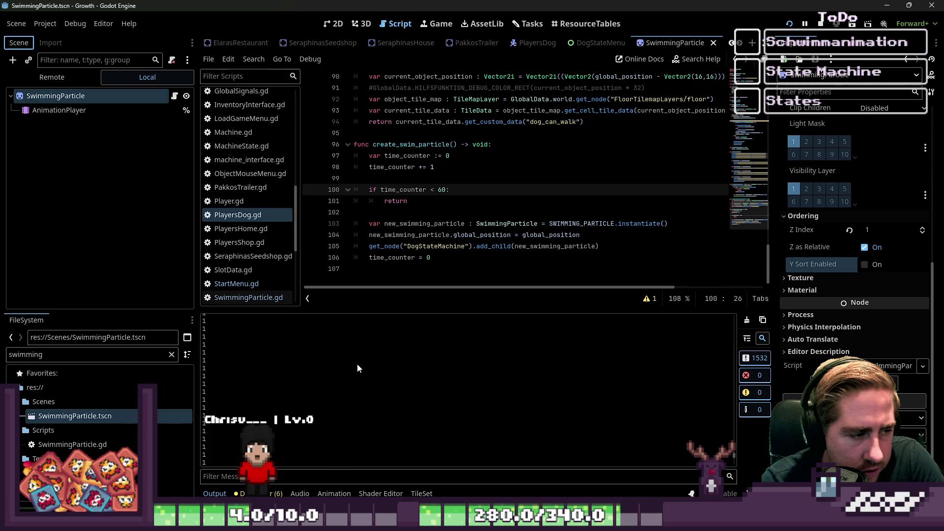
scroll(357, 368, up, 5)
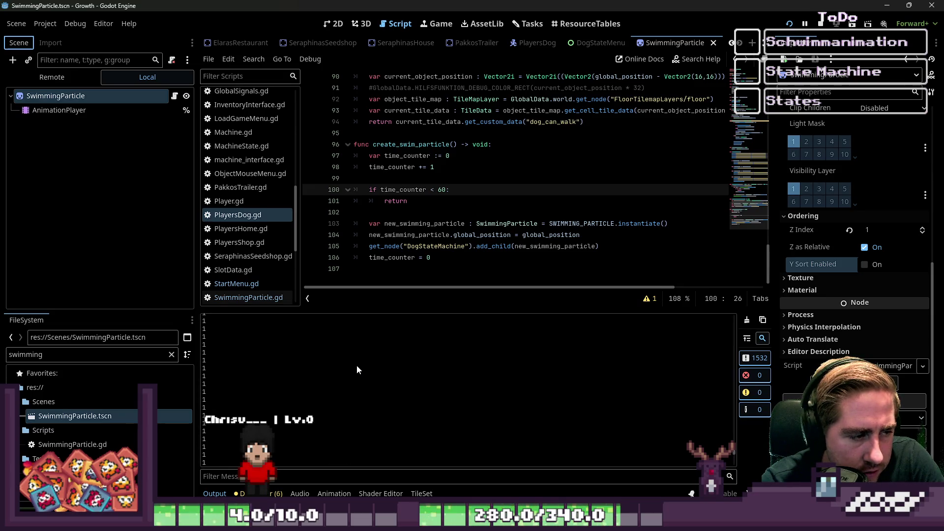
scroll(351, 368, down, 3)
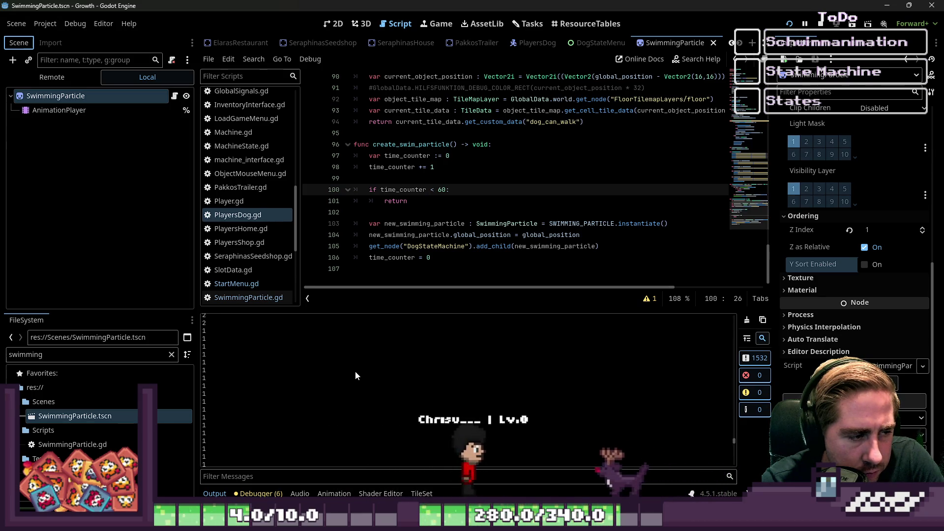
scroll(361, 385, down, 10)
click(294, 471)
text(h)
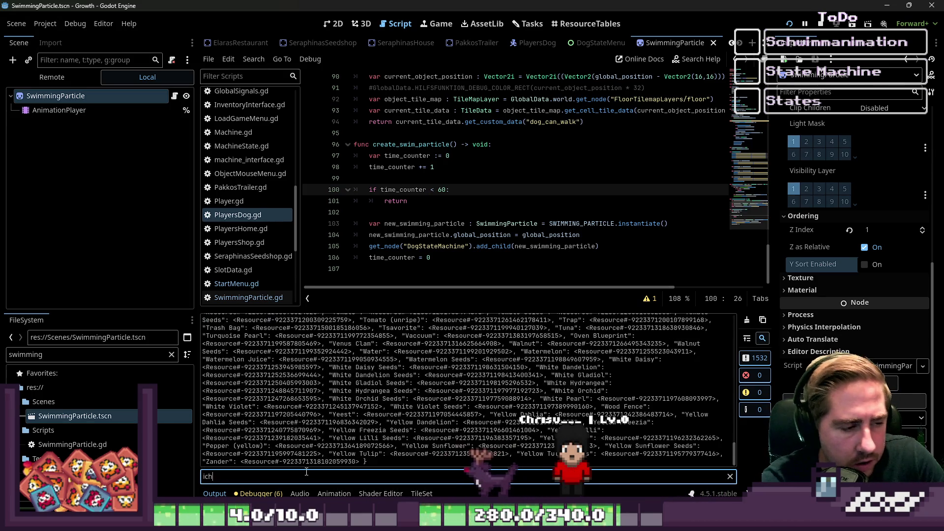
key(BackSpace)
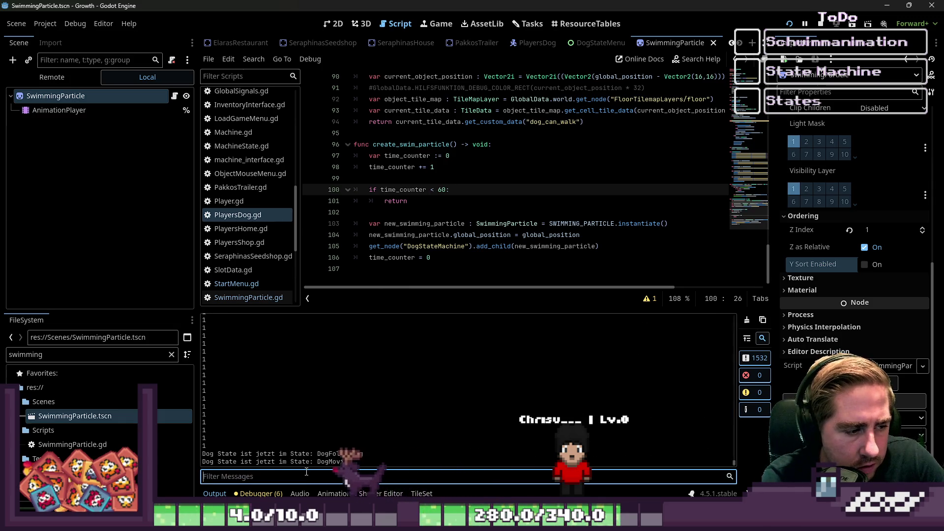
Insert print("time_counter: ", time_counter) on a new line above the time_counter < 60 check.
click(451, 211)
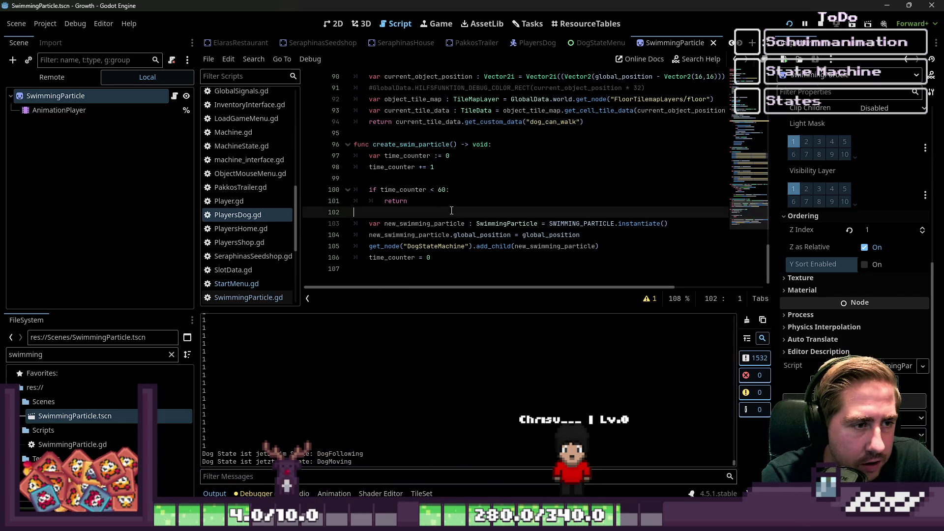
double_click(409, 190)
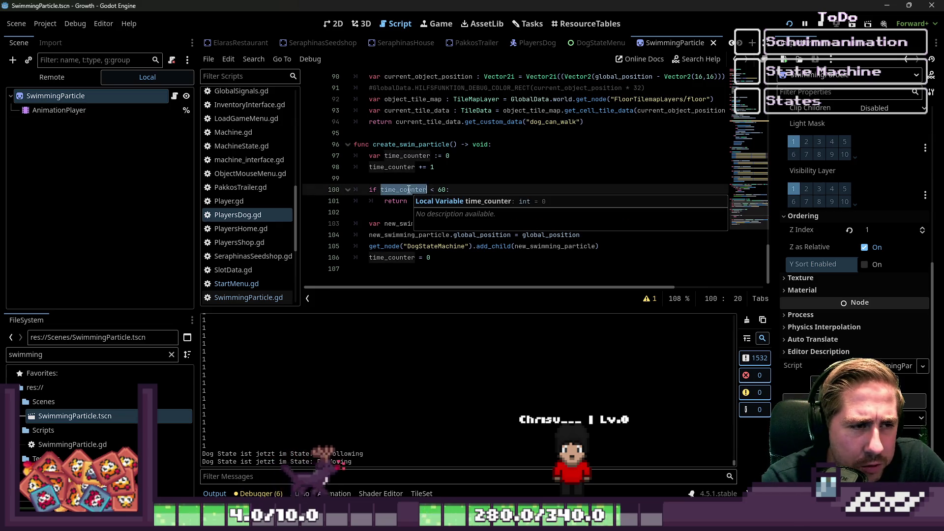
click(425, 177)
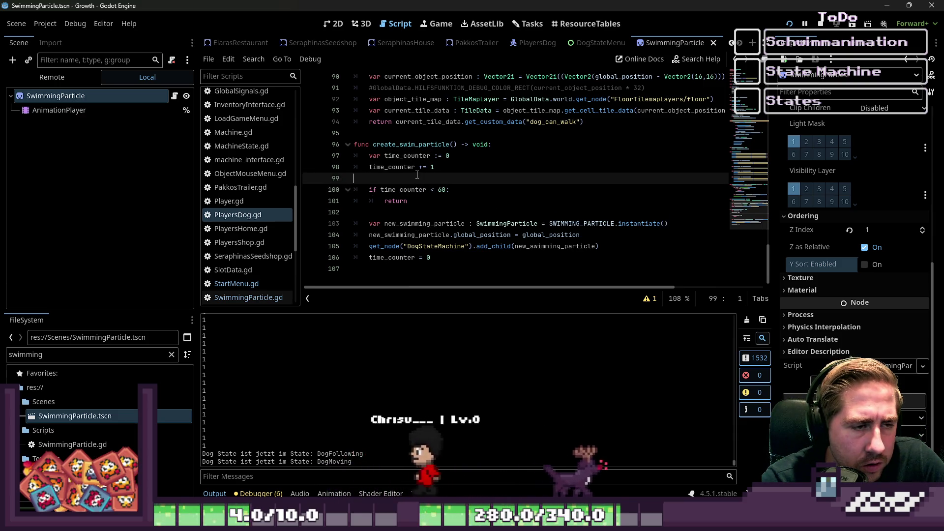
key(Return)
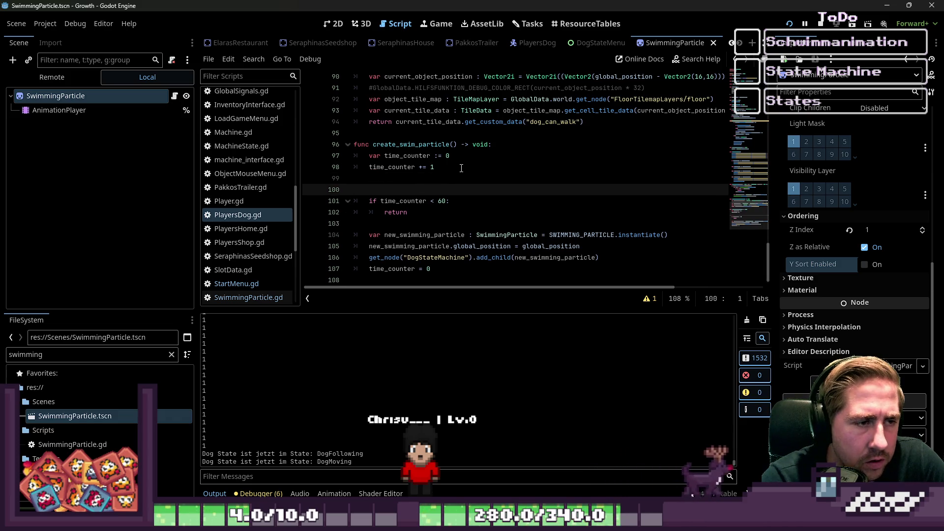
key(Return)
key(Up)
key(Tab)
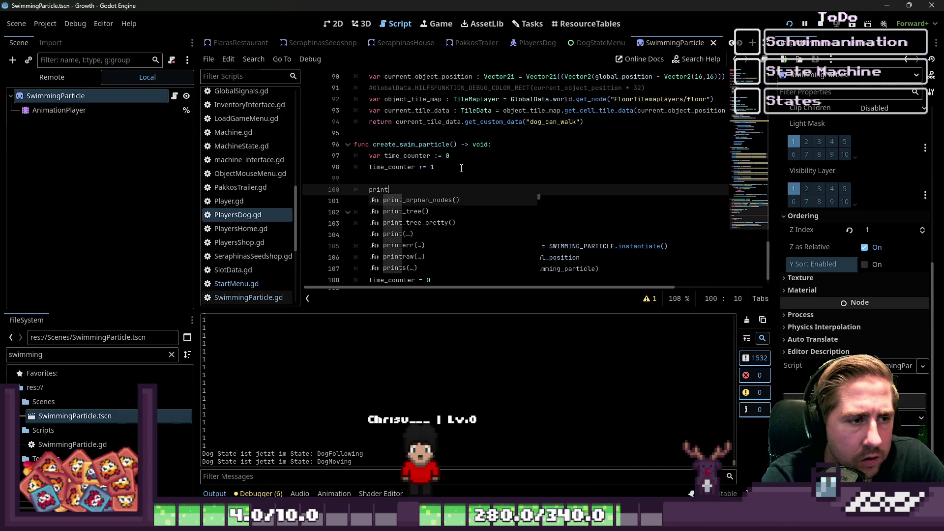
text((time)
key(ctrl+shift+Left)
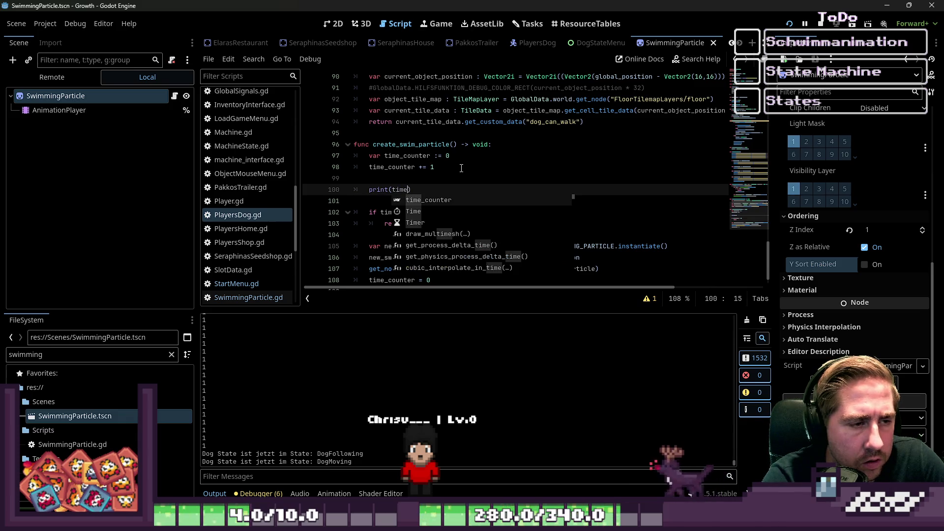
text("time_counter)
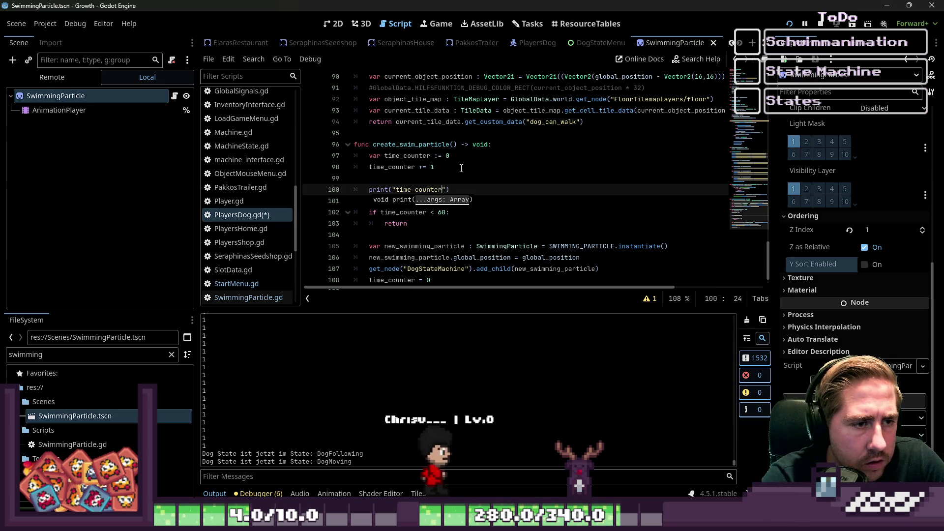
text(: ")
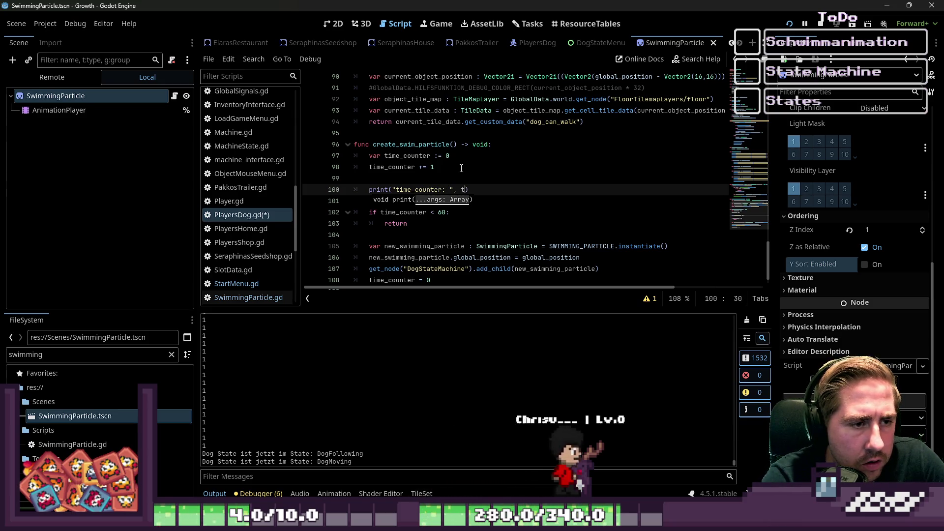
text(, time_cout)
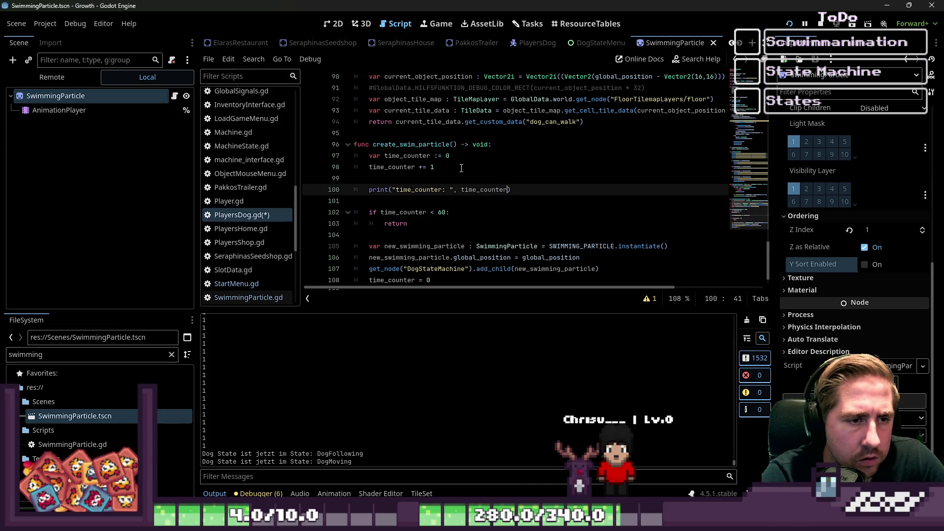
click(524, 258)
Run the project and start a new game with the character named 'asdg'.
click(792, 22)
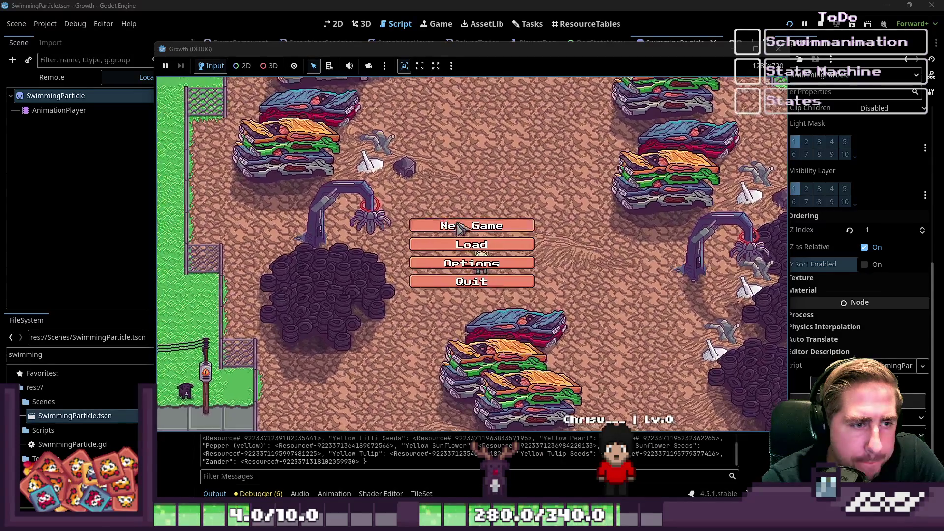
click(469, 224)
text(asdg)
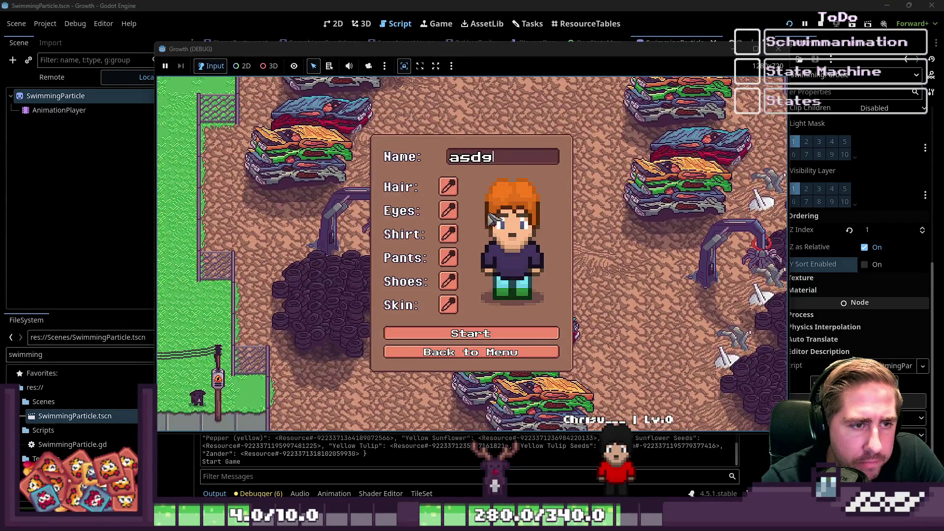
key(Return)
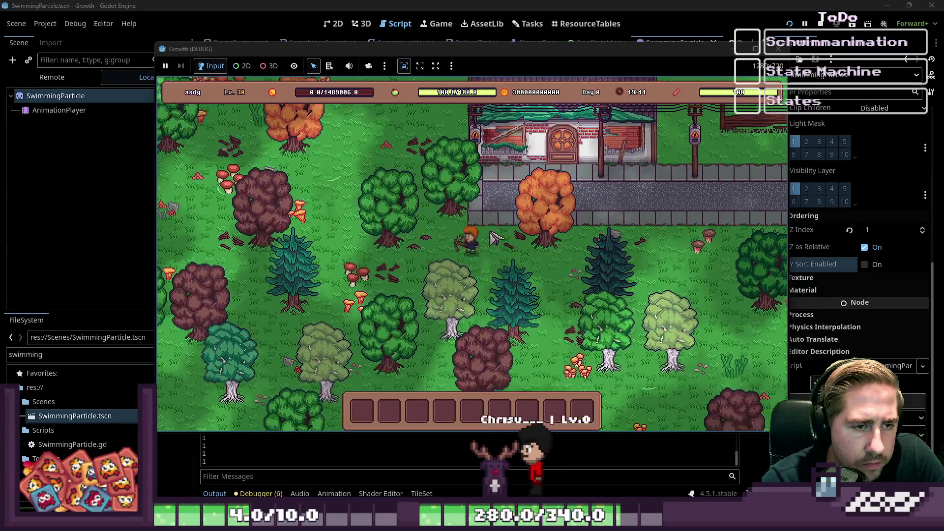
Walk the character left and up through the world toward the pond.
key(a)
key(w)
key(a)
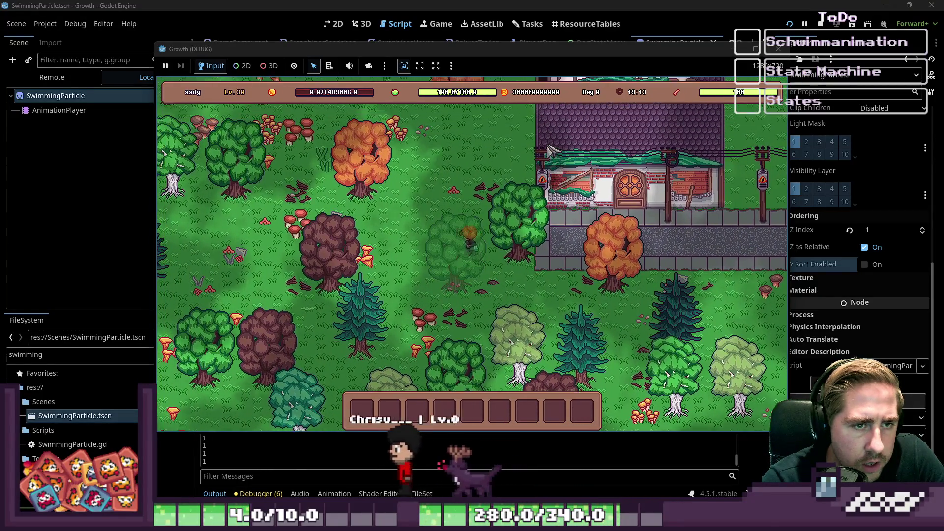
key(w)
key(a)
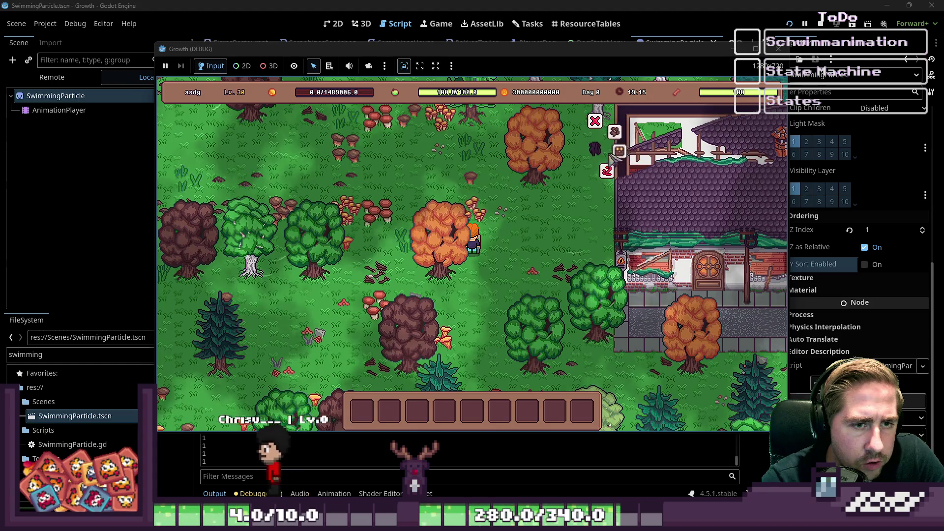
key(s)
key(a)
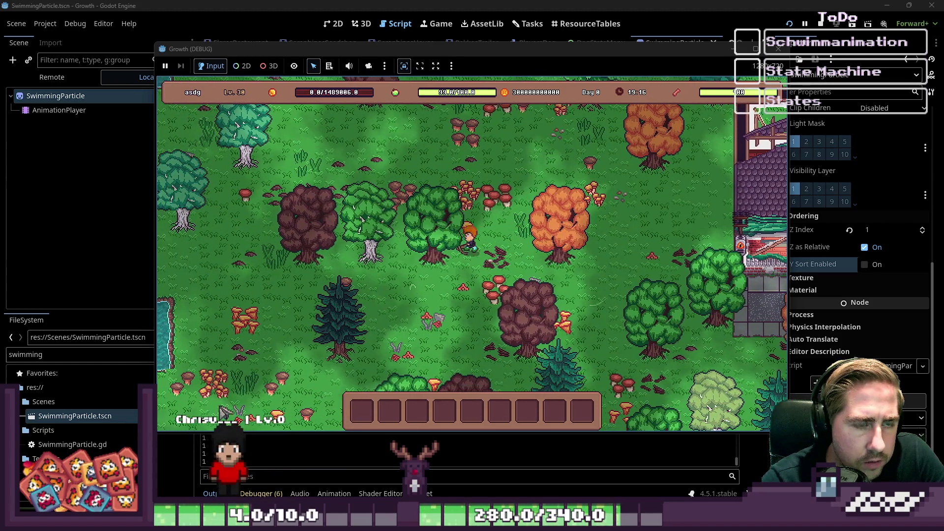
key(a)
key(w)
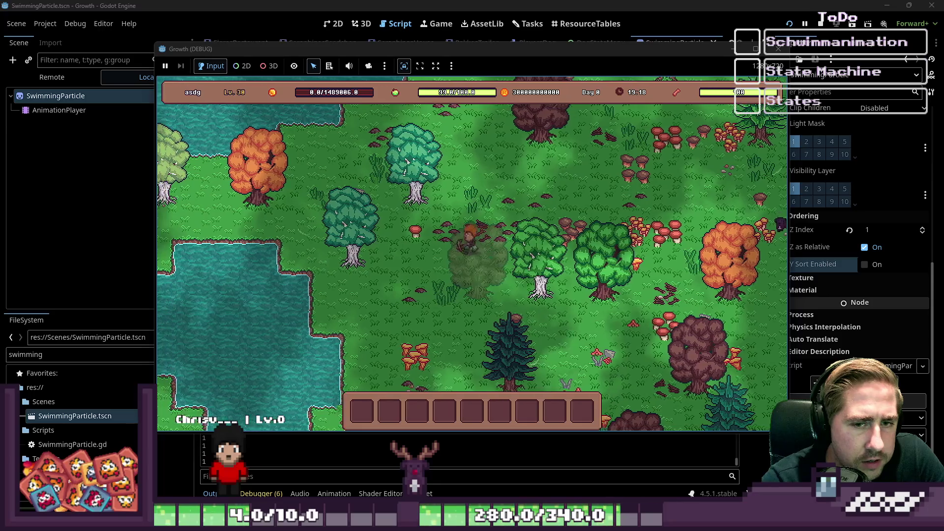
key(a)
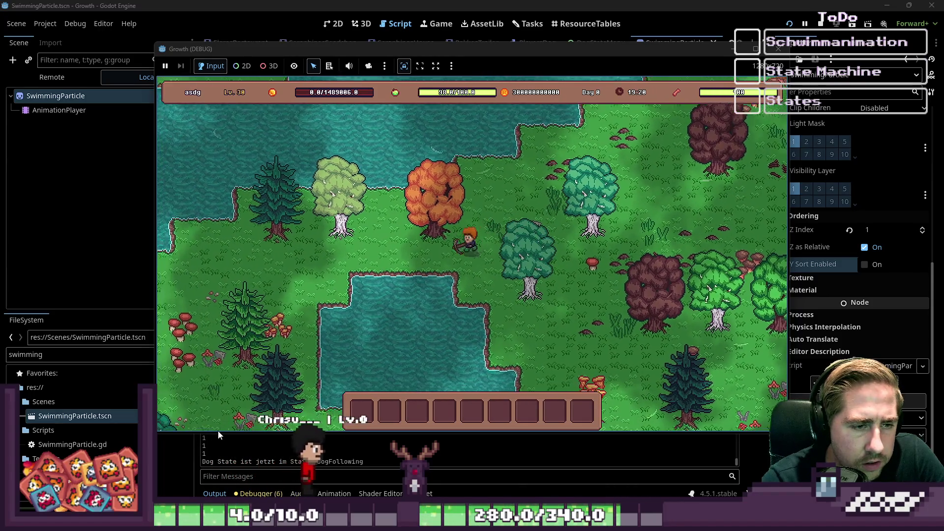
key(s)
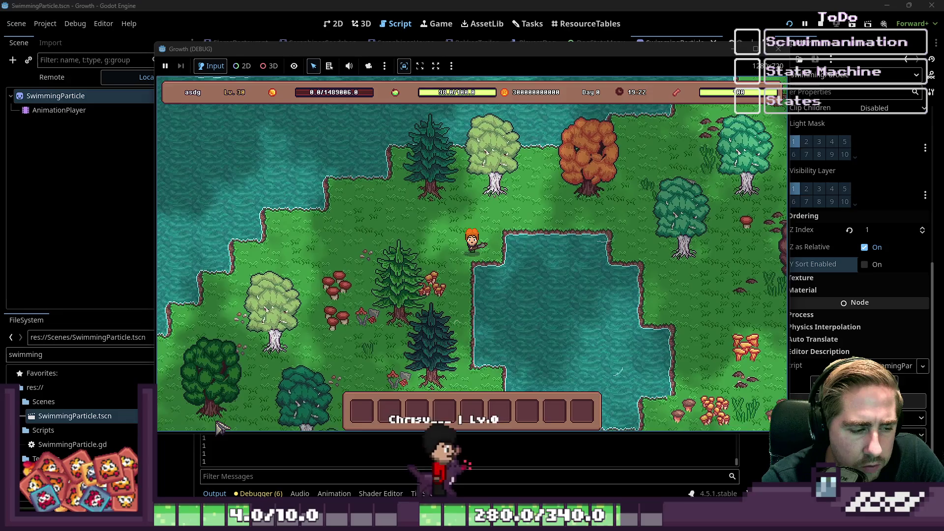
Check the script editor, walk along the pond again, then stop the game with F8.
click(211, 443)
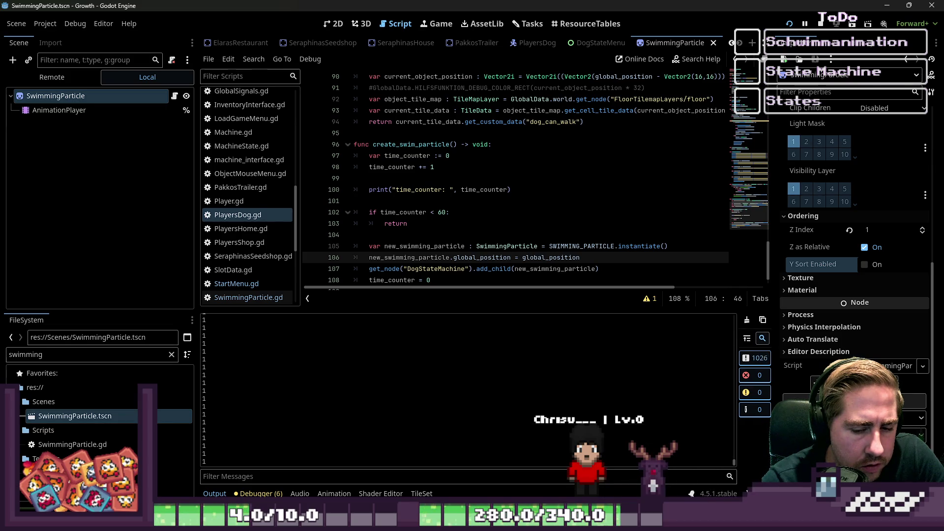
click(588, 418)
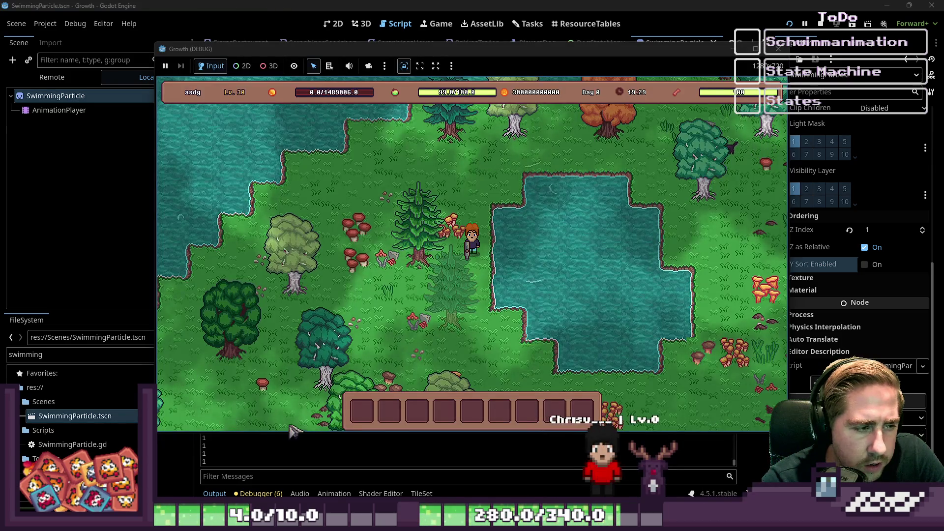
key(s)
key(d)
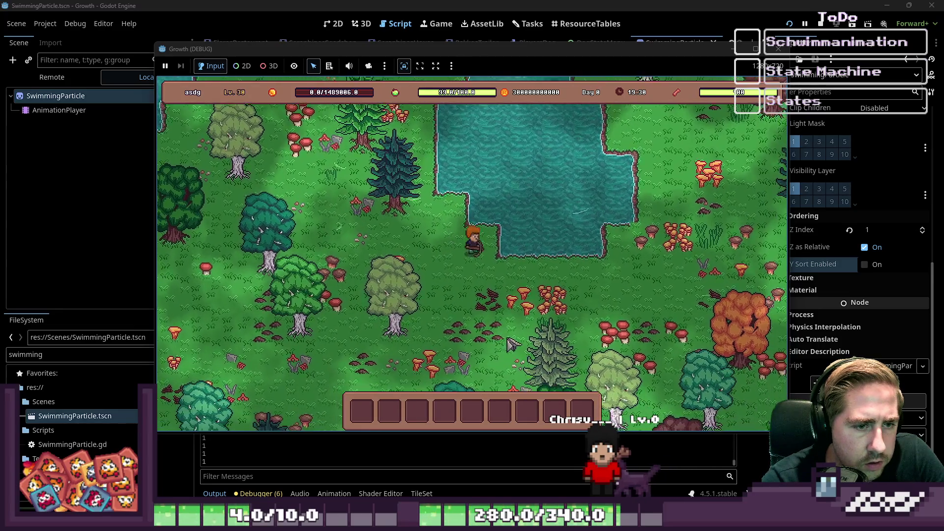
key(w)
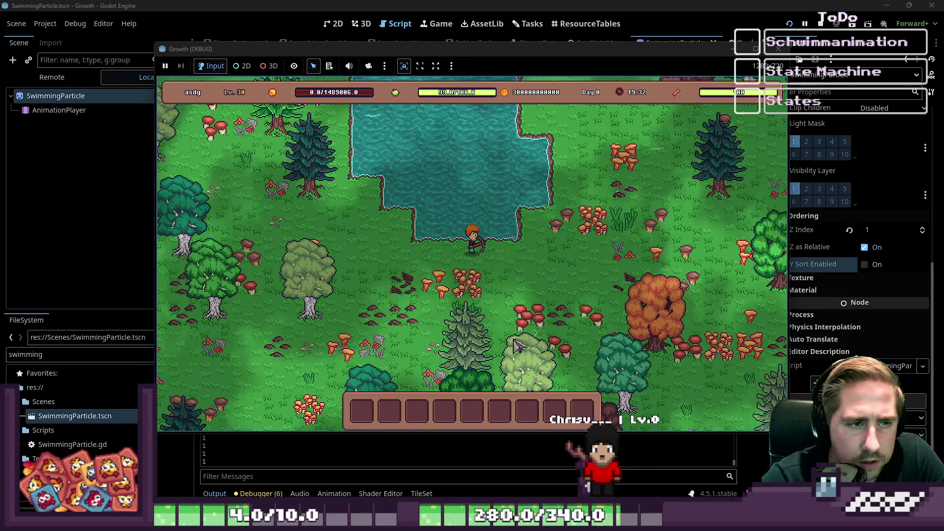
key(d)
key(w)
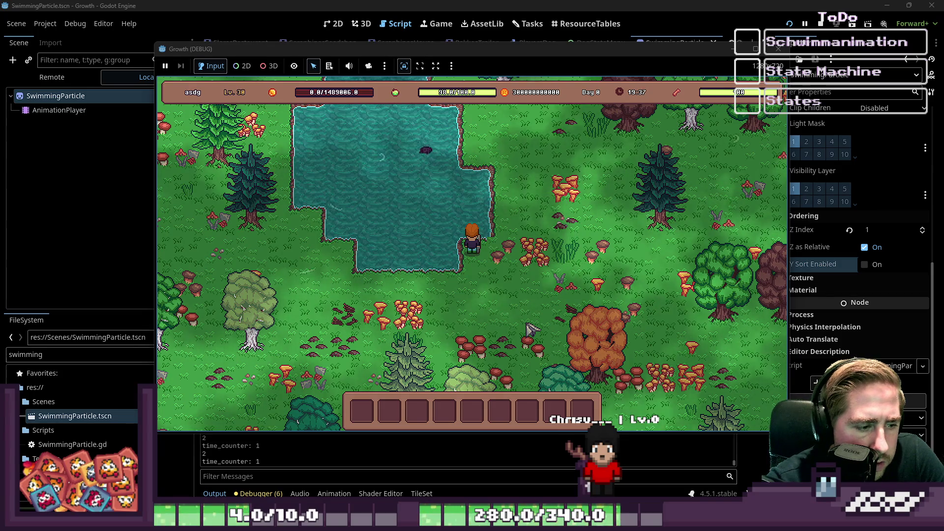
key(d)
key(s)
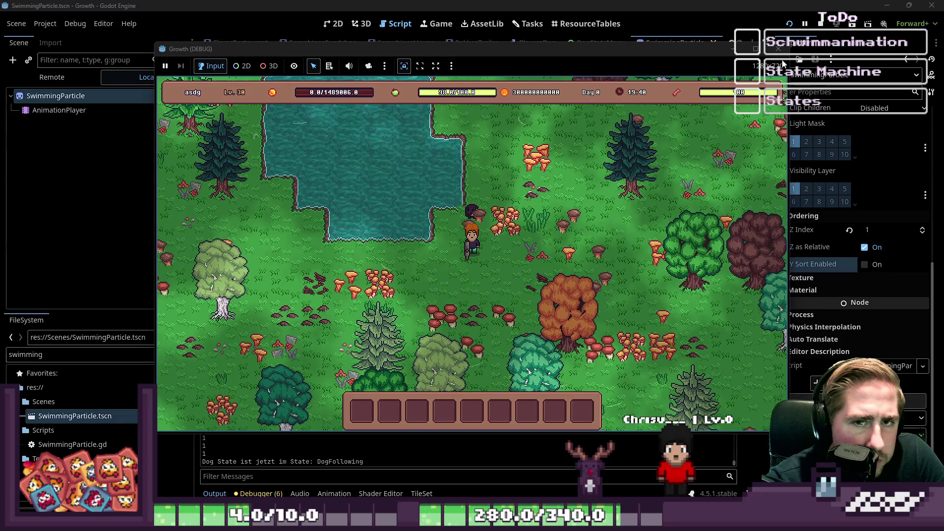
key(F8)
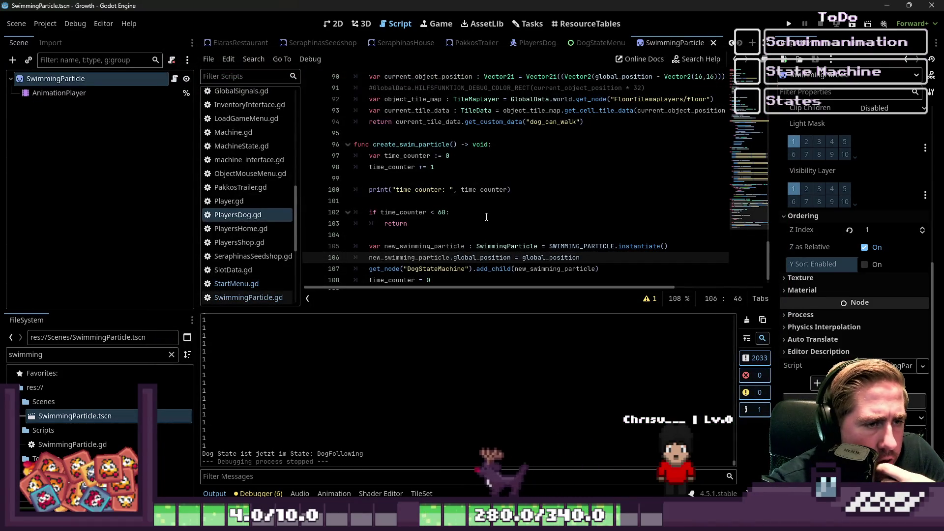
Change the declaration to 'var time_counter : int' without an assignment.
scroll(487, 217, up, 1)
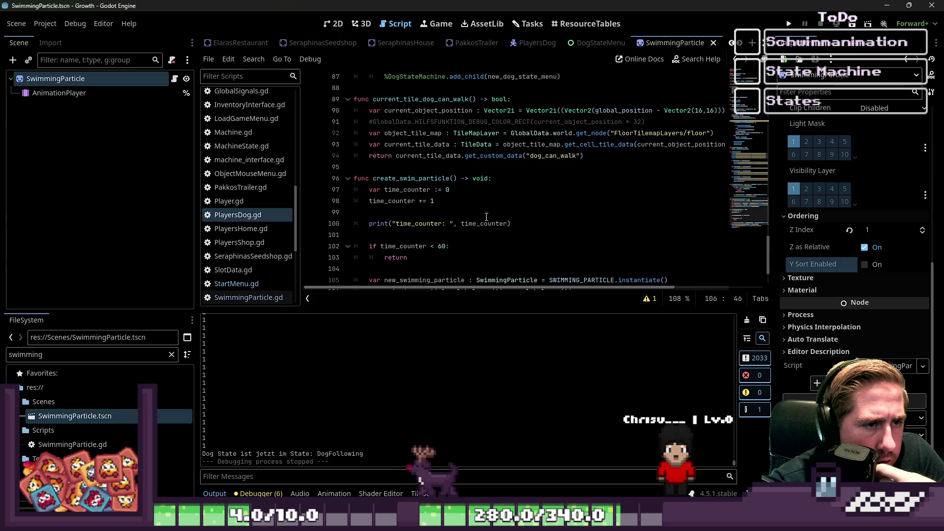
click(456, 191)
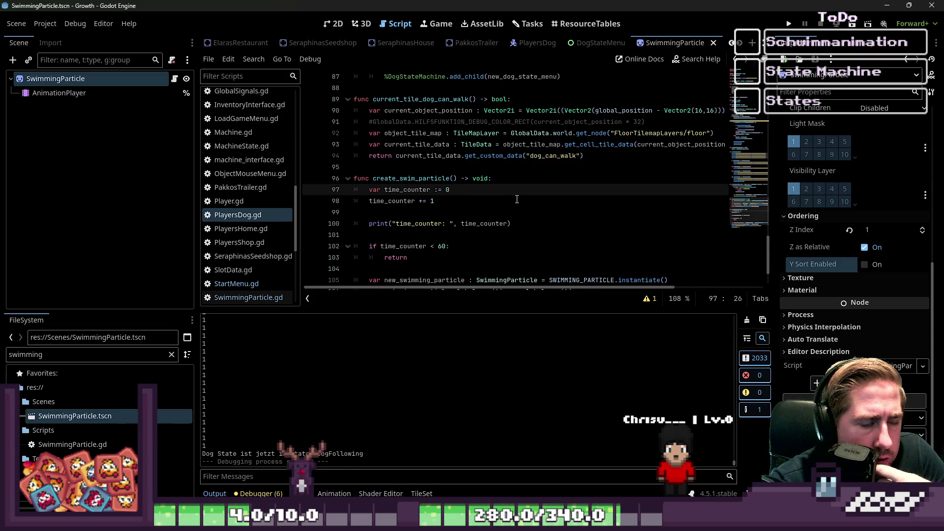
key(BackSpace)
key(BackSpace)
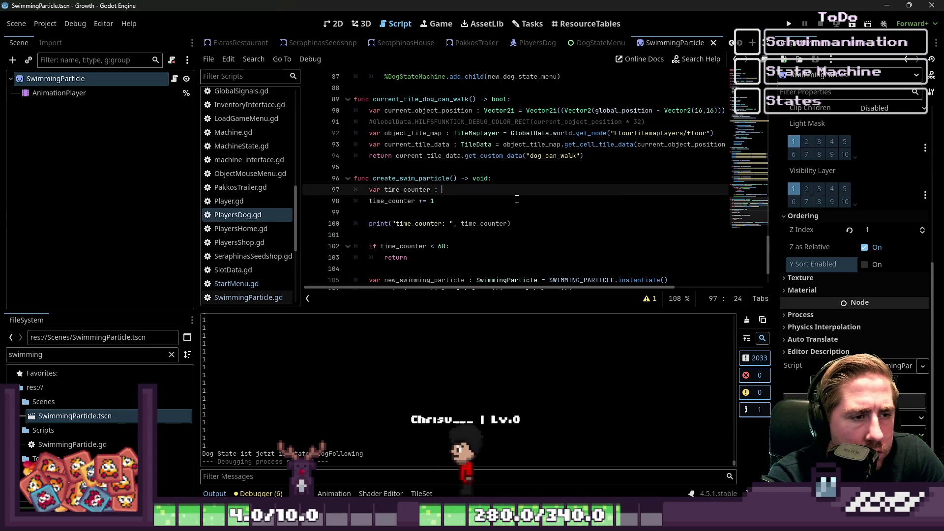
text(int)
key(Escape)
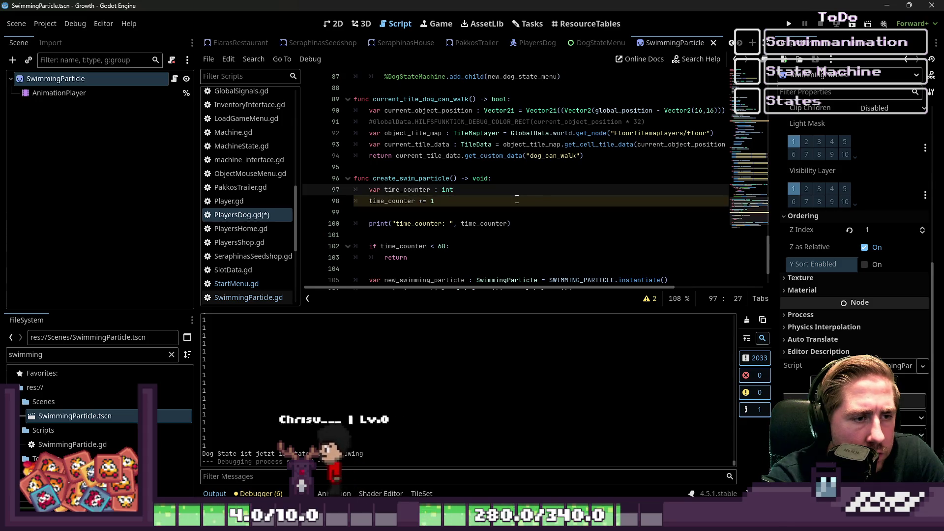
Move the time_counter declaration above create_swim_particle, save PlayersDog.gd, and run the project.
key(ctrl+shift+Left)
key(ctrl+shift+Left)
key(ctrl+shift+Left)
key(ctrl+x)
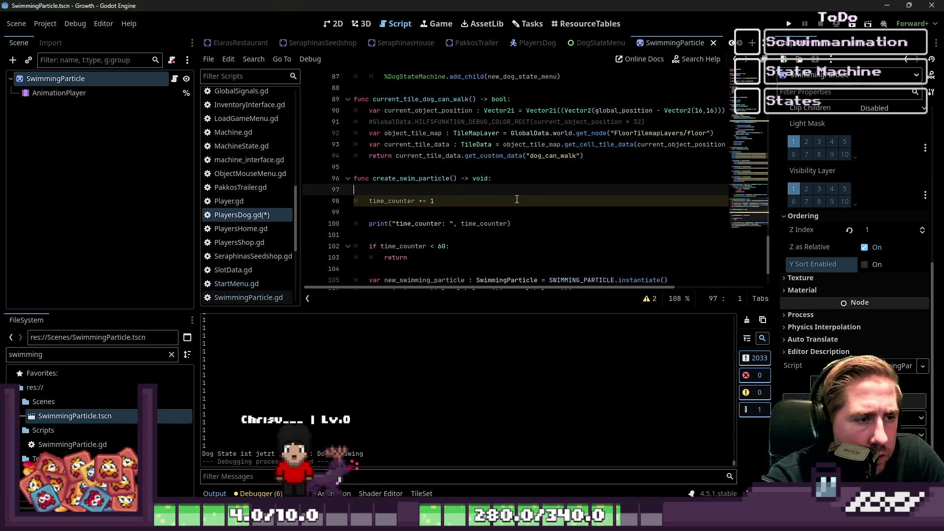
key(ctrl+shift+k)
key(Up)
key(Up)
key(Return)
key(Return)
key(Up)
key(ctrl+v)
key(Down)
key(Down)
key(Down)
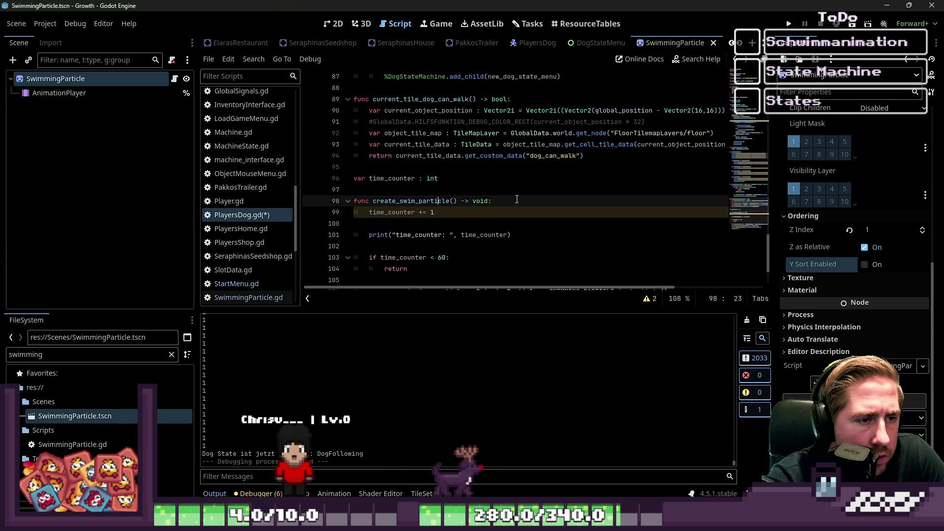
key(ctrl+s)
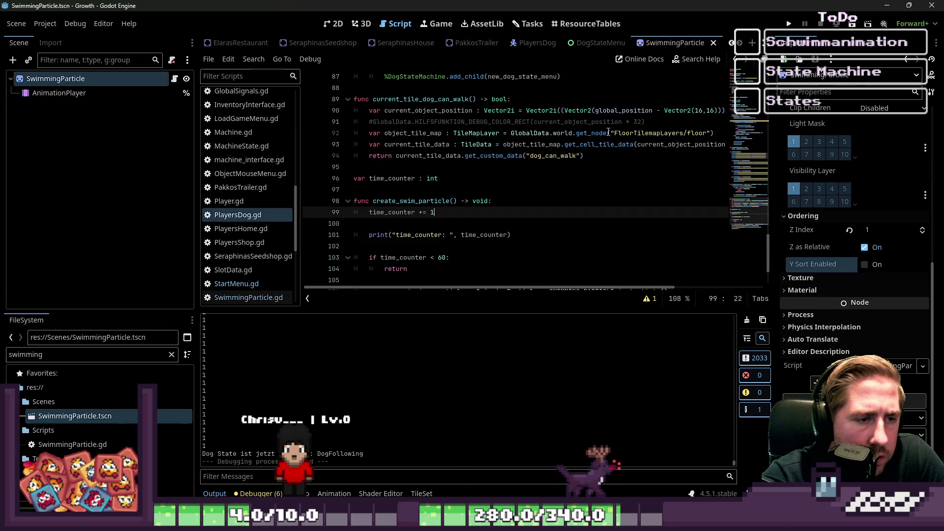
click(789, 19)
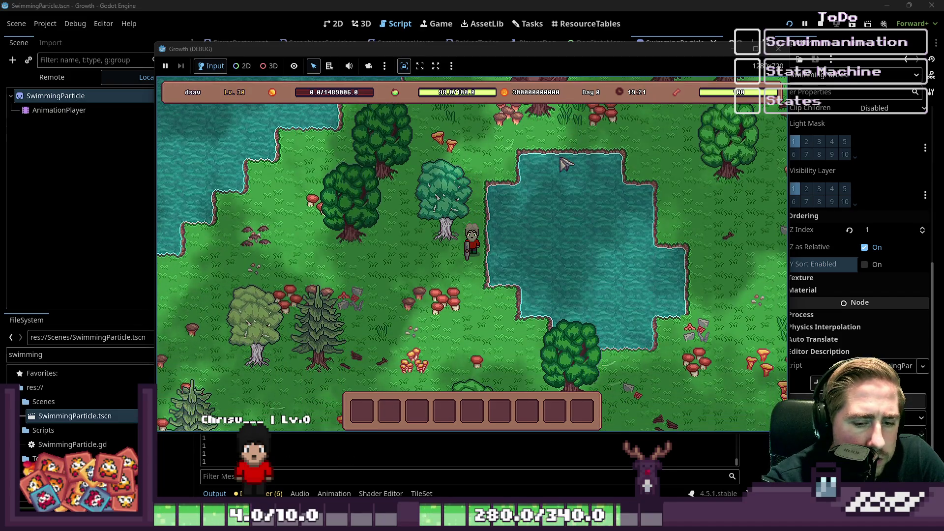
Walk the character down-left until the debugger halts on the SwimmingParticle.gd type error.
key(a)
key(s)
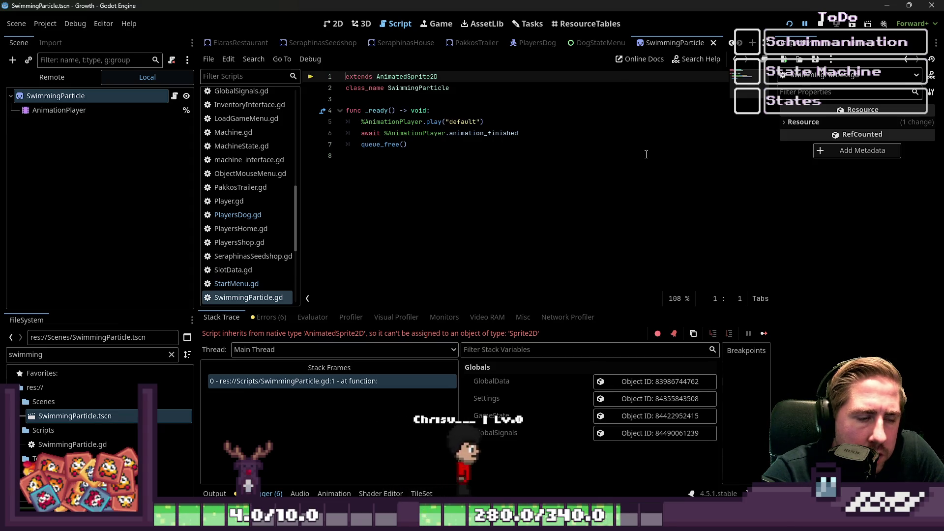
Make SwimmingParticle.gd extend Sprite2D, save, and briefly test a new game before stopping with F8.
click(407, 78)
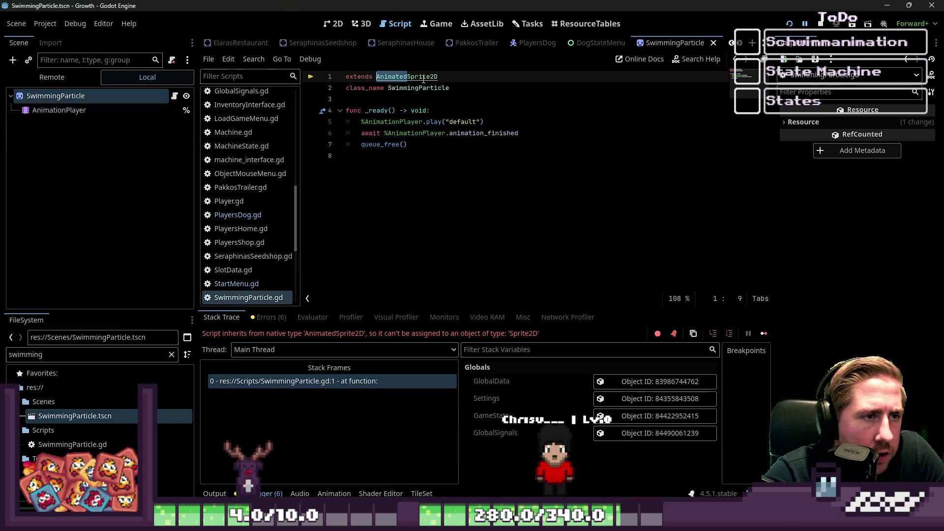
key(ctrl+s)
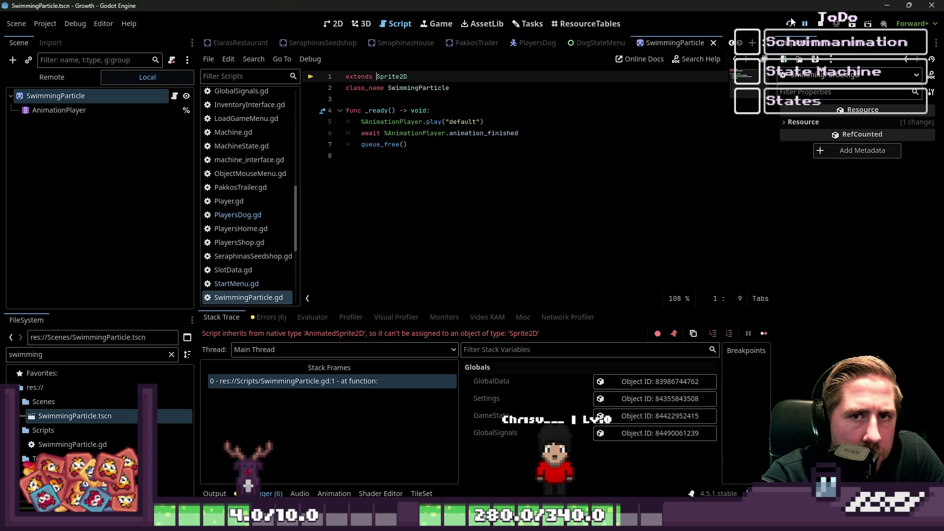
click(791, 22)
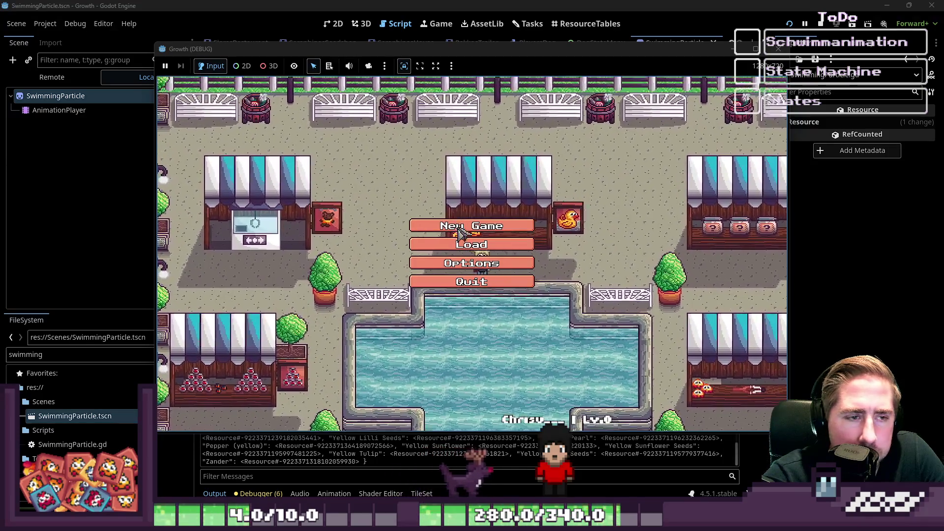
click(487, 226)
text(asd)
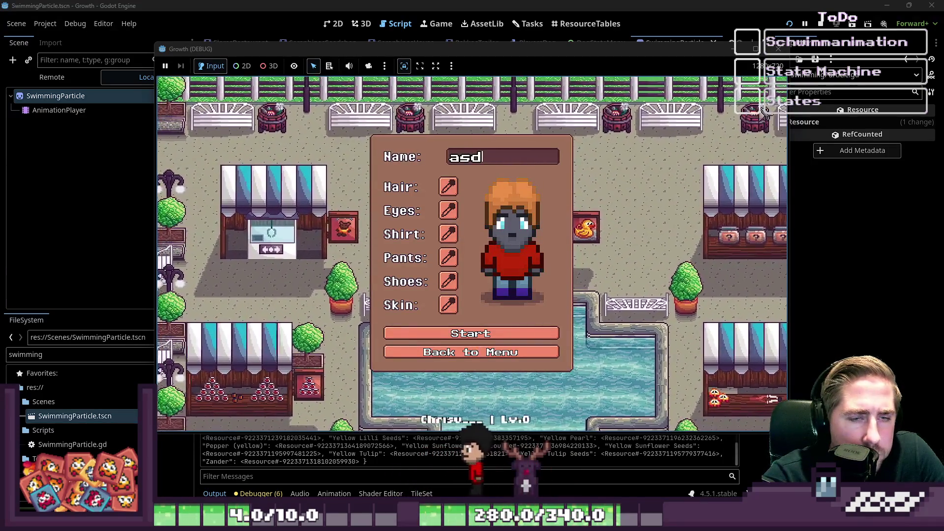
key(F8)
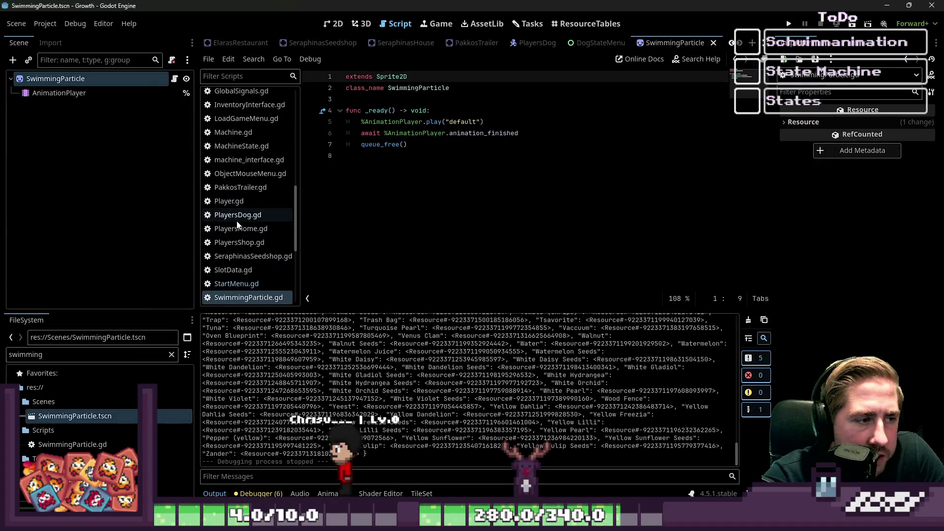
Lower the time_counter threshold in PlayersDog.gd, run the project, and load the 'asdg' save.
click(238, 215)
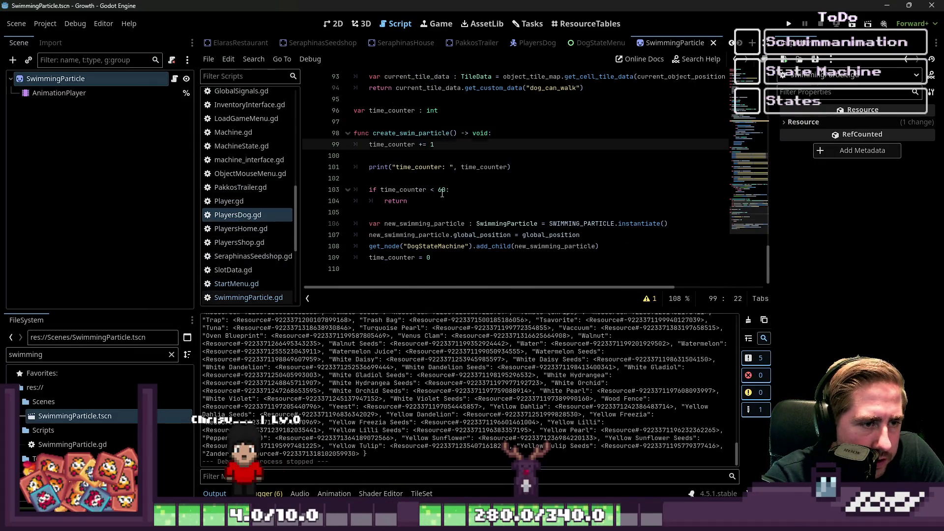
click(442, 191)
text(3)
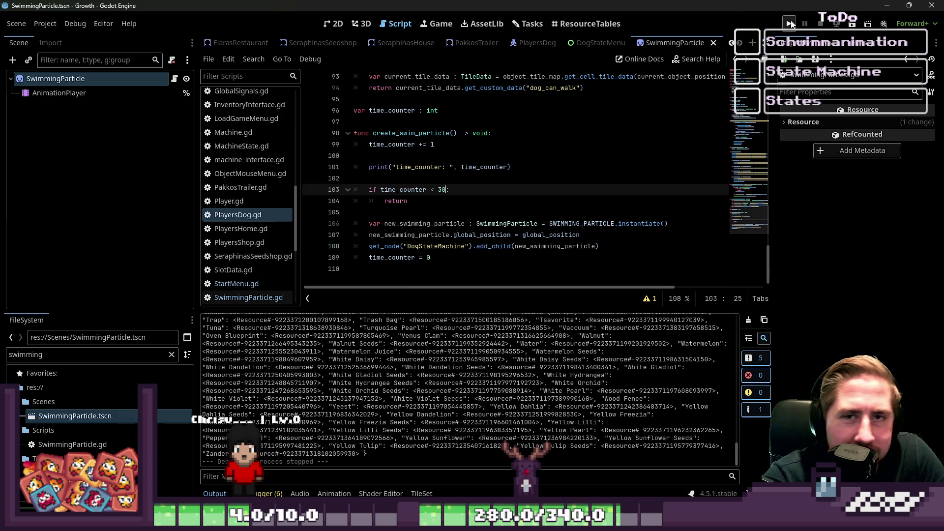
click(790, 23)
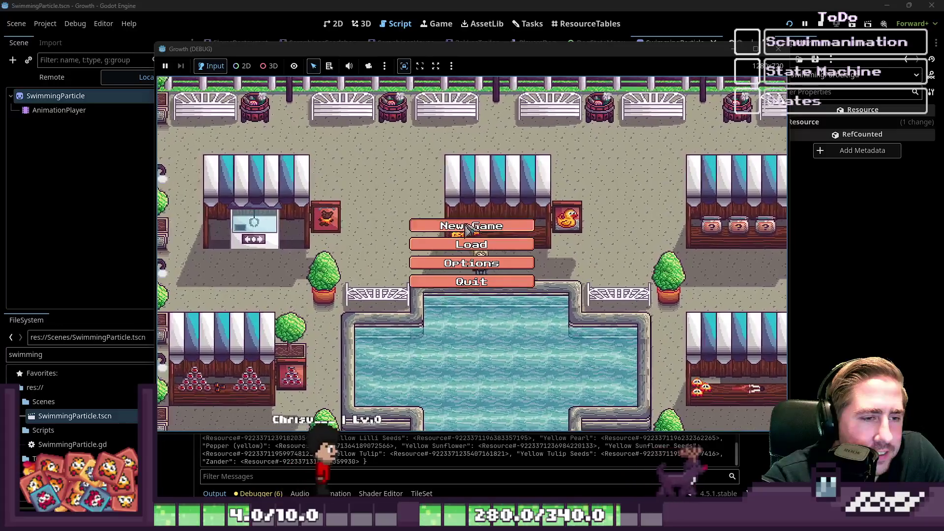
click(470, 227)
click(484, 360)
click(480, 241)
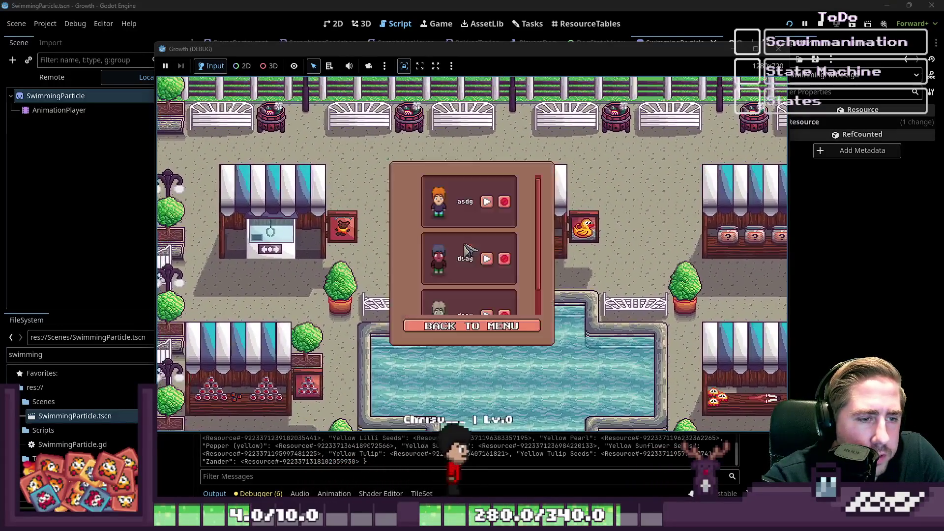
click(487, 202)
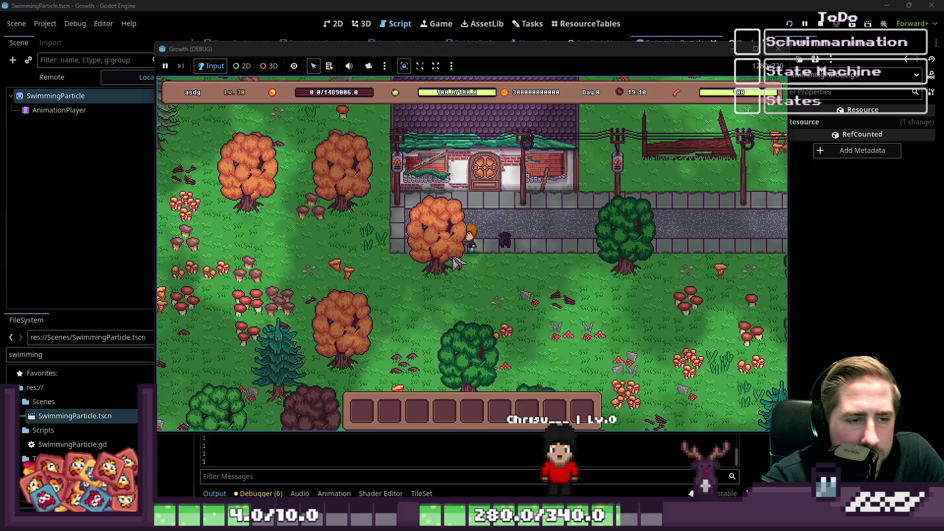
Walk the character left through the forest to the lake, then stop the game.
key(a)
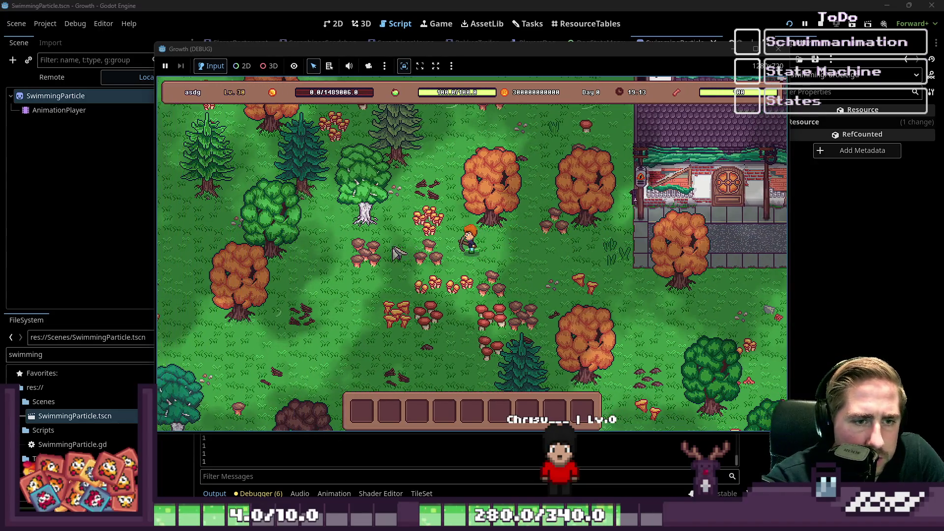
key(a)
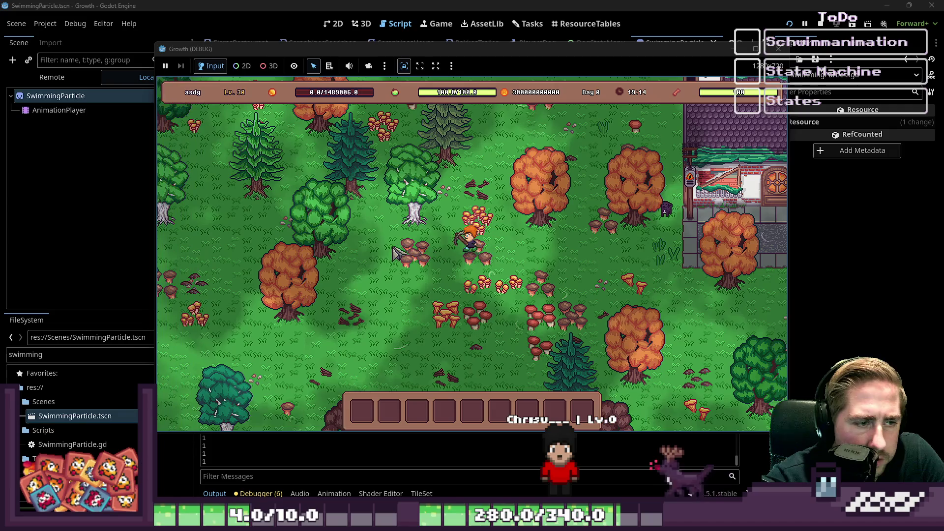
key(a)
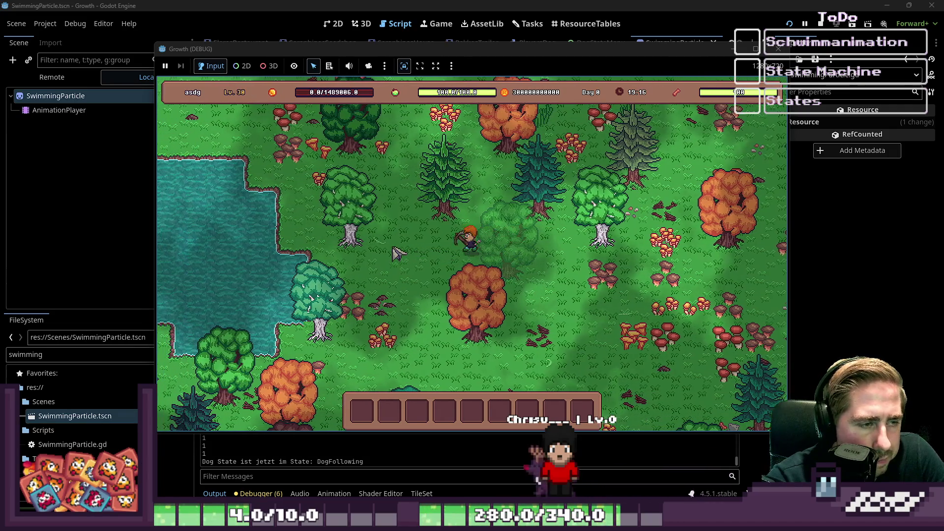
key(a)
key(w)
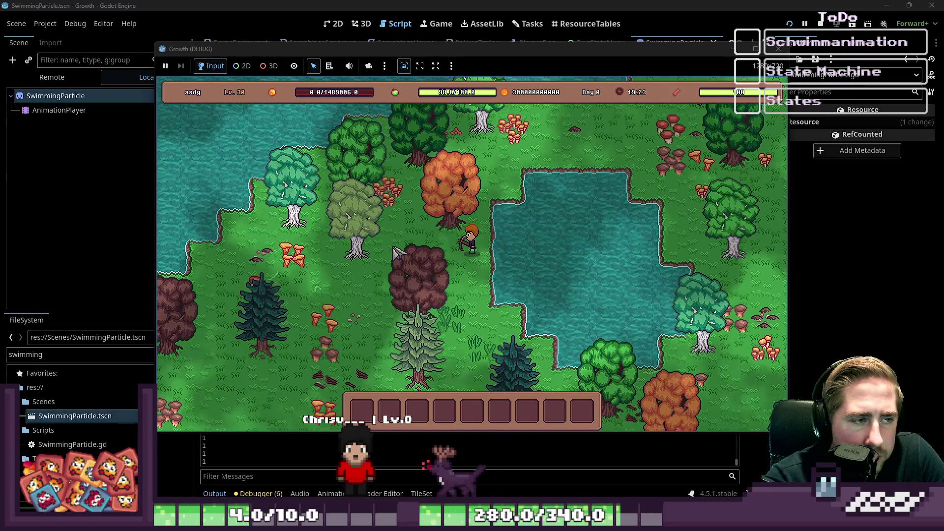
key(d)
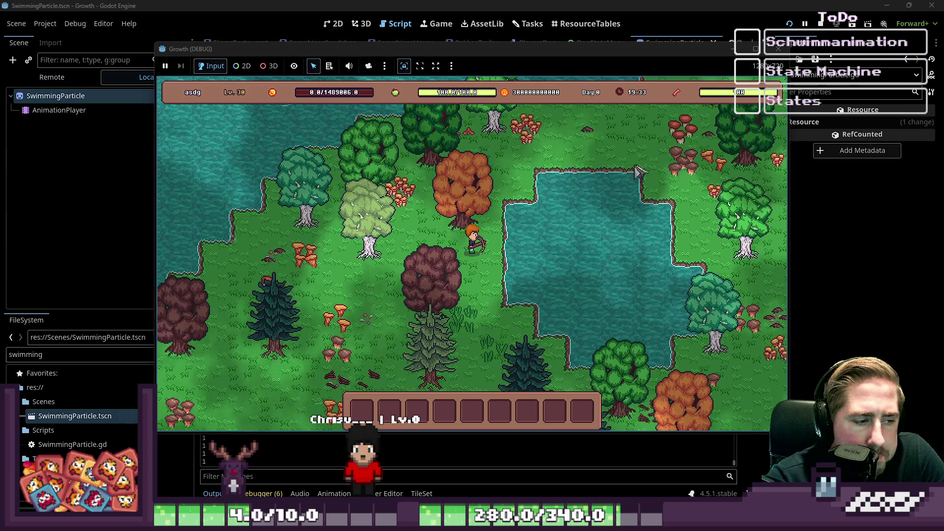
click(821, 24)
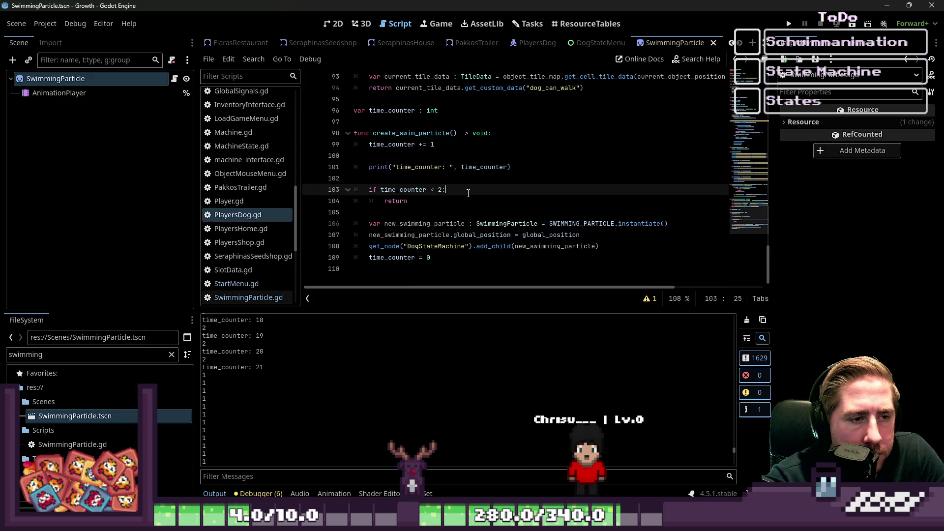
click(789, 23)
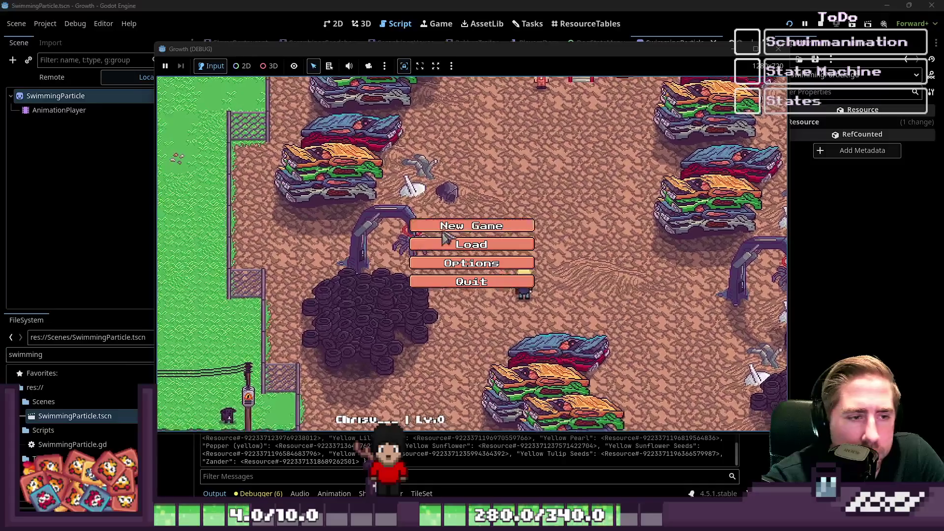
click(497, 225)
click(505, 152)
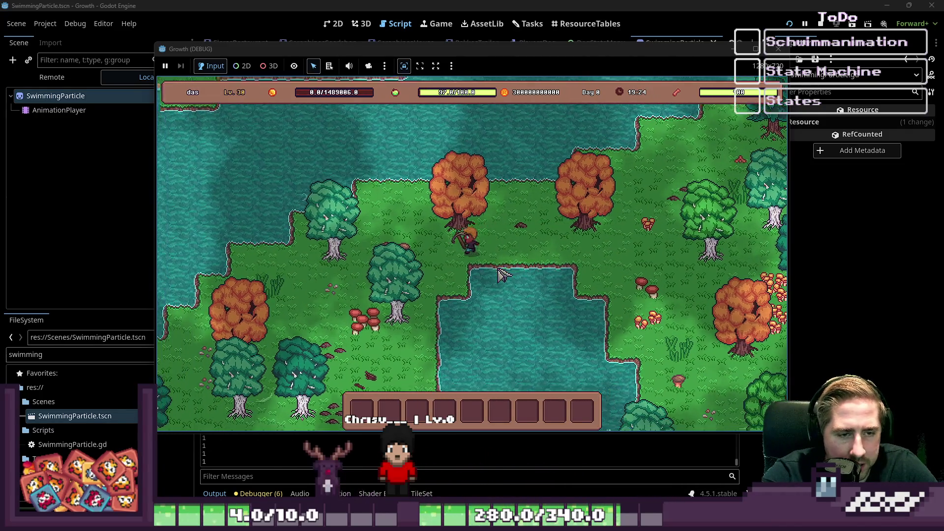
key(s)
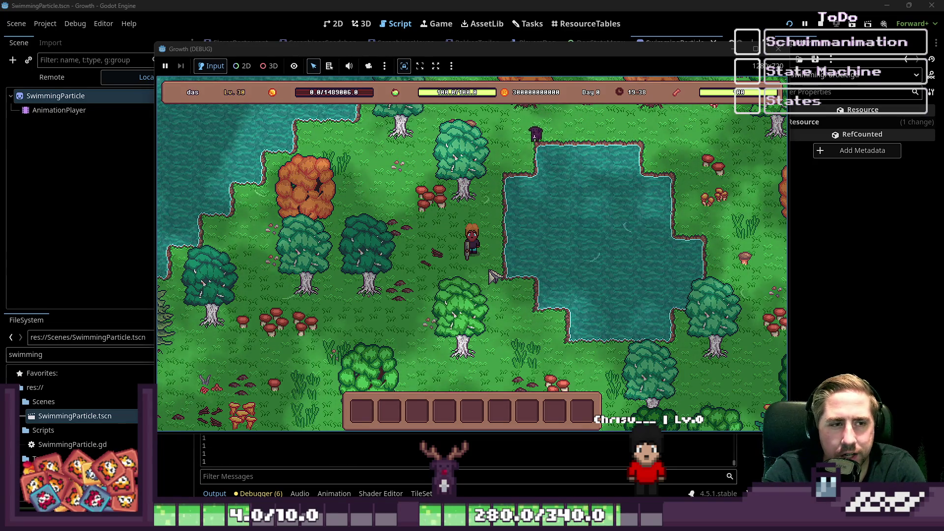
key(s)
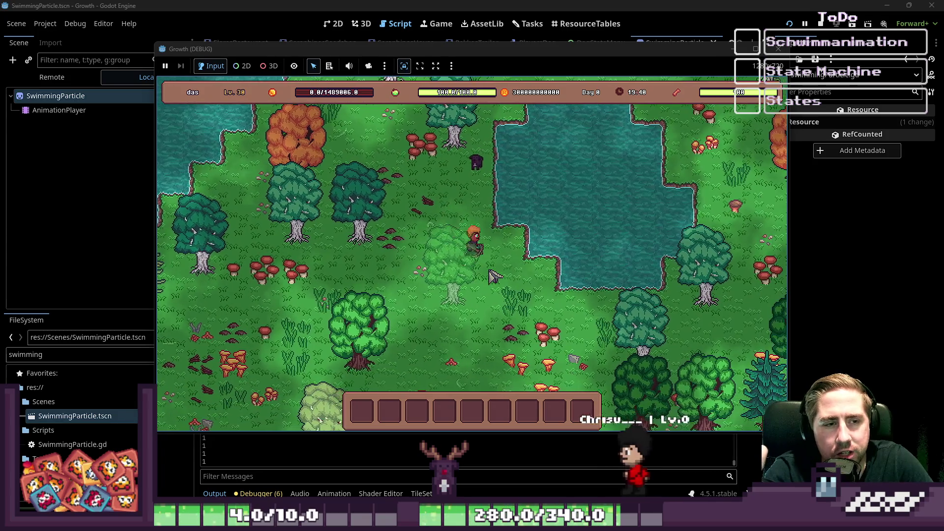
key(d)
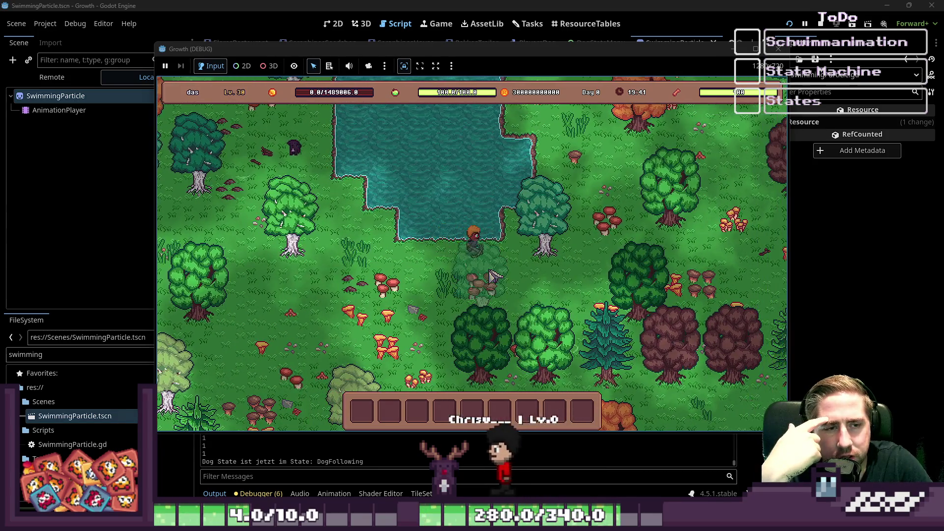
key(w)
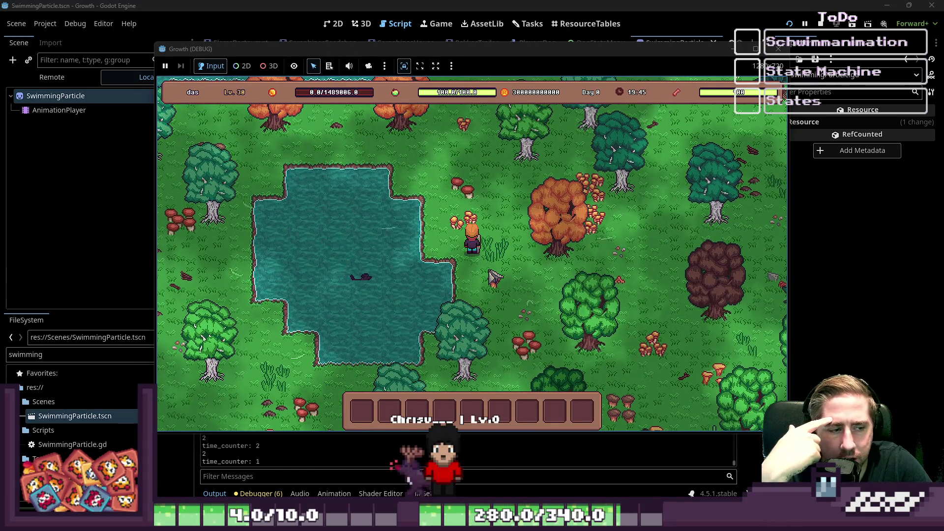
key(w)
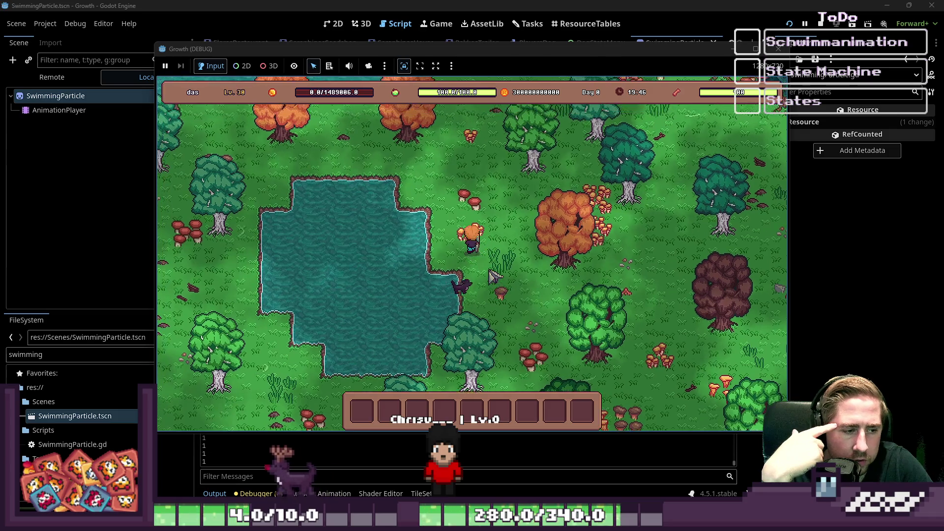
key(w)
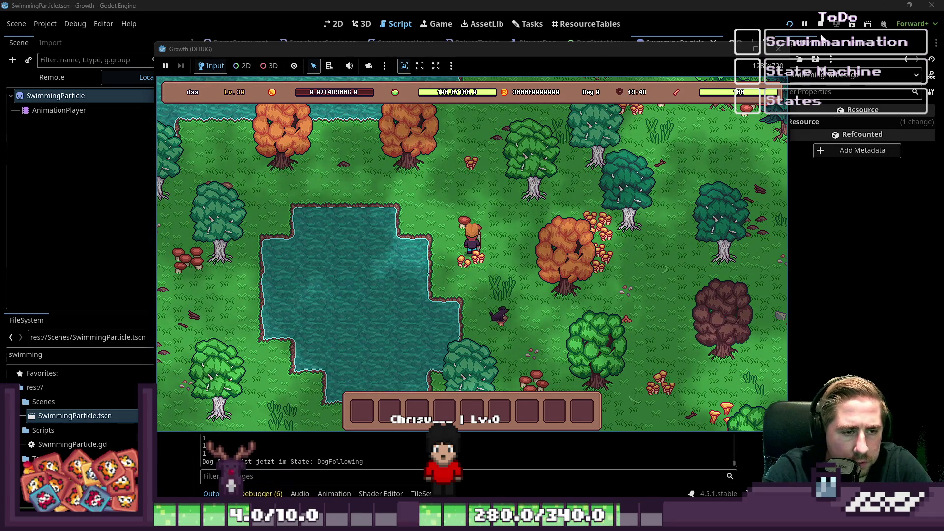
click(779, 49)
click(426, 245)
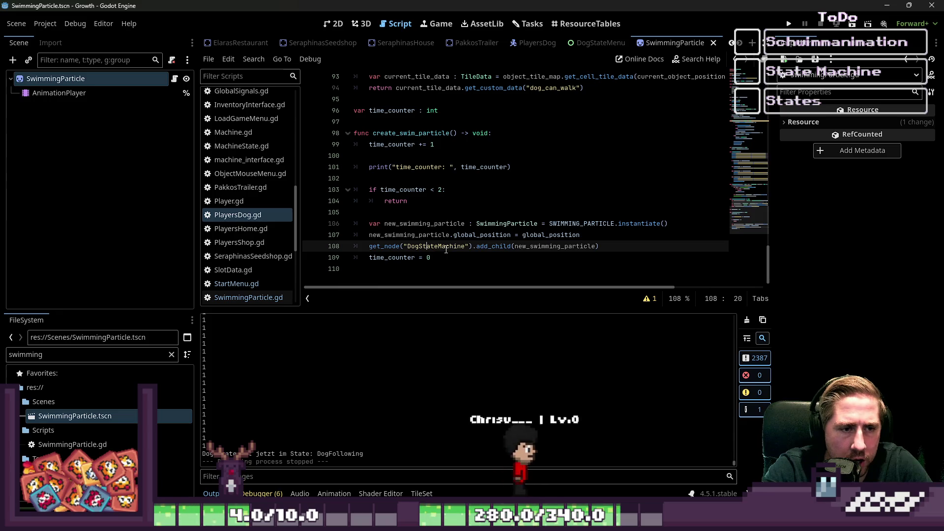
Make line 107 read new_swimming_particle.position = global_position, then run the project.
click(461, 256)
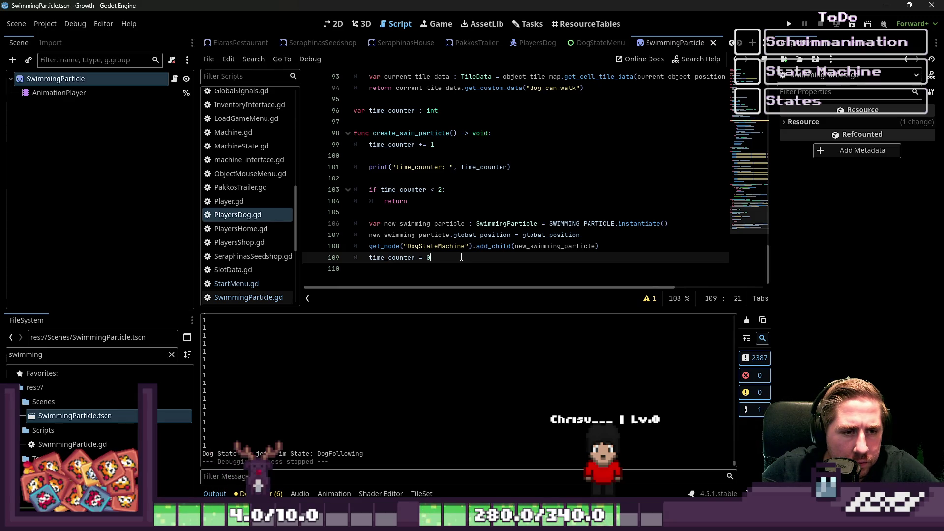
key(Up)
key(Up)
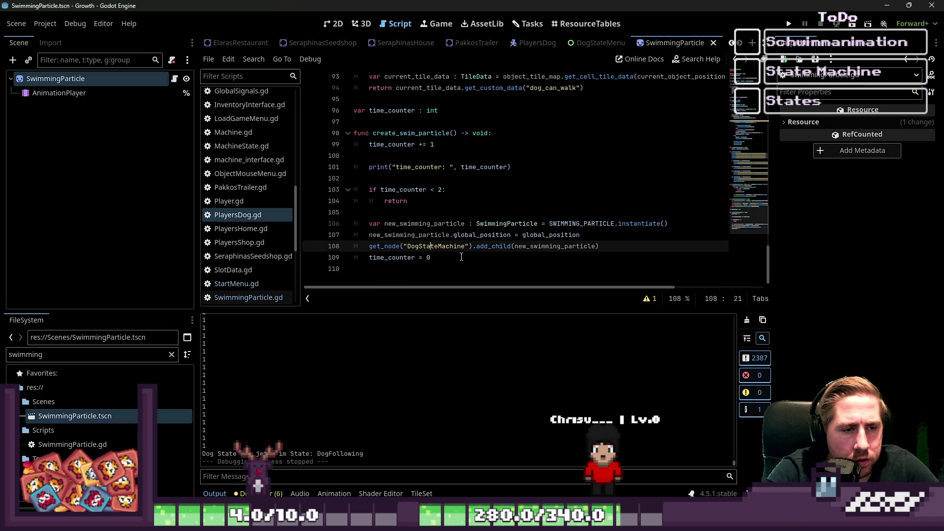
key(ctrl+Right)
key(ctrl+shift+Right)
text(position)
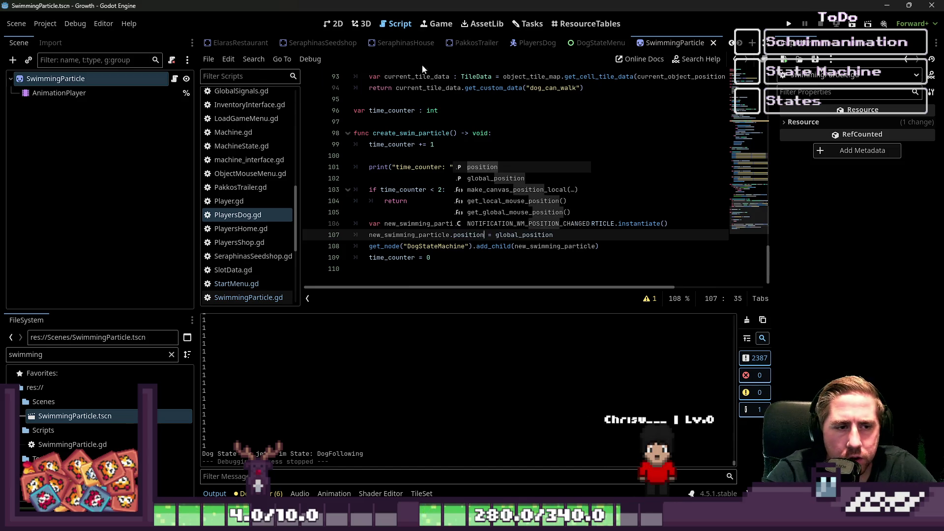
click(436, 110)
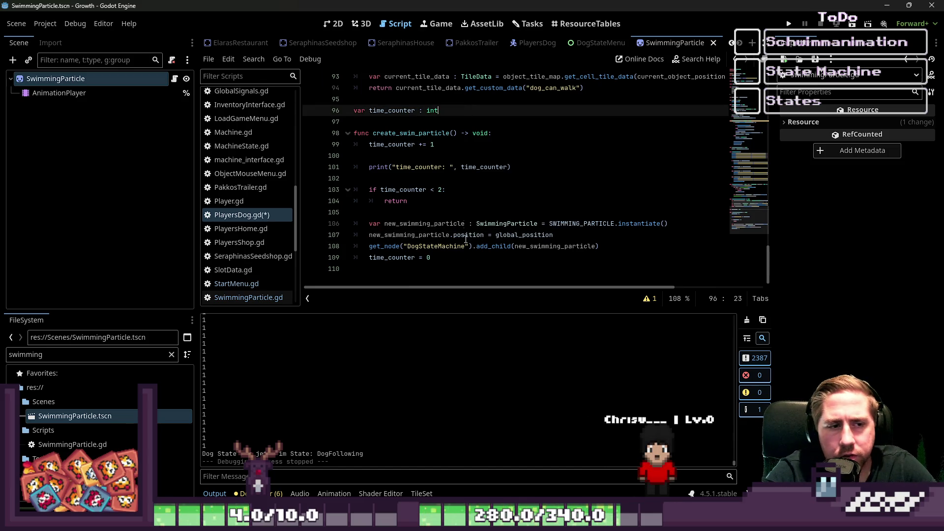
click(789, 24)
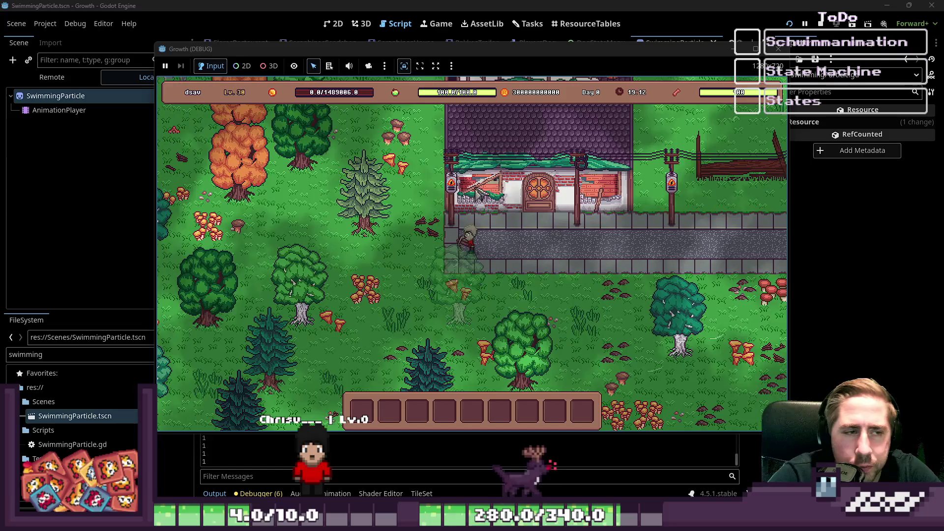
Walk the player up and down, open the radial action menu, then stop the game with F8.
key(w)
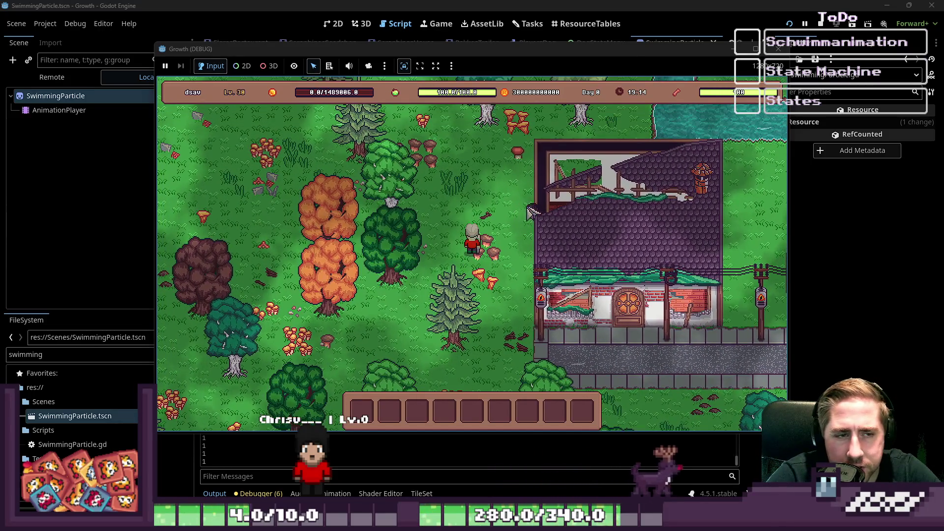
right_click(524, 197)
key(s)
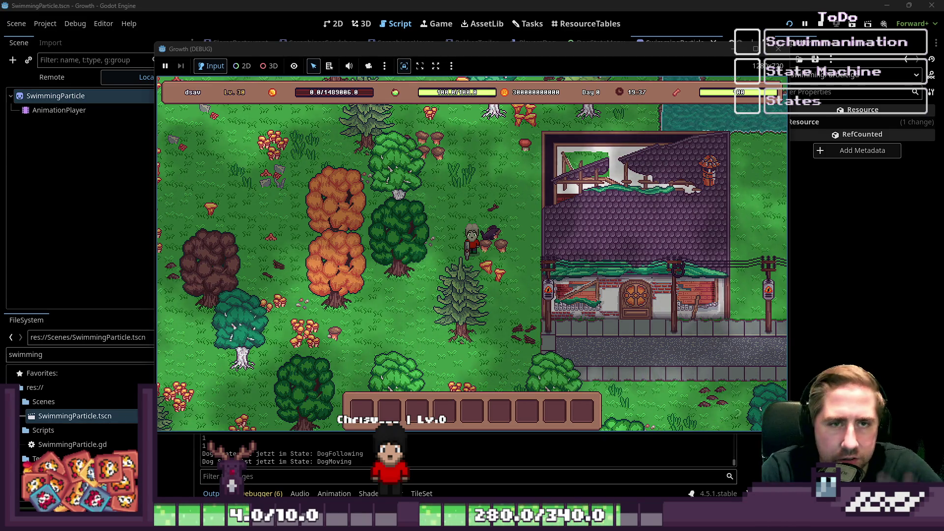
key(F8)
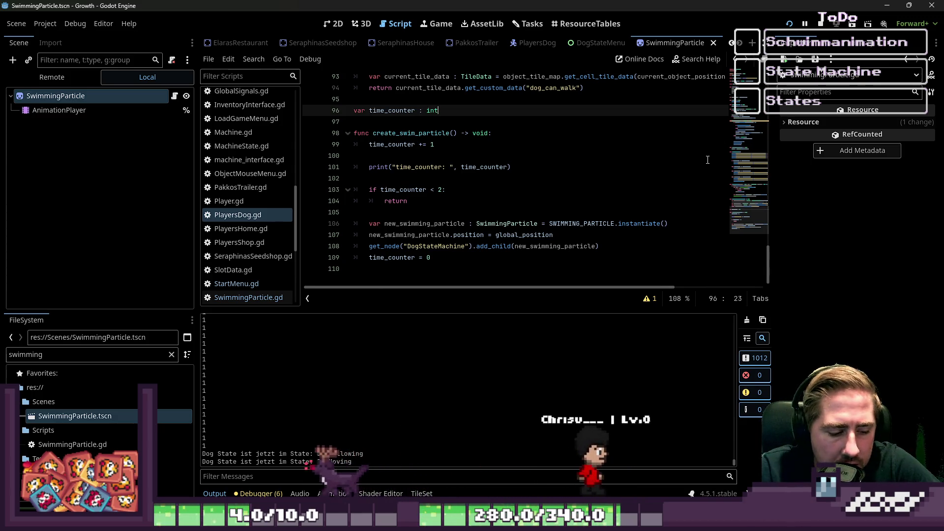
Browse the built-in help search window, then close it.
click(697, 60)
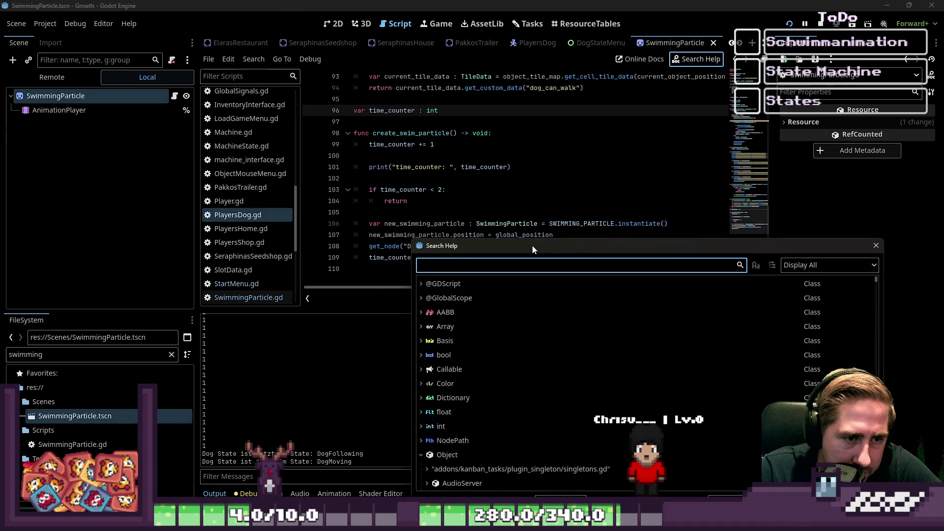
drag(533, 246, 463, 75)
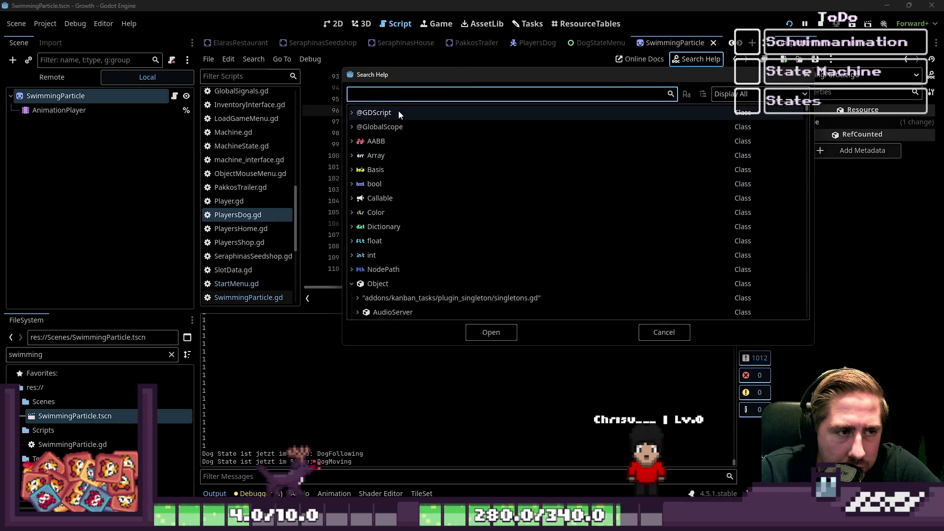
scroll(427, 209, down, 10)
scroll(432, 206, down, 5)
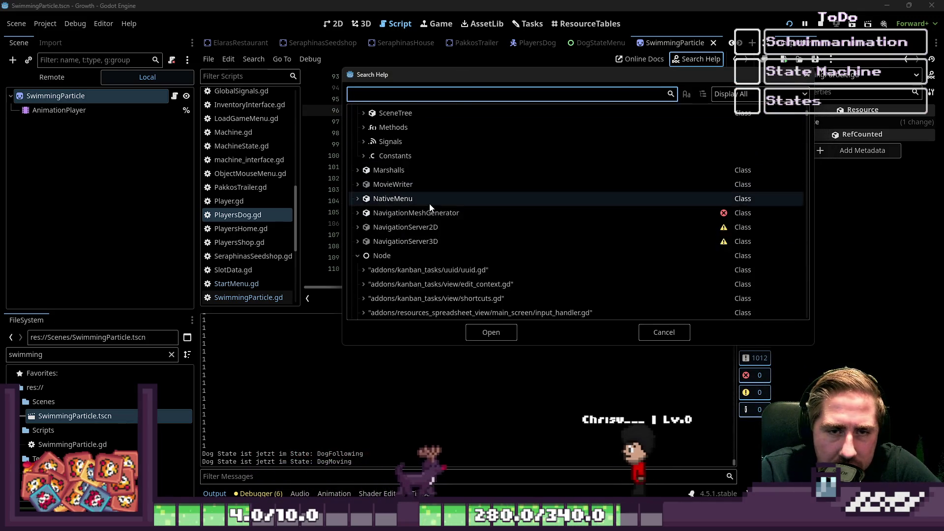
scroll(449, 184, up, 8)
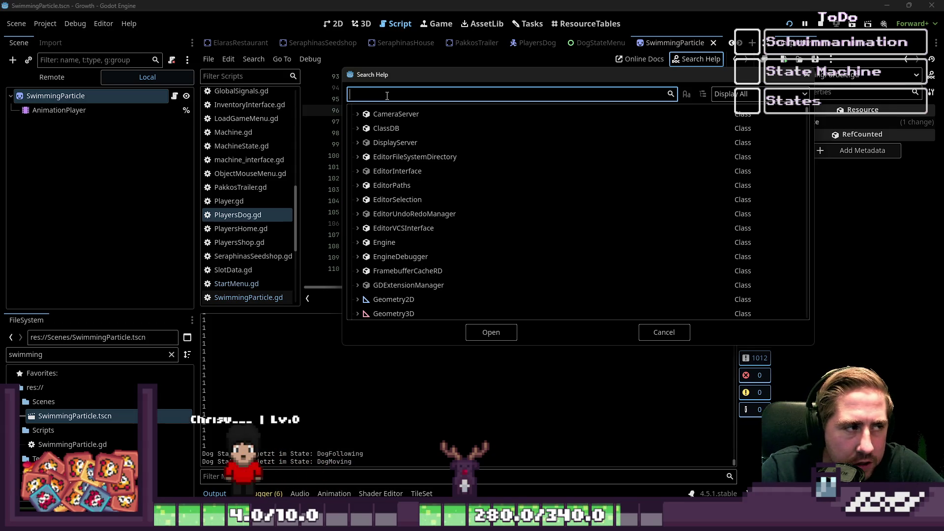
key(Escape)
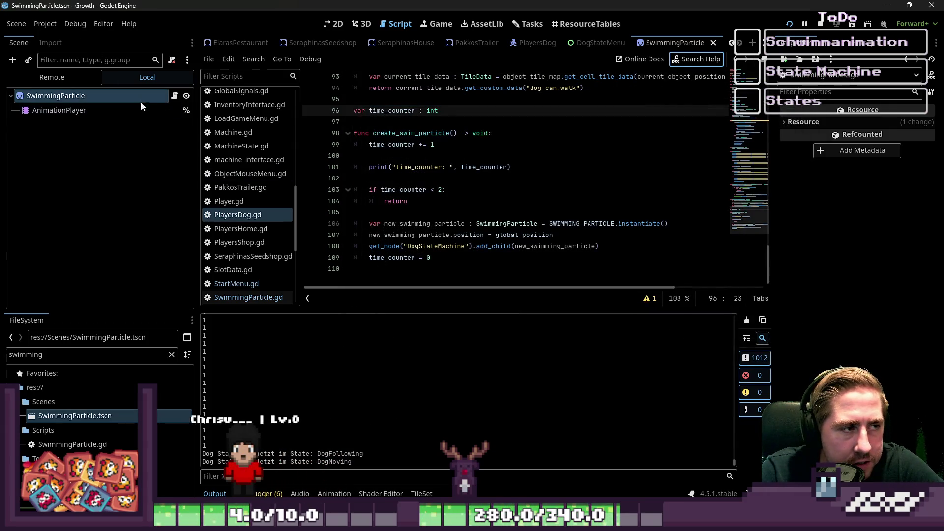
Open the SwimmingParticle class documentation from the node's context menu.
right_click(153, 96)
click(112, 102)
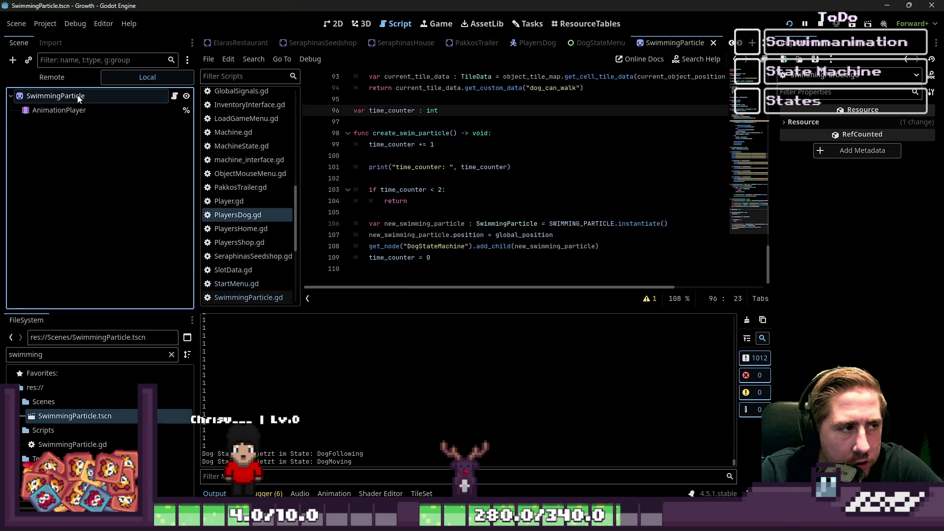
right_click(78, 97)
click(101, 422)
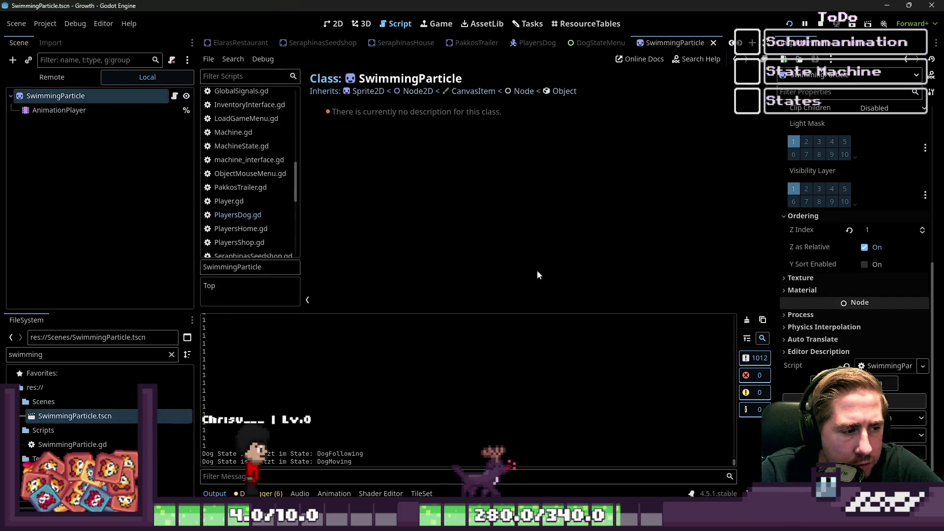
Inspect the AnimationPlayer and SwimmingParticle nodes, then open SwimmingParticle.gd.
click(57, 110)
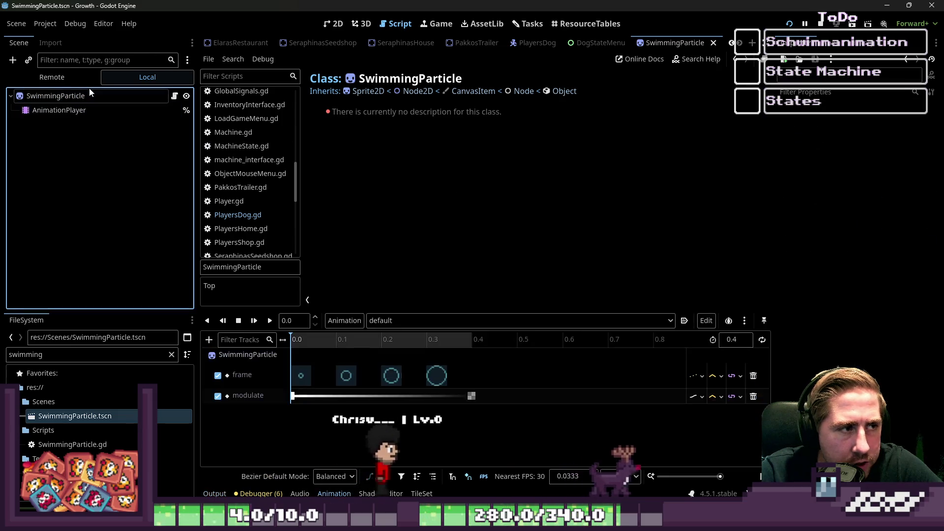
click(56, 95)
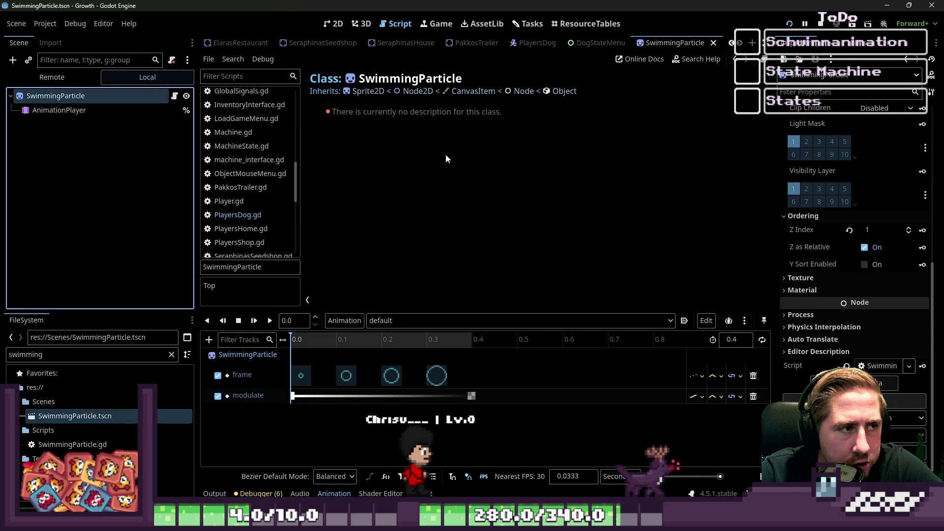
click(91, 108)
click(133, 96)
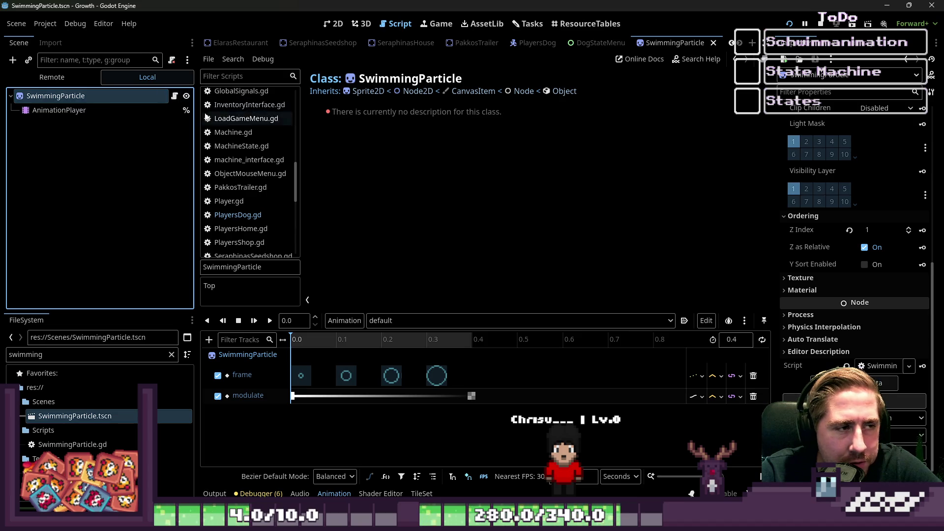
double_click(66, 96)
scroll(262, 119, down, 5)
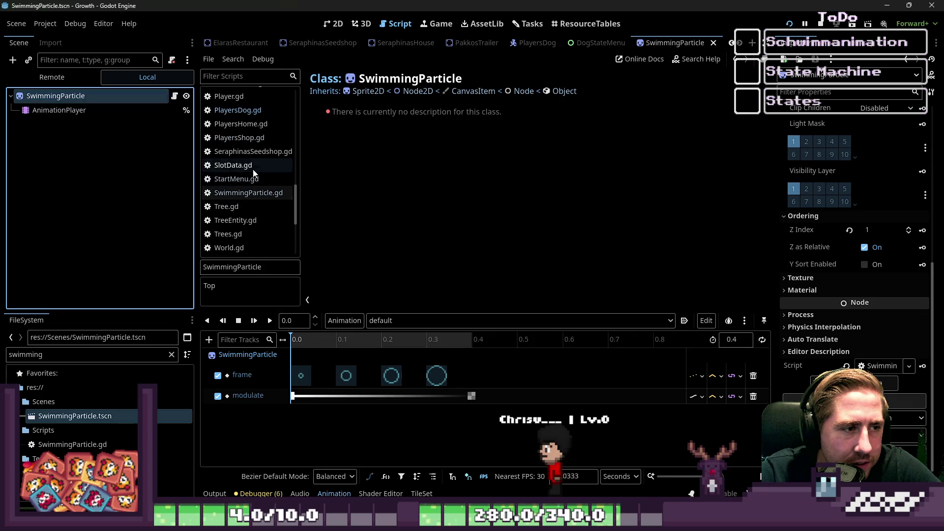
click(236, 179)
click(248, 193)
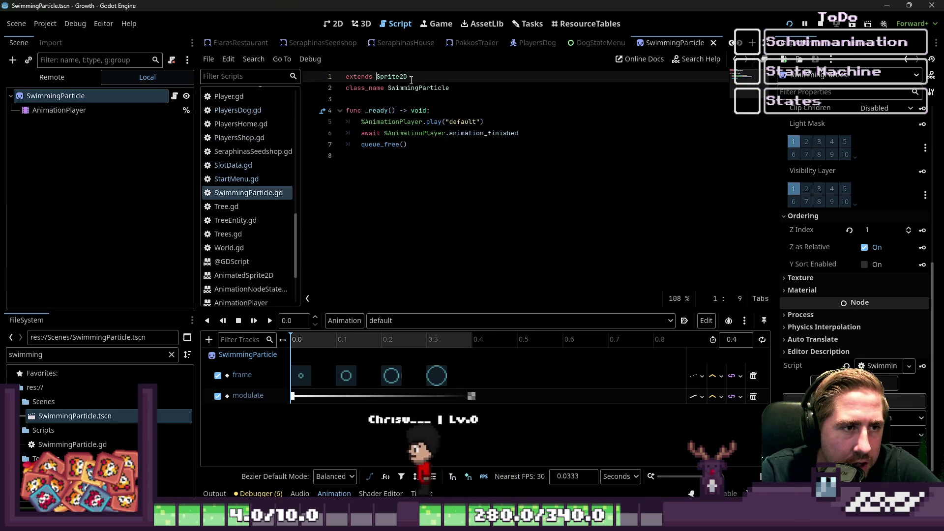
Read the Sprite2D class reference down to its methods and signals.
ctrl+click(391, 77)
scroll(474, 172, down, 3)
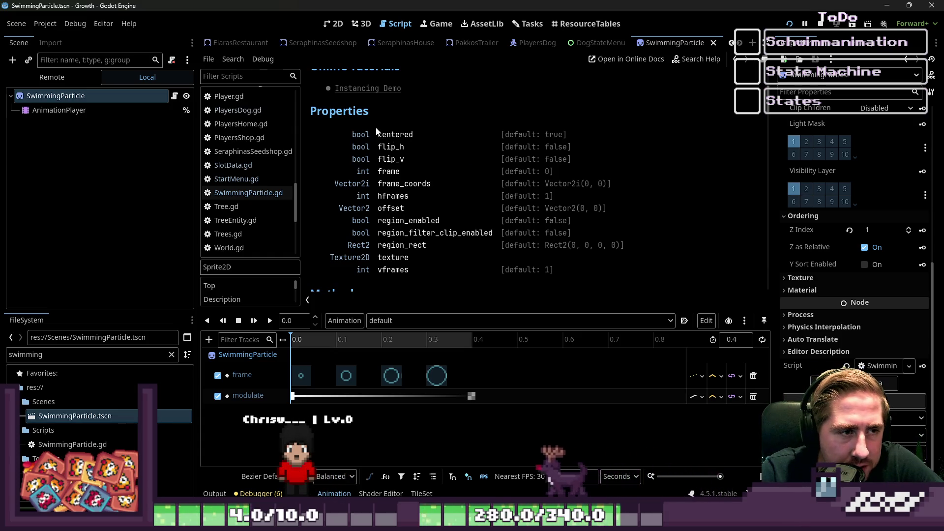
scroll(325, 157, up, 2)
scroll(349, 162, down, 2)
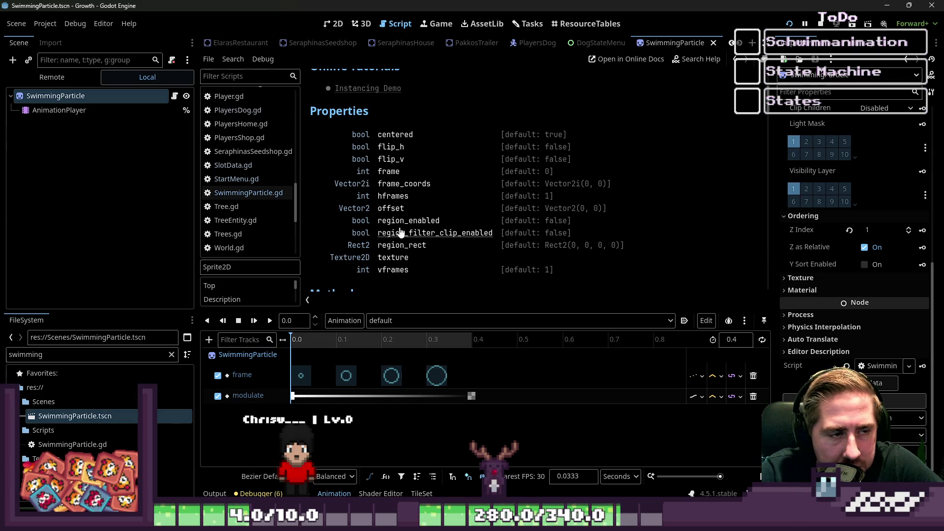
scroll(433, 170, down, 5)
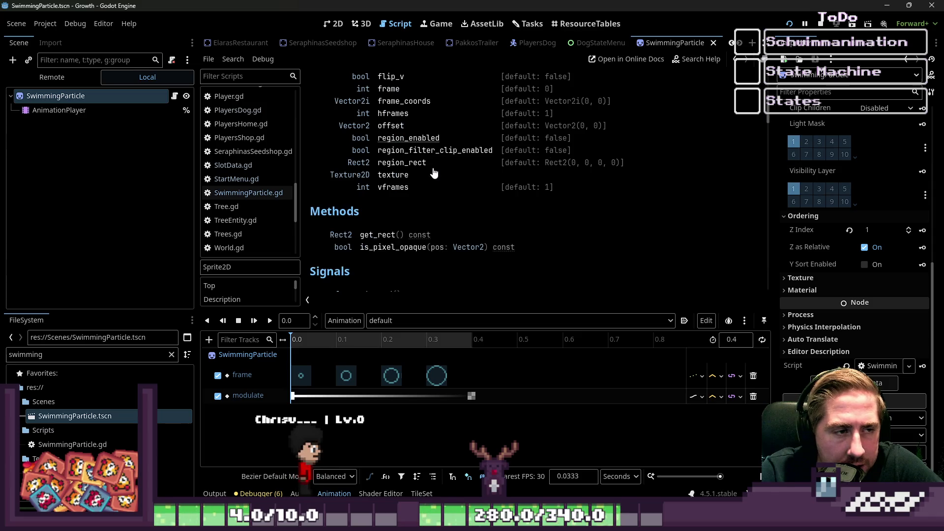
scroll(381, 152, down, 1)
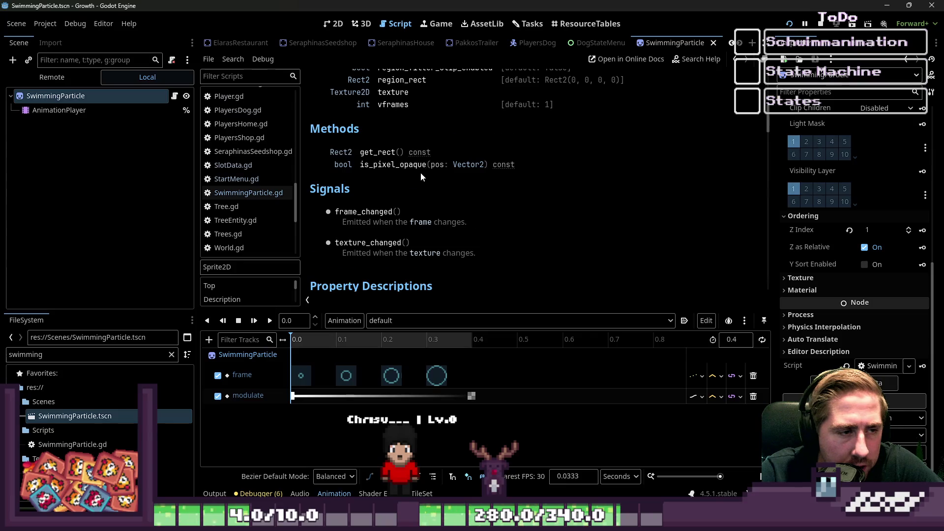
scroll(420, 173, down, 1)
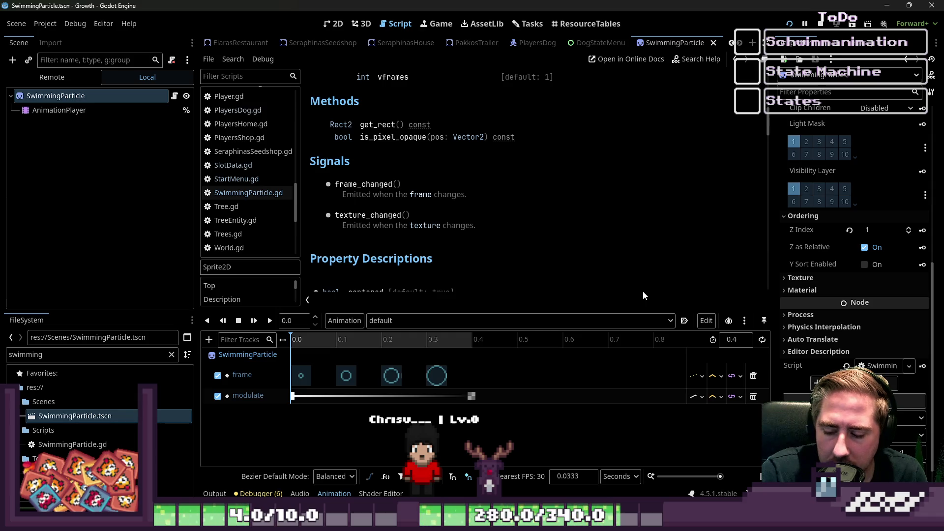
Frame the SwimmingParticle sprite in the 2D view and play its default animation through 0.4 s.
click(336, 24)
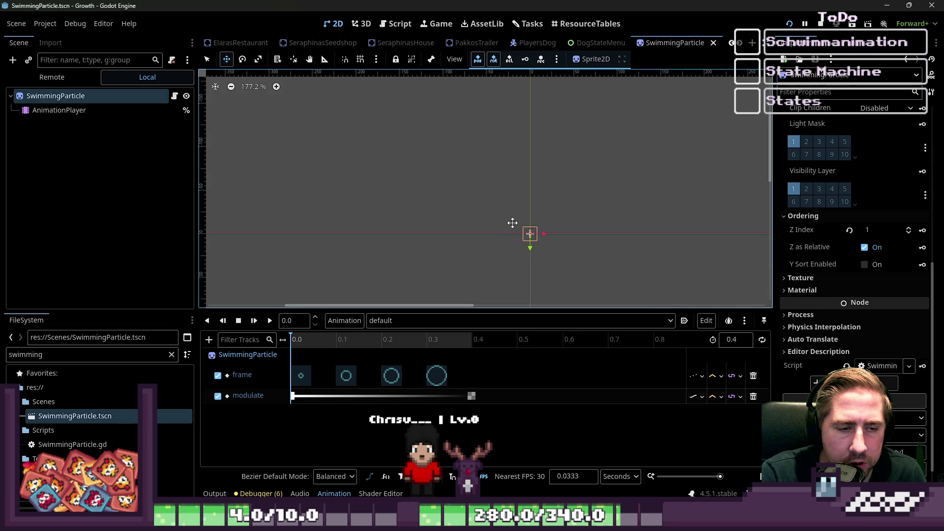
scroll(532, 260, up, 5)
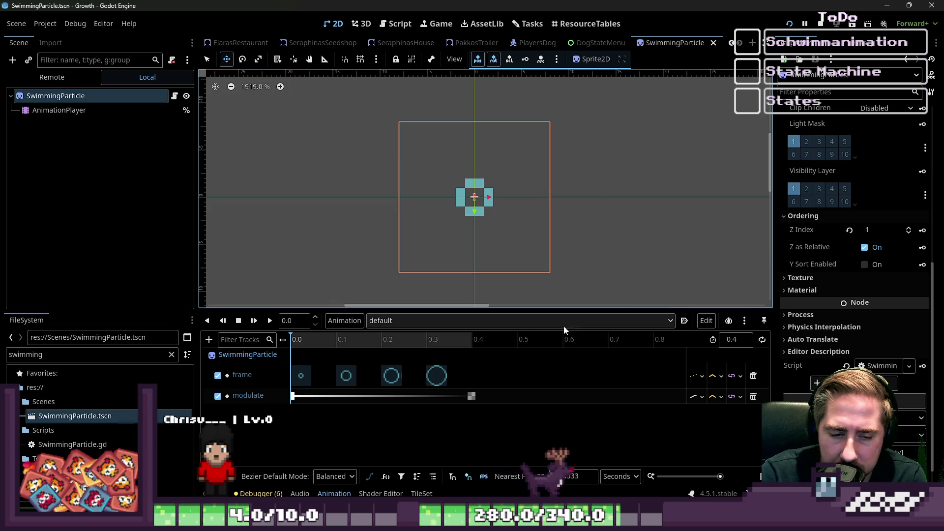
scroll(559, 236, down, 3)
scroll(573, 241, down, 2)
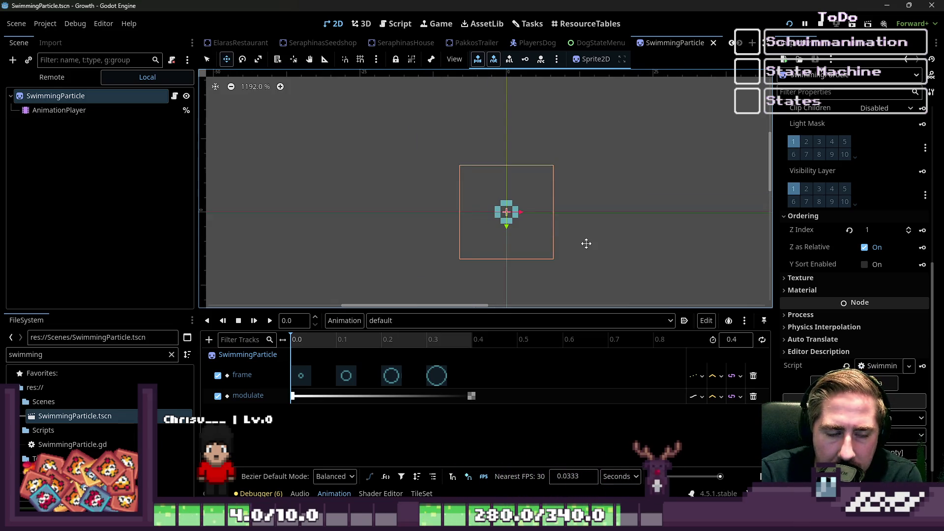
scroll(586, 243, down, 1)
mouse_move(341, 305)
mouse_down()
mouse_move(331, 310)
mouse_move(354, 305)
mouse_up()
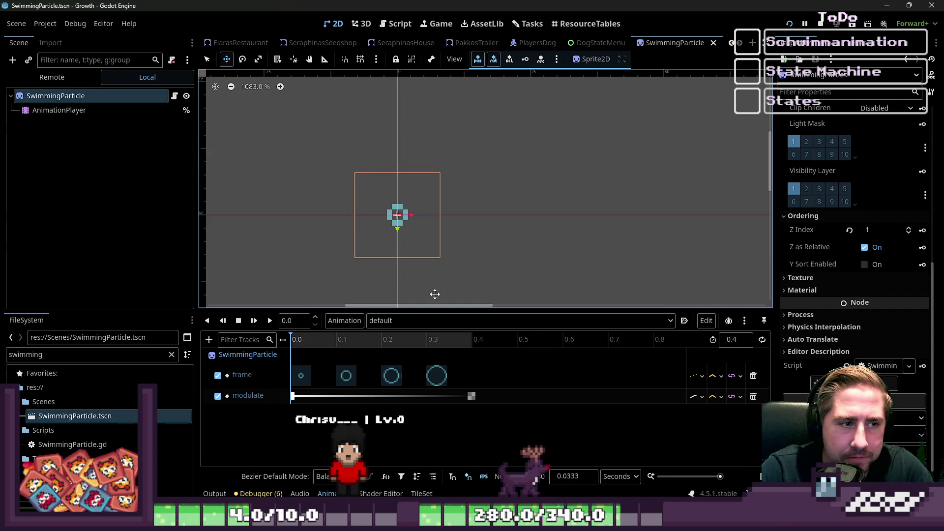
click(269, 322)
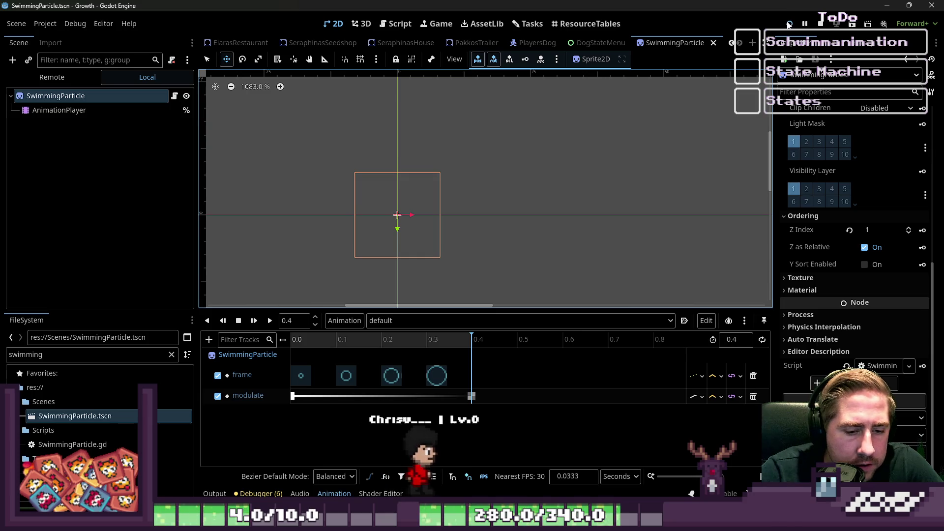
mouse_move(622, 521)
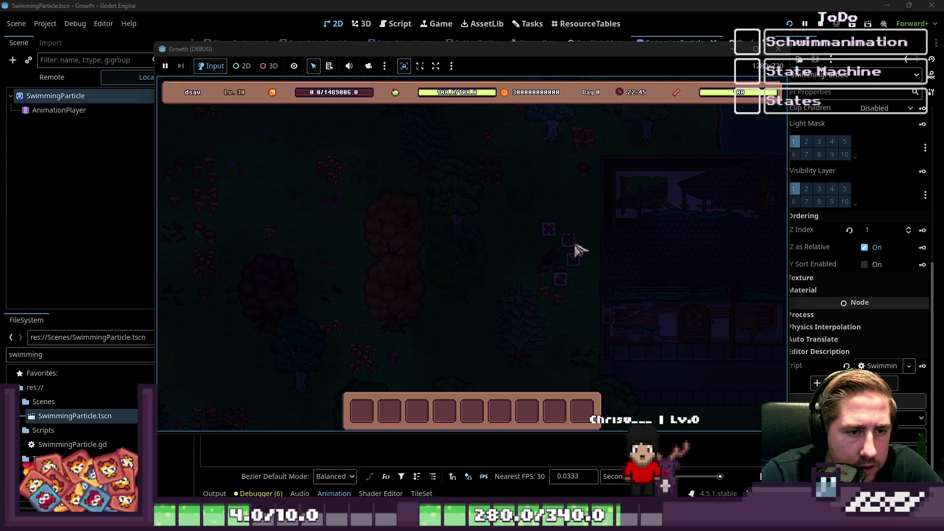
Walk the player character left across the map to the edge of the pond.
key(a)
key(a)
key(s)
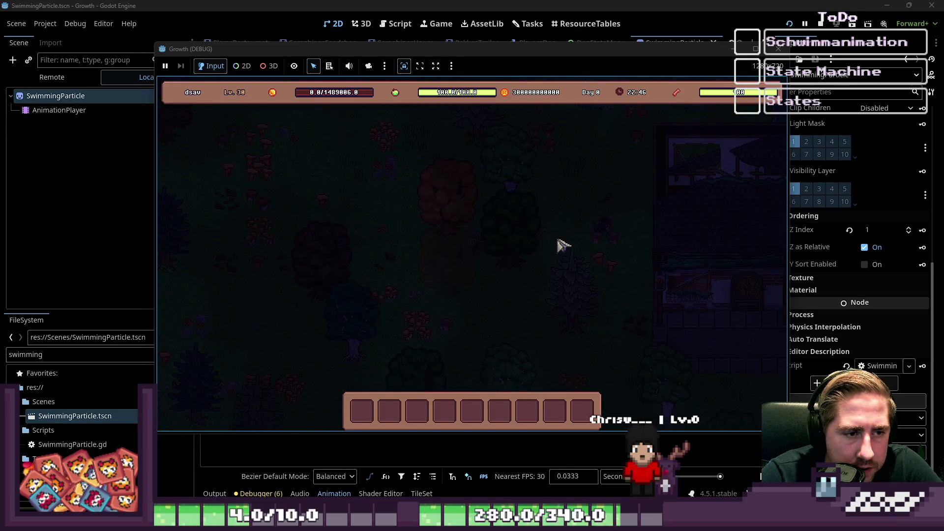
key(a)
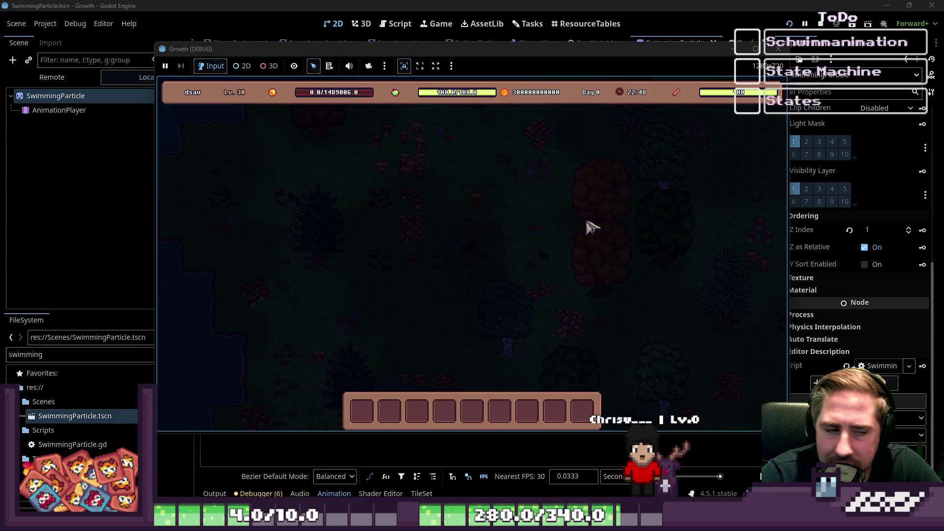
key(a)
key(w)
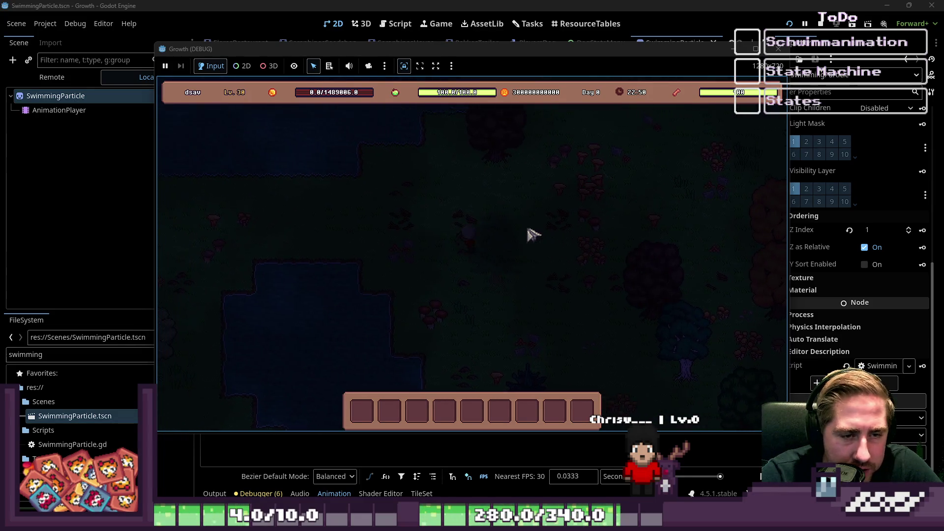
key(a)
key(s)
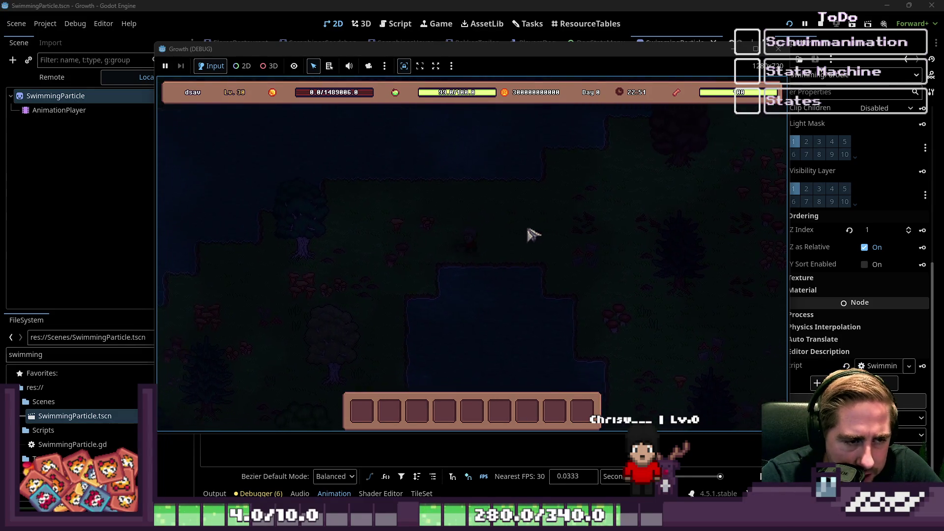
key(a)
key(s)
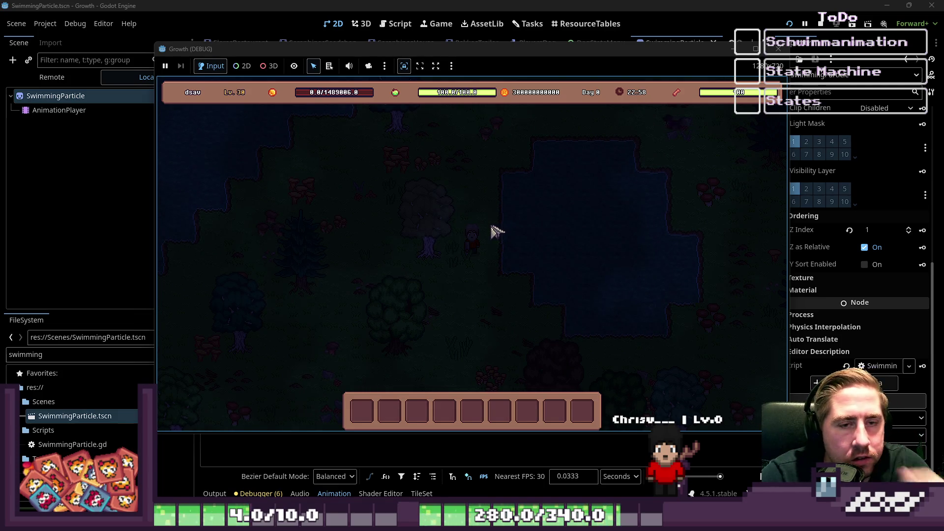
Walk the character into the pond and up along it, then stop the game with F8.
key(d)
key(s)
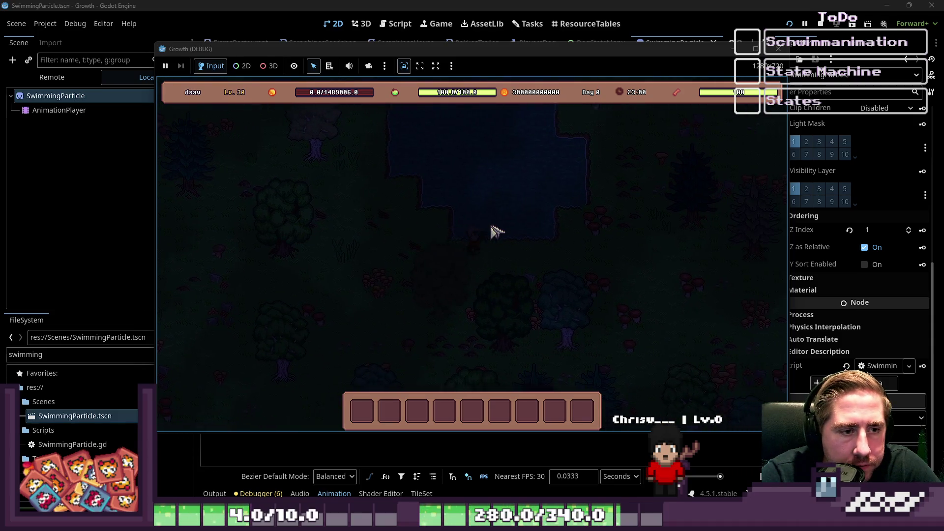
key(d)
key(w)
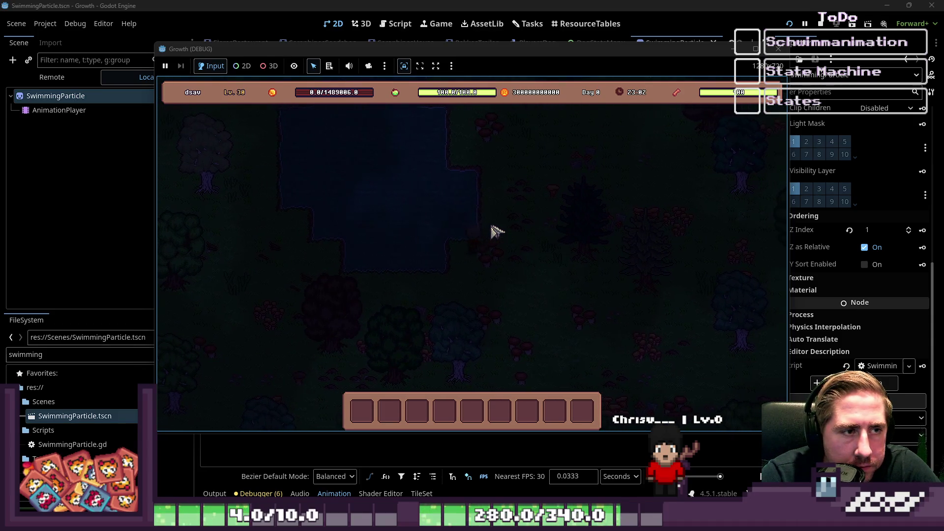
key(w)
key(d)
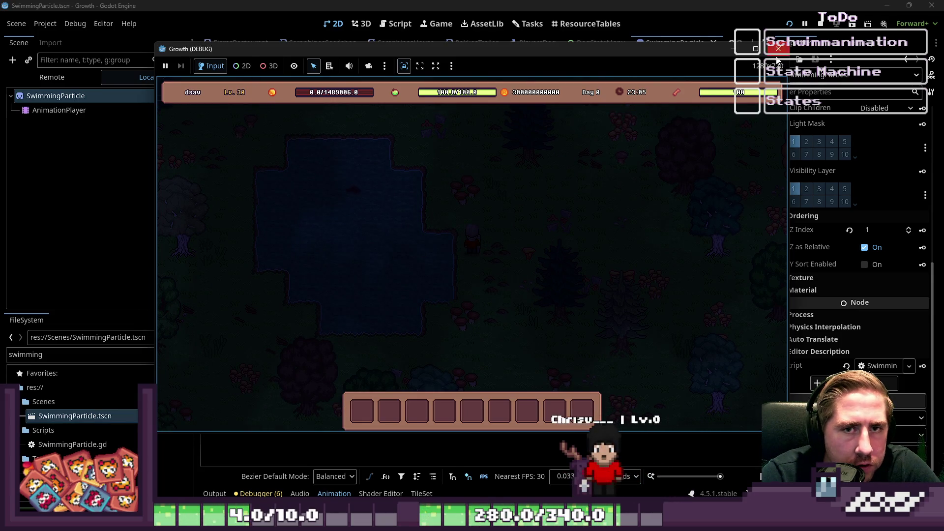
key(F8)
Open PlayersDog.gd in the script editor at the swimming particle spawn code.
click(128, 93)
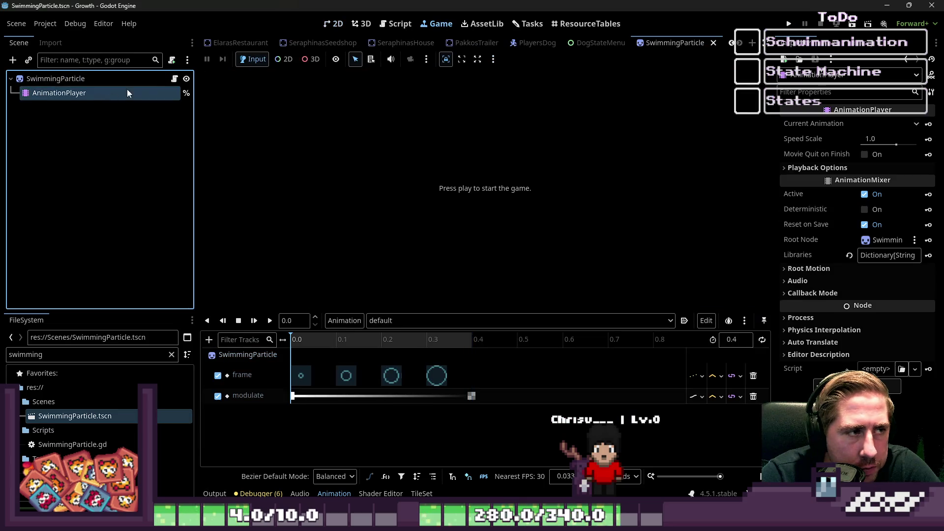
click(384, 24)
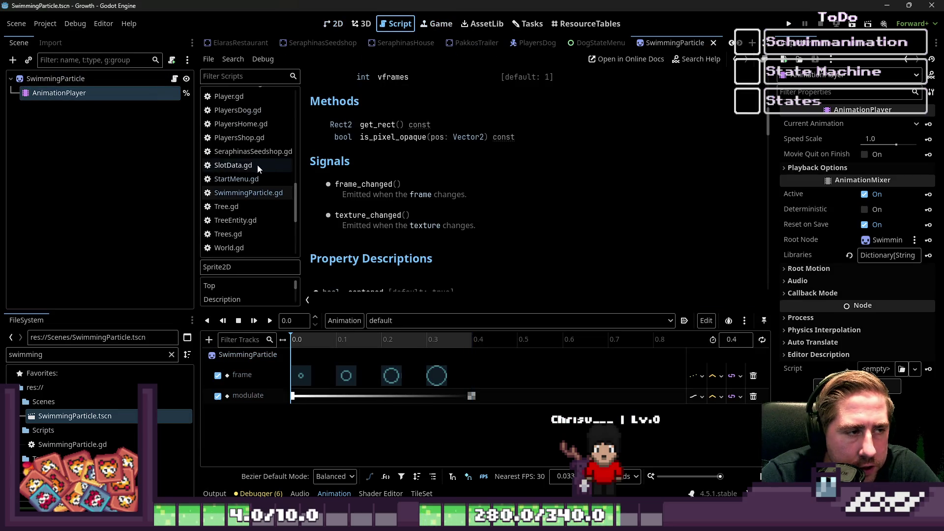
scroll(253, 167, down, 3)
scroll(253, 168, up, 10)
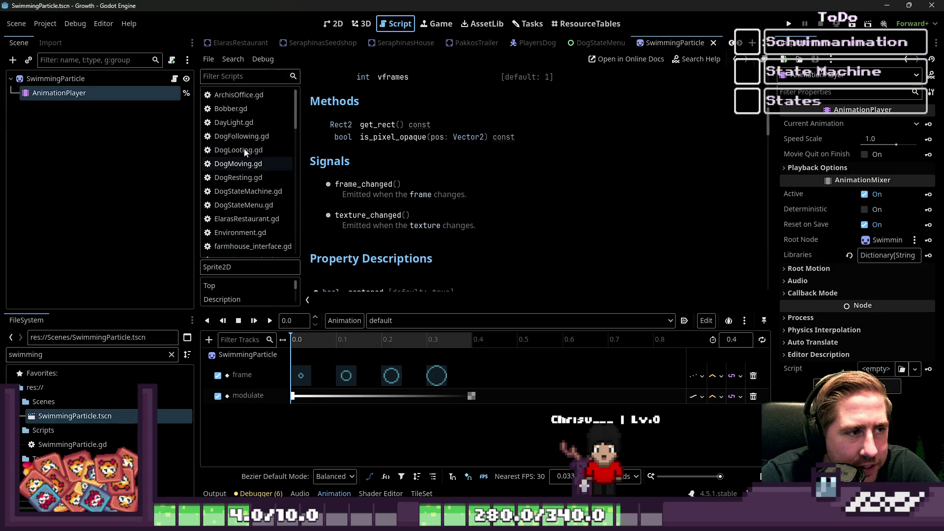
click(96, 79)
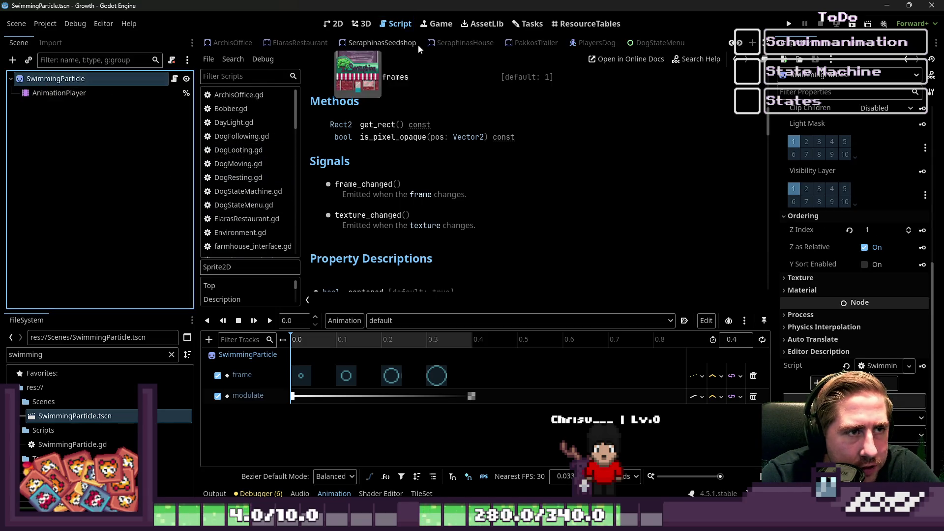
click(536, 43)
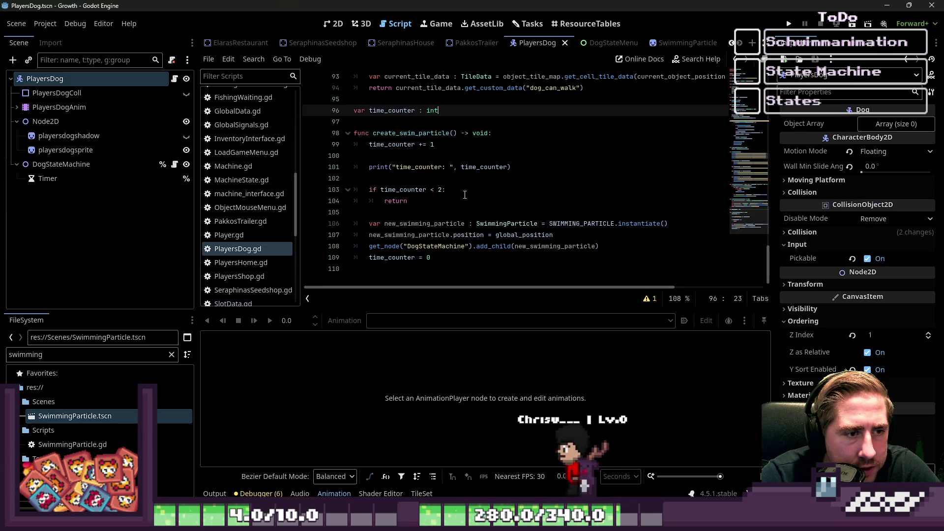
click(445, 201)
click(446, 223)
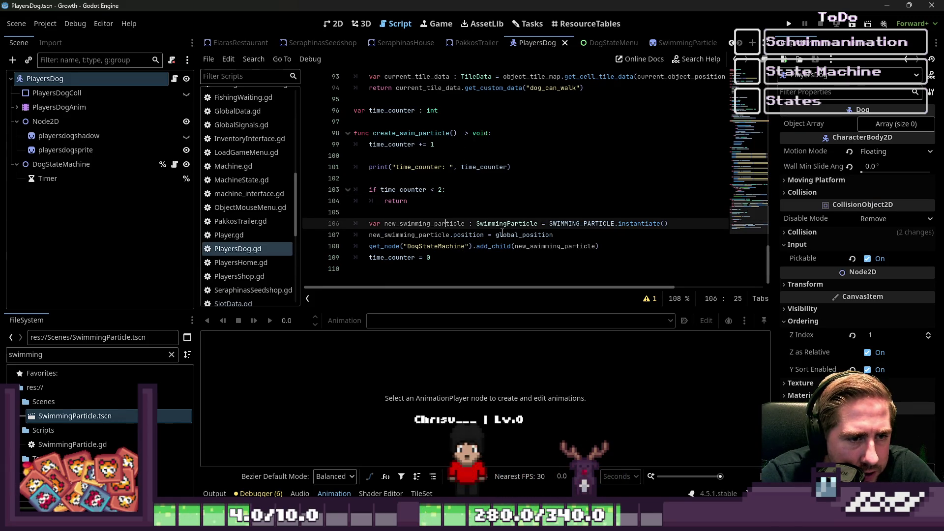
Replace global_position on line 107 with Vector2(0,0) as the new particle's position.
double_click(512, 235)
text(itio)
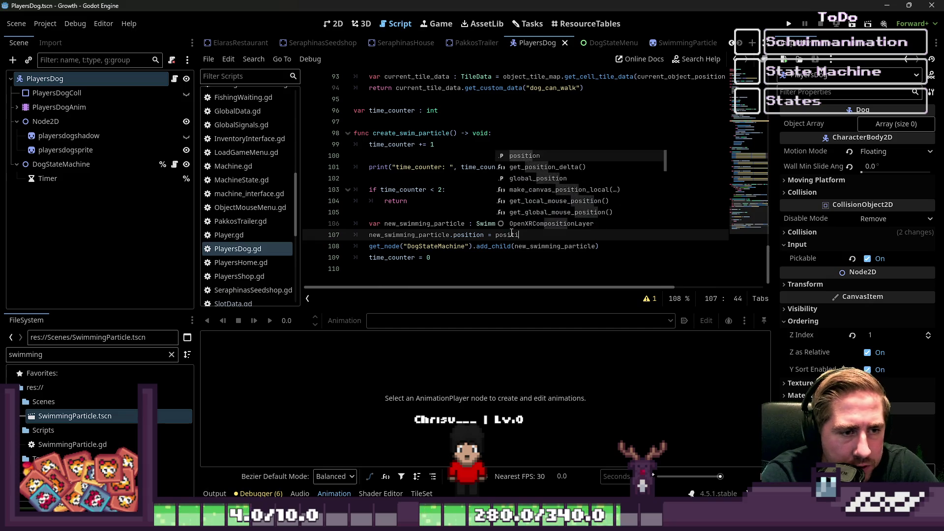
text(n)
key(BackSpace)
key(BackSpace)
key(BackSpace)
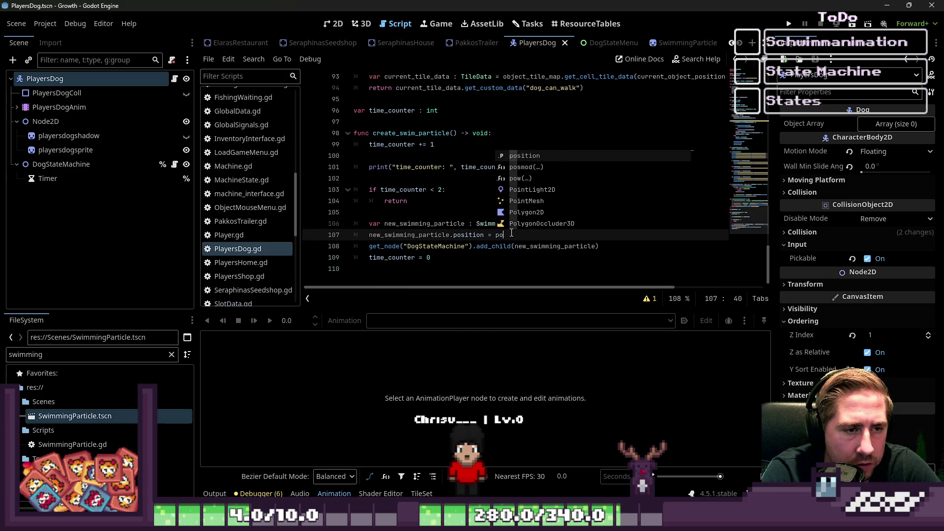
text(Vect)
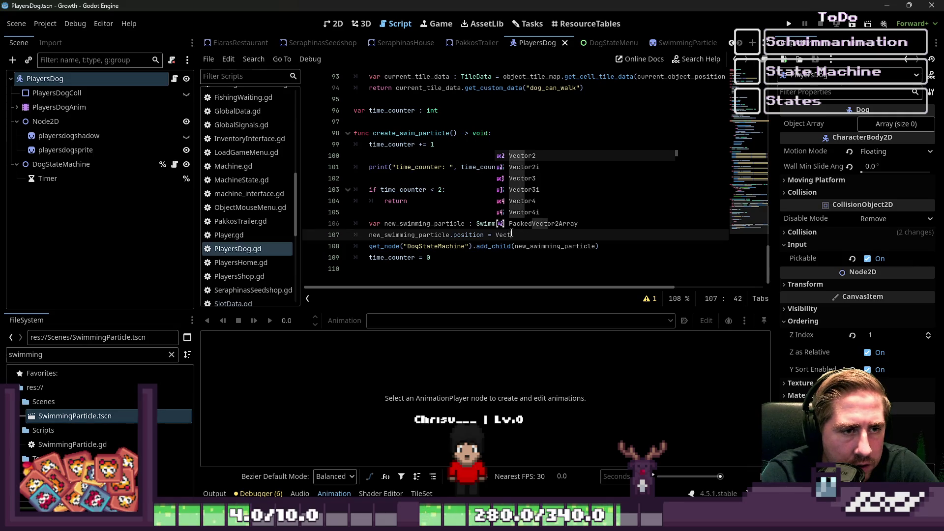
key(Return)
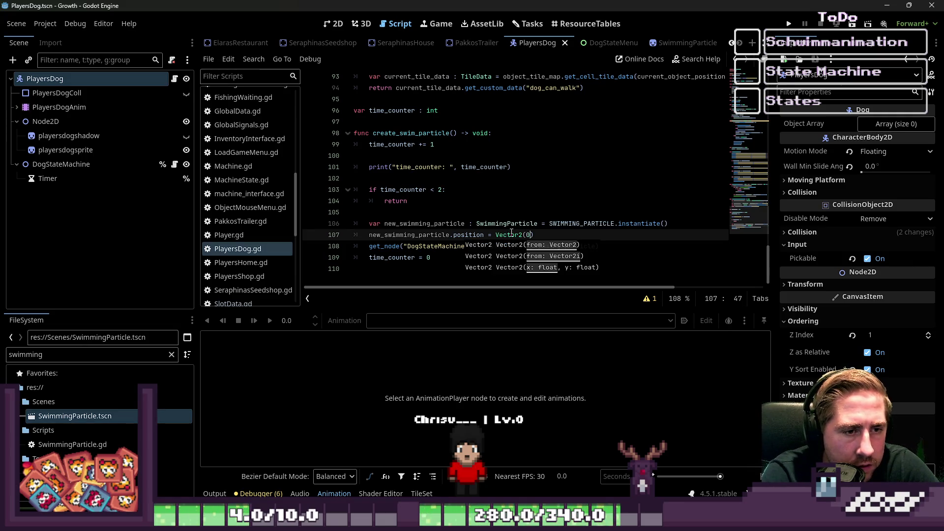
text(,0))
click(517, 212)
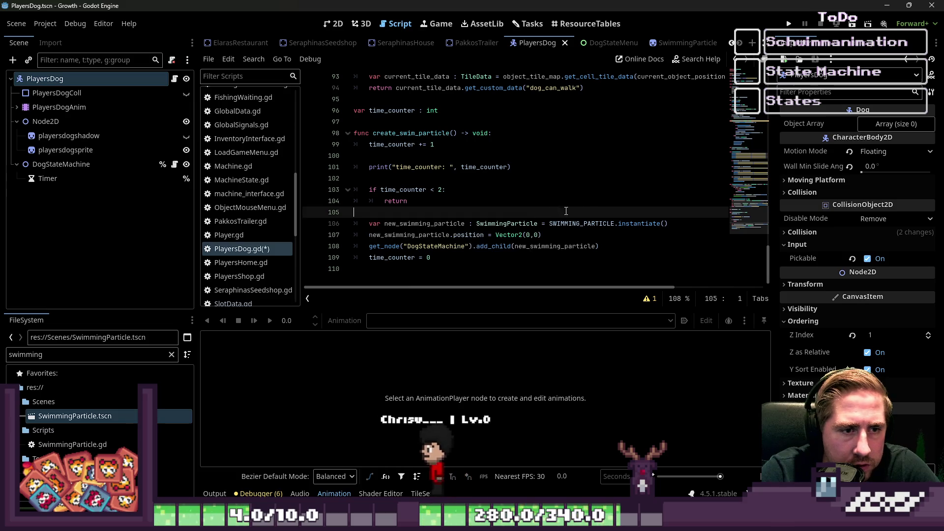
click(630, 234)
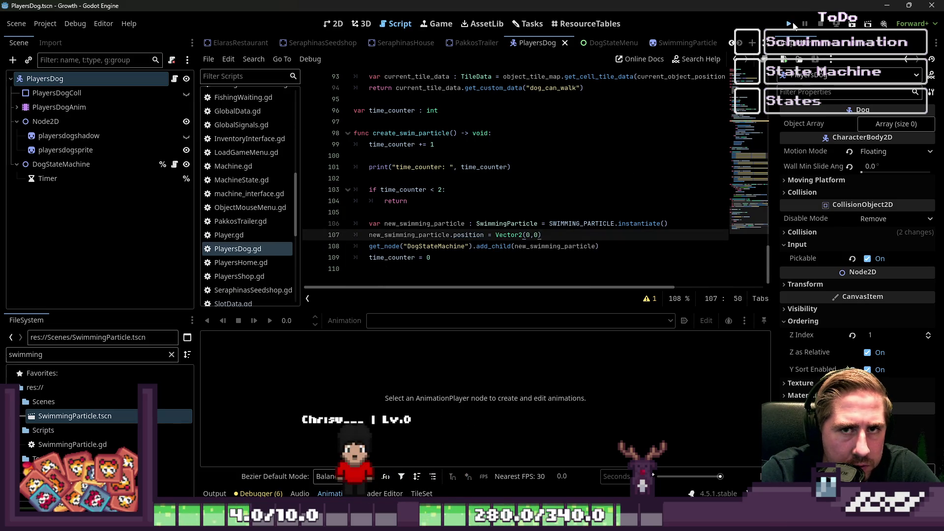
Run the project and expand the world and FloorTilemapLayers nodes in the Remote tree.
click(792, 24)
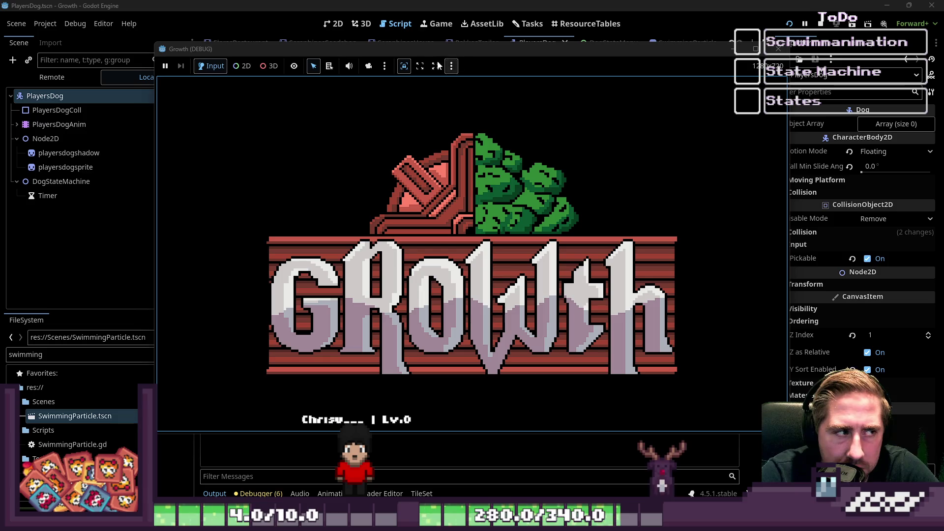
click(55, 84)
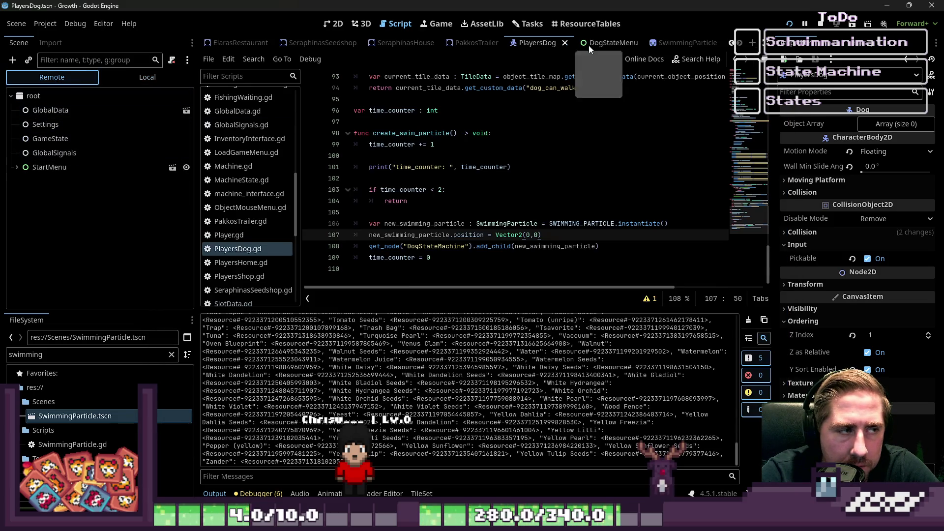
click(16, 167)
click(16, 167)
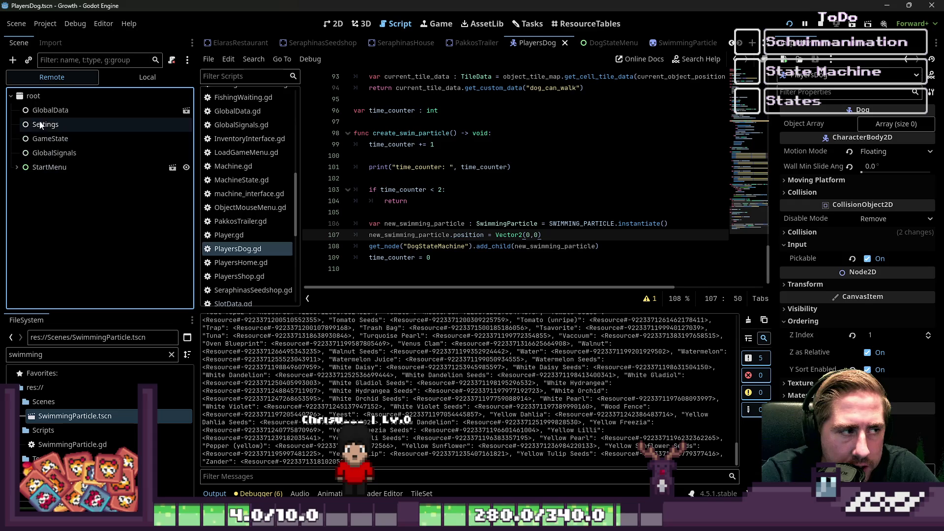
key(alt+Tab)
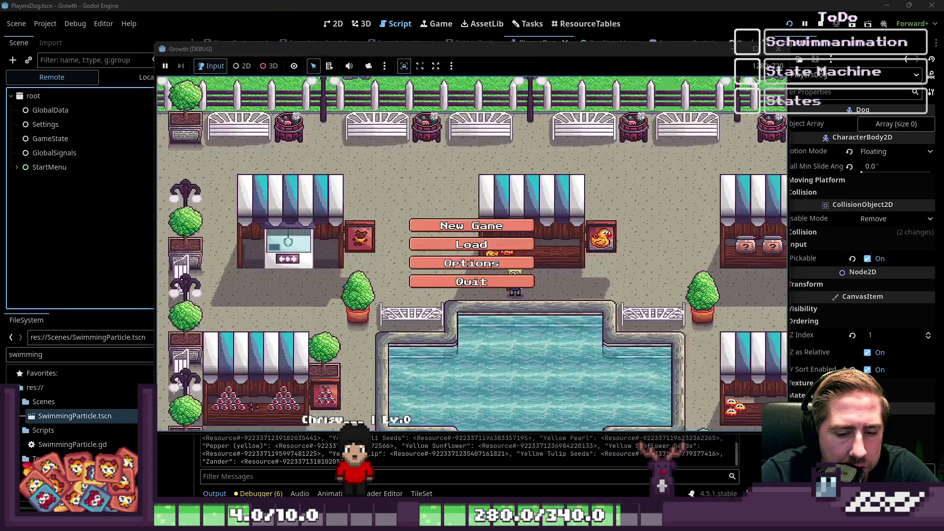
key(alt+Tab)
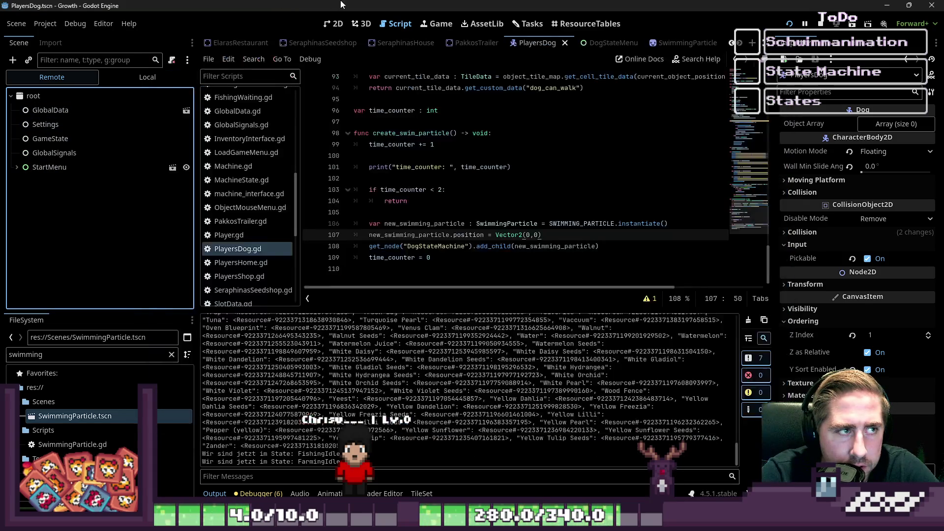
click(17, 167)
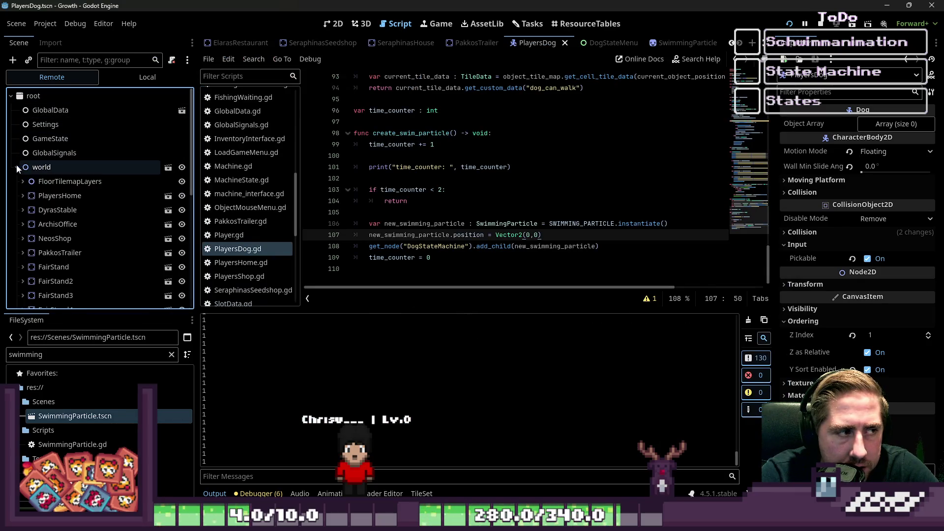
click(22, 181)
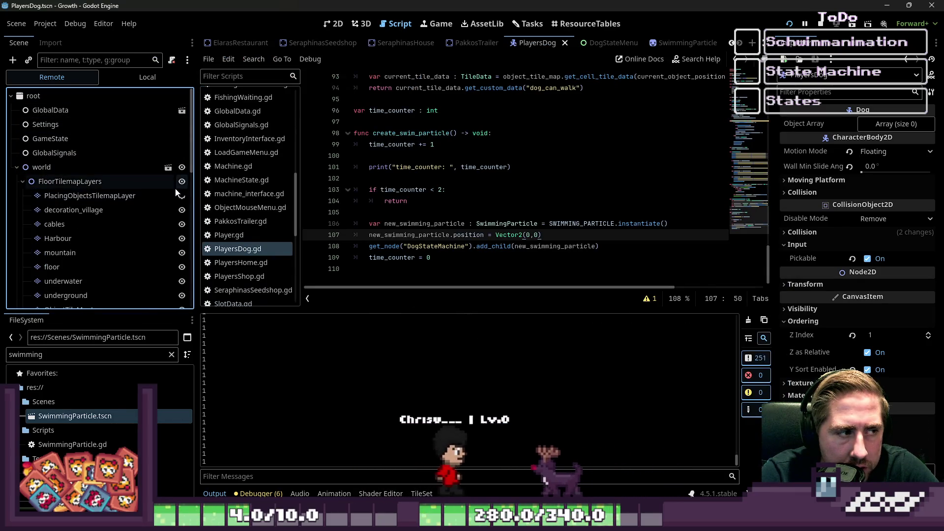
key(alt+Tab)
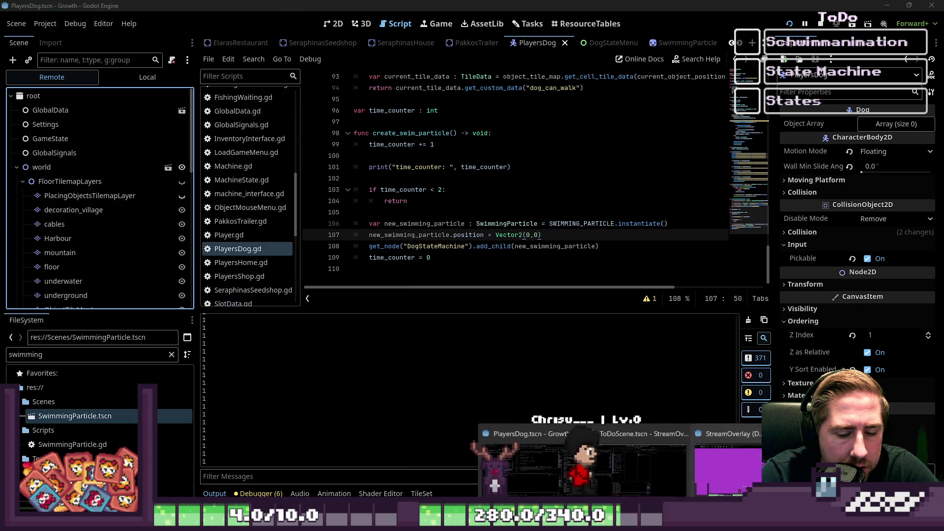
Walk the player up and to the left, mute the game's audio, and stop the run.
key(w+a)
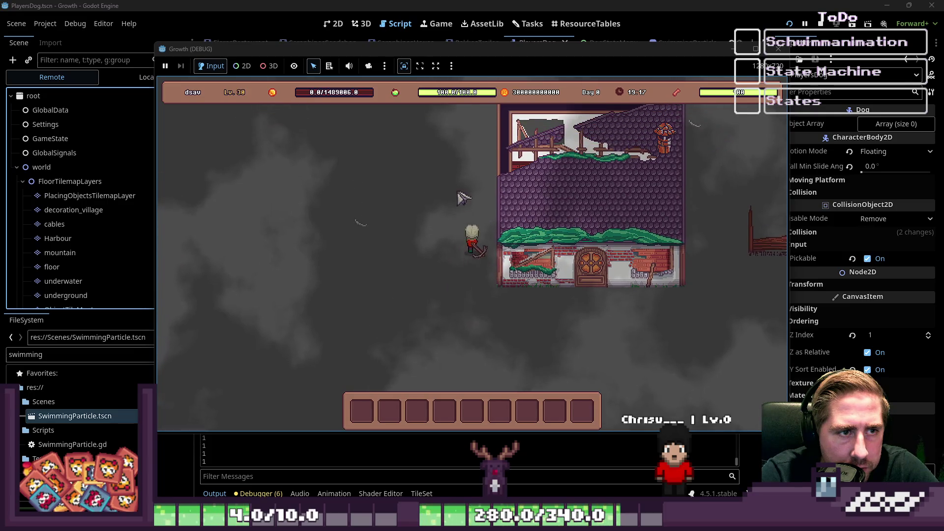
key(w+a)
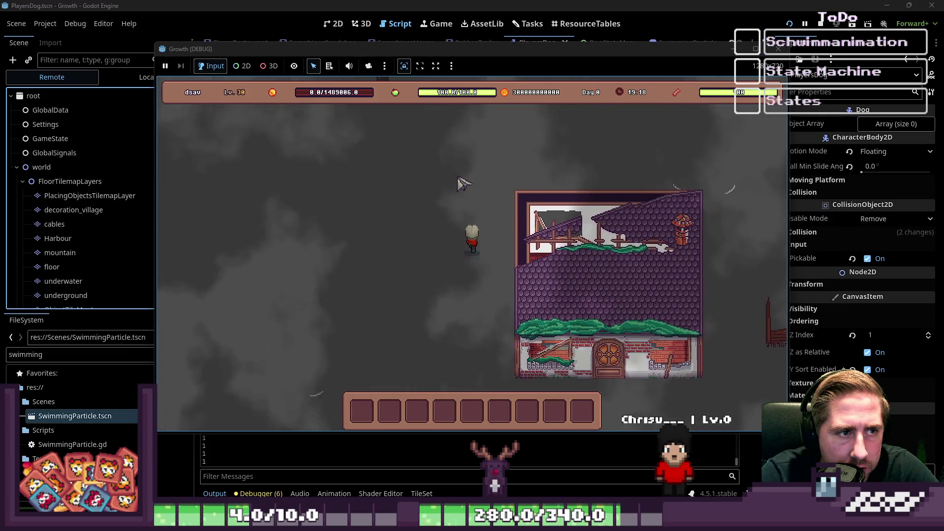
key(w)
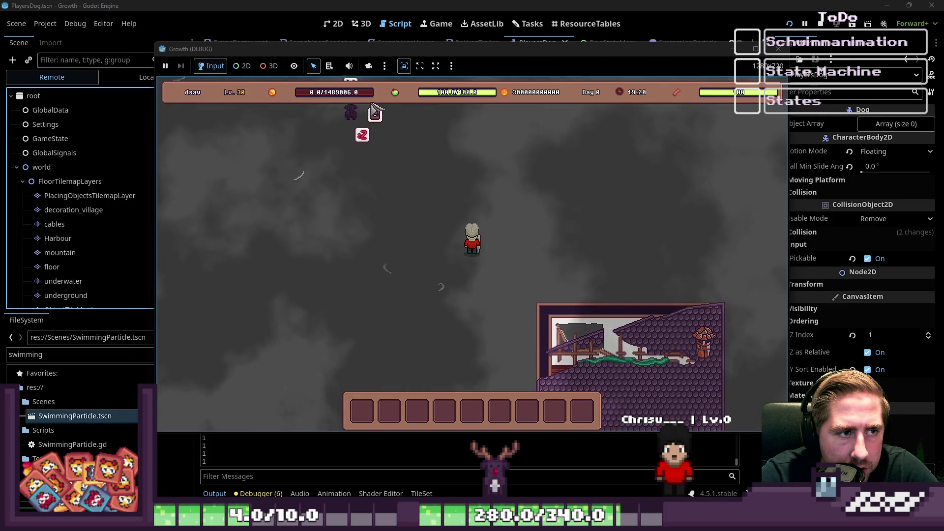
click(348, 65)
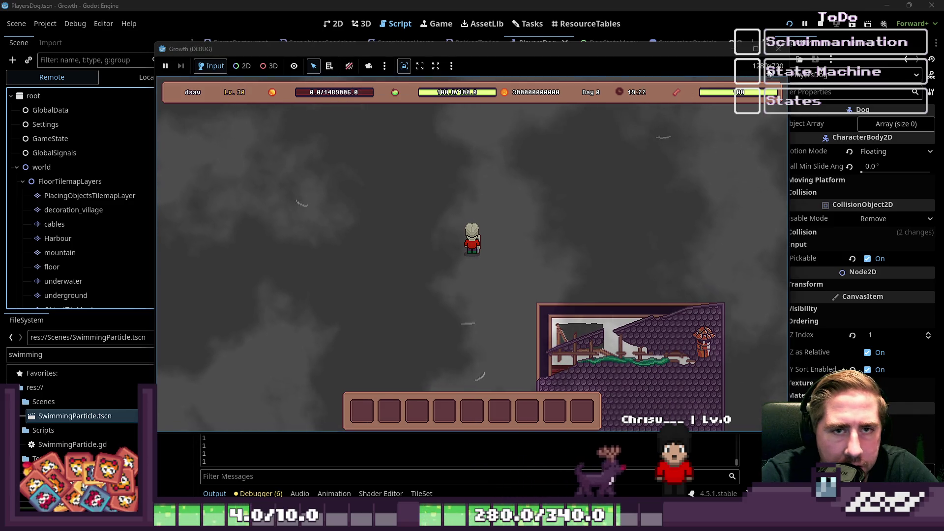
click(778, 49)
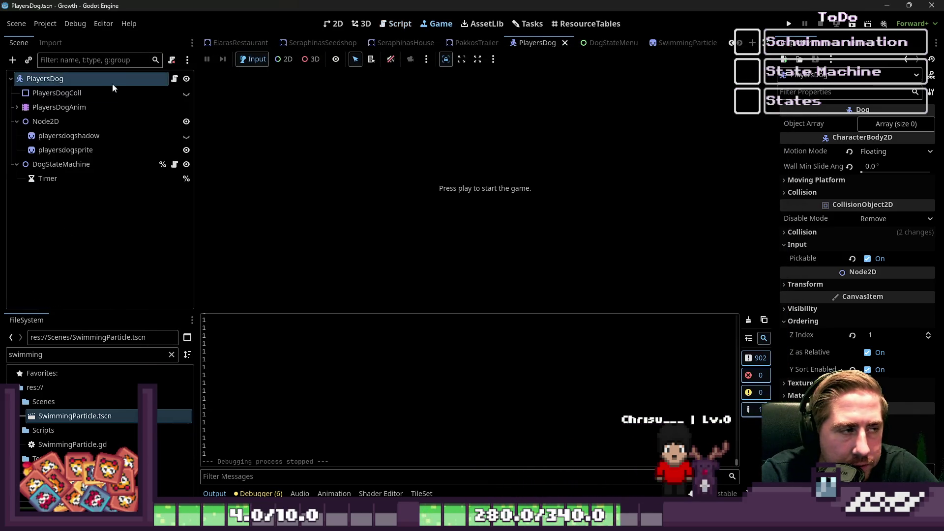
In PlayersDog.gd, change current_state's initial value from DogMovement.WALK to DogMovement.IDLE and save.
click(175, 79)
scroll(413, 182, up, 15)
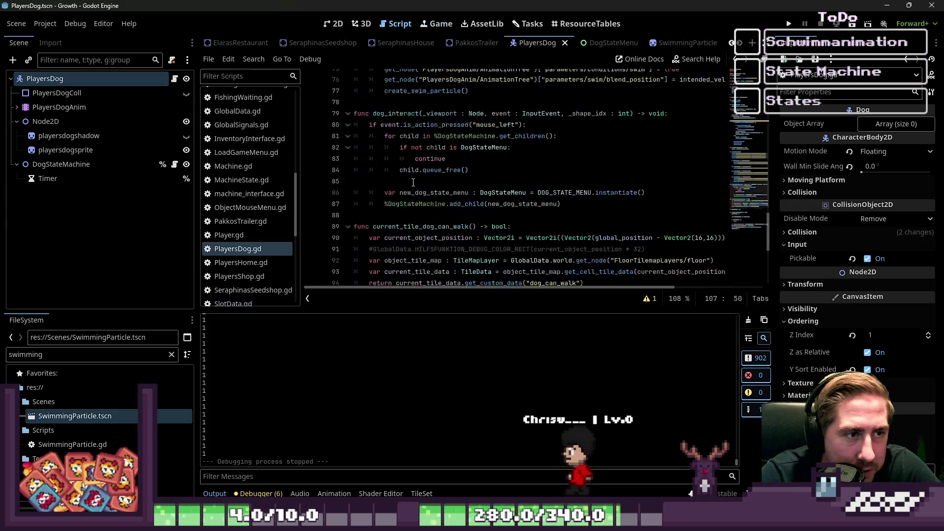
scroll(413, 182, up, 10)
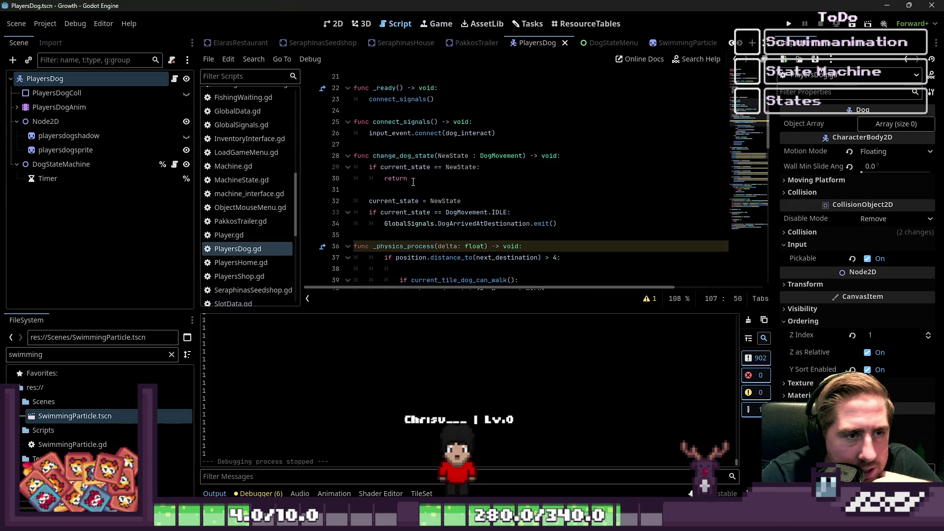
scroll(421, 177, up, 3)
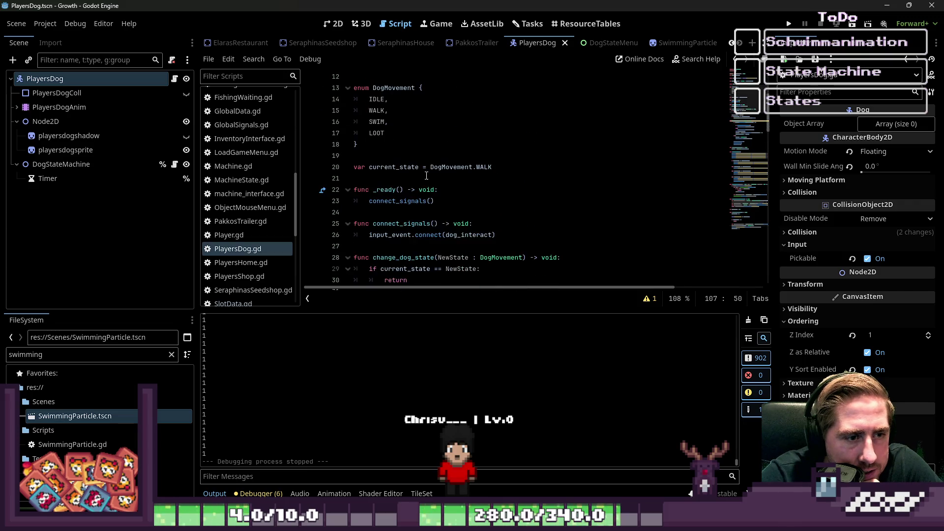
click(481, 166)
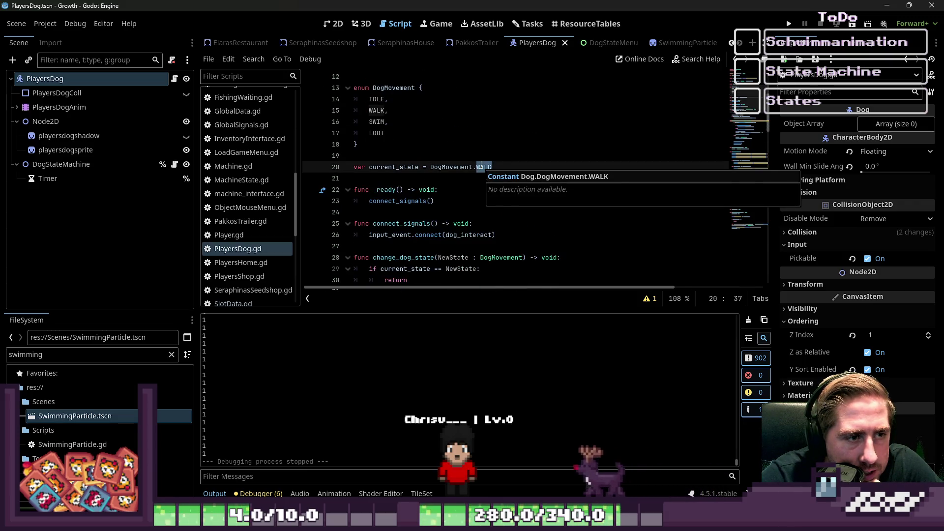
scroll(481, 166, up, 2)
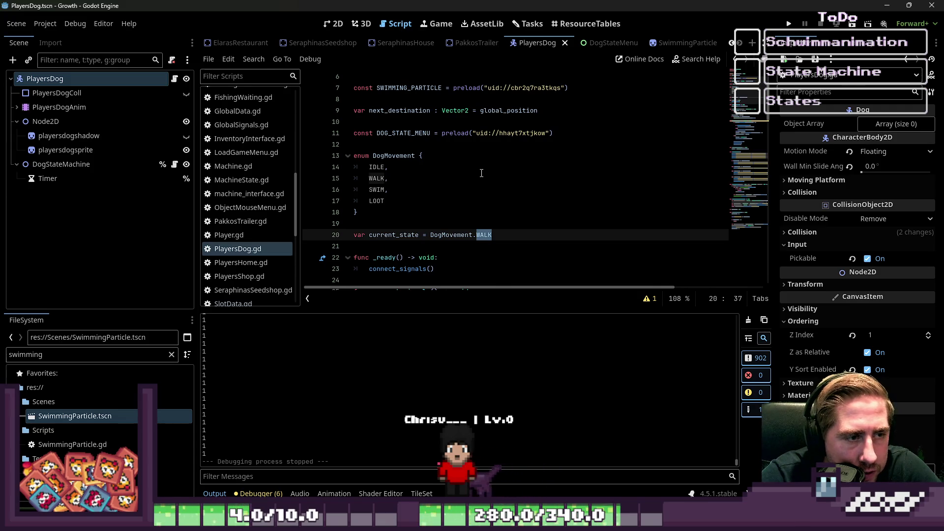
click(540, 170)
key(ctrl+s)
scroll(540, 170, down, 2)
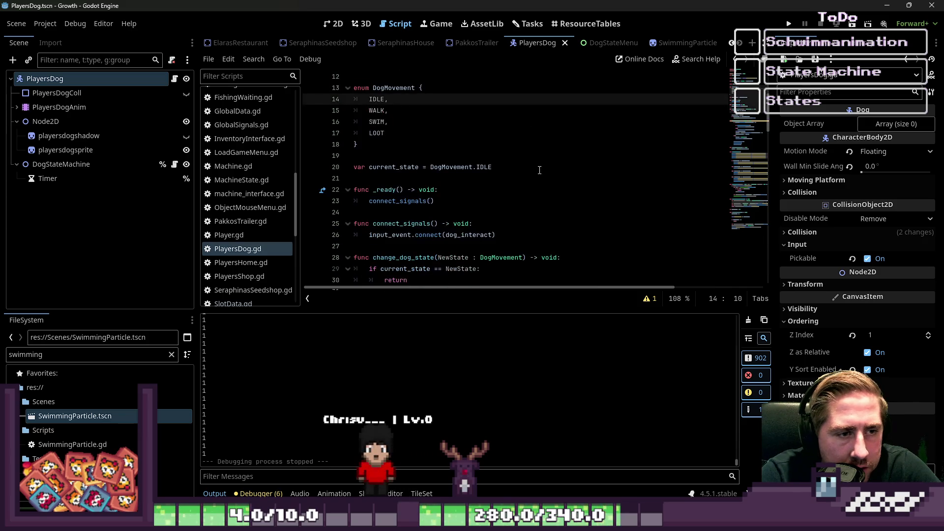
scroll(261, 192, up, 1)
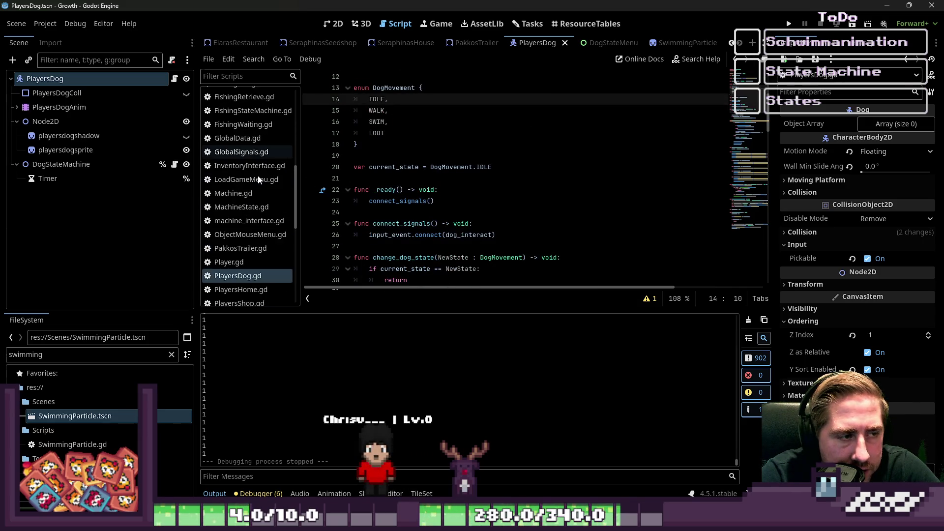
scroll(262, 200, down, 1)
Change the DogStateMachine script's start_state default from &"FarmingIdle" to &"DogFollowing" and save.
click(266, 182)
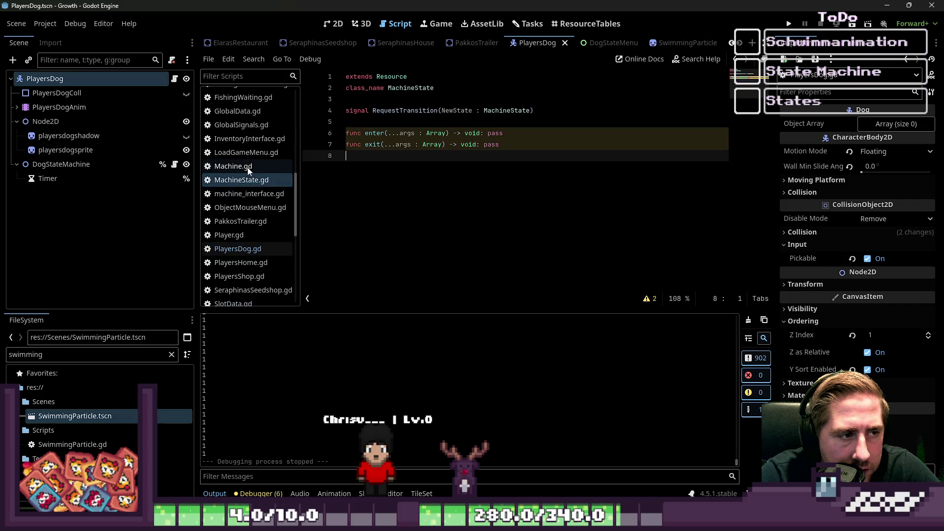
click(174, 165)
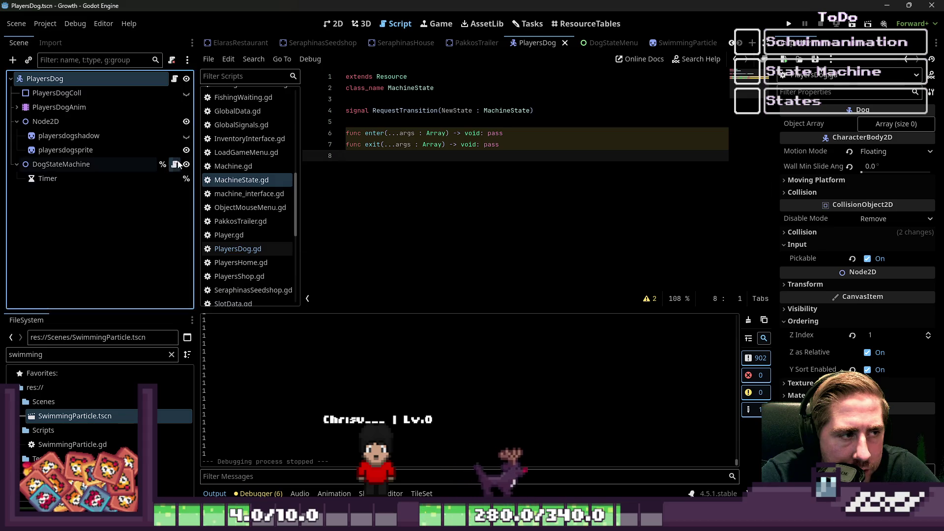
click(400, 133)
click(422, 123)
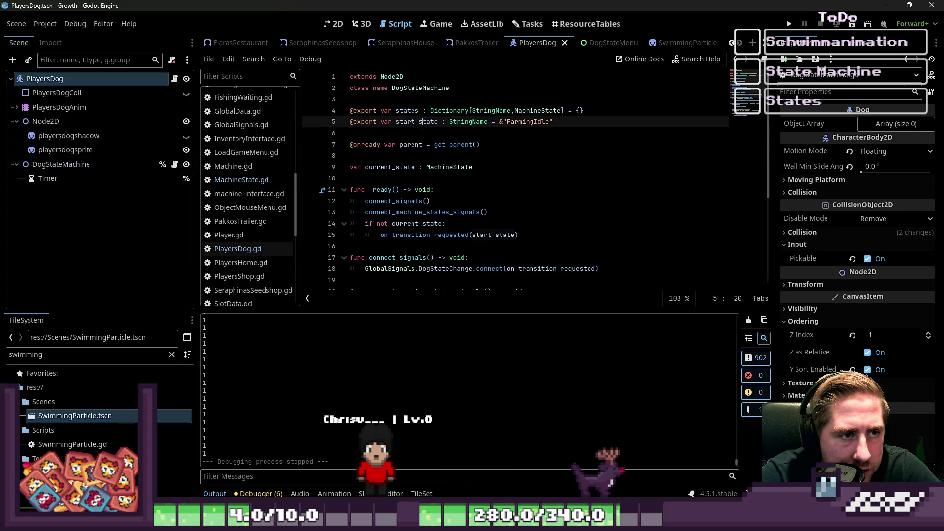
double_click(512, 123)
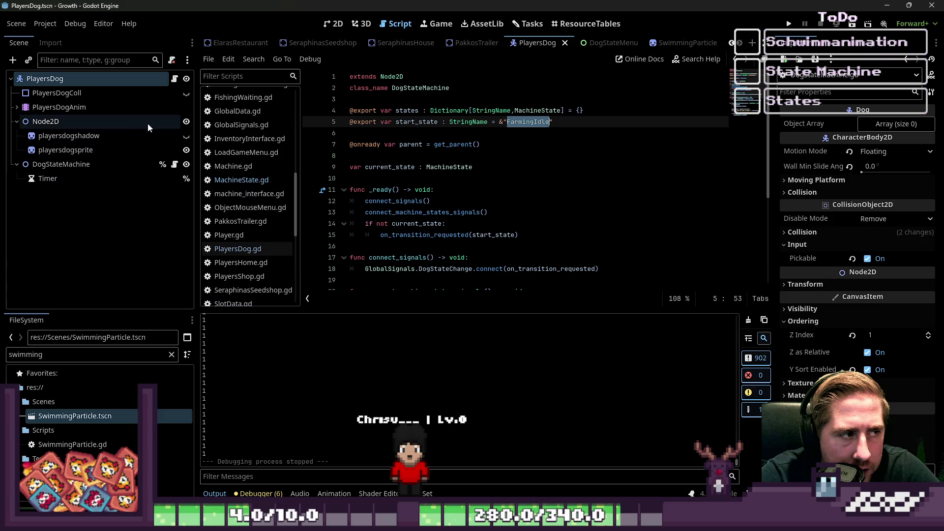
click(98, 165)
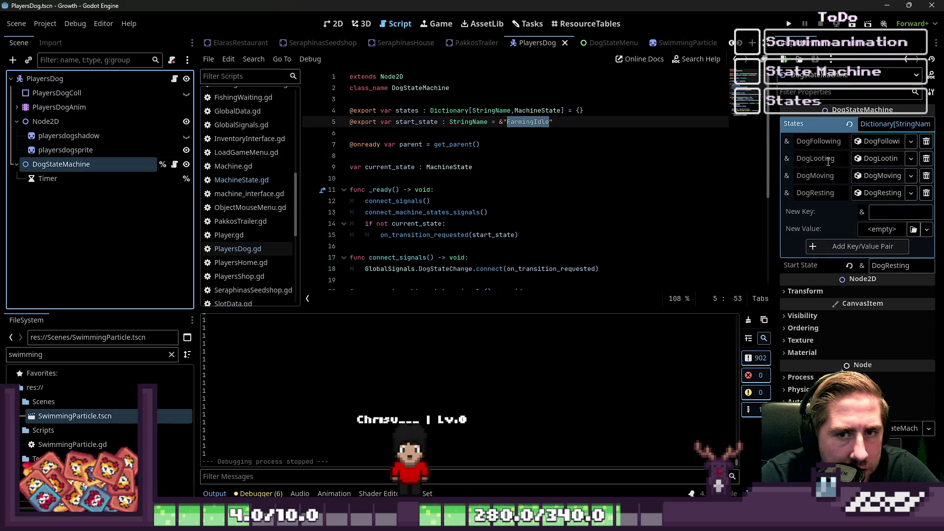
click(529, 122)
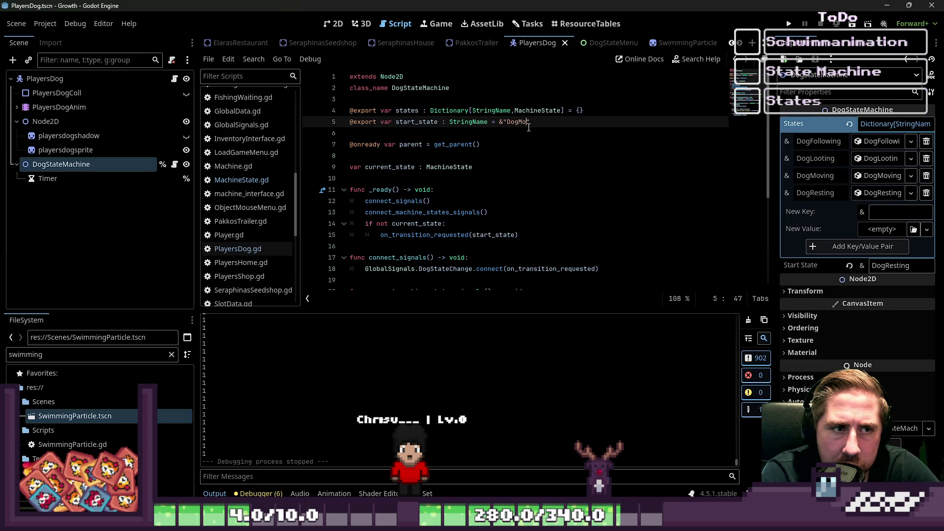
key(BackSpace)
key(BackSpace)
key(BackSpace)
text(Following)
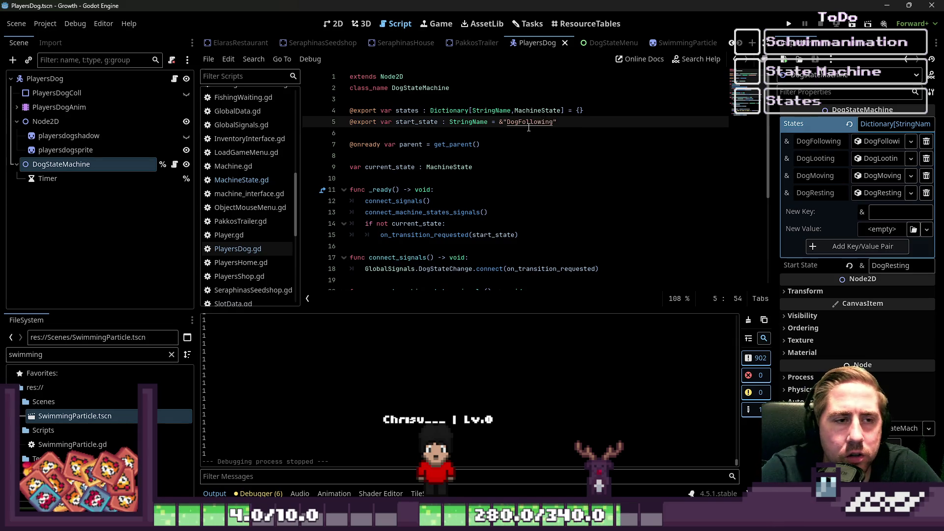
key(ctrl+s)
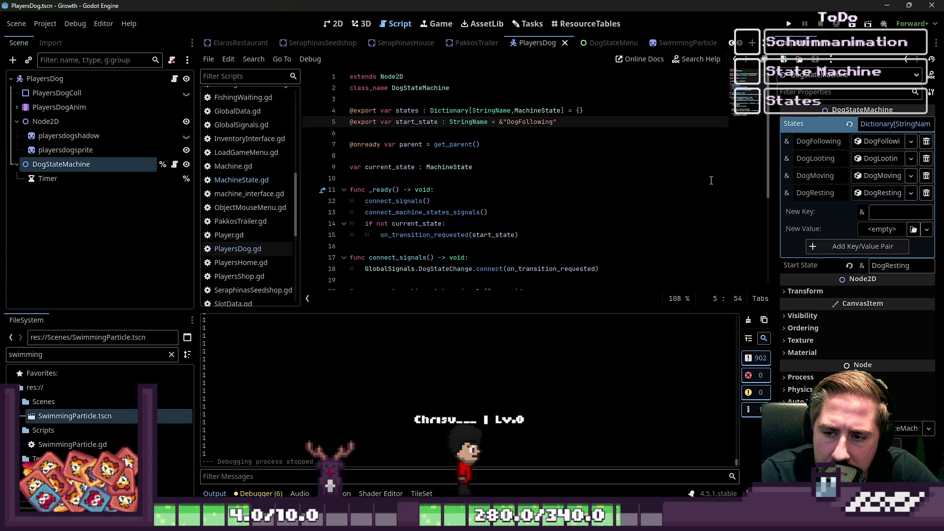
Run the game and start a new game from the menu after entering a player name.
click(791, 24)
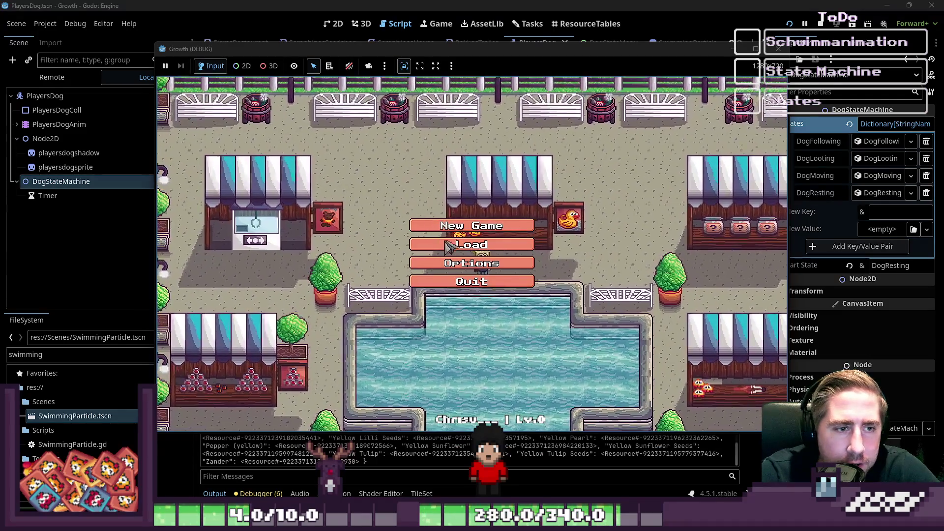
click(509, 223)
click(471, 326)
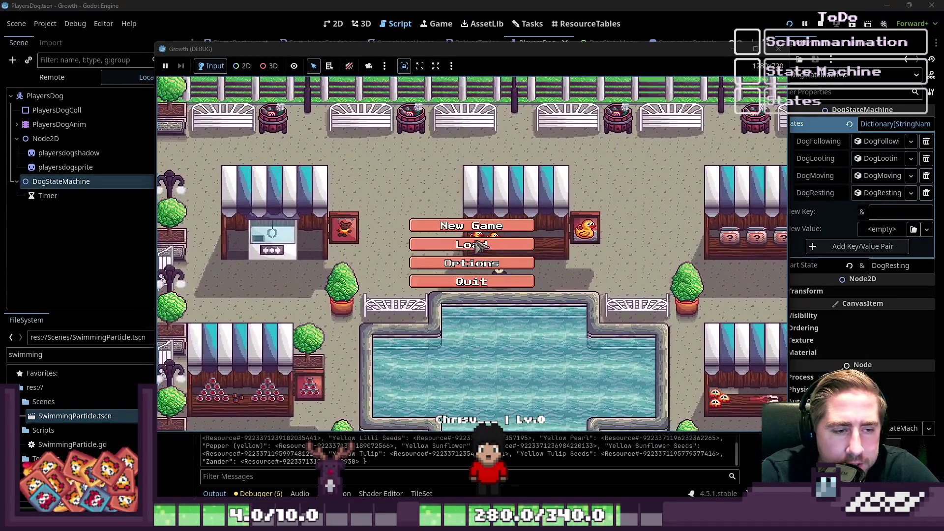
text(das)
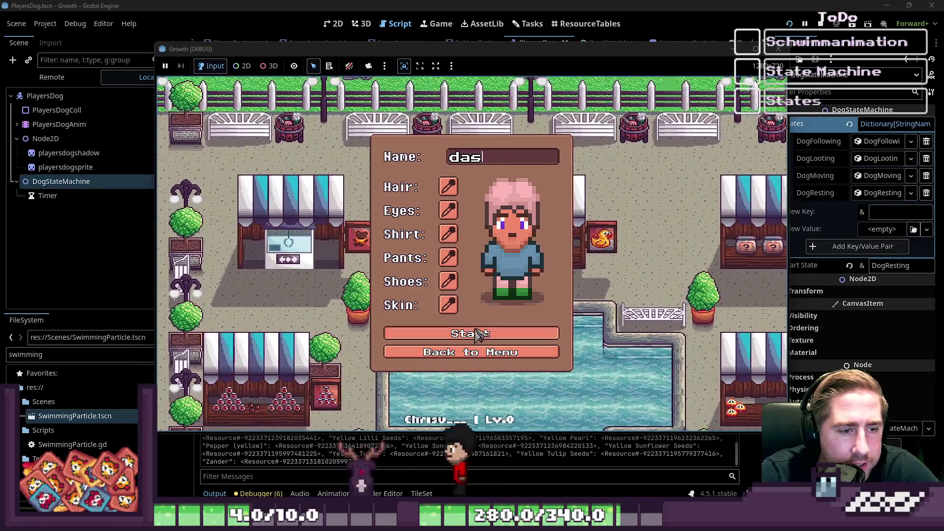
click(472, 340)
click(470, 198)
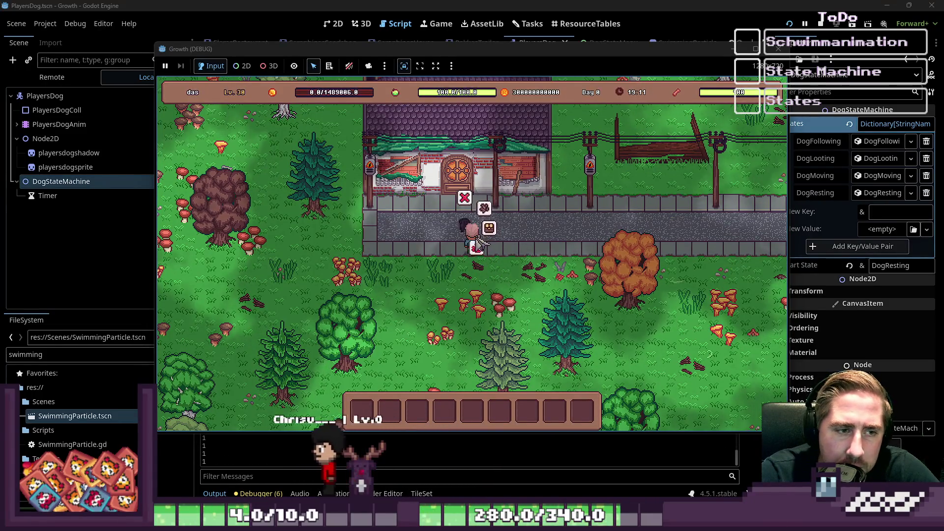
Walk the player left through the forest to the lakes with WASD, then stop with F8.
key(a)
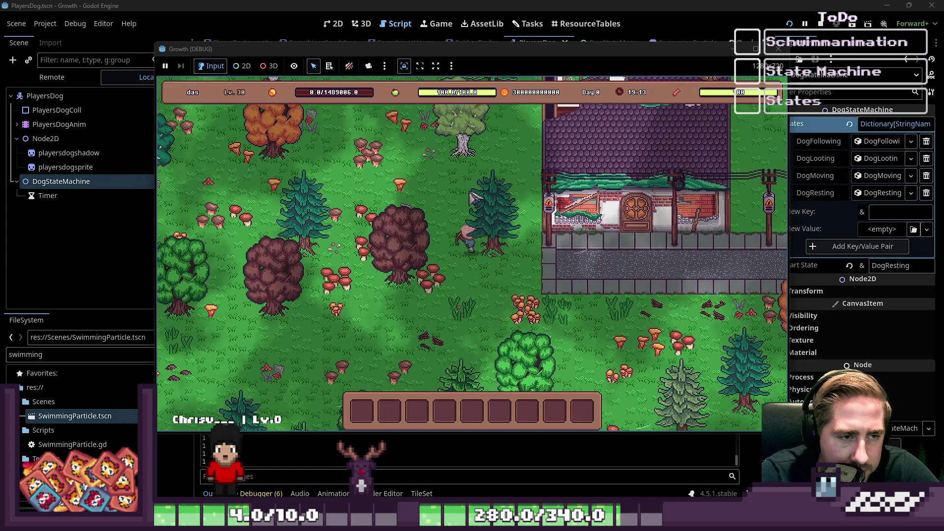
key(a)
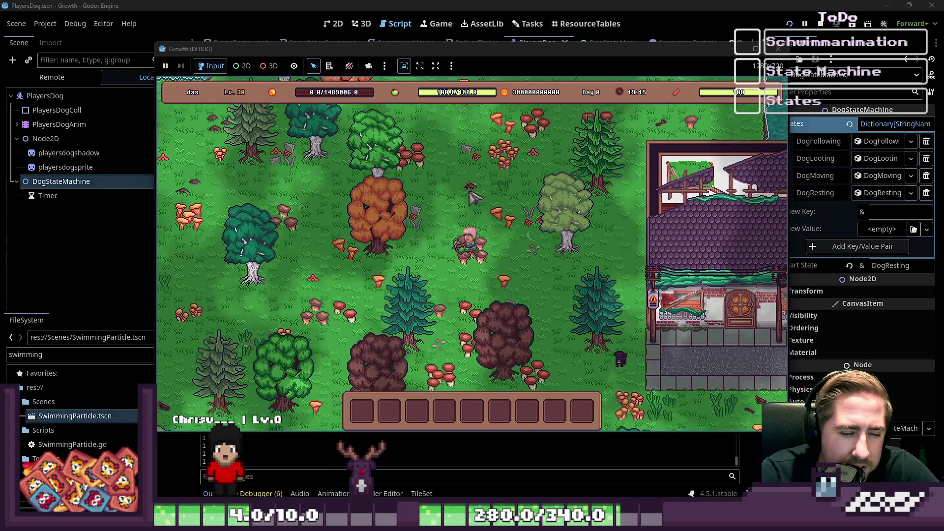
key(a)
key(s)
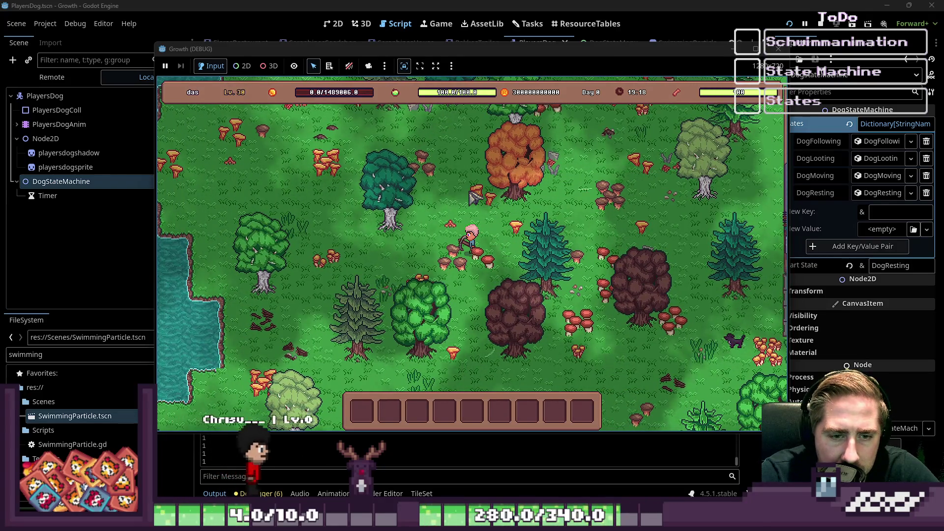
key(a)
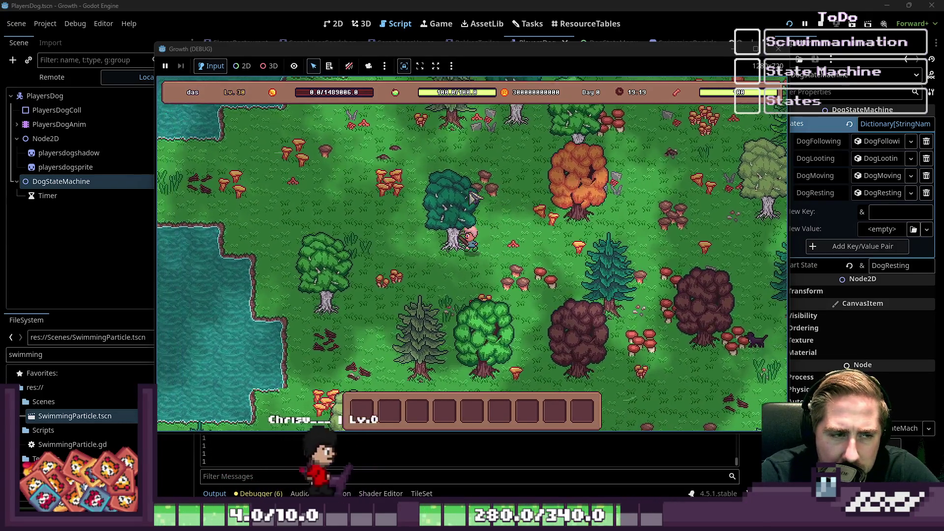
key(a)
key(w)
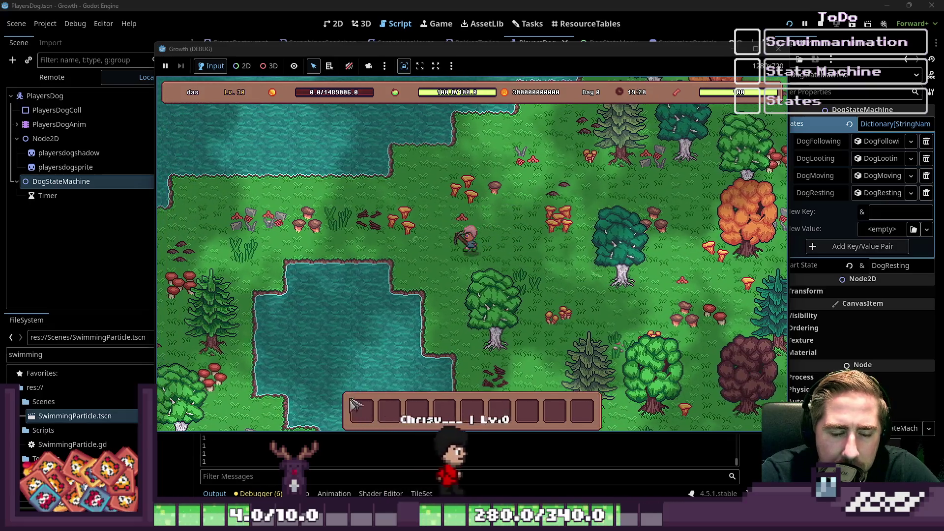
key(a)
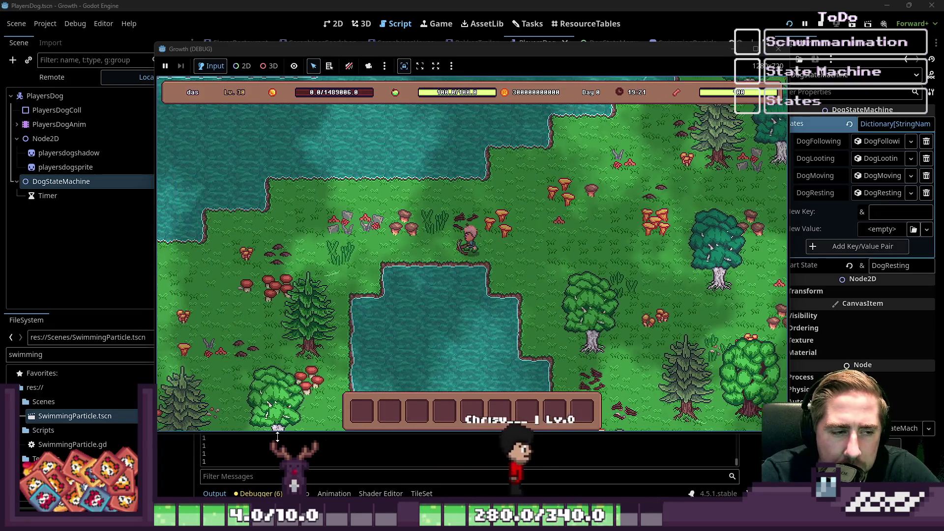
key(a)
key(s)
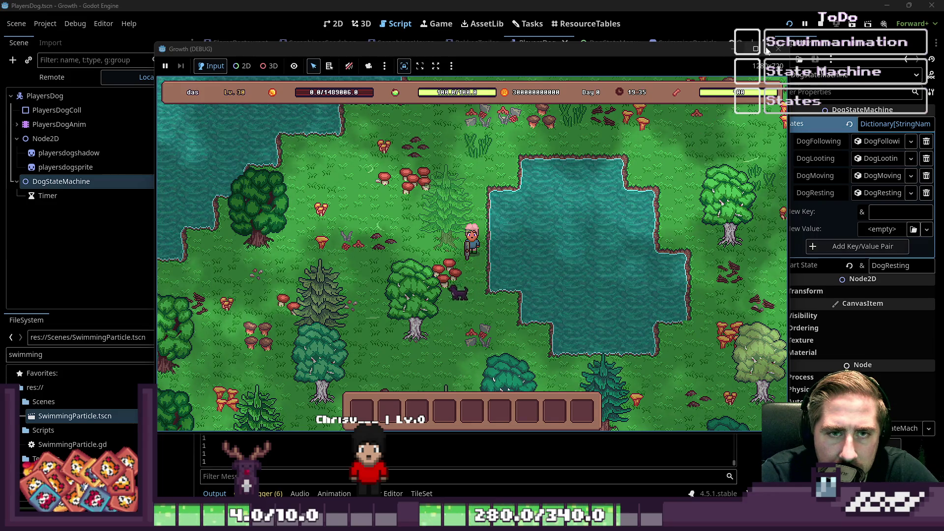
key(F8)
Scroll the DogStateMachine script, then switch via PlayersDog.gd to MachineState.gd in the script list.
scroll(471, 242, down, 3)
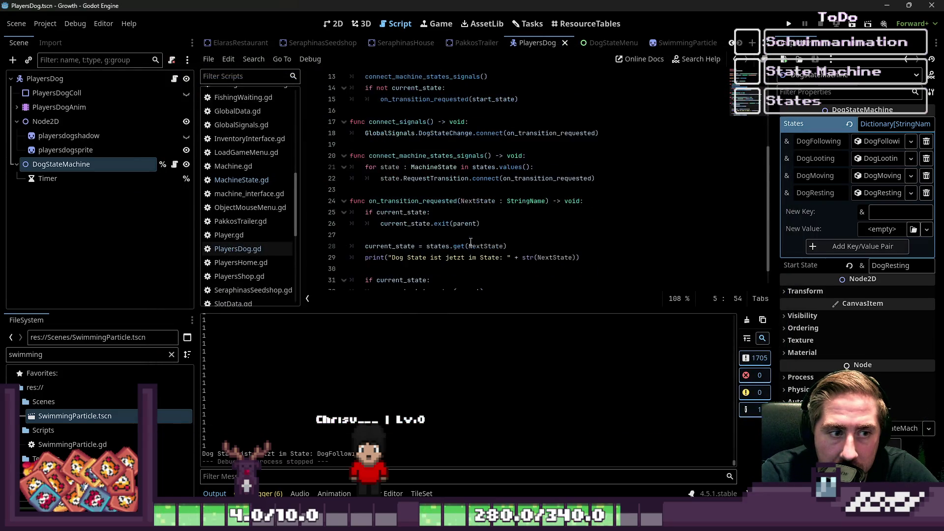
scroll(471, 241, up, 5)
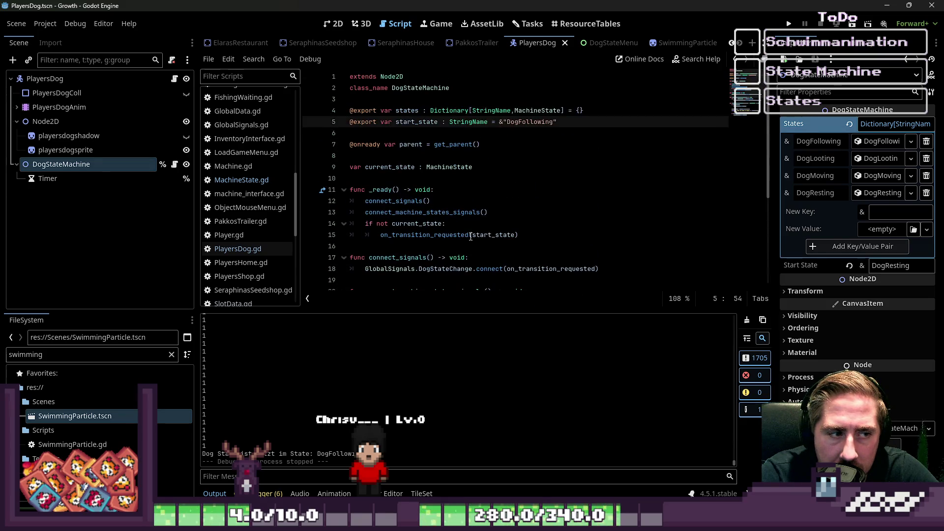
scroll(471, 241, down, 5)
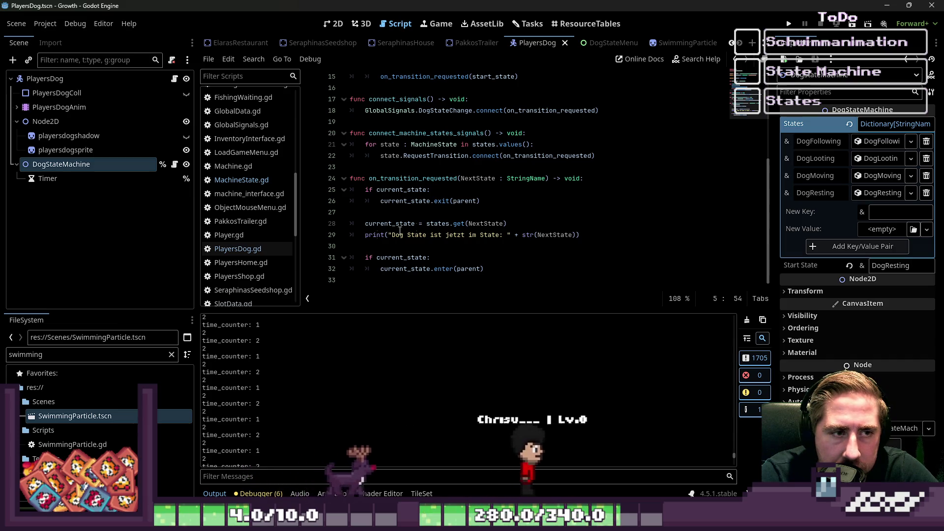
click(246, 194)
click(233, 249)
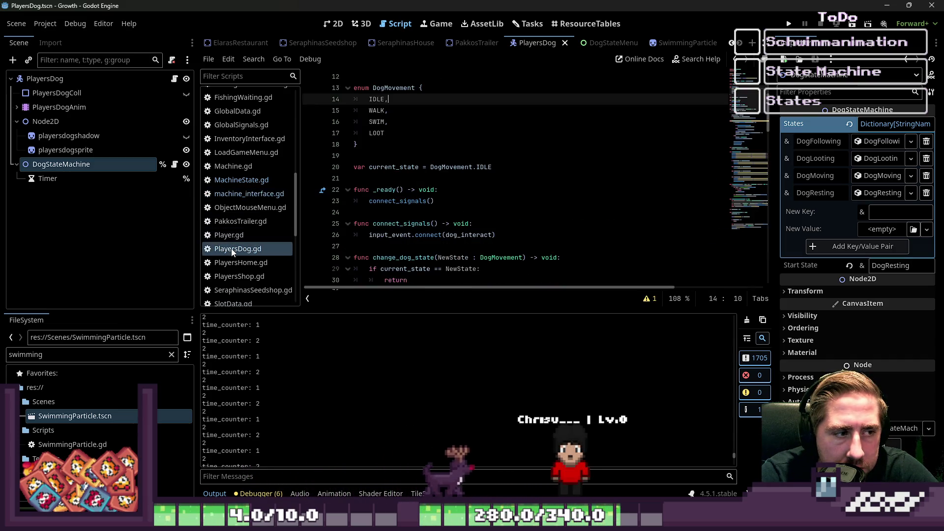
click(246, 194)
click(243, 180)
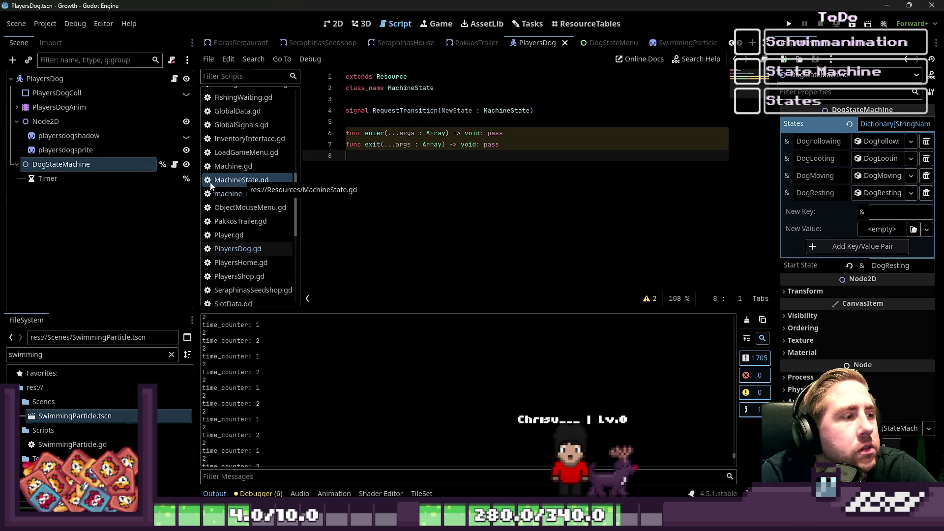